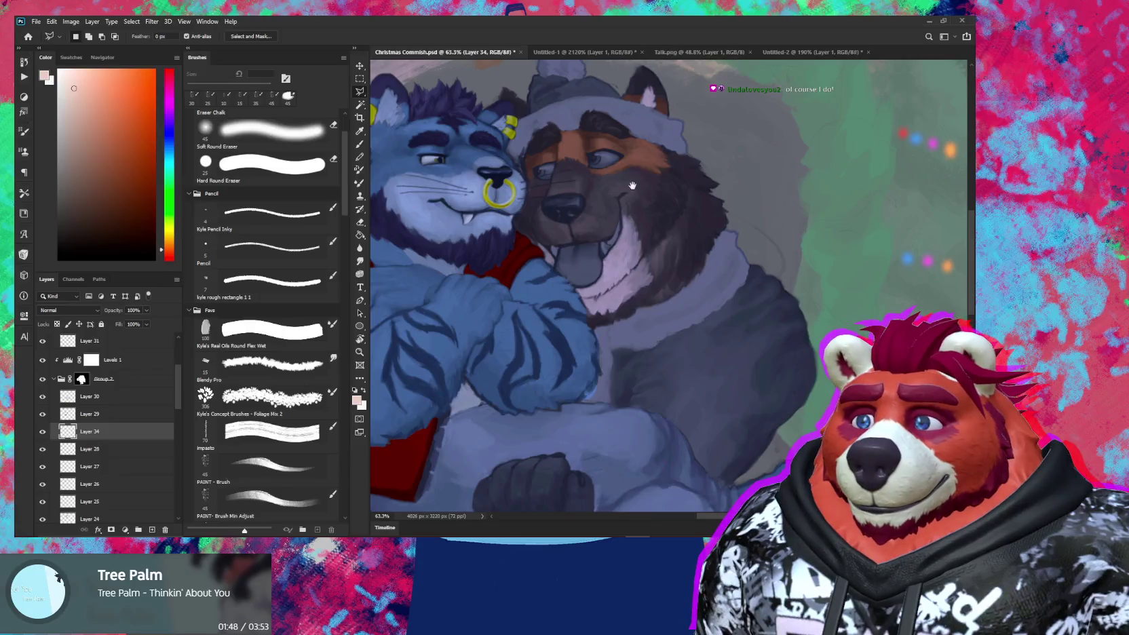
Step: Zoom in on the dog's face and select Layer 33 in Group 3
{"action": "scroll", "coordinate": [595, 245], "scroll_direction": "up", "scroll_amount": 2}
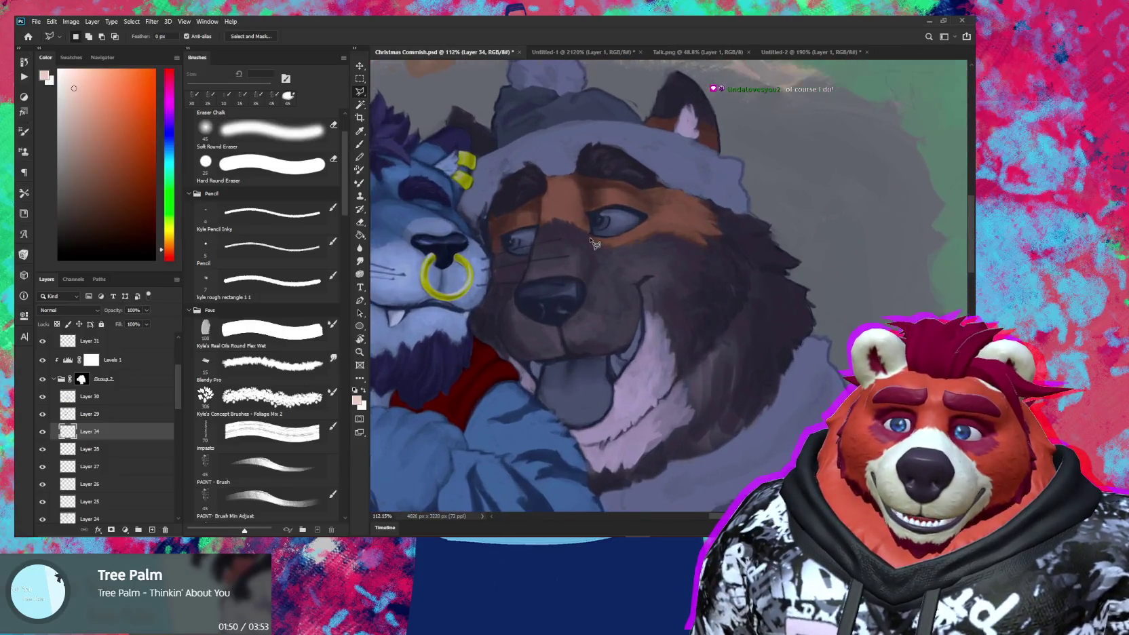
{"action": "scroll", "coordinate": [590, 248], "scroll_direction": "up", "scroll_amount": 1}
{"action": "scroll", "coordinate": [578, 257], "scroll_direction": "up", "scroll_amount": 1}
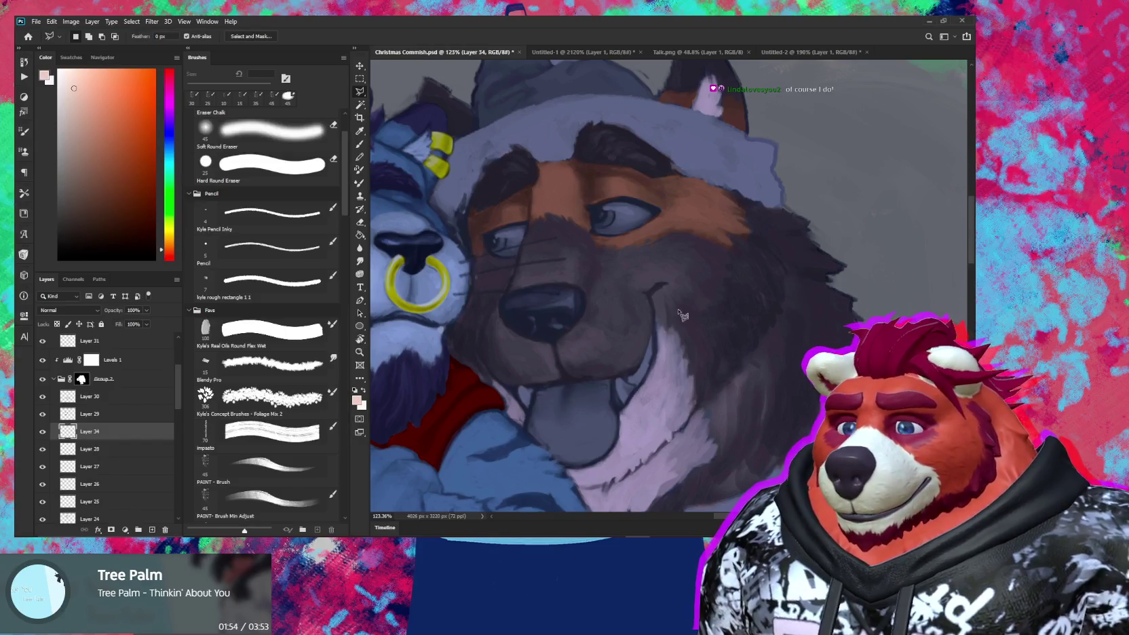
{"action": "scroll", "coordinate": [580, 287], "scroll_direction": "up", "scroll_amount": 1}
{"action": "scroll", "coordinate": [580, 289], "scroll_direction": "up", "scroll_amount": 2}
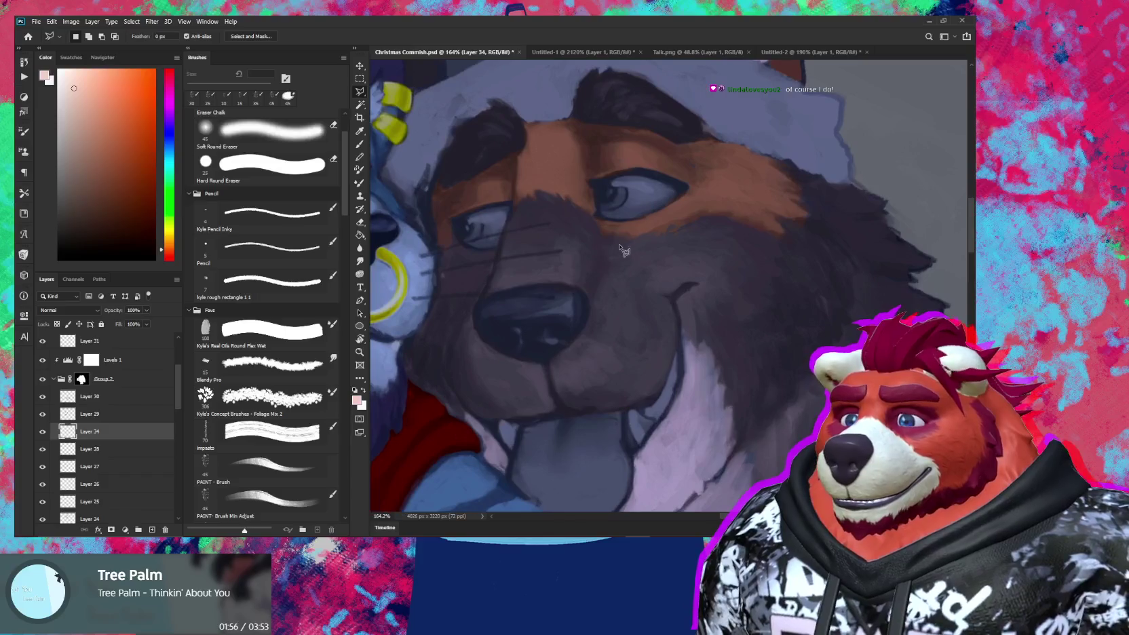
{"action": "left_click_drag", "start_coordinate": [646, 234], "coordinate": [644, 266]}
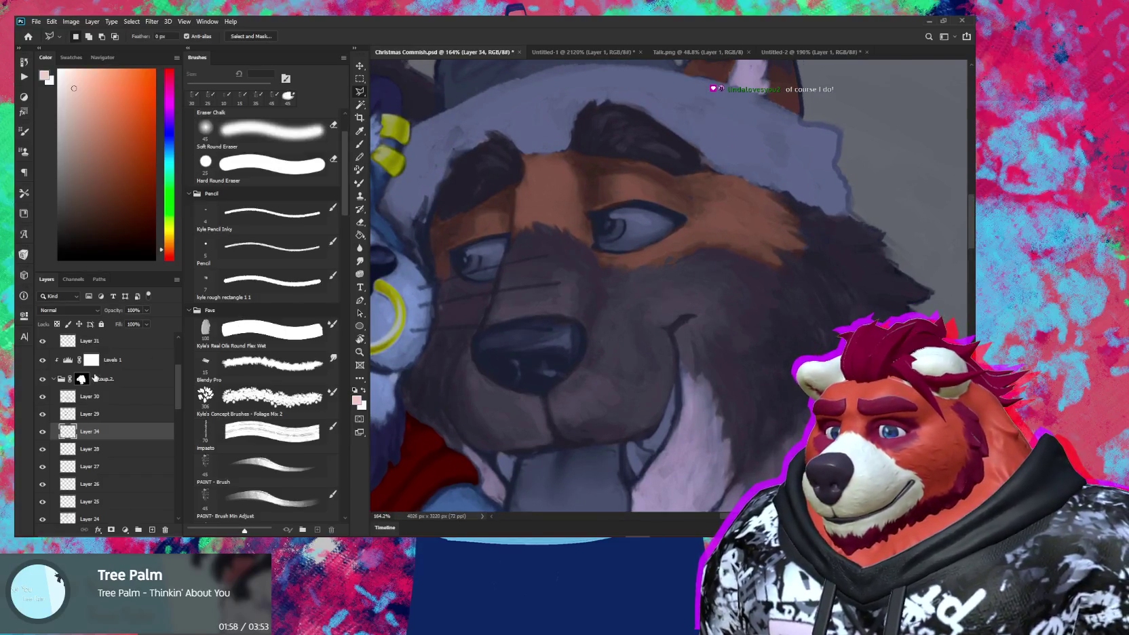
{"action": "scroll", "coordinate": [125, 400], "scroll_direction": "up", "scroll_amount": 2}
{"action": "scroll", "coordinate": [125, 400], "scroll_direction": "up", "scroll_amount": 3}
{"action": "left_click", "coordinate": [126, 400]}
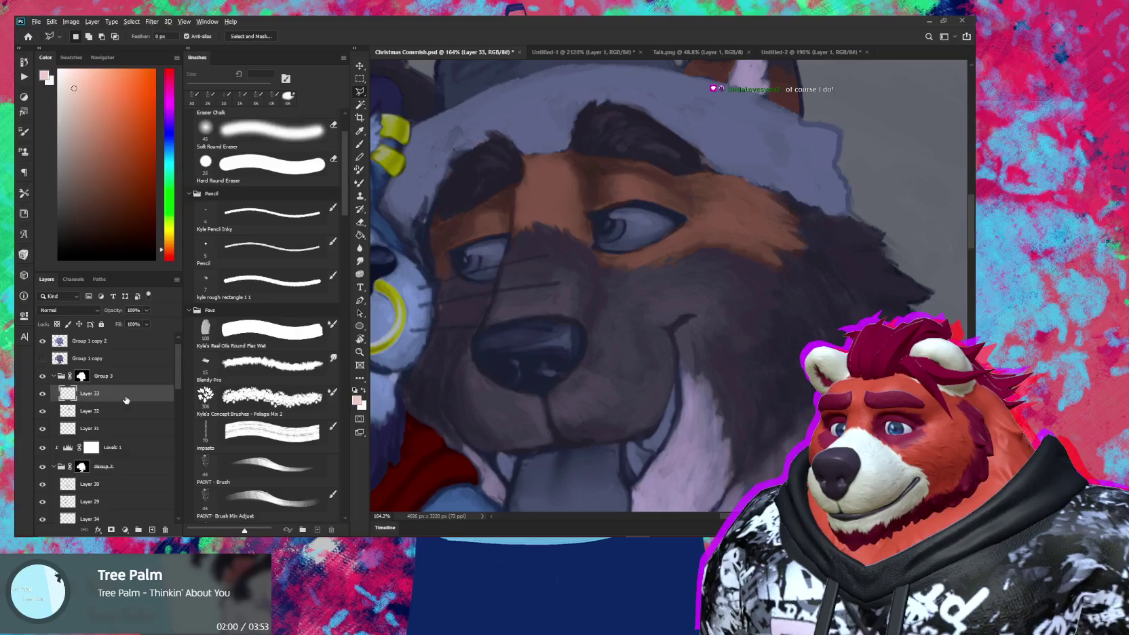
Step: Add a new layer above Layer 33 and pick a light cream paint colour
{"action": "key", "text": "ctrl+shift+alt+n"}
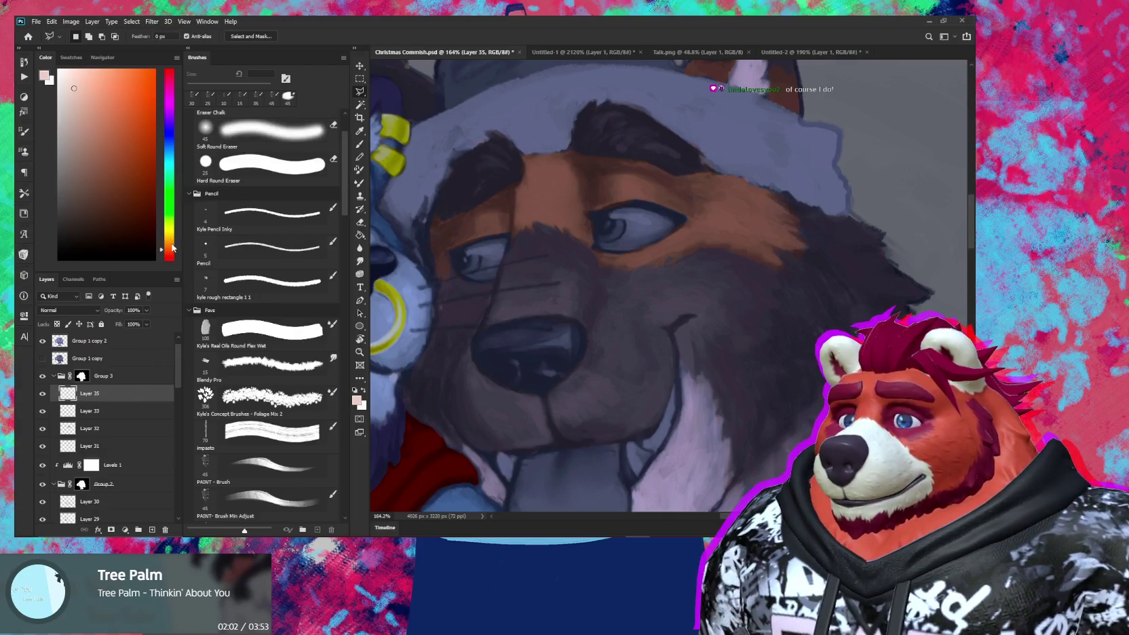
{"action": "left_click_drag", "start_coordinate": [169, 250], "coordinate": [168, 229]}
{"action": "left_click", "coordinate": [76, 78]}
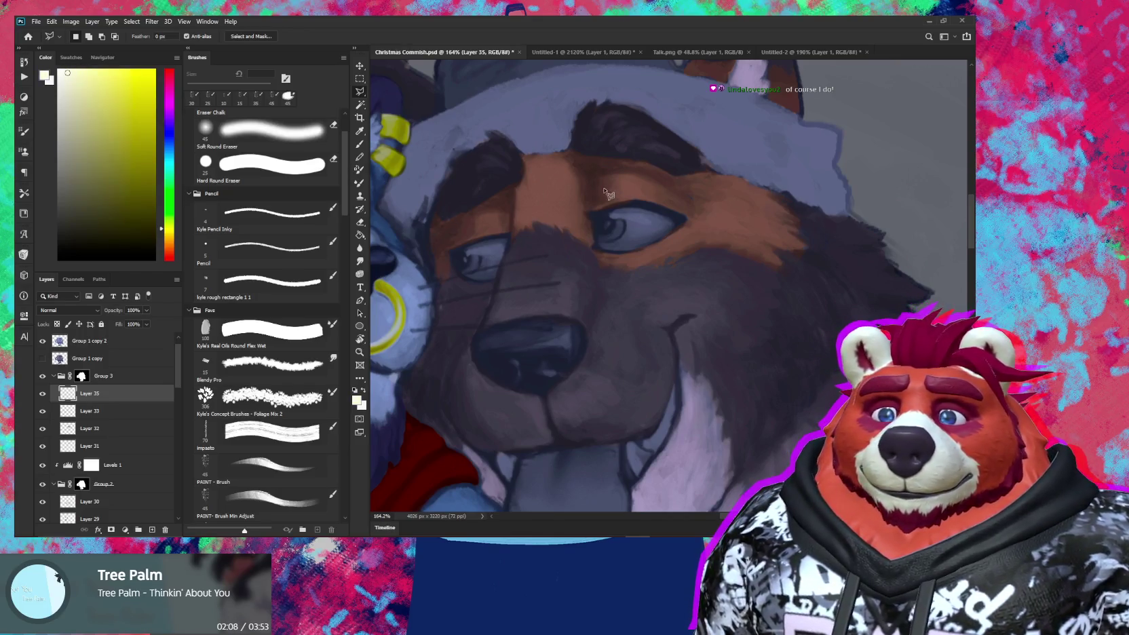
Step: Paint cream catchlights on the dog's eyes, erasing to clean up and shrinking the brush to 8 px
{"action": "key", "text": "b"}
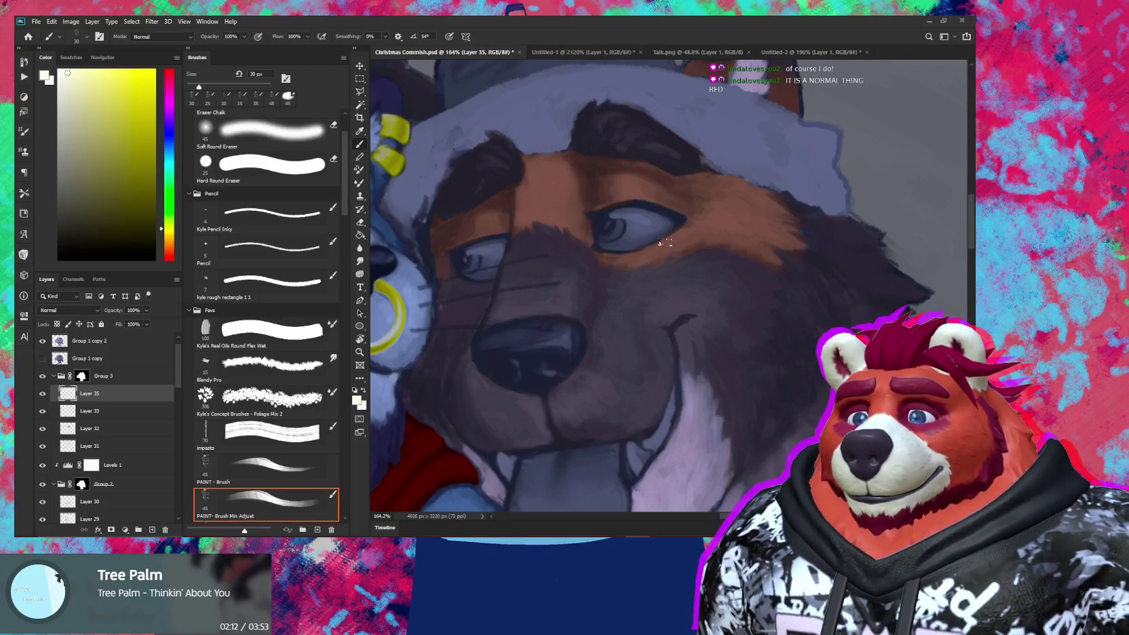
{"action": "left_click_drag", "start_coordinate": [659, 228], "coordinate": [622, 242]}
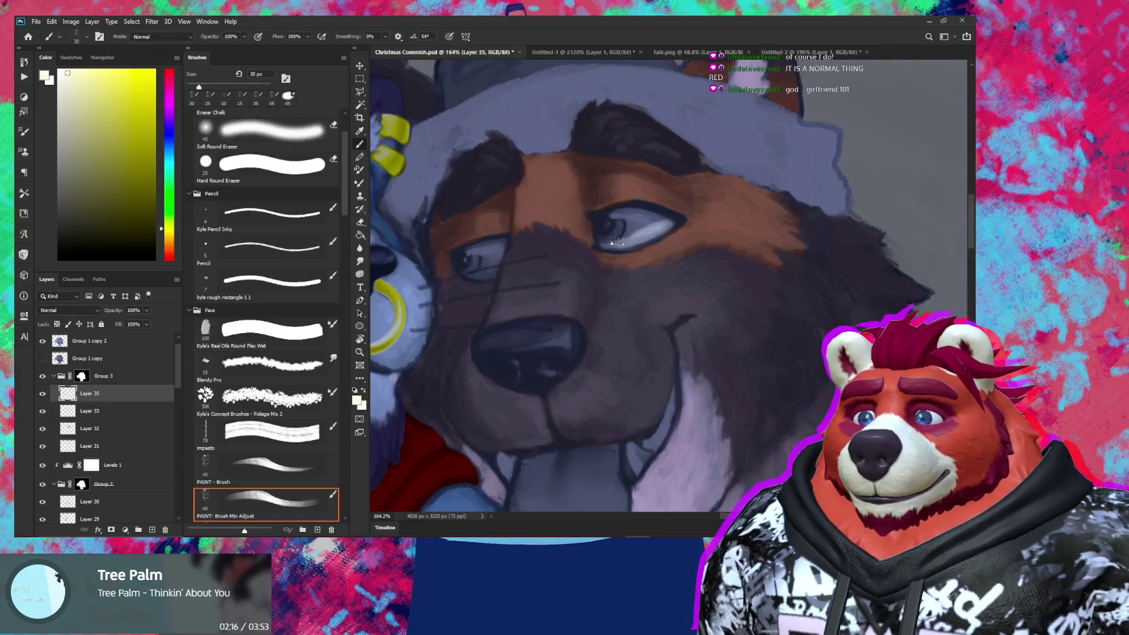
{"action": "key", "text": "e"}
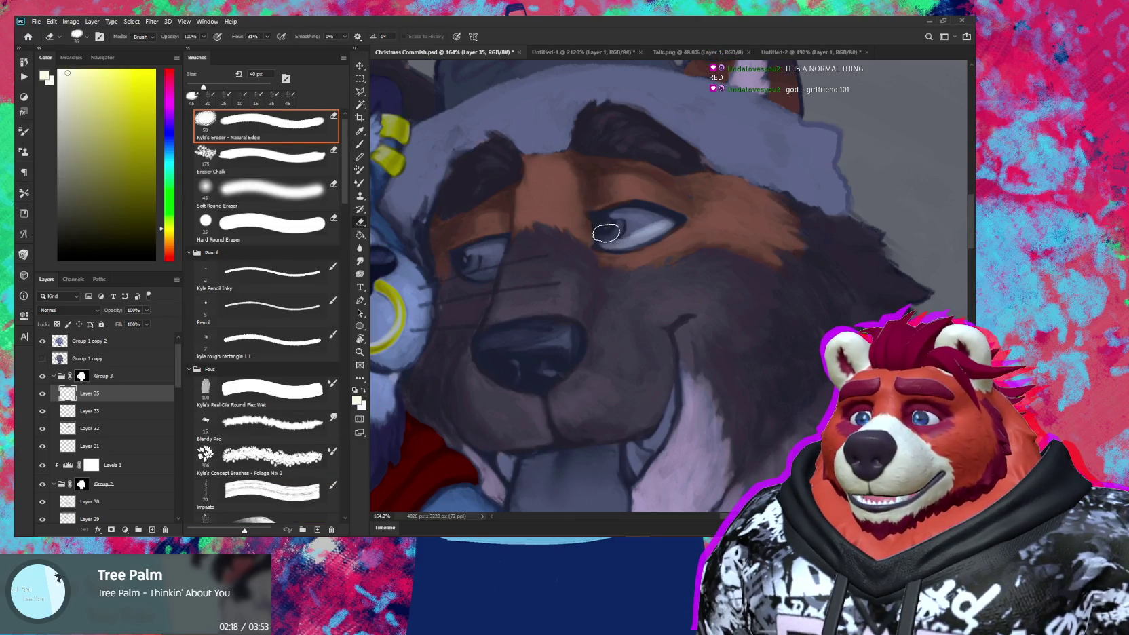
{"action": "key", "text": "b"}
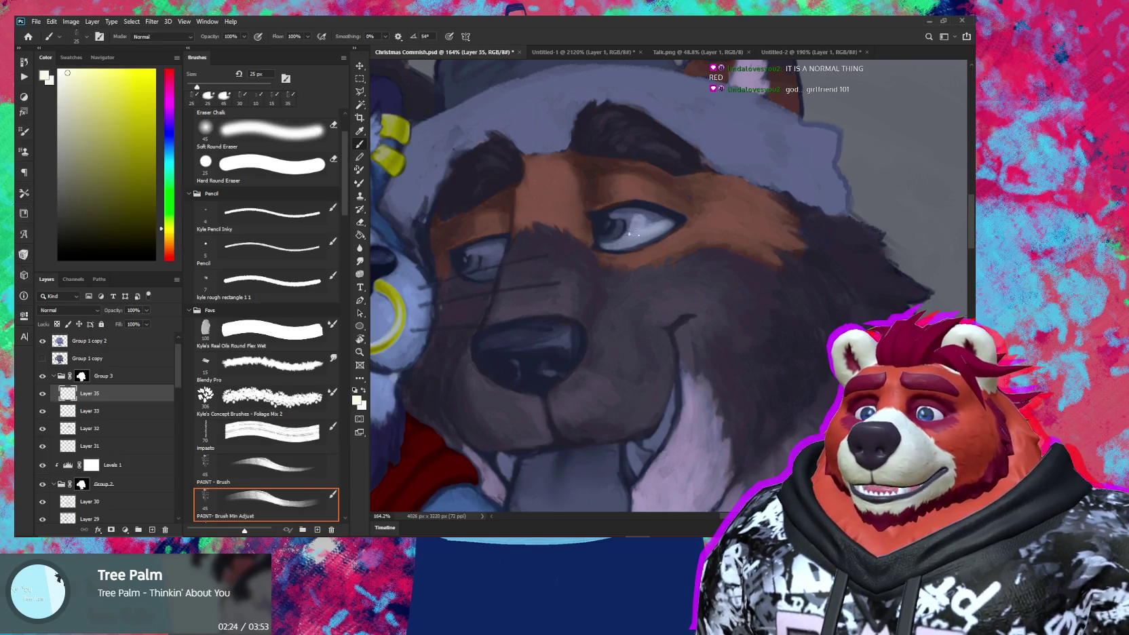
{"action": "key", "text": "bracketleft"}
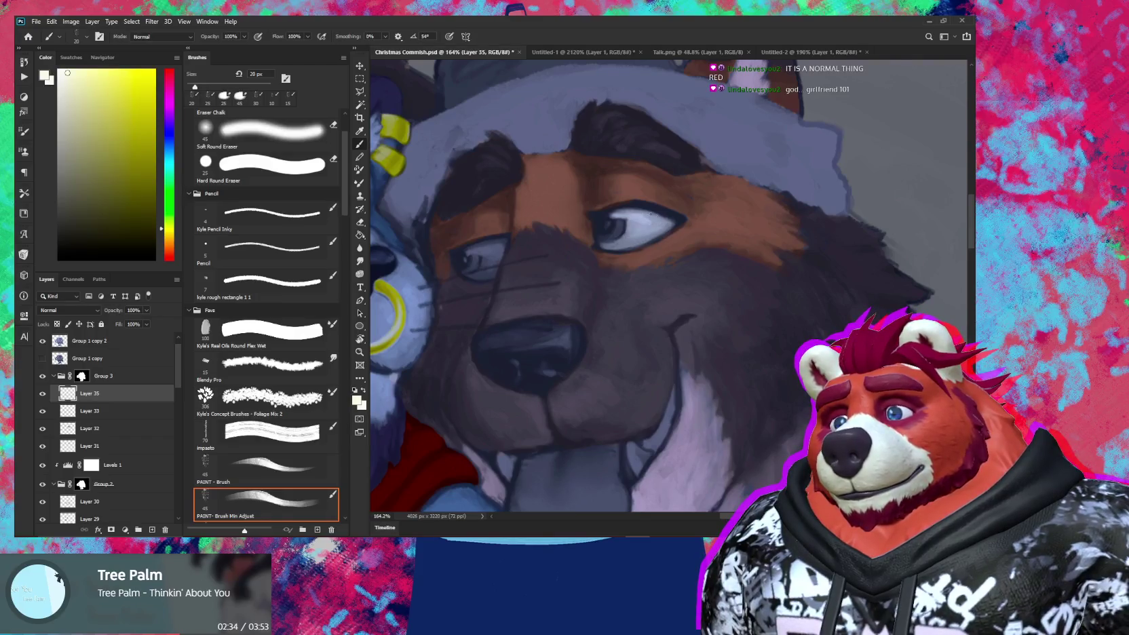
{"action": "key", "text": "bracketleft"}
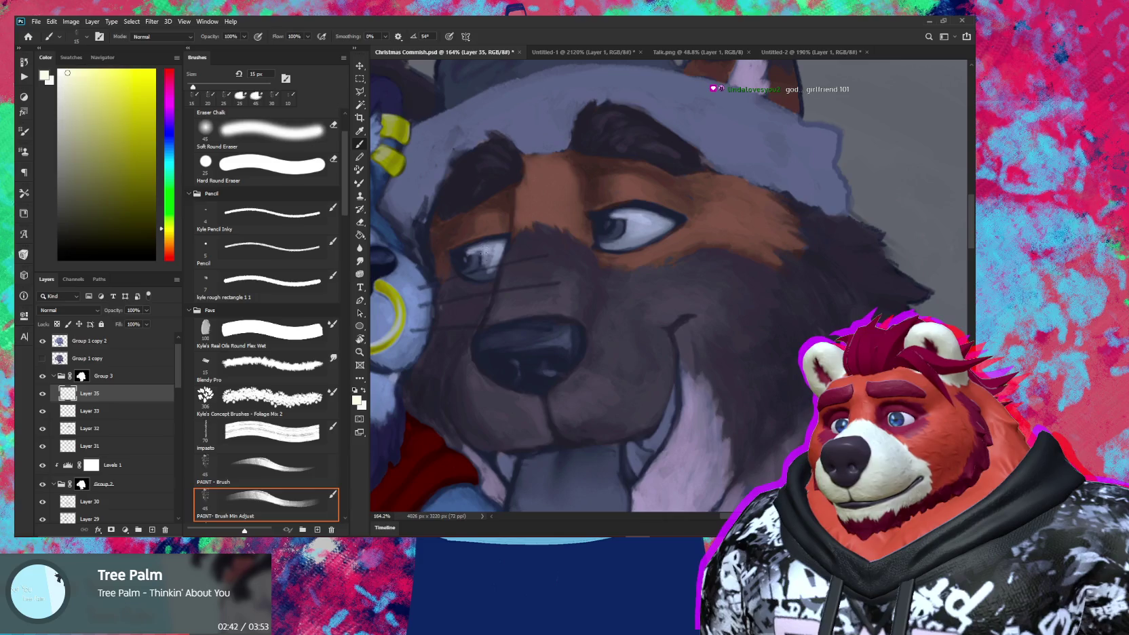
{"action": "key", "text": "e"}
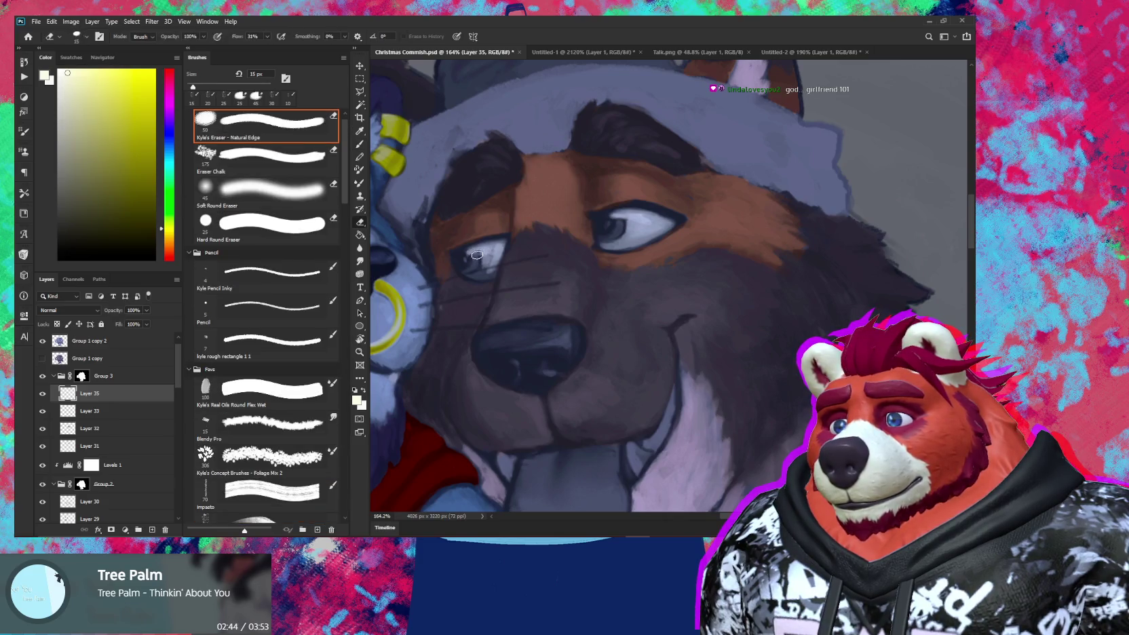
{"action": "key", "text": "b"}
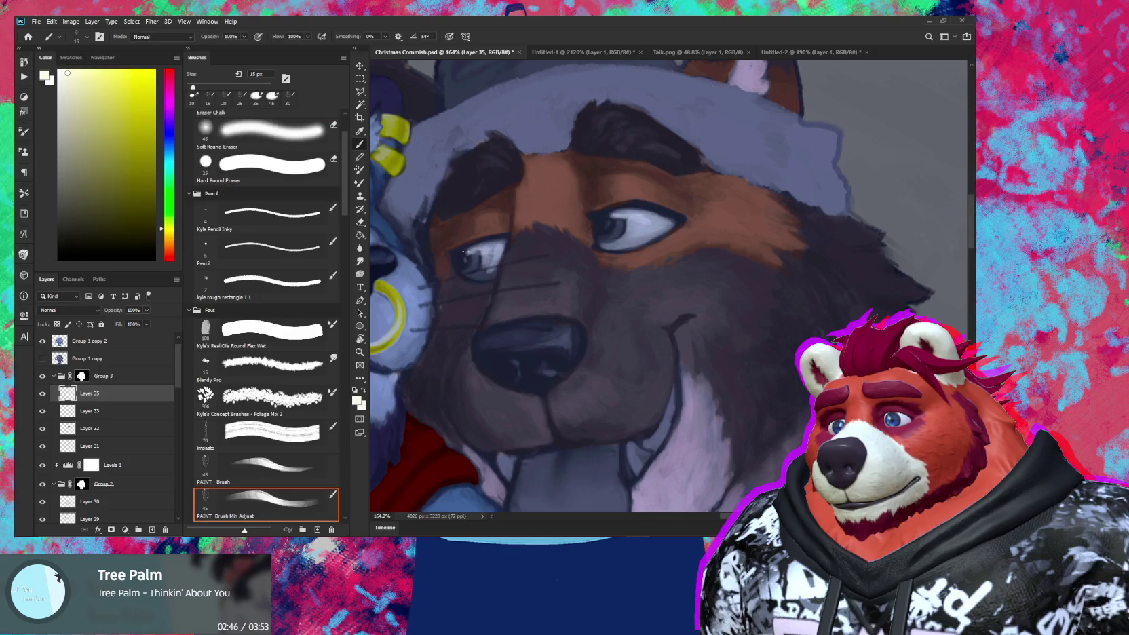
{"action": "key", "text": "bracketleft"}
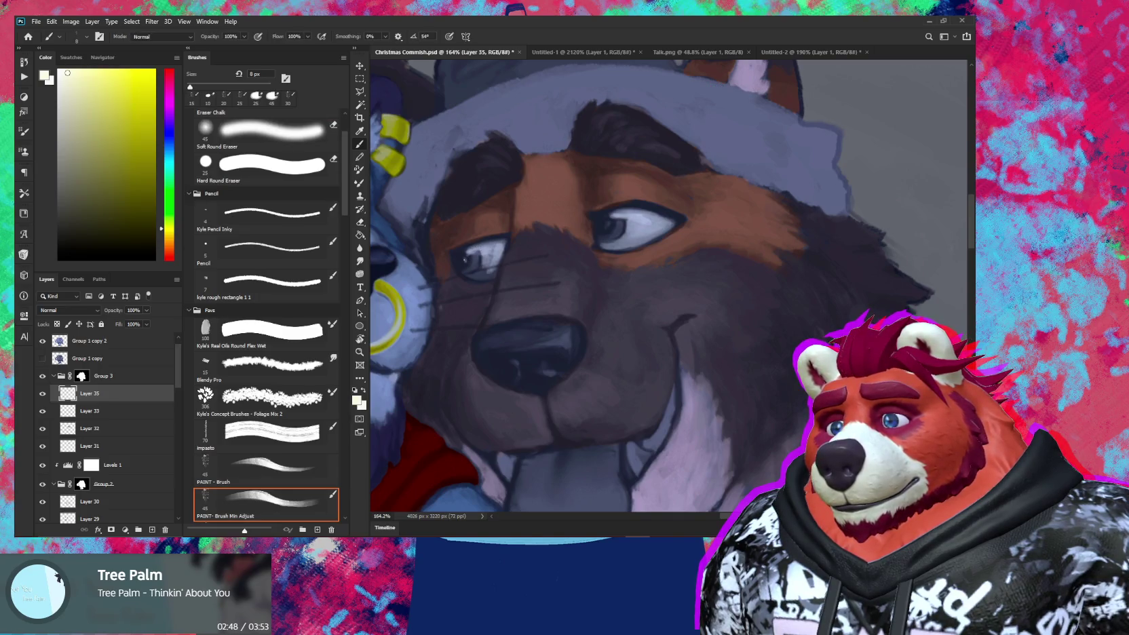
{"action": "scroll", "coordinate": [609, 224], "scroll_direction": "up", "scroll_amount": 3}
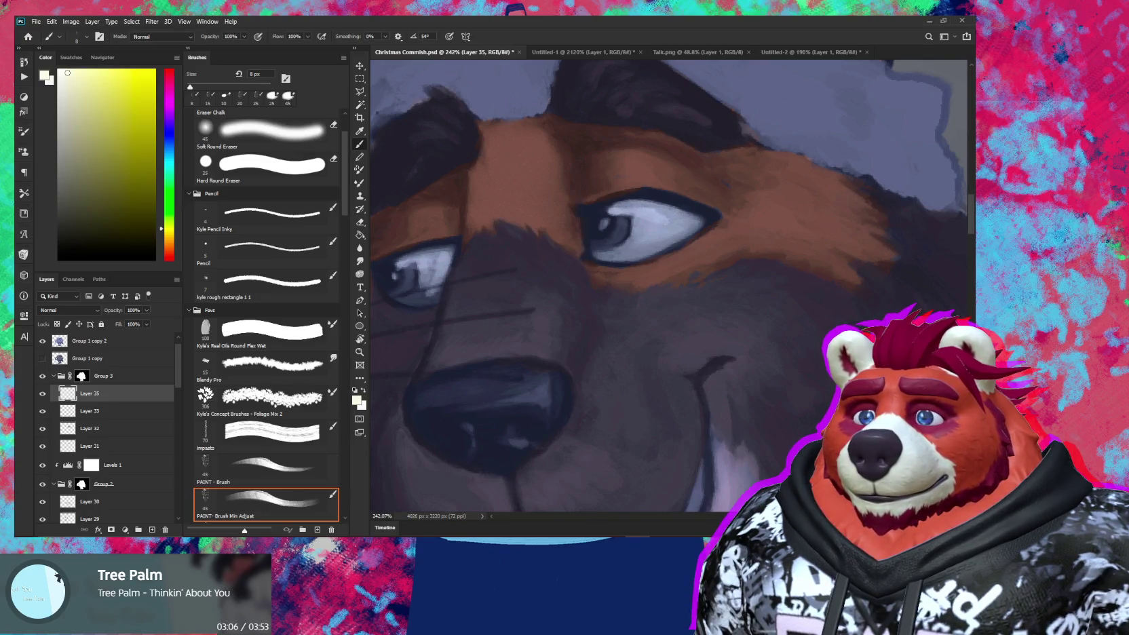
Step: Refine the eye highlights with brush and eraser, checking them against the zoomed-out illustration
{"action": "key", "text": "e"}
{"action": "key", "text": "z"}
{"action": "mouse_move", "coordinate": [710, 258]}
{"action": "left_mouse_down"}
{"action": "mouse_move", "coordinate": [635, 291]}
{"action": "mouse_move", "coordinate": [685, 292]}
{"action": "left_mouse_up"}
{"action": "key", "text": "e"}
{"action": "left_click_drag", "start_coordinate": [522, 277], "coordinate": [583, 284]}
{"action": "key", "text": "b"}
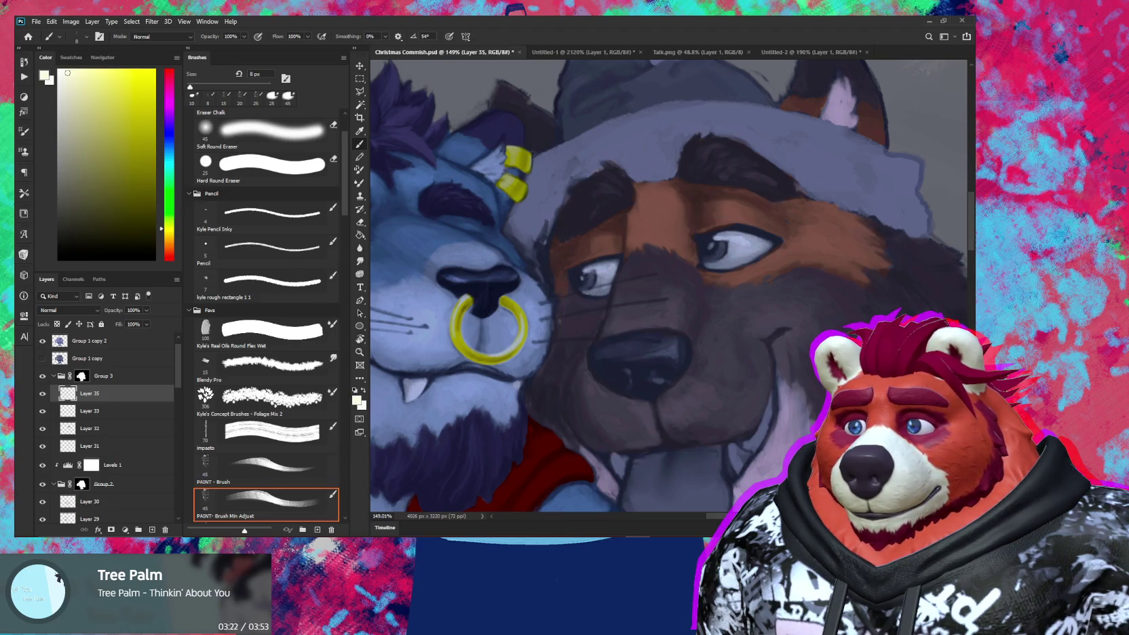
{"action": "key", "text": "e"}
{"action": "scroll", "coordinate": [581, 289], "scroll_direction": "down", "scroll_amount": 10}
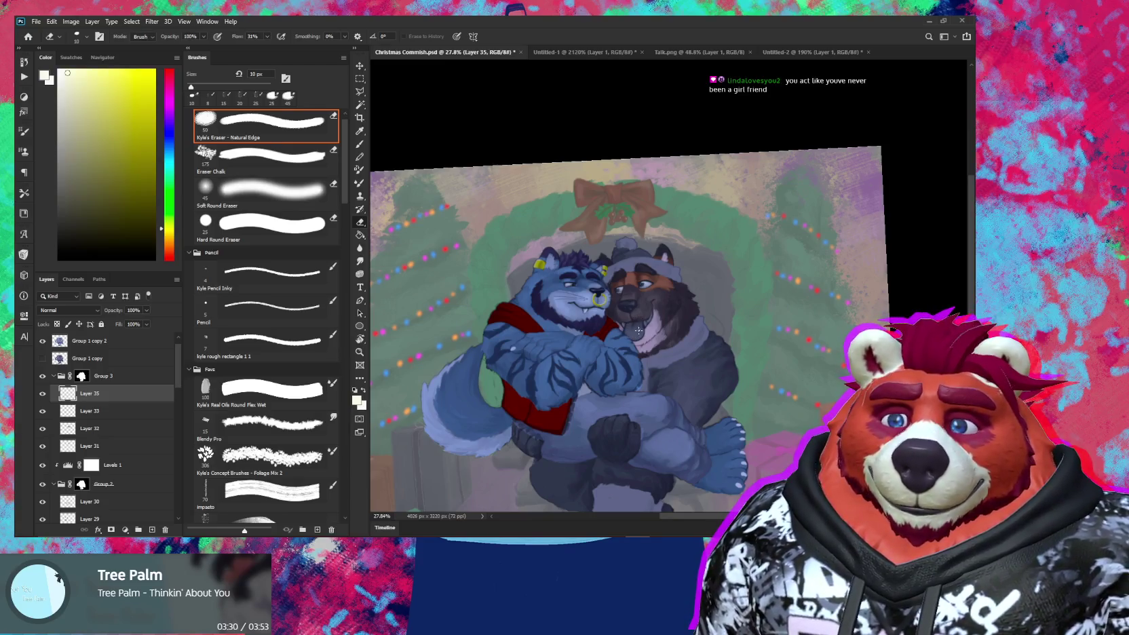
{"action": "key", "text": "z"}
{"action": "mouse_move", "coordinate": [638, 318]}
{"action": "left_mouse_down"}
{"action": "mouse_move", "coordinate": [668, 307]}
{"action": "mouse_move", "coordinate": [649, 301]}
{"action": "left_mouse_up"}
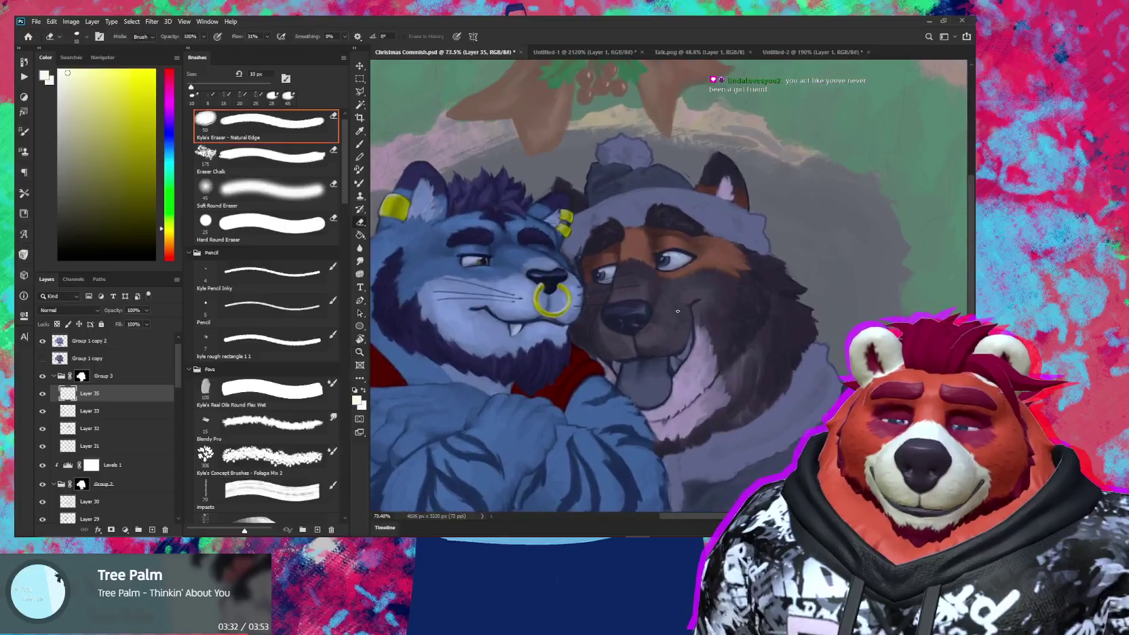
{"action": "key", "text": "e"}
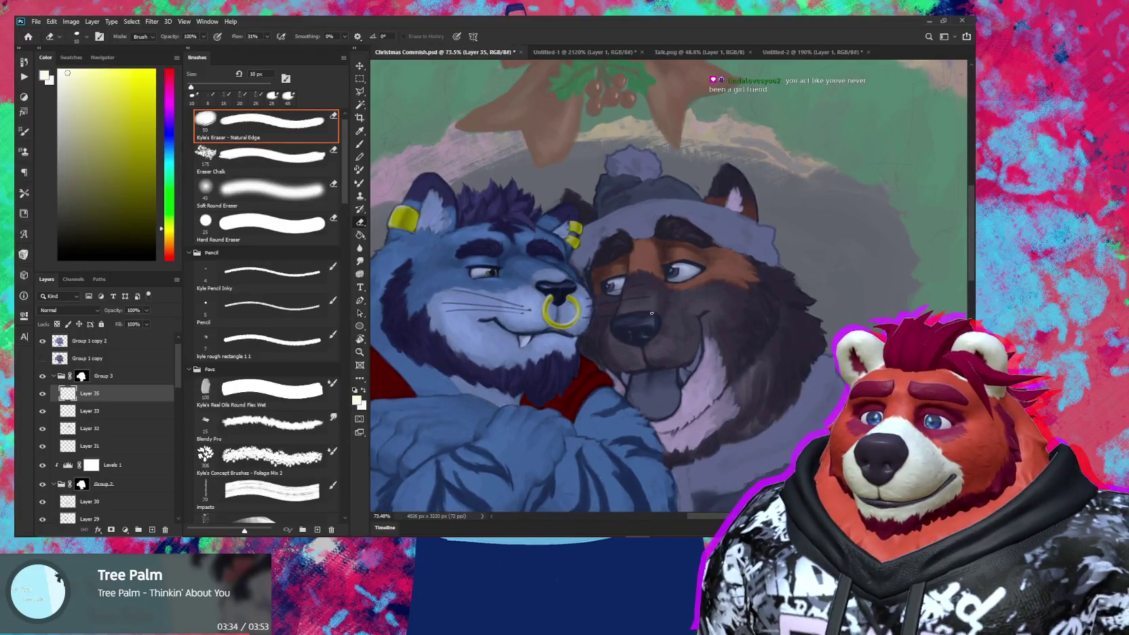
{"action": "key", "text": "z"}
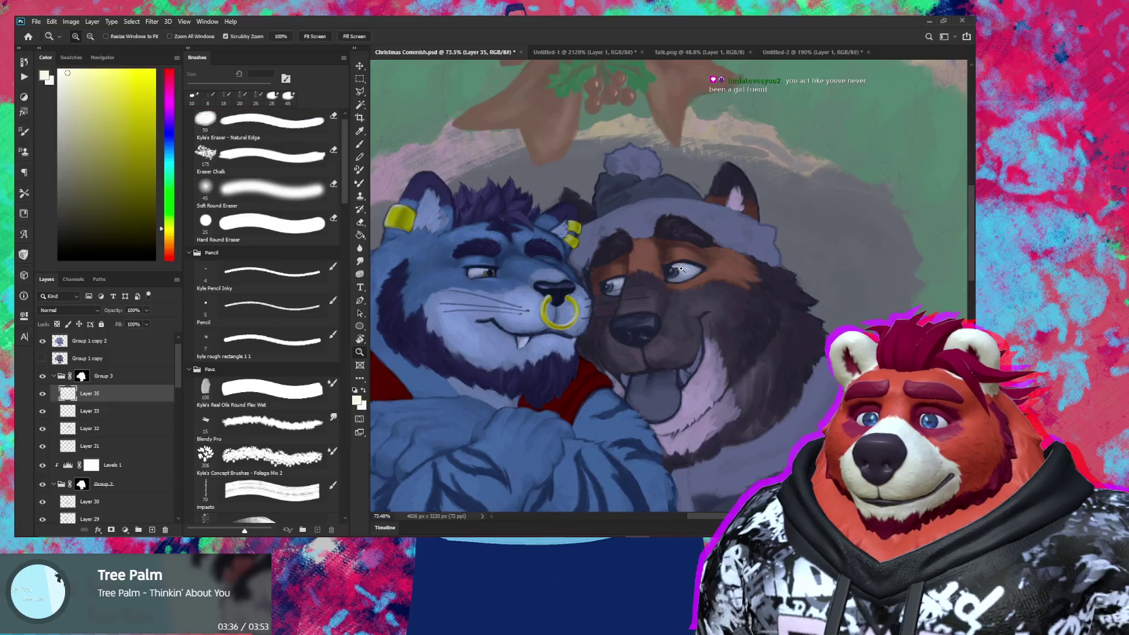
{"action": "left_click_drag", "start_coordinate": [668, 282], "coordinate": [701, 286]}
{"action": "key", "text": "e"}
{"action": "key", "text": "b"}
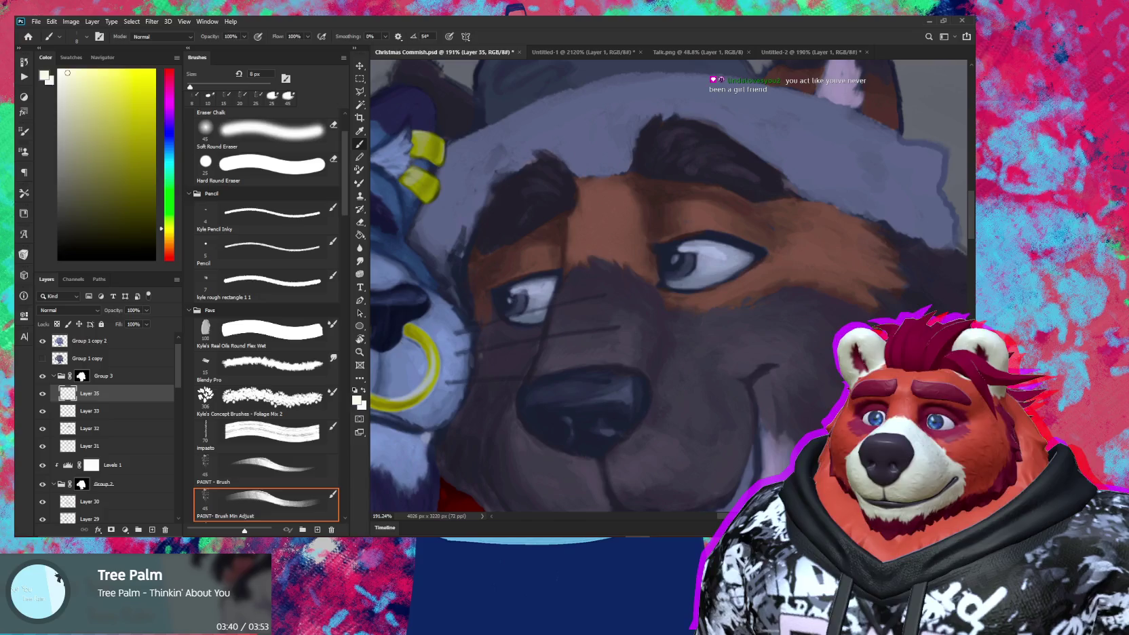
{"action": "key", "text": "e"}
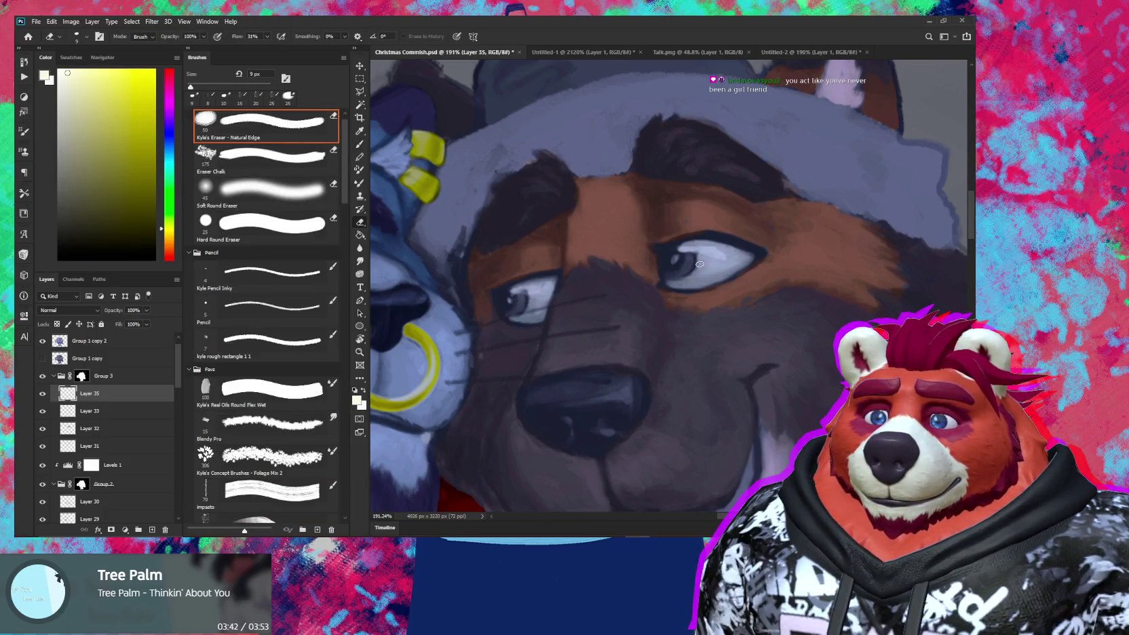
{"action": "key", "text": "b"}
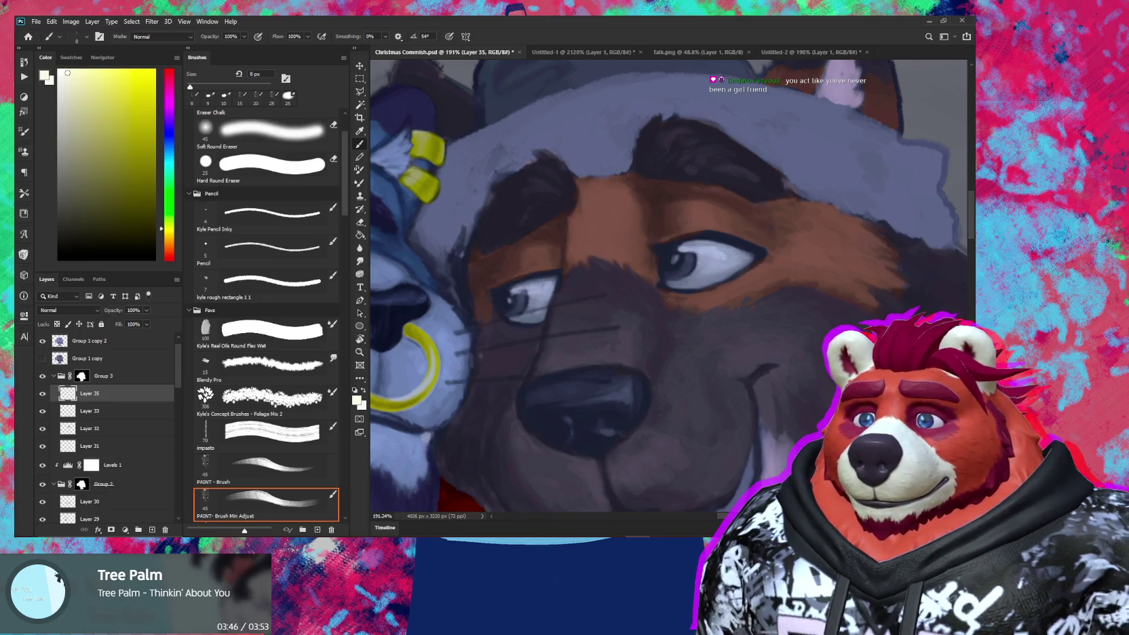
{"action": "key", "text": "e"}
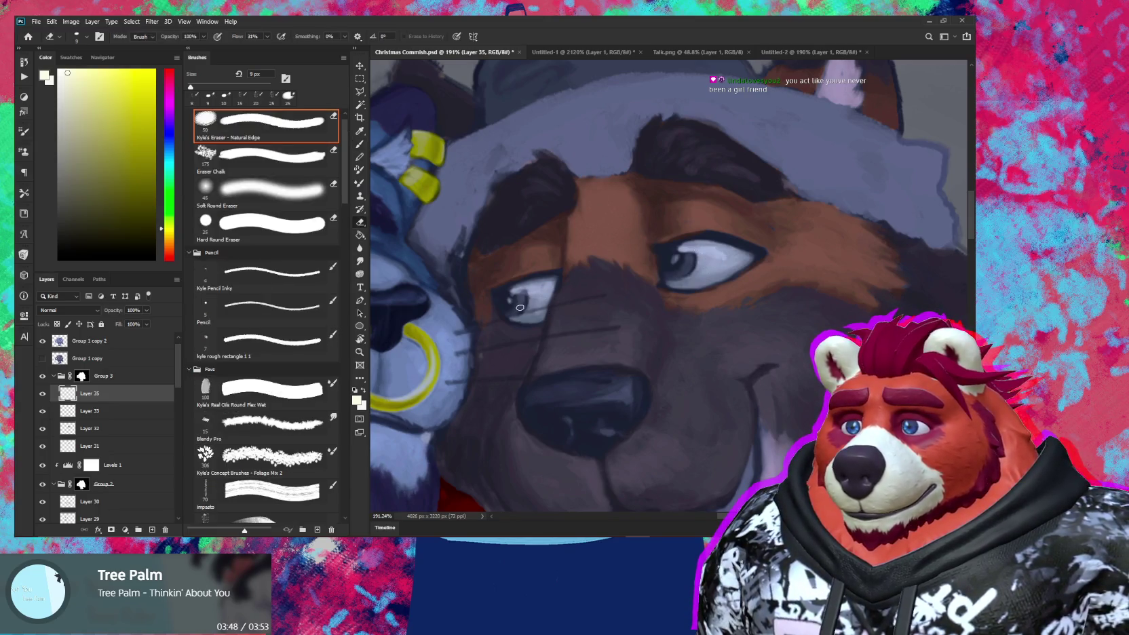
{"action": "key", "text": "b"}
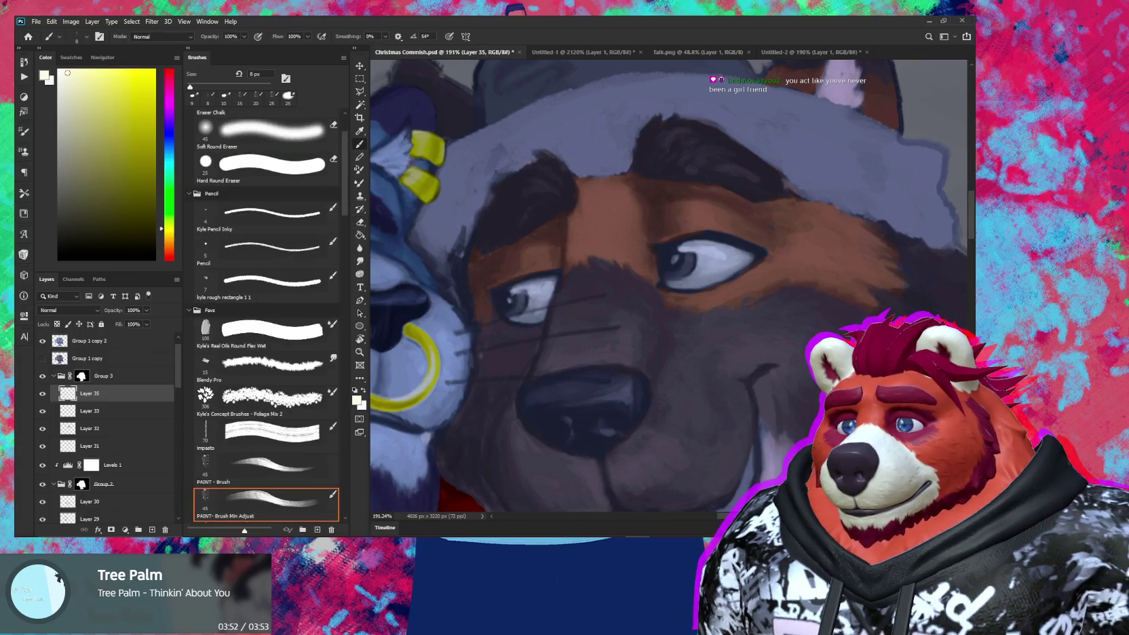
{"action": "key", "text": "e"}
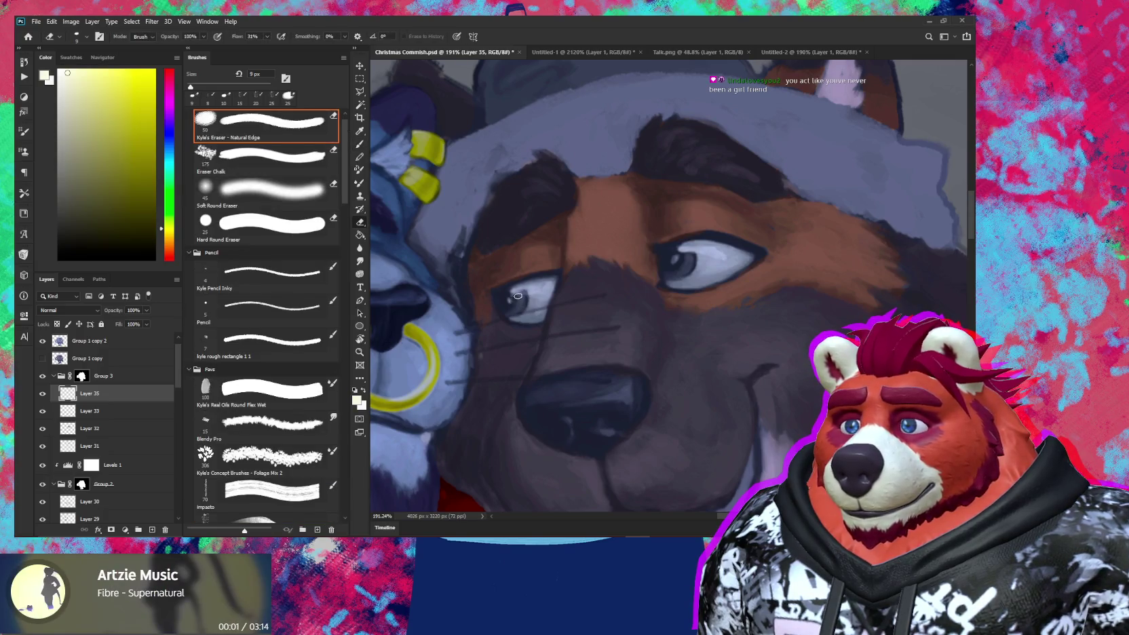
{"action": "key", "text": "b"}
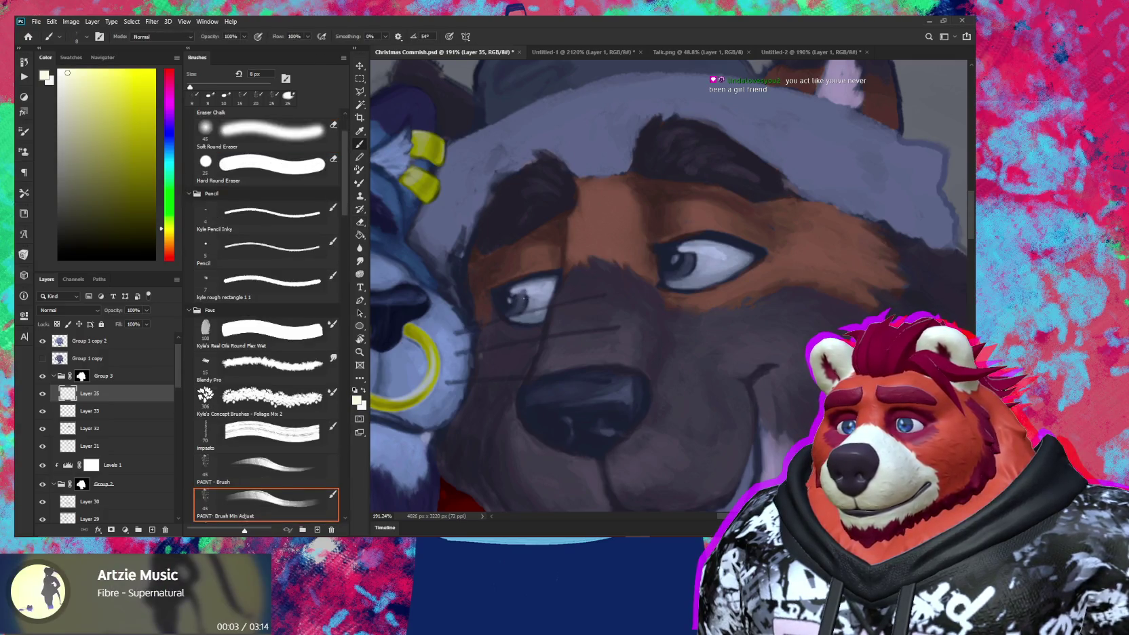
{"action": "key", "text": "e"}
{"action": "key", "text": "bracketleft"}
{"action": "key", "text": "bracketleft"}
{"action": "key", "text": "b"}
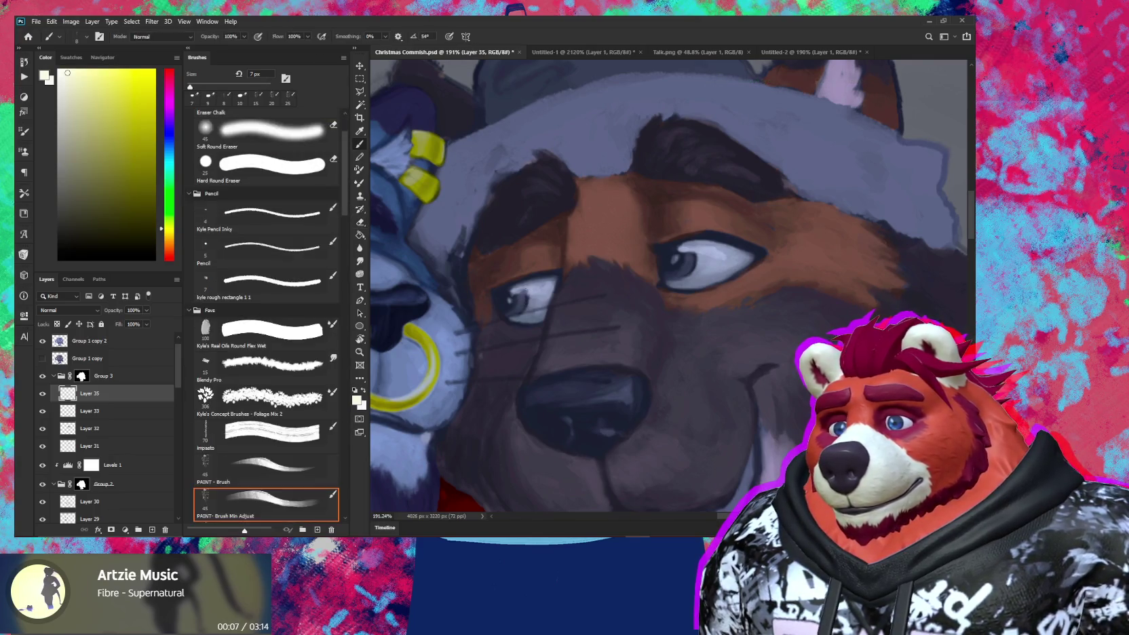
{"action": "key", "text": "bracketright"}
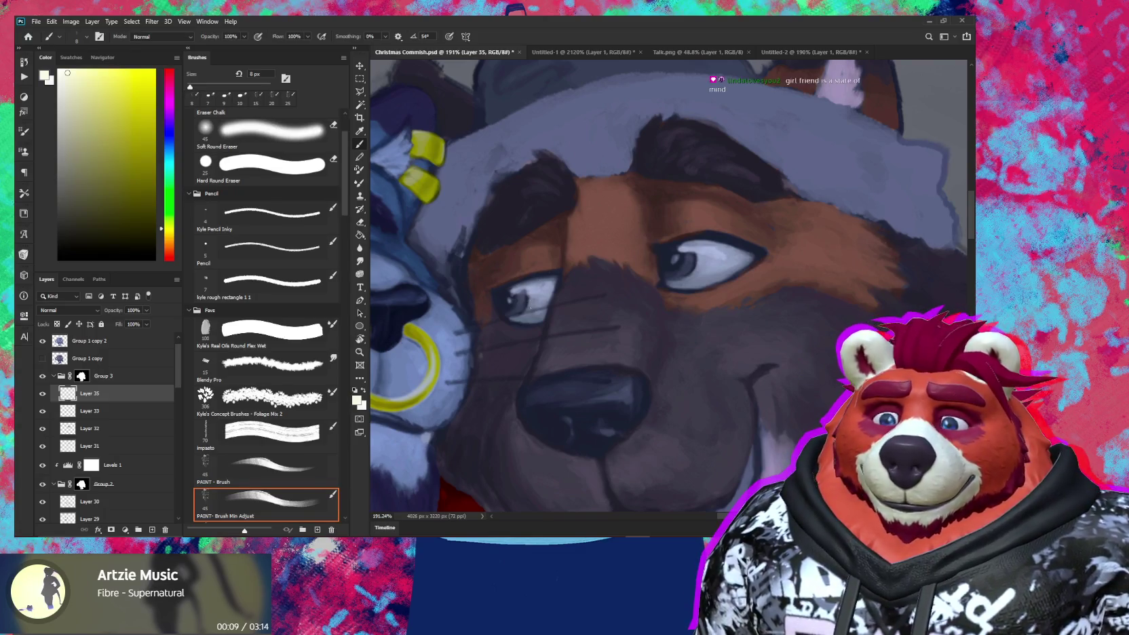
{"action": "left_click_drag", "start_coordinate": [538, 331], "coordinate": [548, 341]}
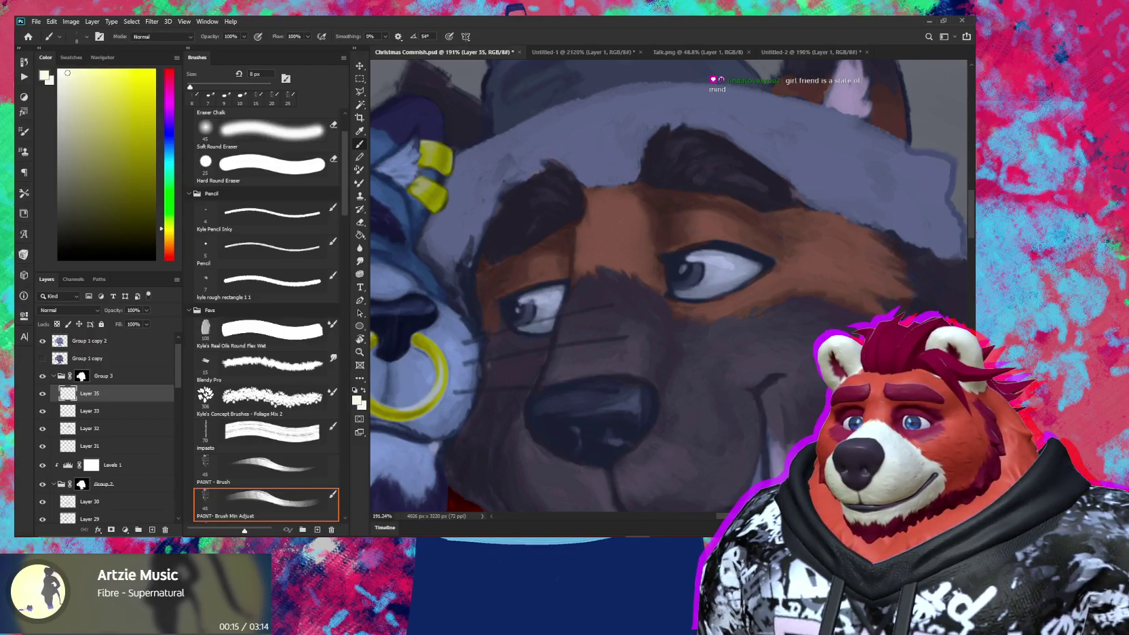
{"action": "scroll", "coordinate": [600, 324], "scroll_direction": "down", "scroll_amount": 2}
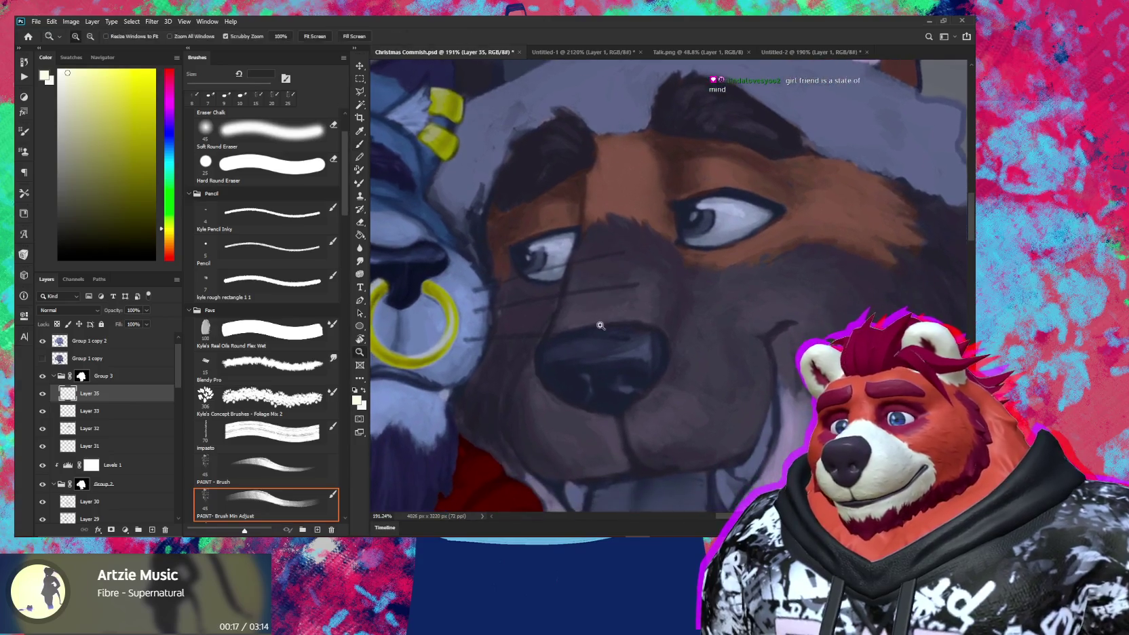
Step: Zoom in on the dog's mouth and paint a small white highlight beside the lower fang
{"action": "left_click_drag", "start_coordinate": [600, 324], "coordinate": [567, 362]}
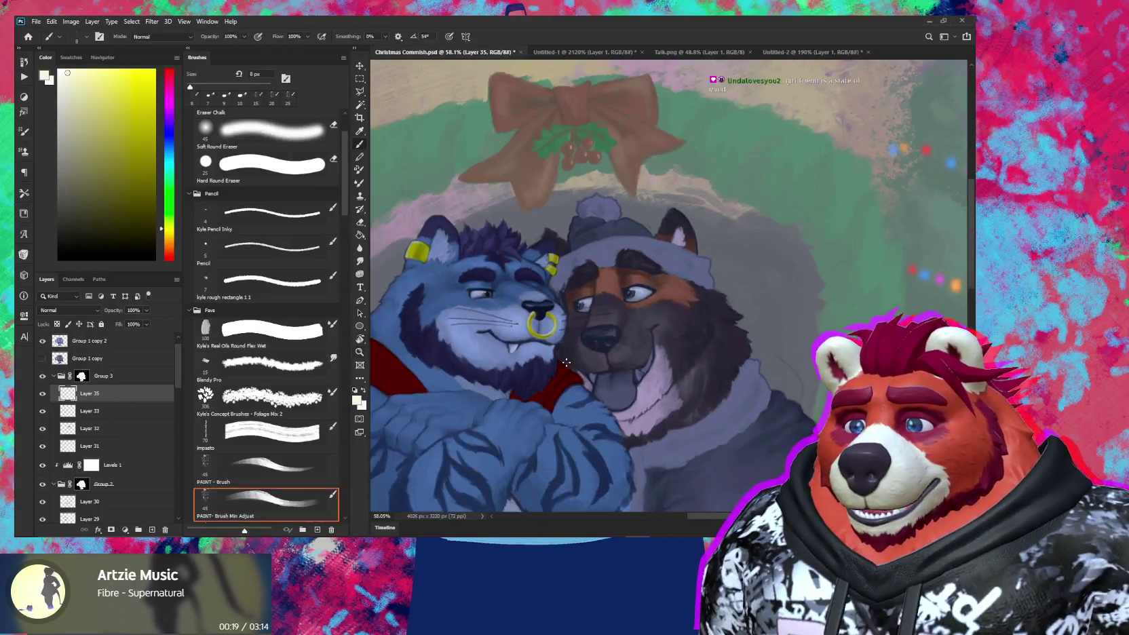
{"action": "left_click_drag", "start_coordinate": [601, 384], "coordinate": [676, 330]}
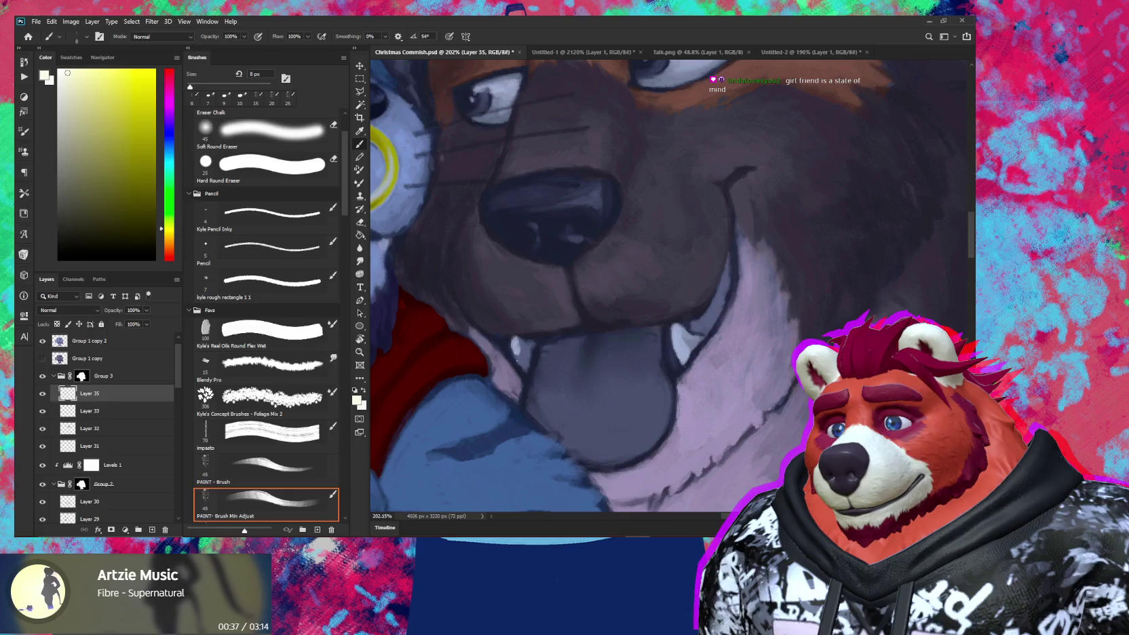
{"action": "mouse_move", "coordinate": [520, 346]}
{"action": "left_mouse_down"}
{"action": "mouse_move", "coordinate": [525, 365]}
{"action": "mouse_move", "coordinate": [520, 337]}
{"action": "left_mouse_up"}
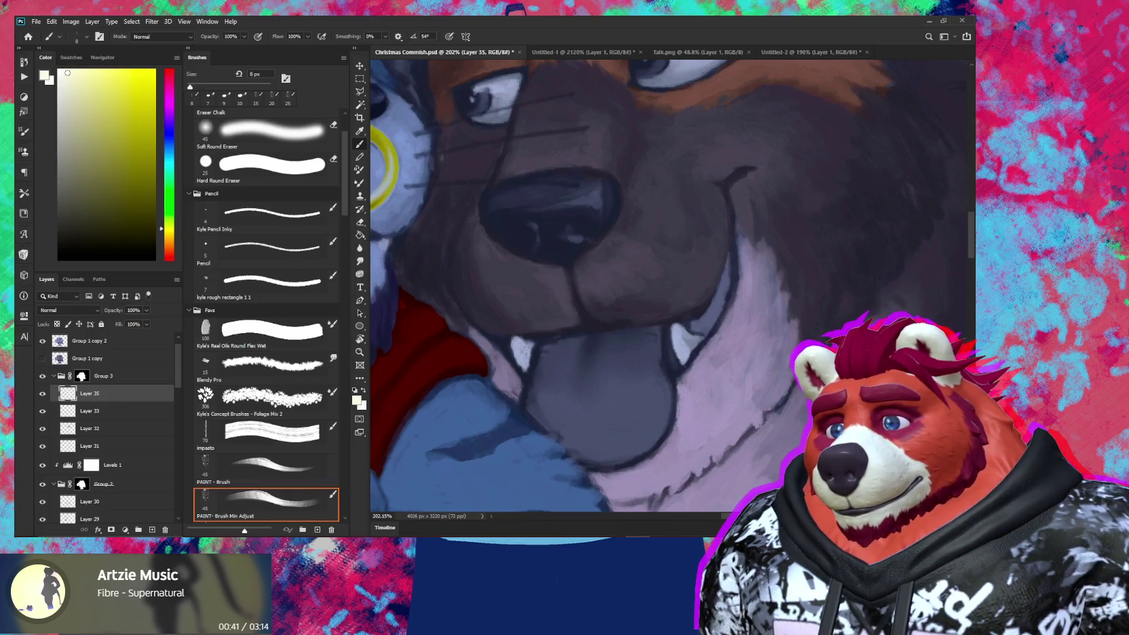
{"action": "scroll", "coordinate": [567, 387], "scroll_direction": "down", "scroll_amount": 5}
{"action": "scroll", "coordinate": [566, 387], "scroll_direction": "down", "scroll_amount": 4}
{"action": "scroll", "coordinate": [566, 386], "scroll_direction": "down", "scroll_amount": 2}
{"action": "scroll", "coordinate": [567, 387], "scroll_direction": "up", "scroll_amount": 2}
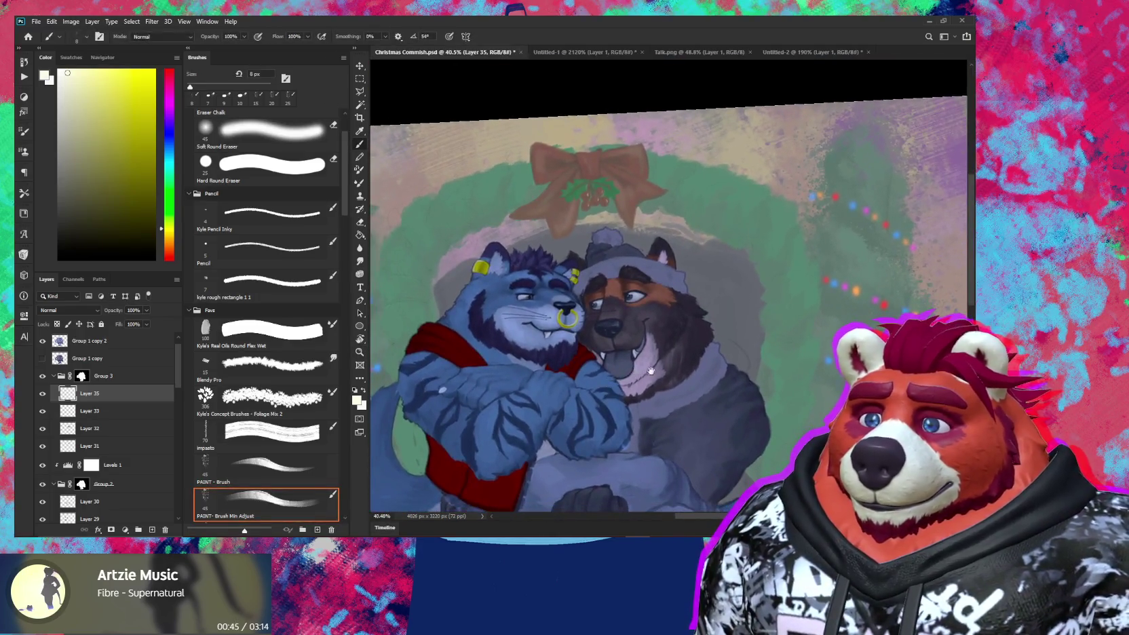
{"action": "scroll", "coordinate": [567, 387], "scroll_direction": "up", "scroll_amount": 7}
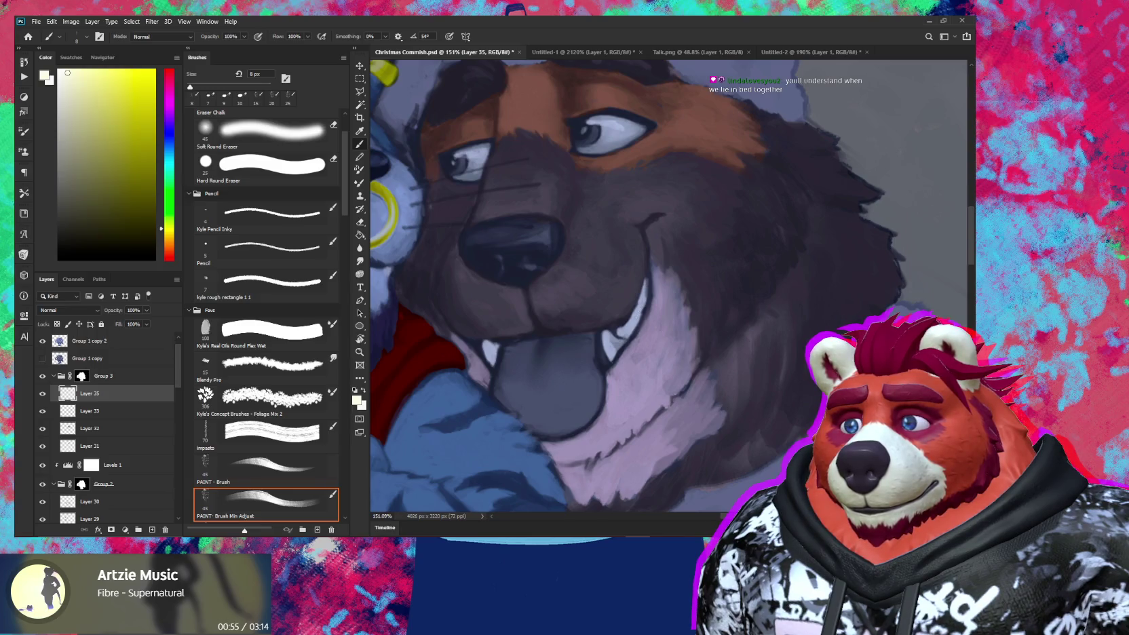
{"action": "key", "text": "e"}
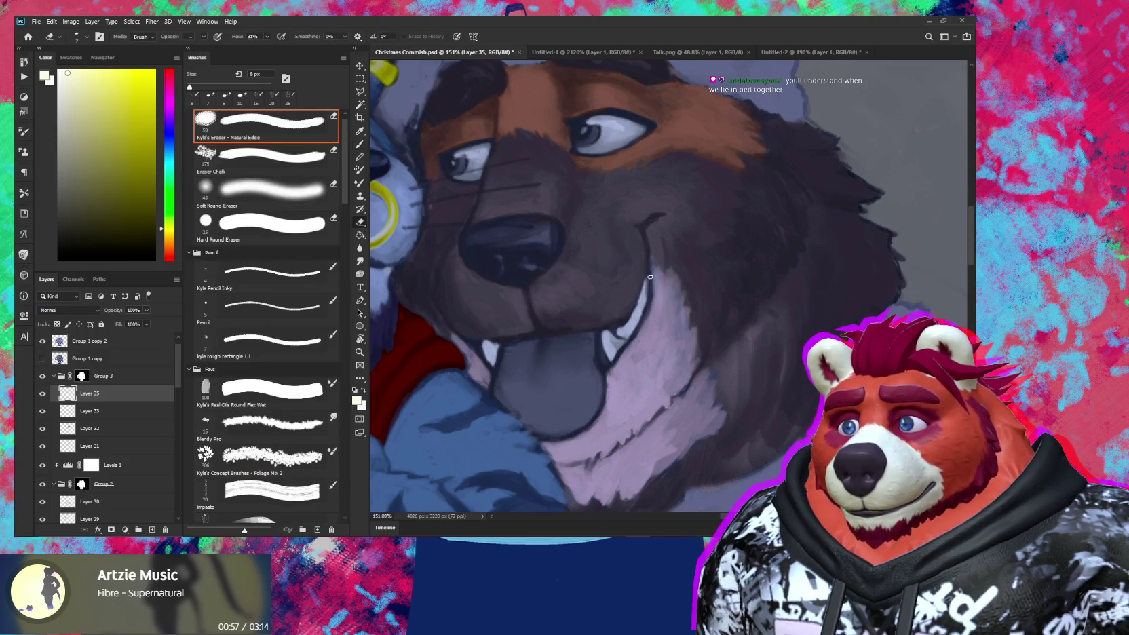
{"action": "scroll", "coordinate": [650, 276], "scroll_direction": "down", "scroll_amount": 5}
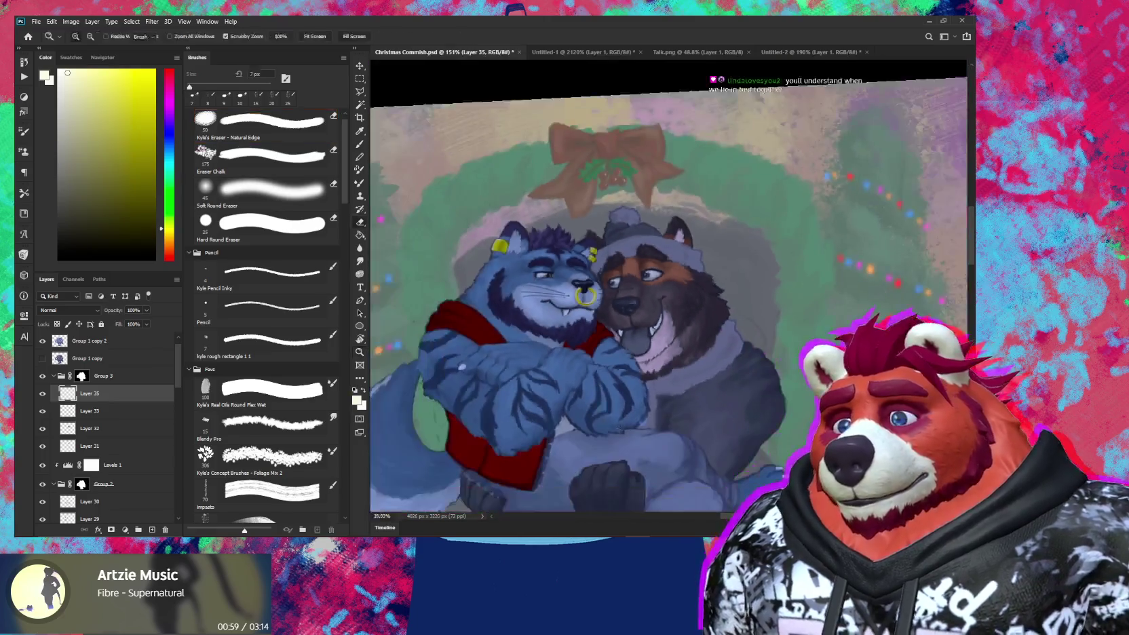
{"action": "key", "text": "z"}
{"action": "mouse_move", "coordinate": [695, 396]}
{"action": "left_mouse_down"}
{"action": "mouse_move", "coordinate": [680, 379]}
{"action": "mouse_move", "coordinate": [726, 346]}
{"action": "left_mouse_up"}
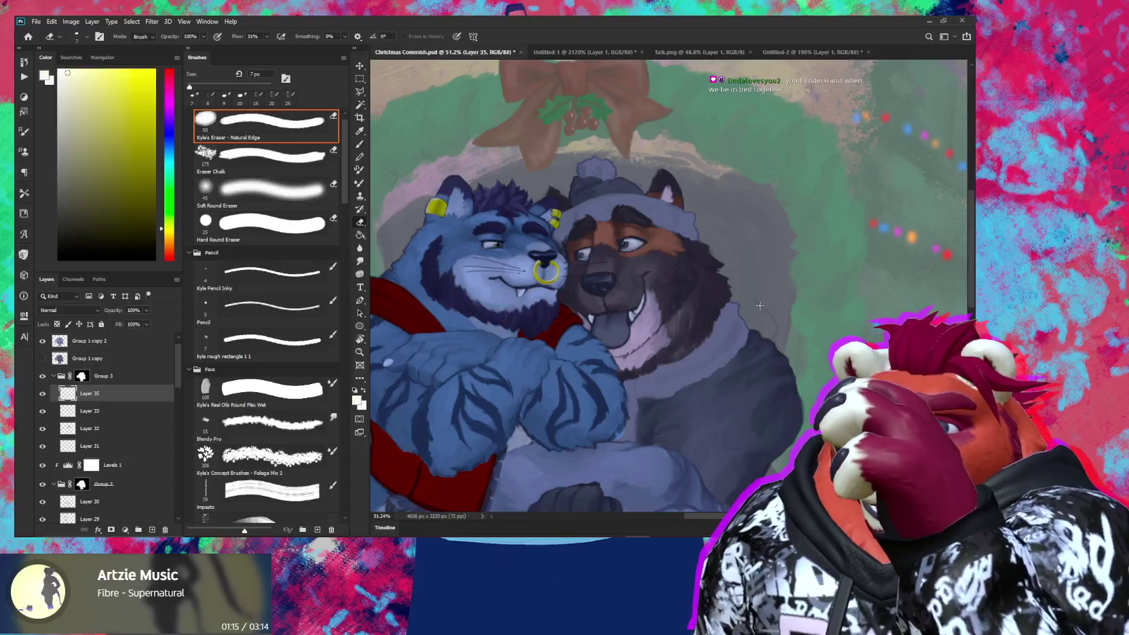
{"action": "mouse_move", "coordinate": [609, 265]}
{"action": "left_mouse_down"}
{"action": "mouse_move", "coordinate": [676, 302]}
{"action": "mouse_move", "coordinate": [659, 197]}
{"action": "left_mouse_up"}
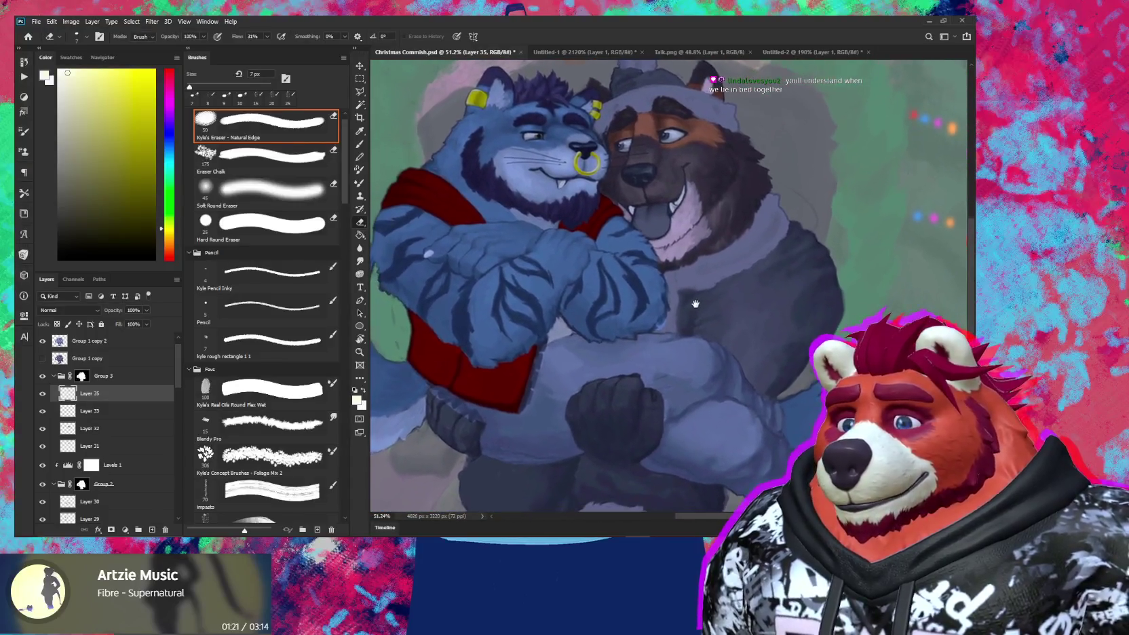
{"action": "left_click_drag", "start_coordinate": [684, 323], "coordinate": [711, 280]}
{"action": "key", "text": "b"}
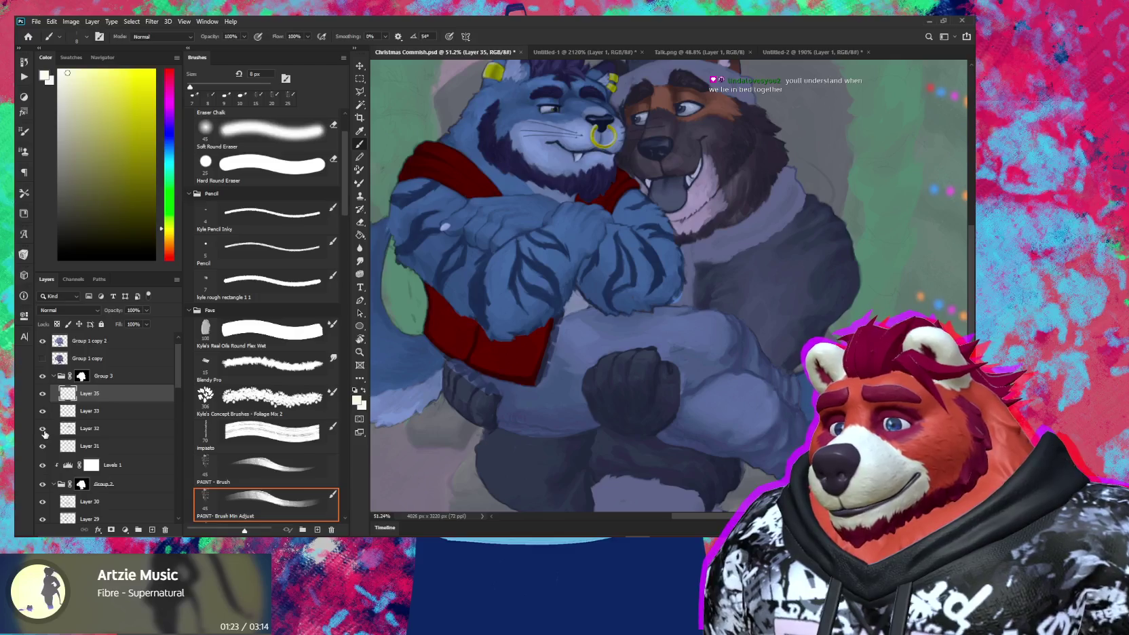
Step: Sample the tan brown from soloed Layer 32 and make Layer 32 the working layer
{"action": "left_click", "coordinate": [42, 429], "text": "alt"}
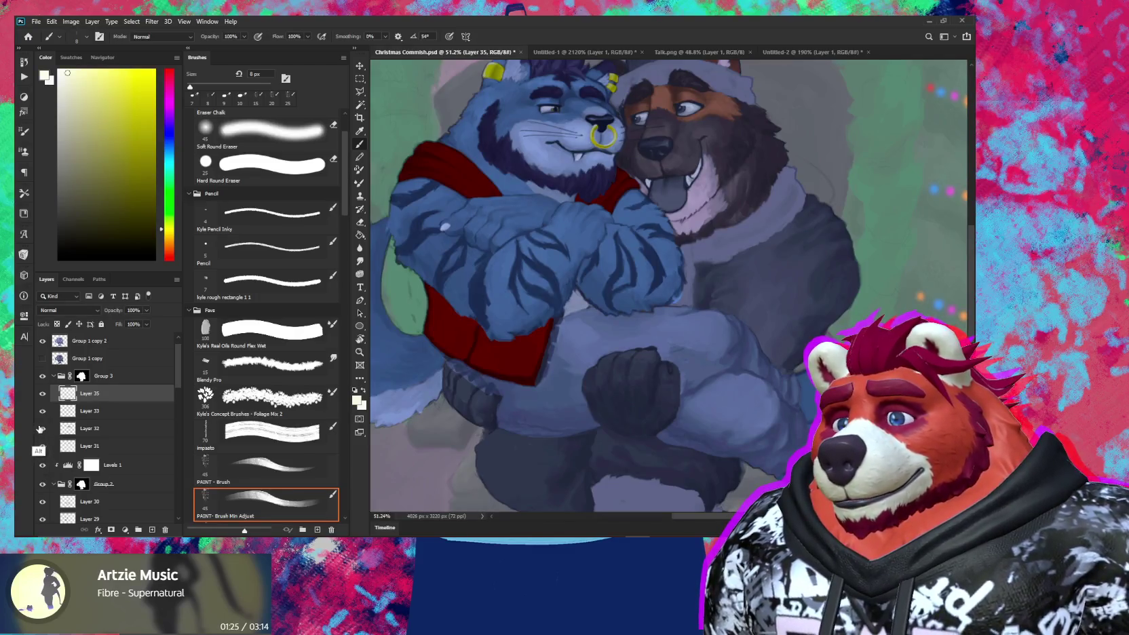
{"action": "left_click", "coordinate": [42, 429], "text": "alt"}
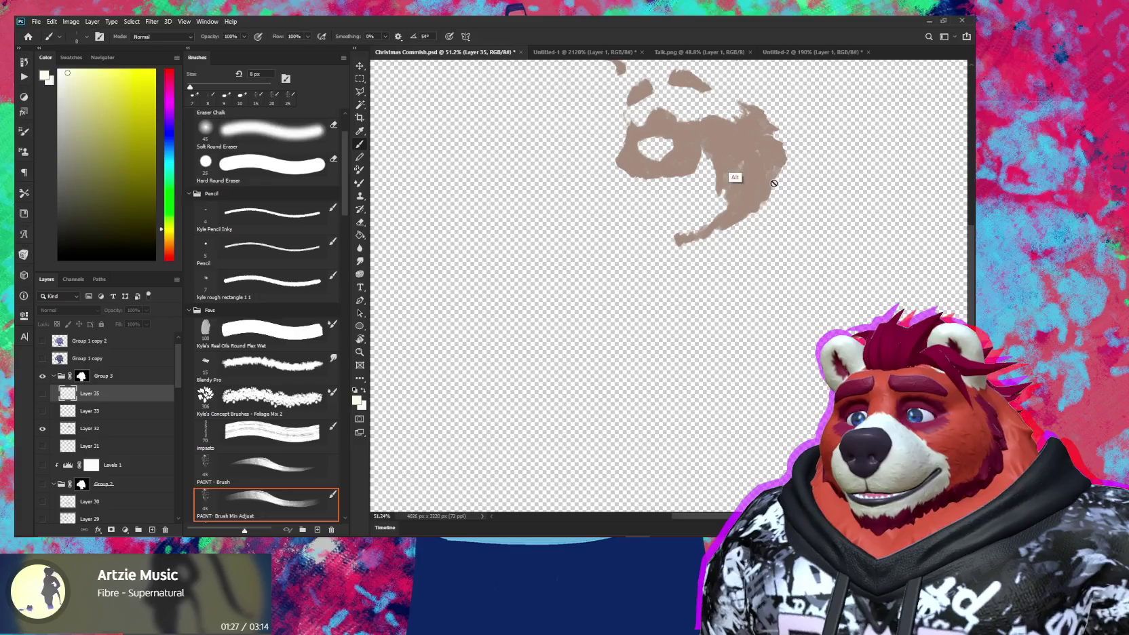
{"action": "left_click", "coordinate": [732, 150], "text": "alt"}
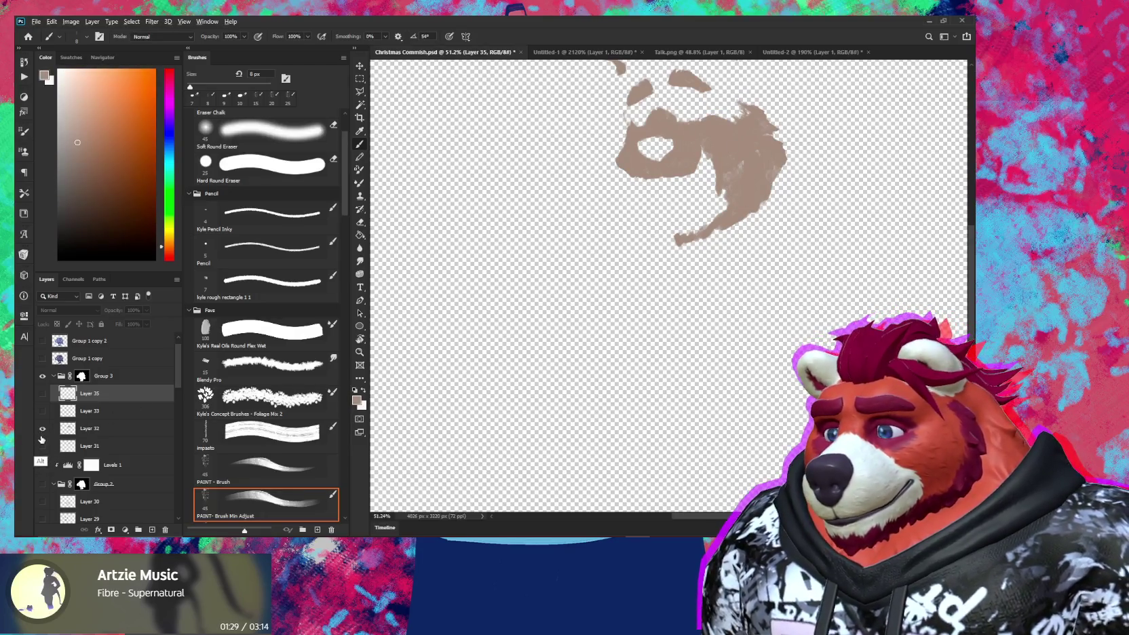
{"action": "left_click", "coordinate": [42, 429], "text": "alt"}
{"action": "left_click", "coordinate": [88, 429]}
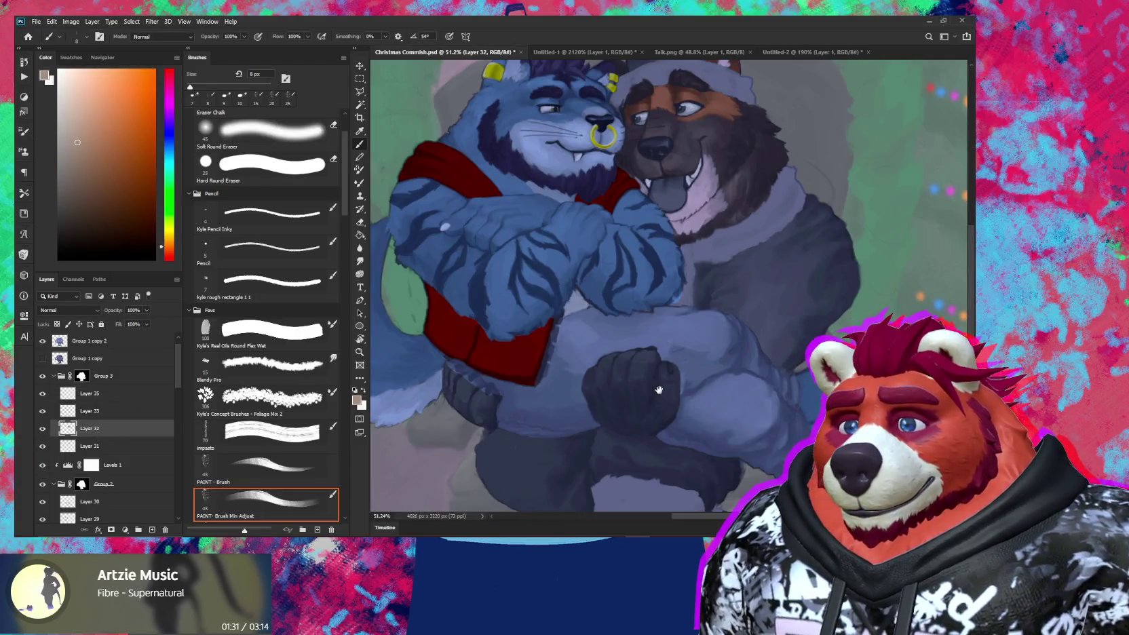
{"action": "left_click_drag", "start_coordinate": [660, 391], "coordinate": [678, 314]}
Step: Set the brush to 50 px and paint warm brown shading over the fist on Layer 32
{"action": "scroll", "coordinate": [634, 308], "scroll_direction": "up", "scroll_amount": 3}
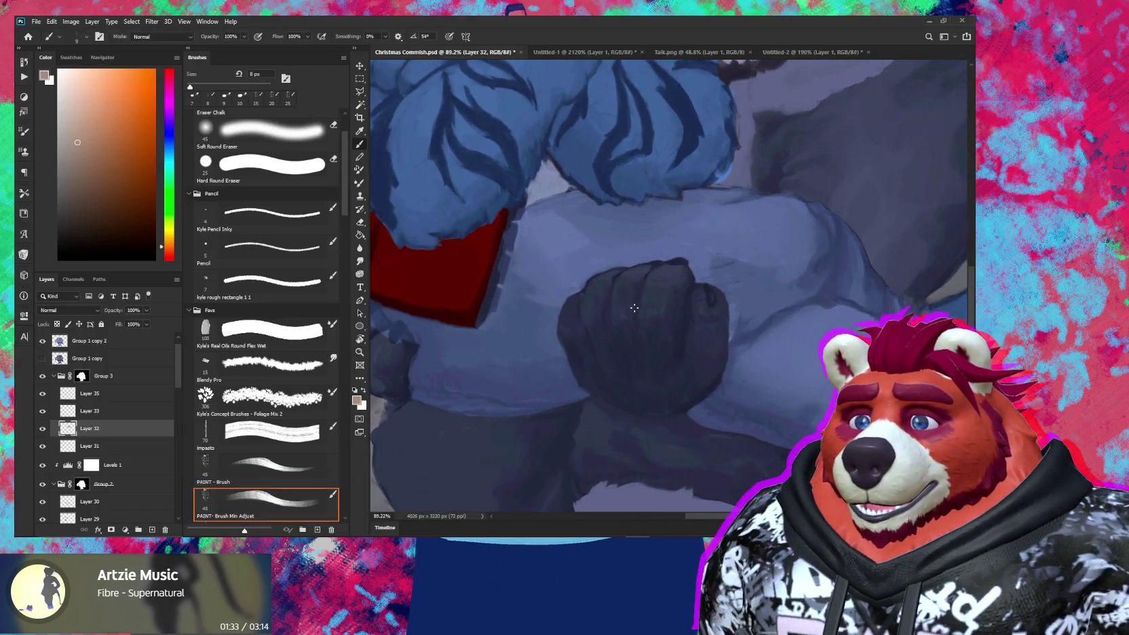
{"action": "key", "text": "bracketright"}
{"action": "key", "text": "bracketright"}
{"action": "key", "text": "bracketright"}
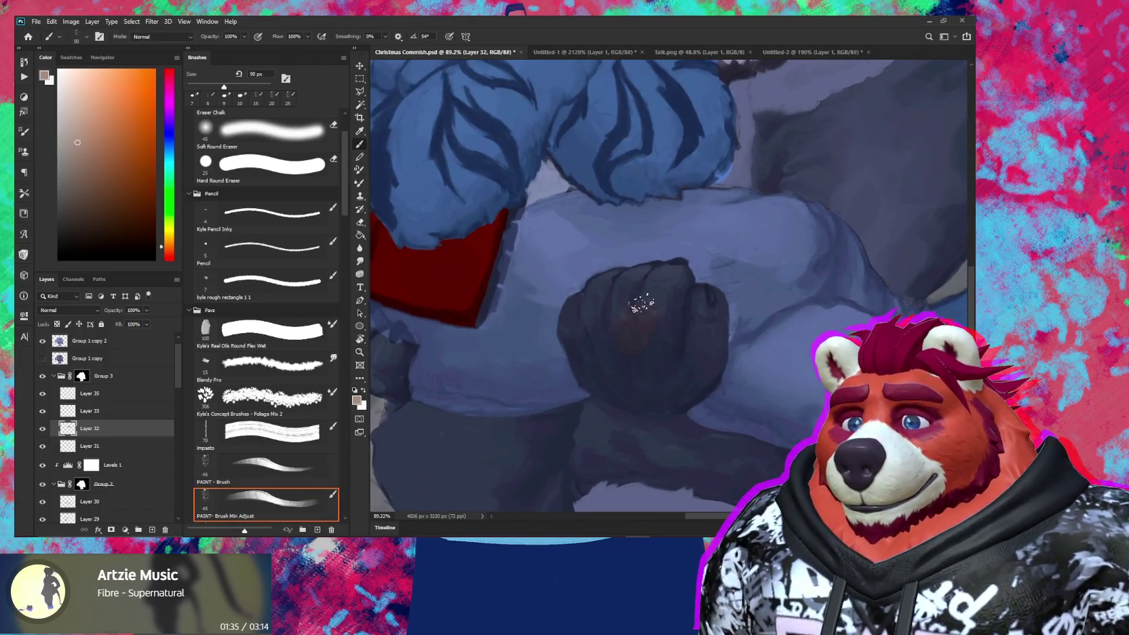
{"action": "key", "text": "bracketleft"}
{"action": "key", "text": "bracketleft"}
{"action": "key", "text": "bracketleft"}
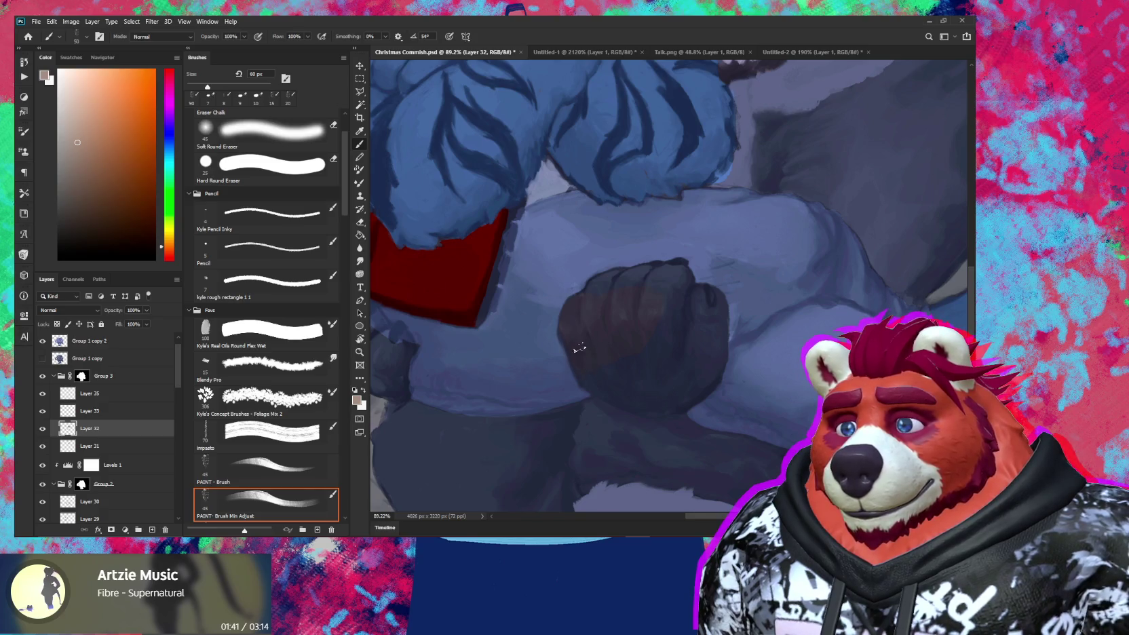
{"action": "key", "text": "bracketleft"}
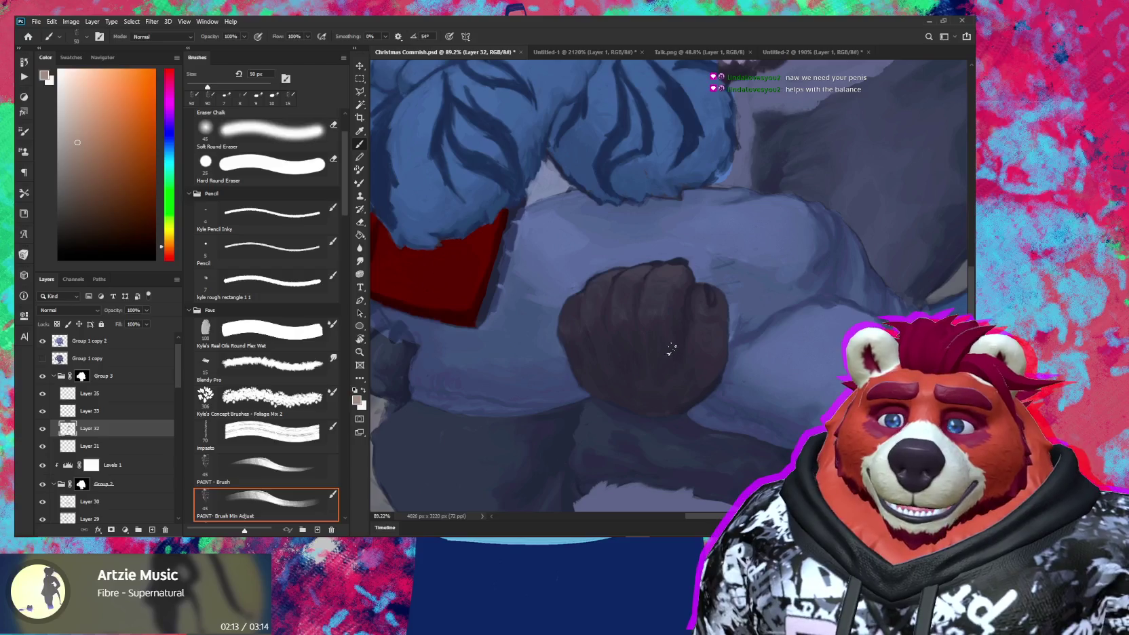
{"action": "left_click_drag", "start_coordinate": [657, 348], "coordinate": [751, 336]}
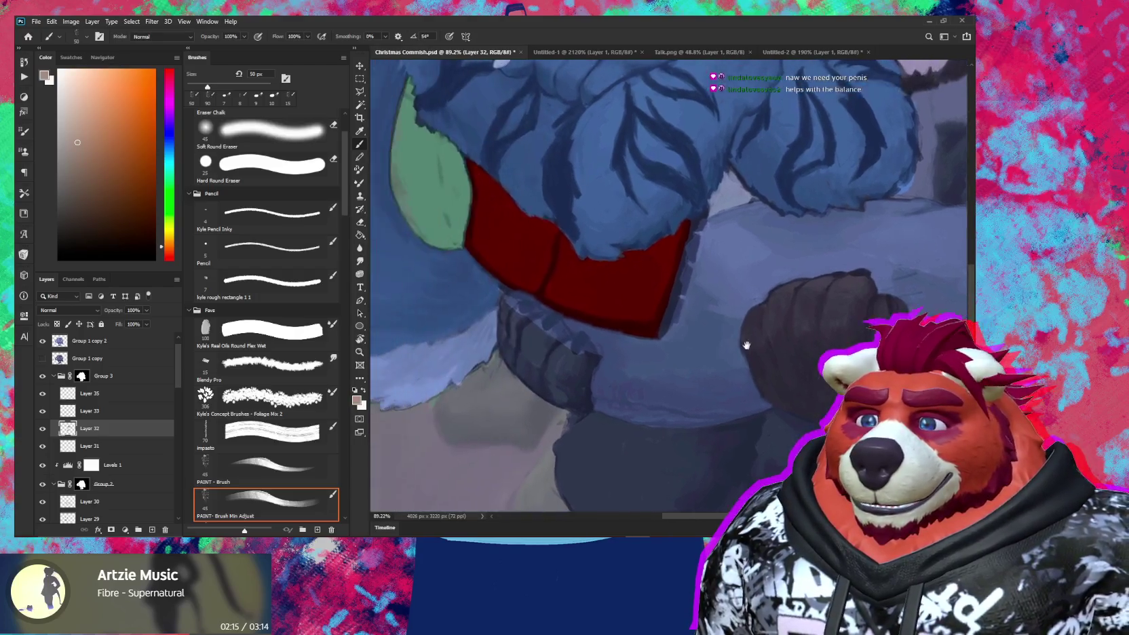
Step: Paint grey shading on the paw's knuckle and toes with a 35 px brush
{"action": "left_click_drag", "start_coordinate": [570, 343], "coordinate": [667, 344]}
{"action": "mouse_move", "coordinate": [597, 366]}
{"action": "left_mouse_down"}
{"action": "mouse_move", "coordinate": [669, 377]}
{"action": "mouse_move", "coordinate": [668, 327]}
{"action": "mouse_move", "coordinate": [686, 343]}
{"action": "mouse_move", "coordinate": [681, 355]}
{"action": "left_mouse_up"}
{"action": "scroll", "coordinate": [669, 377], "scroll_direction": "up", "scroll_amount": 2}
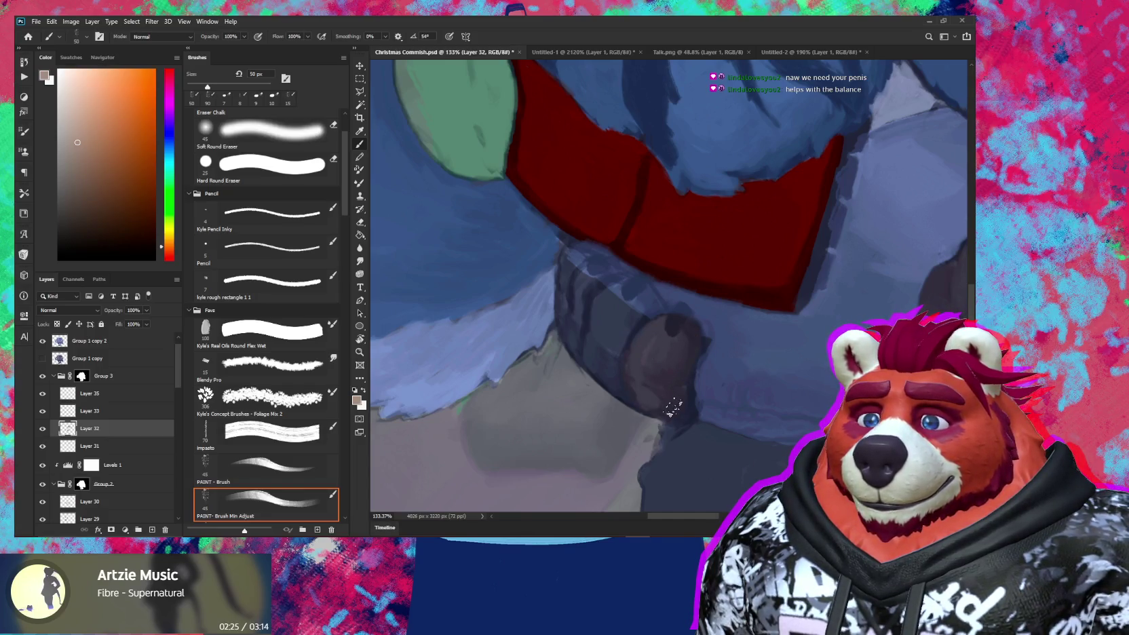
{"action": "key", "text": "bracketleft"}
{"action": "key", "text": "bracketleft"}
{"action": "key", "text": "bracketleft"}
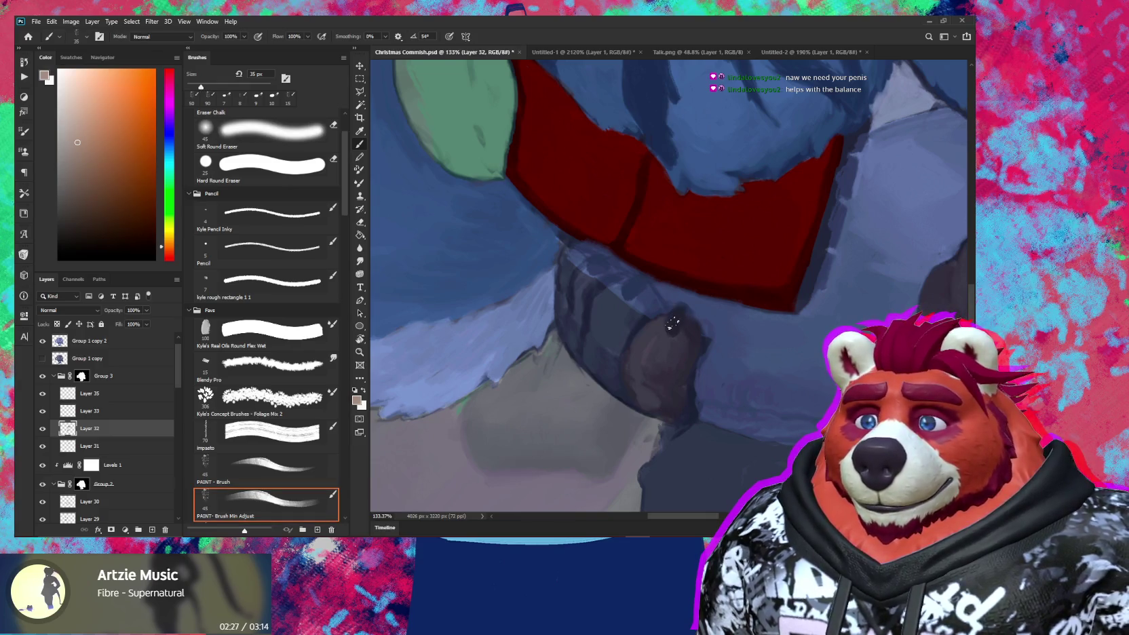
{"action": "mouse_move", "coordinate": [649, 322]}
{"action": "left_mouse_down"}
{"action": "mouse_move", "coordinate": [605, 293]}
{"action": "mouse_move", "coordinate": [631, 294]}
{"action": "left_mouse_up"}
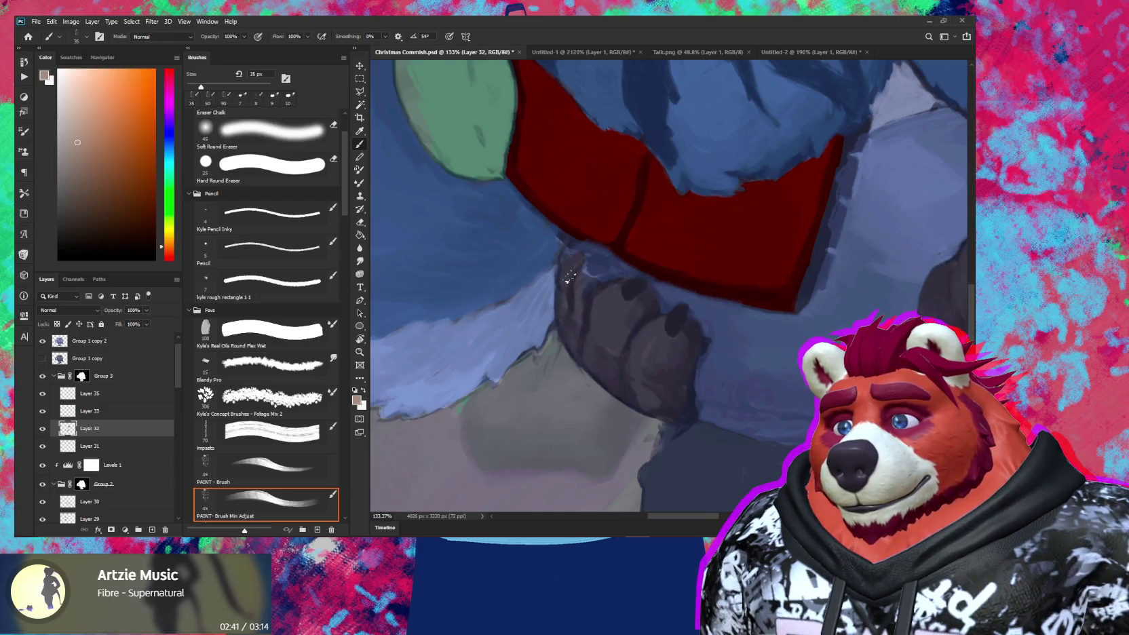
{"action": "left_click_drag", "start_coordinate": [576, 257], "coordinate": [597, 280]}
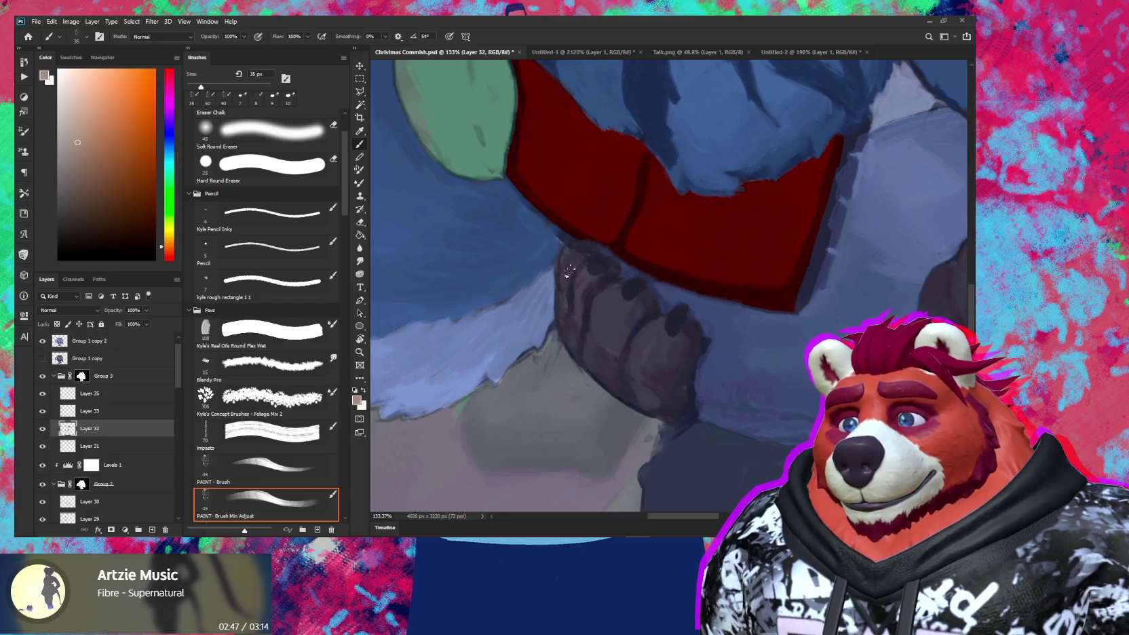
{"action": "key", "text": "e"}
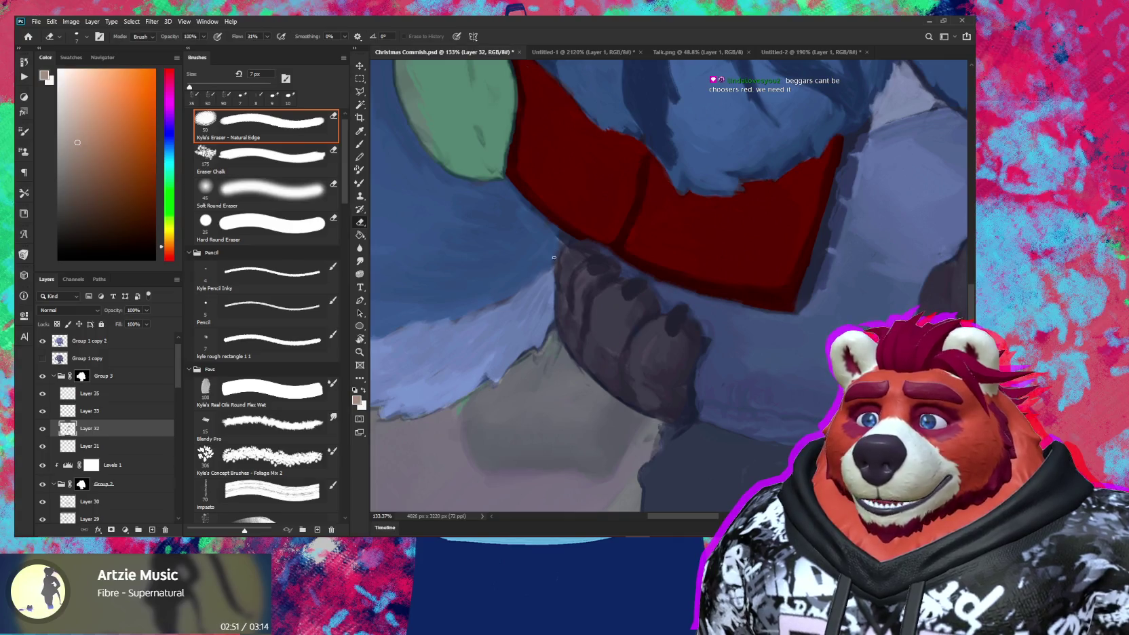
{"action": "key", "text": "b"}
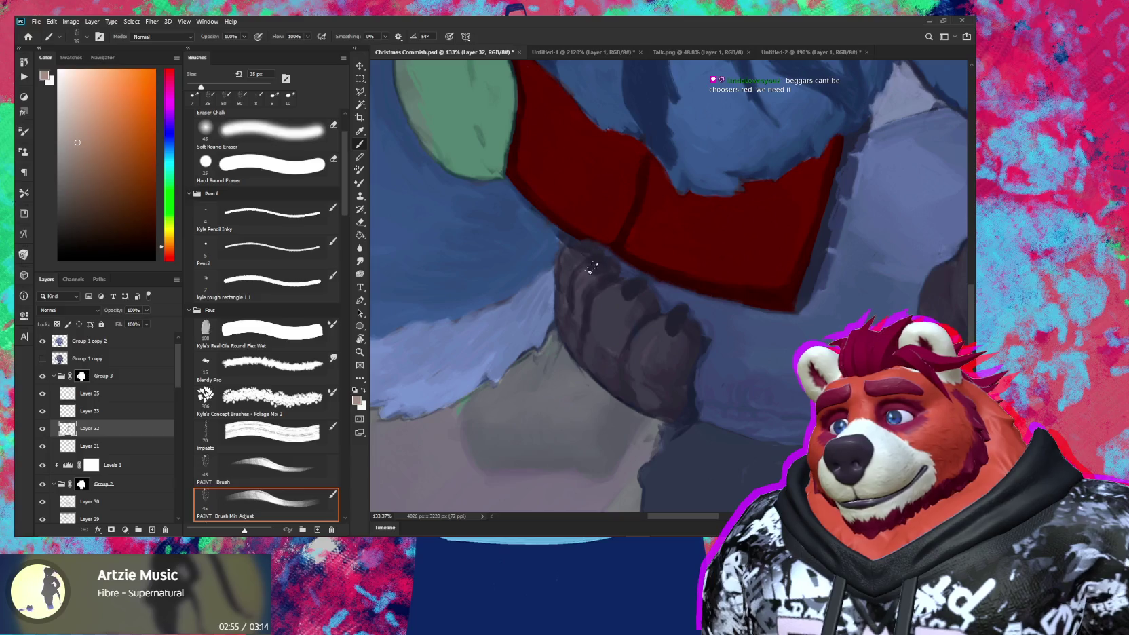
{"action": "left_click_drag", "start_coordinate": [600, 260], "coordinate": [614, 288]}
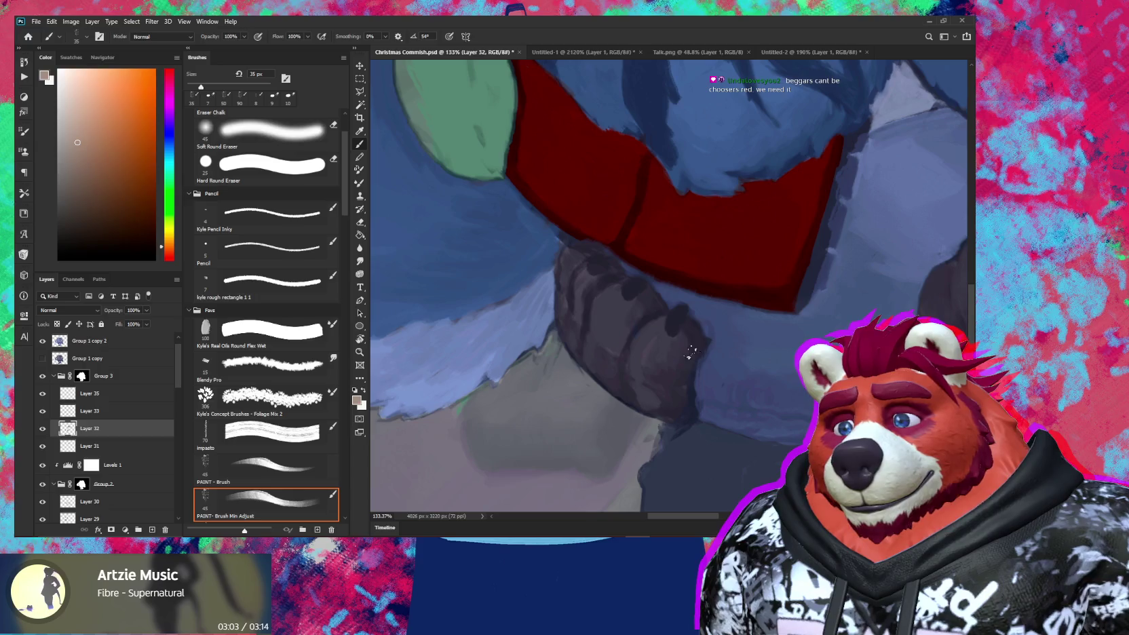
Step: Check both characters zoomed out, then add another stroke on the paw
{"action": "key", "text": "z"}
{"action": "mouse_move", "coordinate": [689, 344]}
{"action": "left_mouse_down"}
{"action": "mouse_move", "coordinate": [655, 344]}
{"action": "mouse_move", "coordinate": [719, 342]}
{"action": "left_mouse_up"}
{"action": "key", "text": "b"}
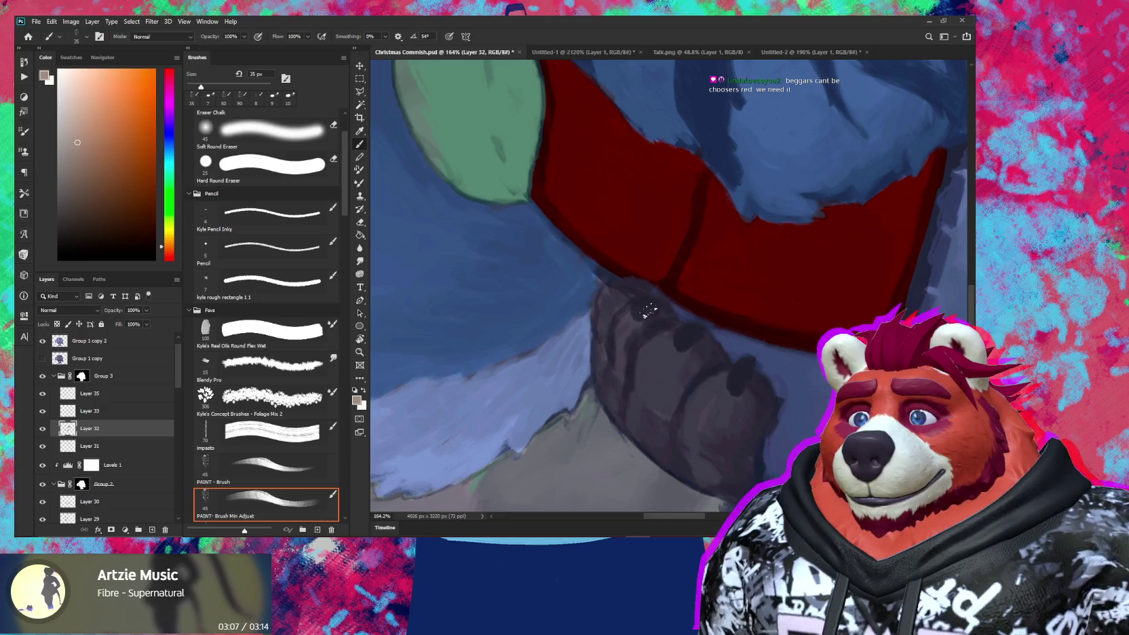
{"action": "left_click_drag", "start_coordinate": [650, 311], "coordinate": [658, 313]}
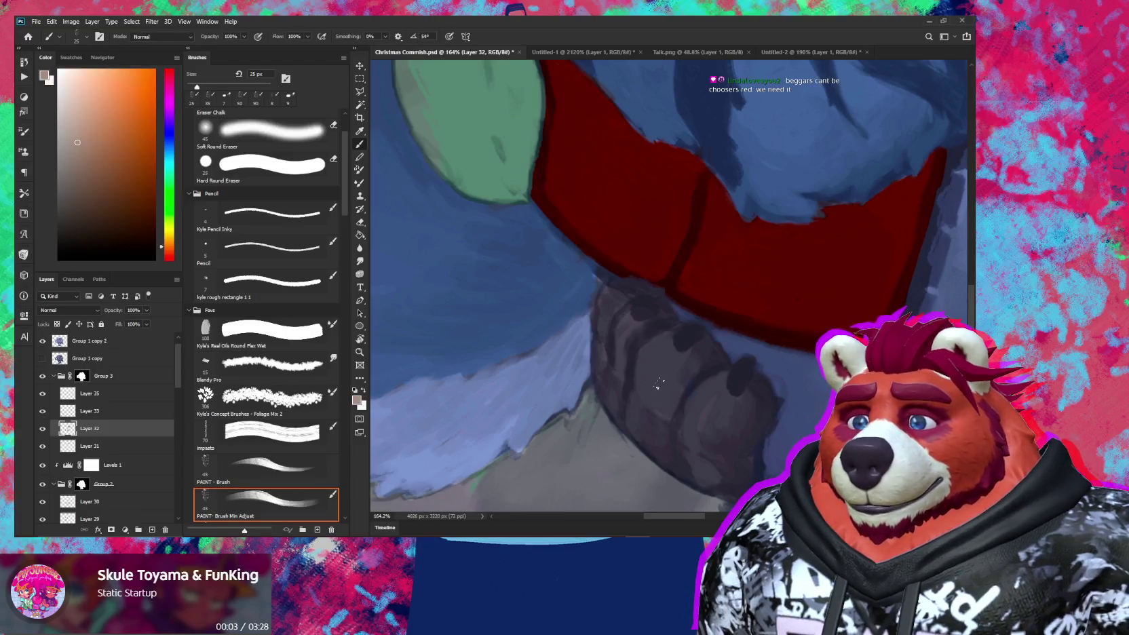
{"action": "mouse_move", "coordinate": [648, 383]}
{"action": "left_mouse_down"}
{"action": "mouse_move", "coordinate": [542, 390]}
{"action": "mouse_move", "coordinate": [504, 433]}
{"action": "left_mouse_up"}
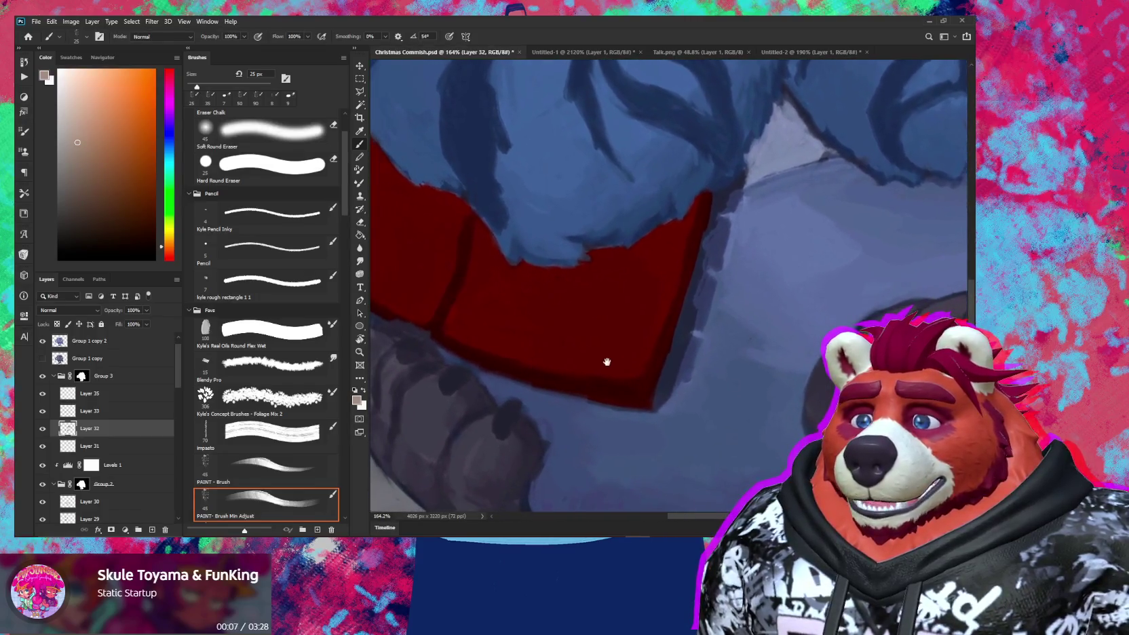
{"action": "mouse_move", "coordinate": [614, 361]}
{"action": "left_mouse_down"}
{"action": "mouse_move", "coordinate": [575, 393]}
{"action": "mouse_move", "coordinate": [579, 381]}
{"action": "mouse_move", "coordinate": [597, 434]}
{"action": "mouse_move", "coordinate": [581, 441]}
{"action": "left_mouse_up"}
Step: Zoom to the red vest's lower corner and add a new layer above Layer 30
{"action": "key", "text": "z"}
{"action": "key", "text": "b"}
{"action": "scroll", "coordinate": [399, 429], "scroll_direction": "down", "scroll_amount": 2}
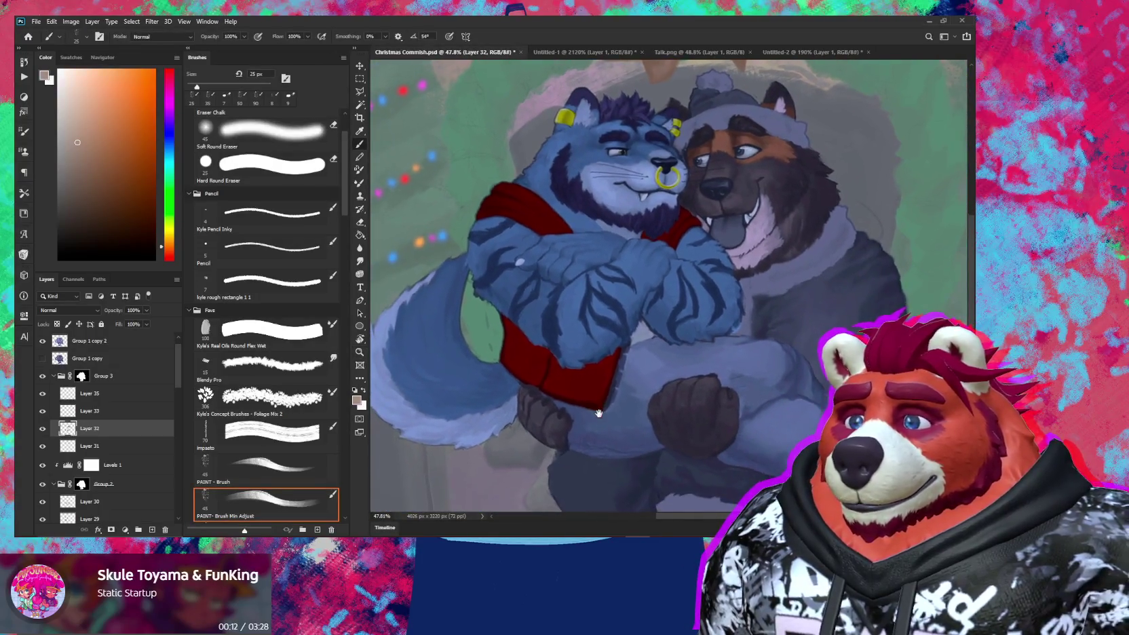
{"action": "left_click_drag", "start_coordinate": [602, 404], "coordinate": [635, 391]}
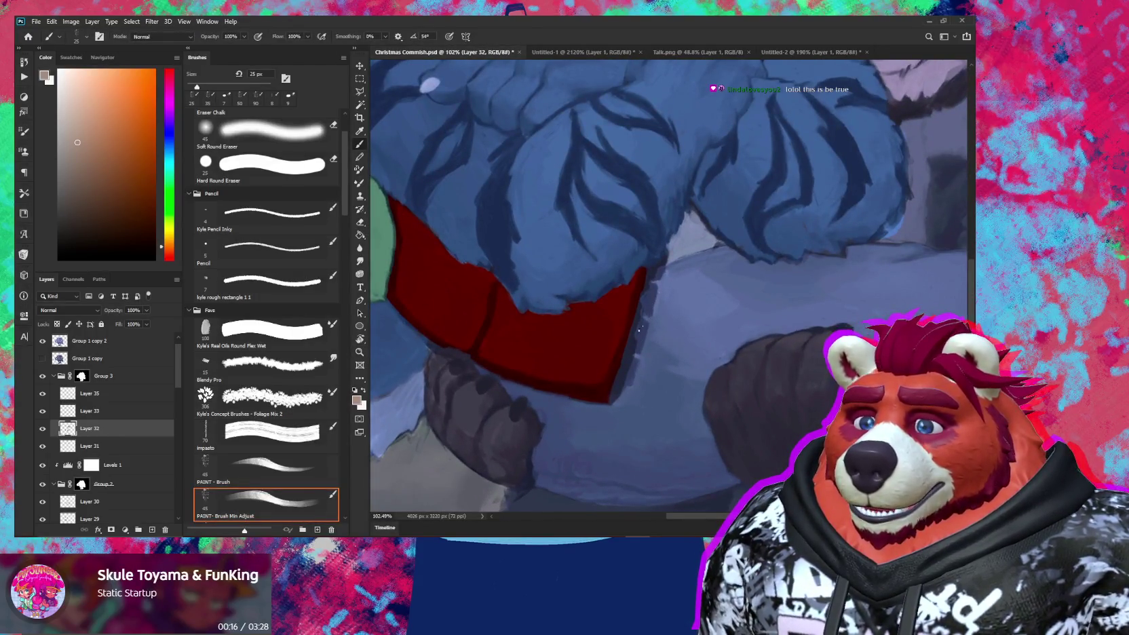
{"action": "left_click", "coordinate": [103, 496]}
{"action": "key", "text": "ctrl+shift+alt+n"}
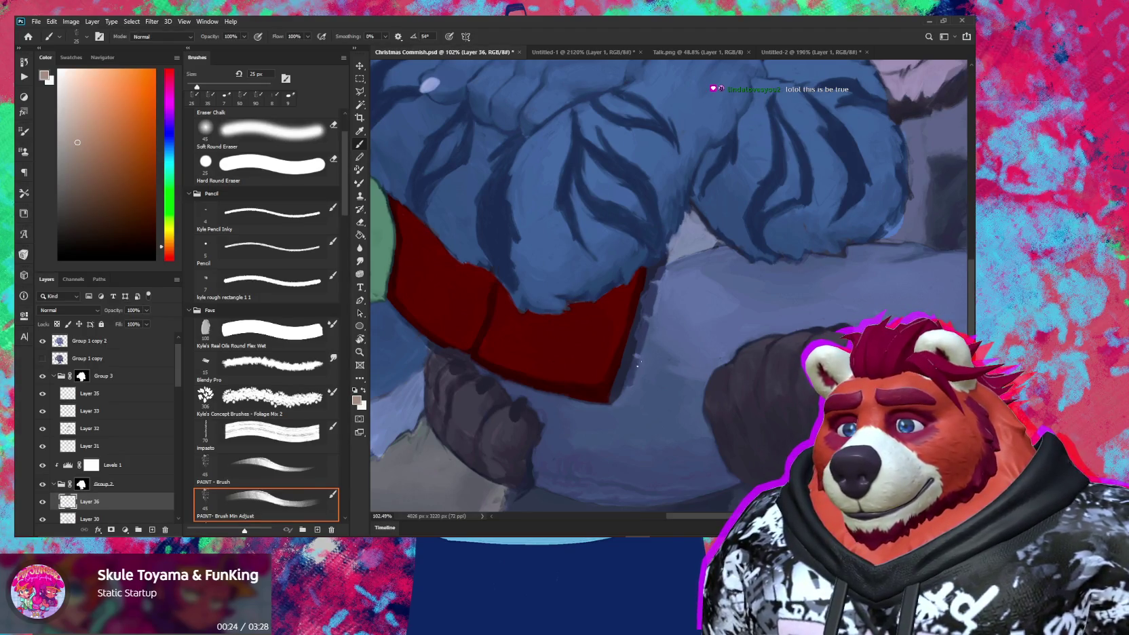
Step: Undo a trial dark navy stroke and choose a light grey paint colour instead
{"action": "left_click_drag", "start_coordinate": [640, 364], "coordinate": [621, 384]}
{"action": "left_click", "coordinate": [623, 364], "text": "alt"}
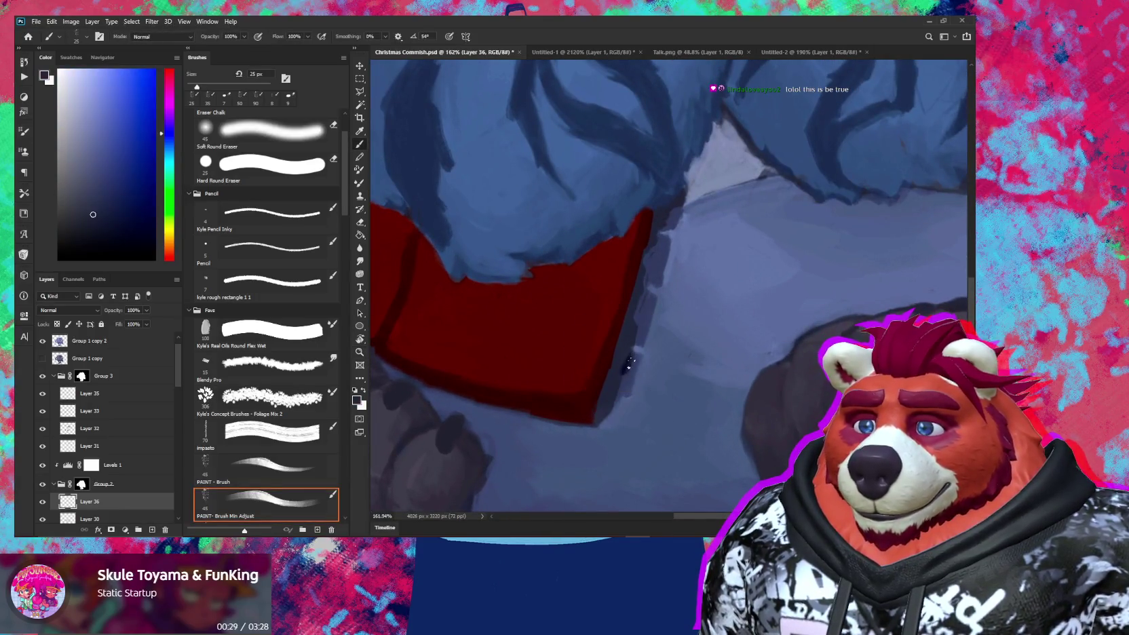
{"action": "key", "text": "ctrl+z"}
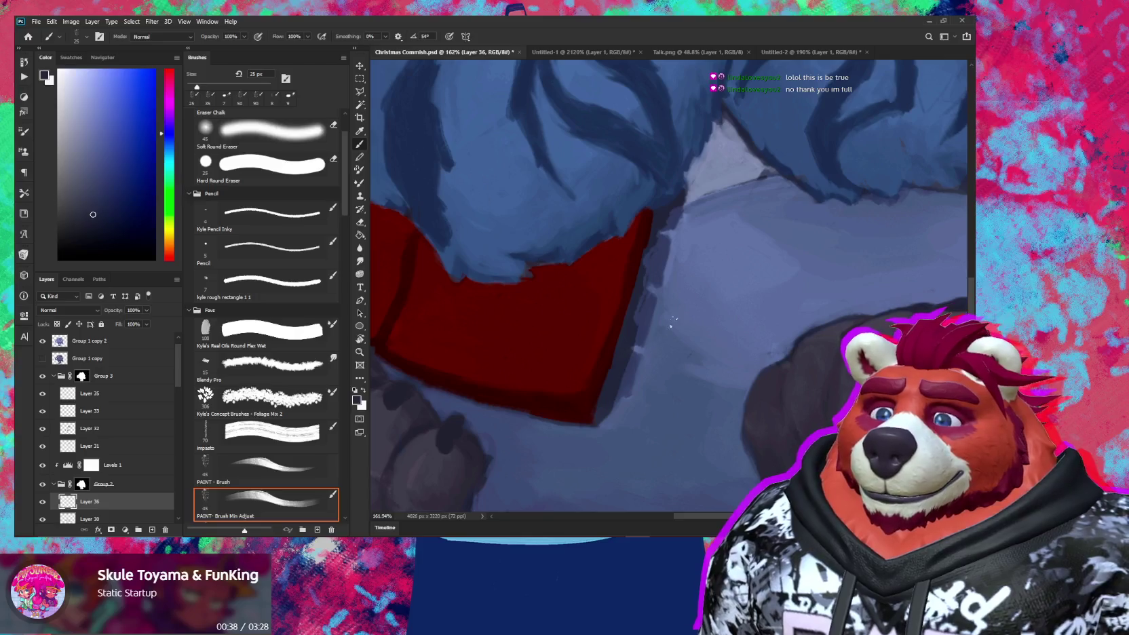
{"action": "scroll", "coordinate": [671, 322], "scroll_direction": "down", "scroll_amount": 5}
{"action": "left_click_drag", "start_coordinate": [624, 317], "coordinate": [605, 351]}
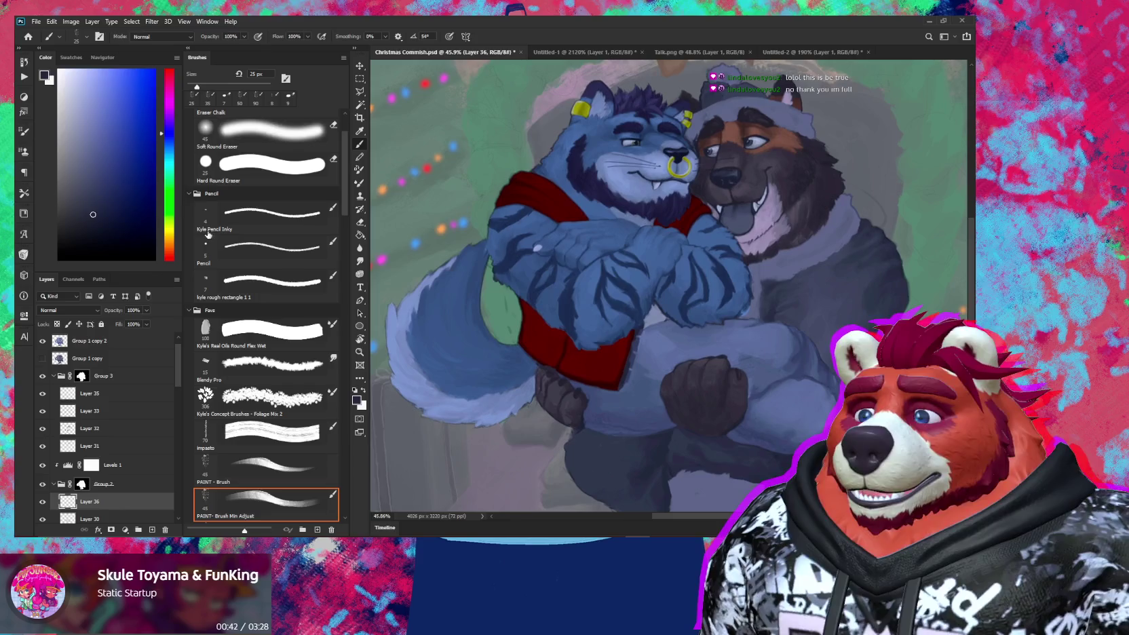
{"action": "left_click", "coordinate": [75, 110]}
{"action": "scroll", "coordinate": [611, 388], "scroll_direction": "up", "scroll_amount": 3}
{"action": "scroll", "coordinate": [612, 388], "scroll_direction": "up", "scroll_amount": 3}
Step: Cover the red strap's right edge, lower corner and top with grey-blue, using 15 then 10 px brushes
{"action": "mouse_move", "coordinate": [673, 323]}
{"action": "left_mouse_down"}
{"action": "mouse_move", "coordinate": [665, 292]}
{"action": "mouse_move", "coordinate": [635, 345]}
{"action": "mouse_move", "coordinate": [657, 300]}
{"action": "left_mouse_up"}
{"action": "mouse_move", "coordinate": [634, 364]}
{"action": "left_mouse_down"}
{"action": "mouse_move", "coordinate": [645, 346]}
{"action": "mouse_move", "coordinate": [641, 367]}
{"action": "left_mouse_up"}
{"action": "key", "text": "bracketleft"}
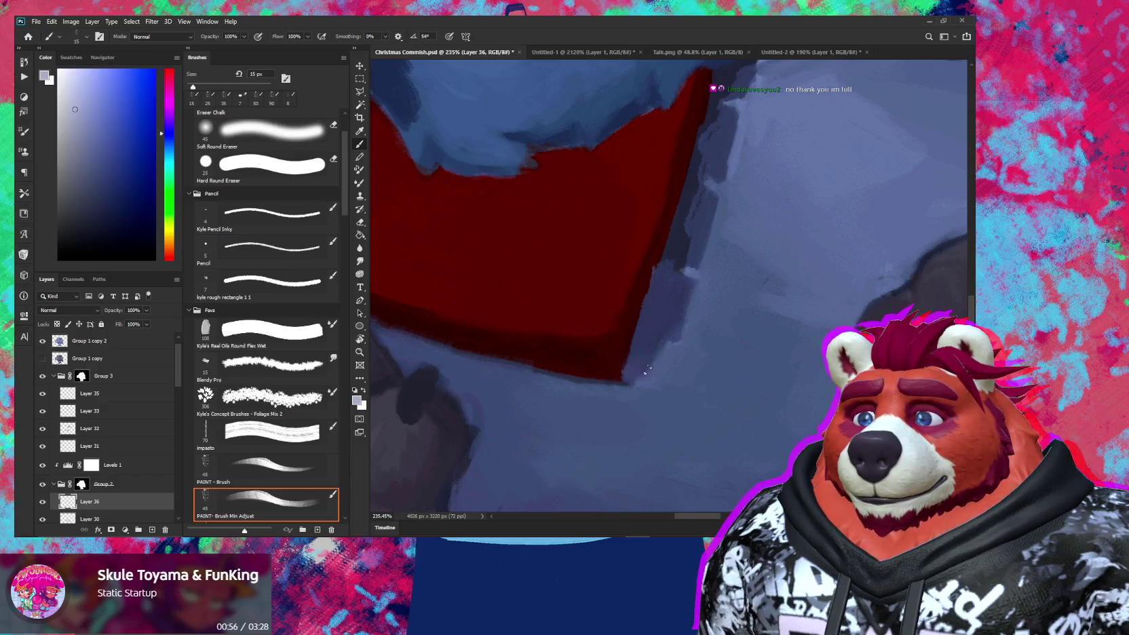
{"action": "left_click_drag", "start_coordinate": [645, 371], "coordinate": [617, 445]}
{"action": "key", "text": "bracketleft"}
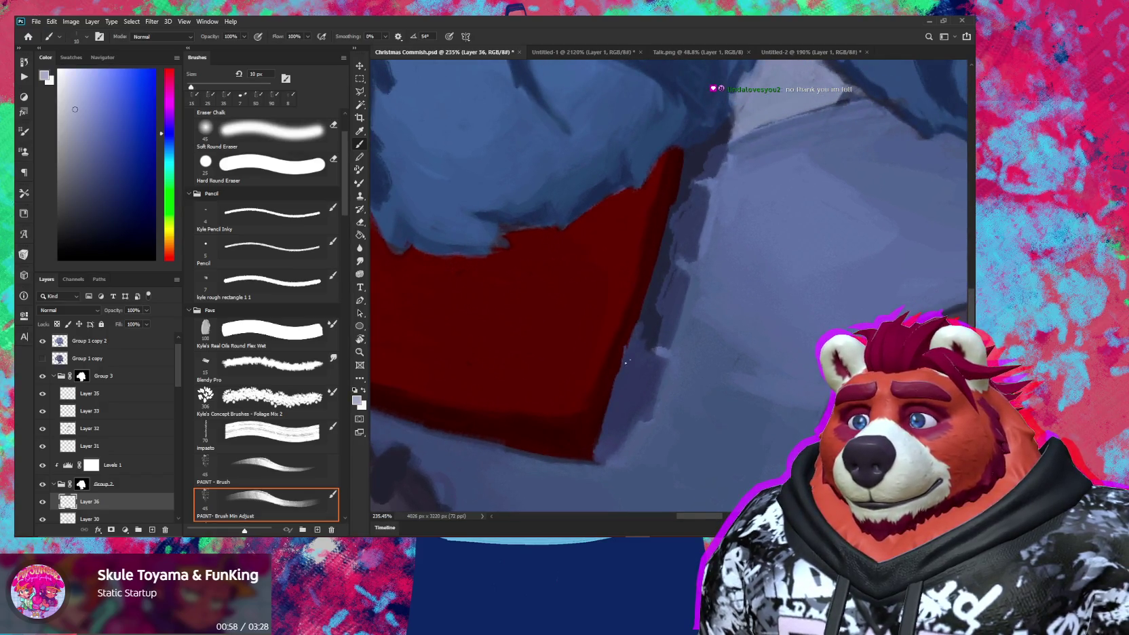
{"action": "left_click_drag", "start_coordinate": [654, 320], "coordinate": [647, 349]}
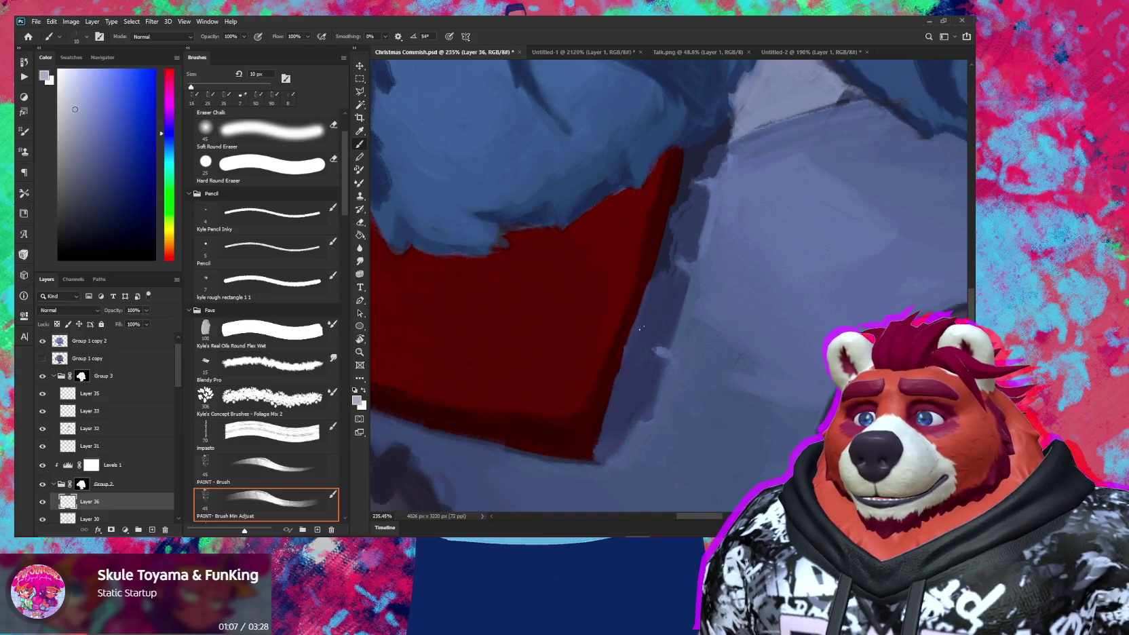
{"action": "left_click_drag", "start_coordinate": [670, 274], "coordinate": [640, 319]}
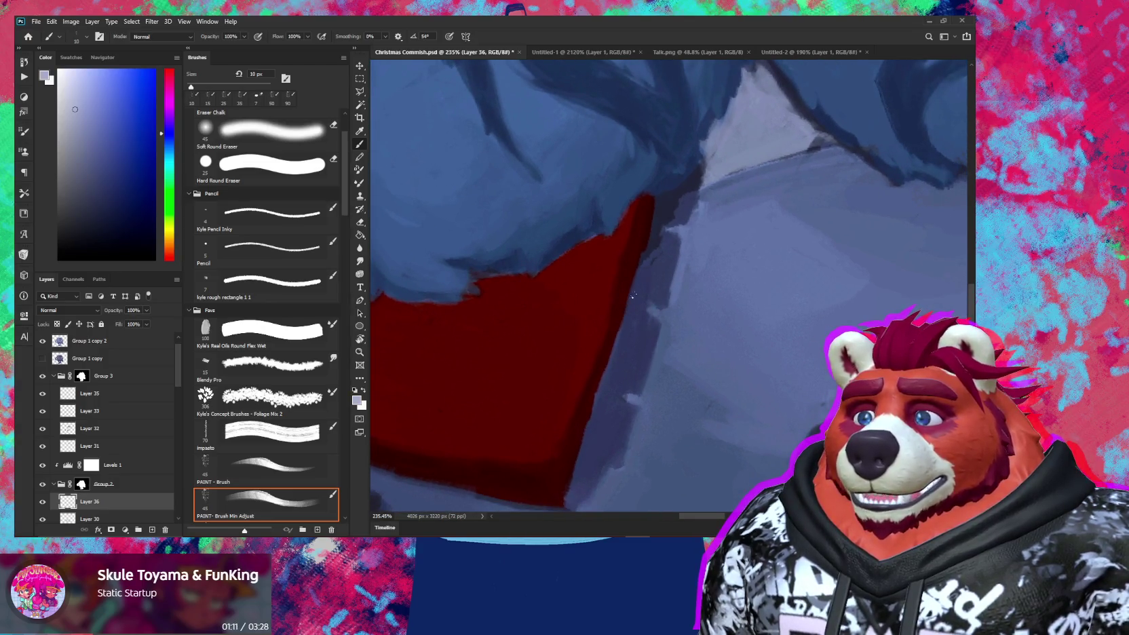
{"action": "left_click_drag", "start_coordinate": [660, 236], "coordinate": [644, 260]}
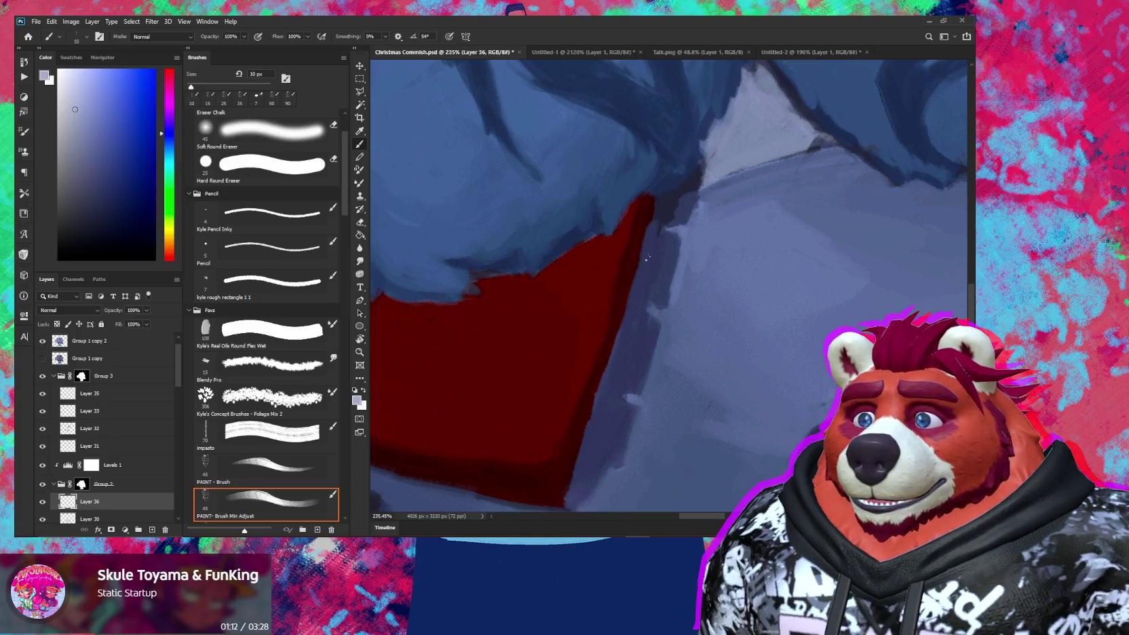
{"action": "left_click_drag", "start_coordinate": [674, 223], "coordinate": [671, 246]}
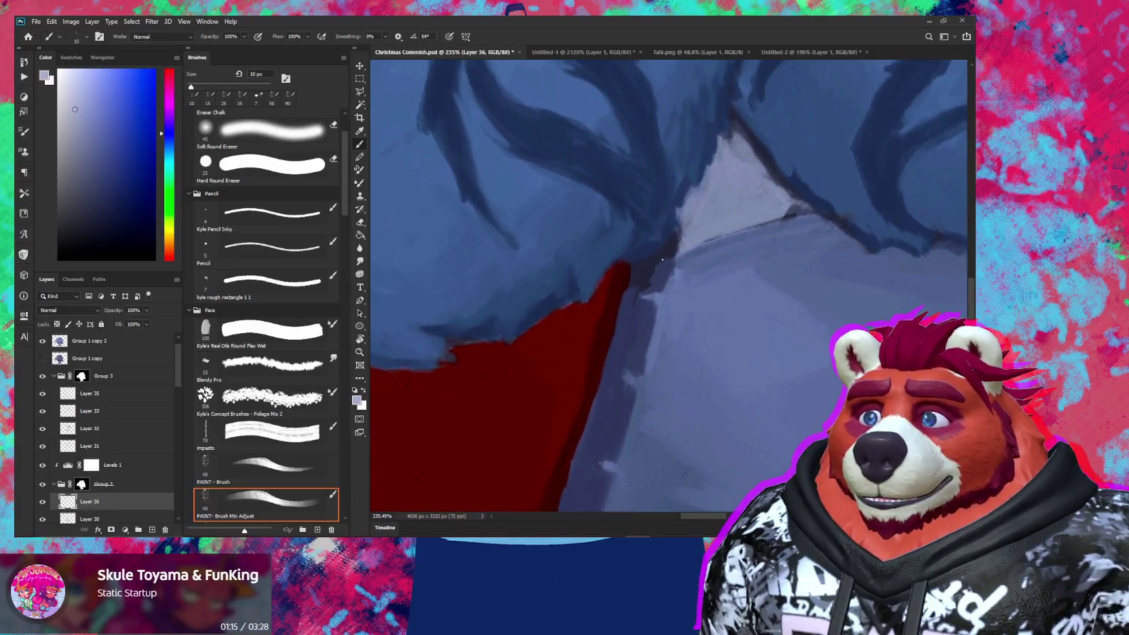
{"action": "mouse_move", "coordinate": [656, 267]}
{"action": "left_mouse_down"}
{"action": "mouse_move", "coordinate": [673, 236]}
{"action": "mouse_move", "coordinate": [642, 281]}
{"action": "mouse_move", "coordinate": [658, 262]}
{"action": "left_mouse_up"}
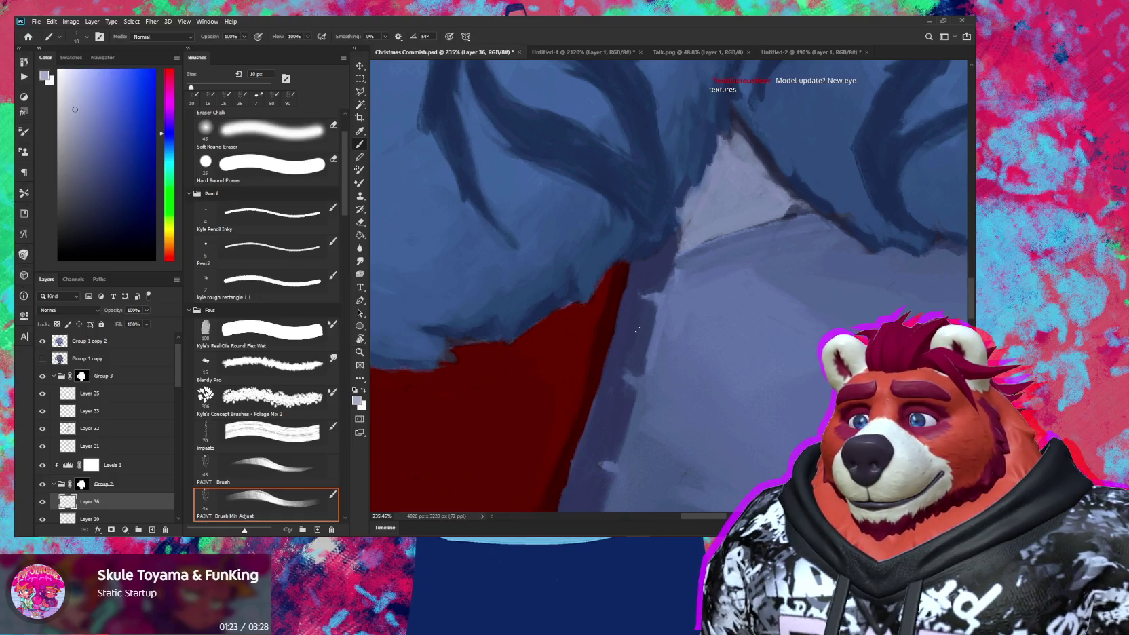
Step: Bring the two characters' faces into view with the brush active
{"action": "scroll", "coordinate": [627, 296], "scroll_direction": "down", "scroll_amount": 5}
{"action": "scroll", "coordinate": [670, 393], "scroll_direction": "down", "scroll_amount": 3}
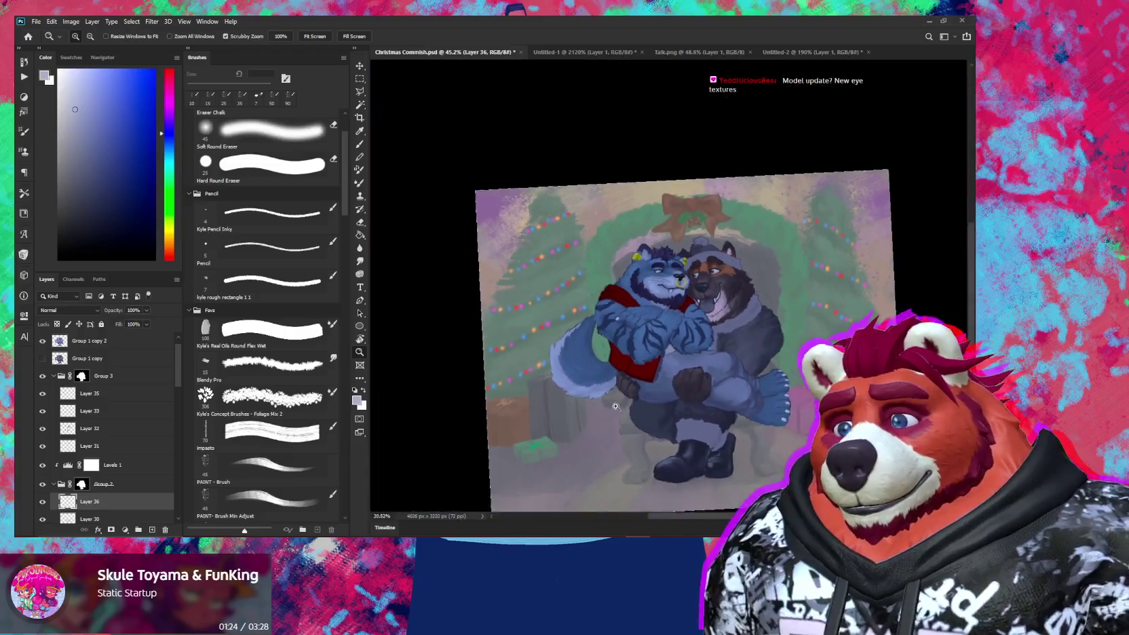
{"action": "scroll", "coordinate": [705, 380], "scroll_direction": "up", "scroll_amount": 5}
{"action": "scroll", "coordinate": [725, 374], "scroll_direction": "up", "scroll_amount": 1}
{"action": "key", "text": "b"}
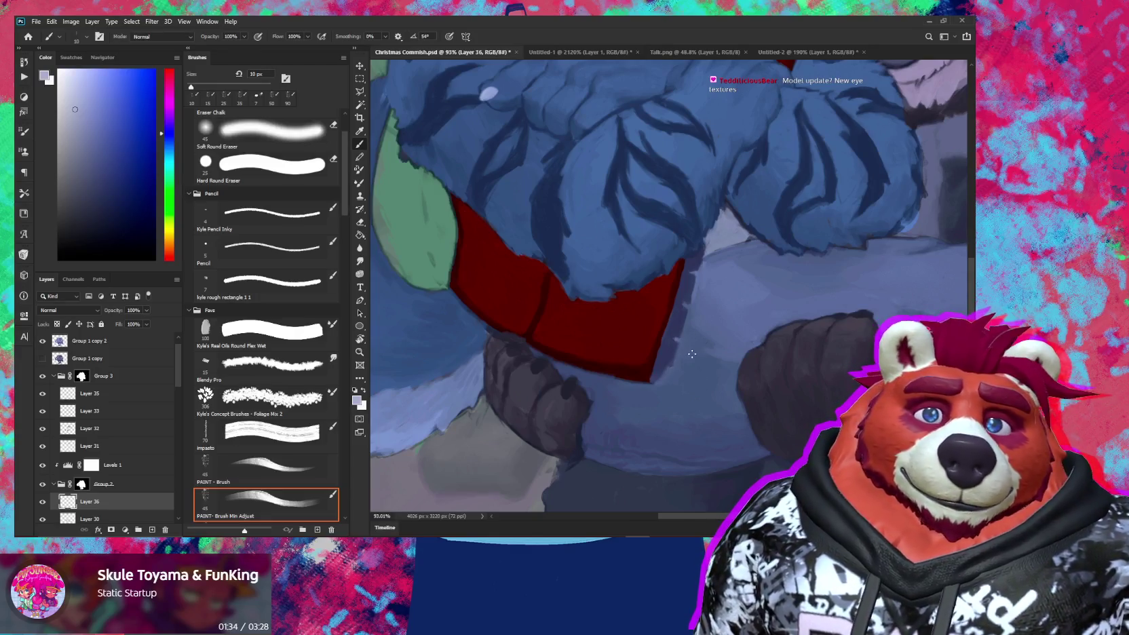
{"action": "mouse_move", "coordinate": [739, 335]}
{"action": "left_mouse_down"}
{"action": "mouse_move", "coordinate": [665, 386]}
{"action": "mouse_move", "coordinate": [670, 411]}
{"action": "mouse_move", "coordinate": [649, 430]}
{"action": "mouse_move", "coordinate": [635, 384]}
{"action": "mouse_move", "coordinate": [623, 442]}
{"action": "mouse_move", "coordinate": [675, 421]}
{"action": "mouse_move", "coordinate": [686, 403]}
{"action": "mouse_move", "coordinate": [654, 360]}
{"action": "mouse_move", "coordinate": [668, 397]}
{"action": "left_mouse_up"}
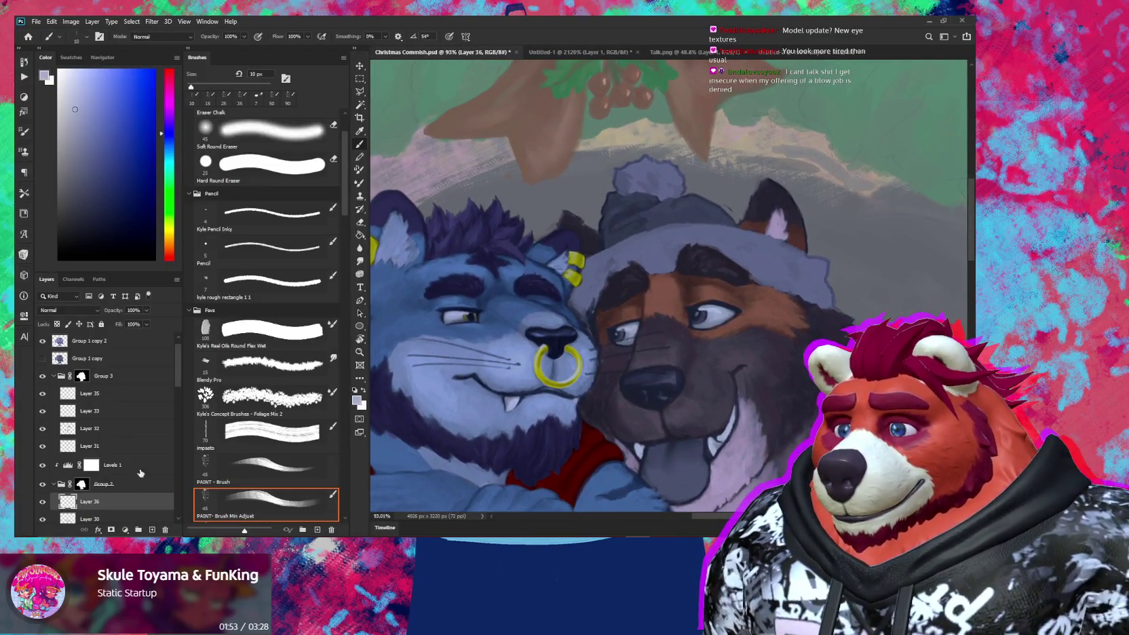
Step: Sample the cream from soloed Layer 35's strokes and make Layer 35 the working layer
{"action": "key", "text": "alt"}
{"action": "left_click", "coordinate": [41, 394], "text": "alt"}
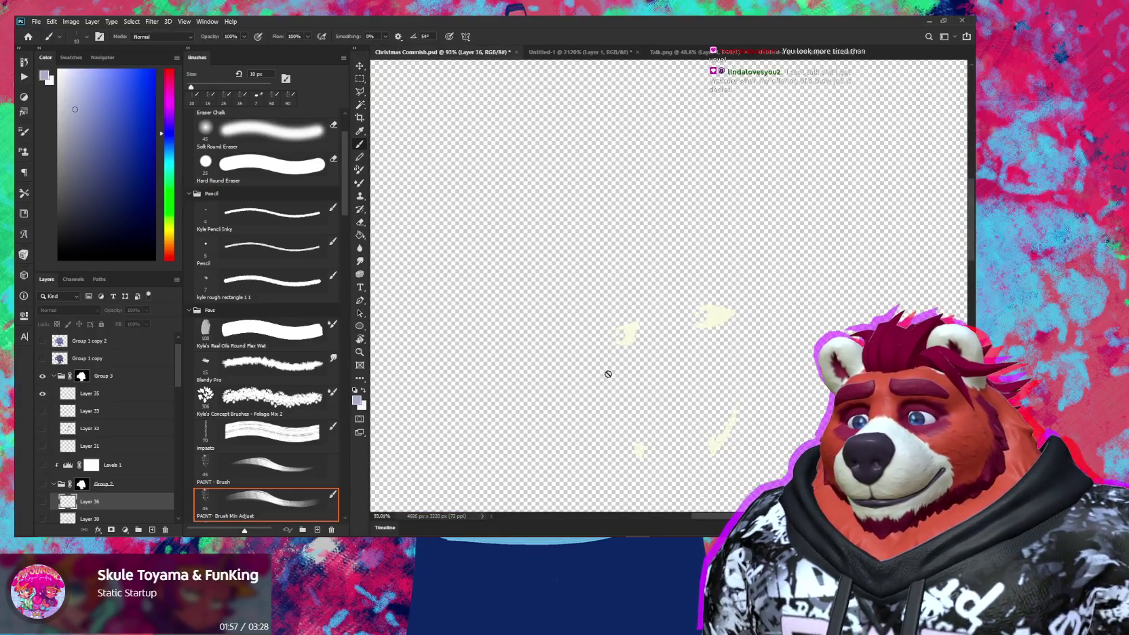
{"action": "left_click", "coordinate": [727, 316], "text": "alt"}
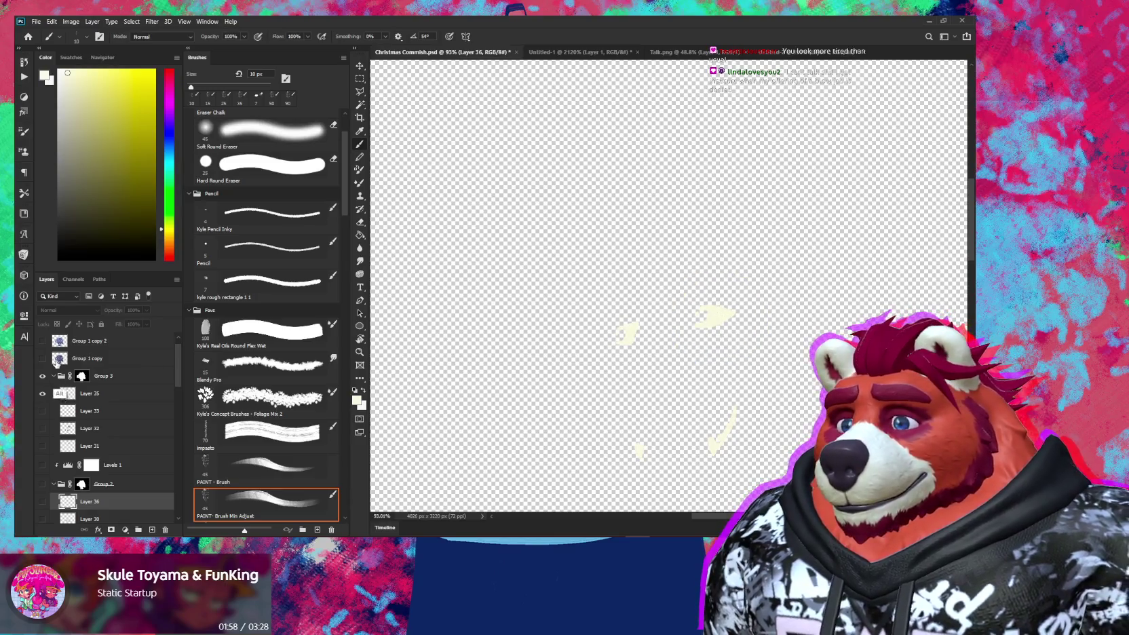
{"action": "left_click", "coordinate": [42, 394], "text": "alt"}
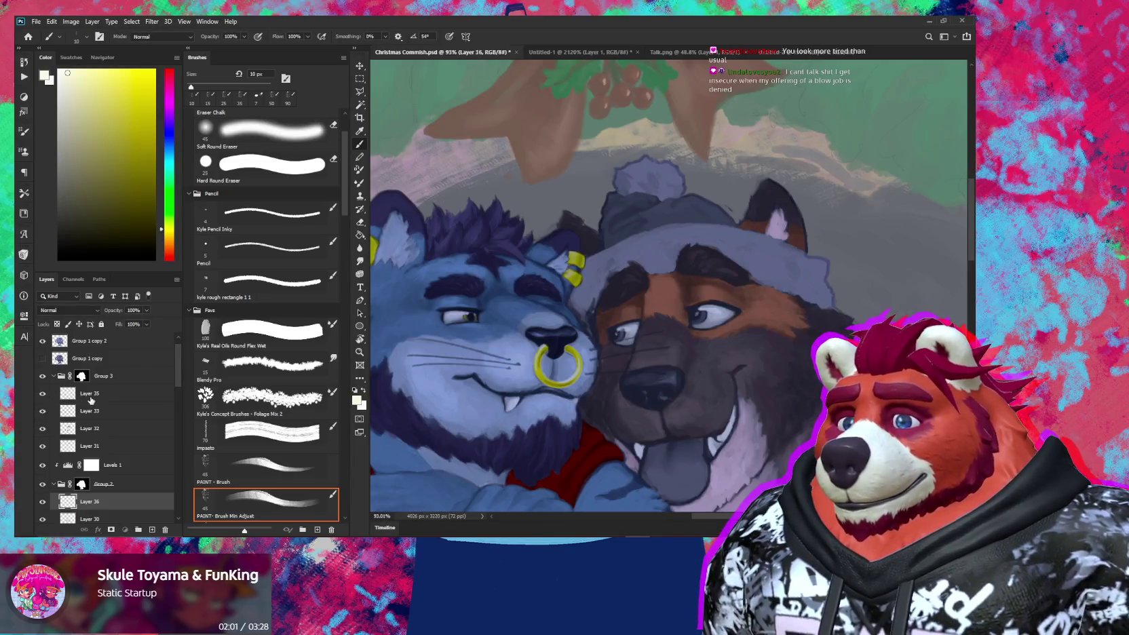
{"action": "left_click", "coordinate": [88, 399]}
{"action": "scroll", "coordinate": [610, 325], "scroll_direction": "up", "scroll_amount": 2}
{"action": "scroll", "coordinate": [612, 338], "scroll_direction": "up", "scroll_amount": 3}
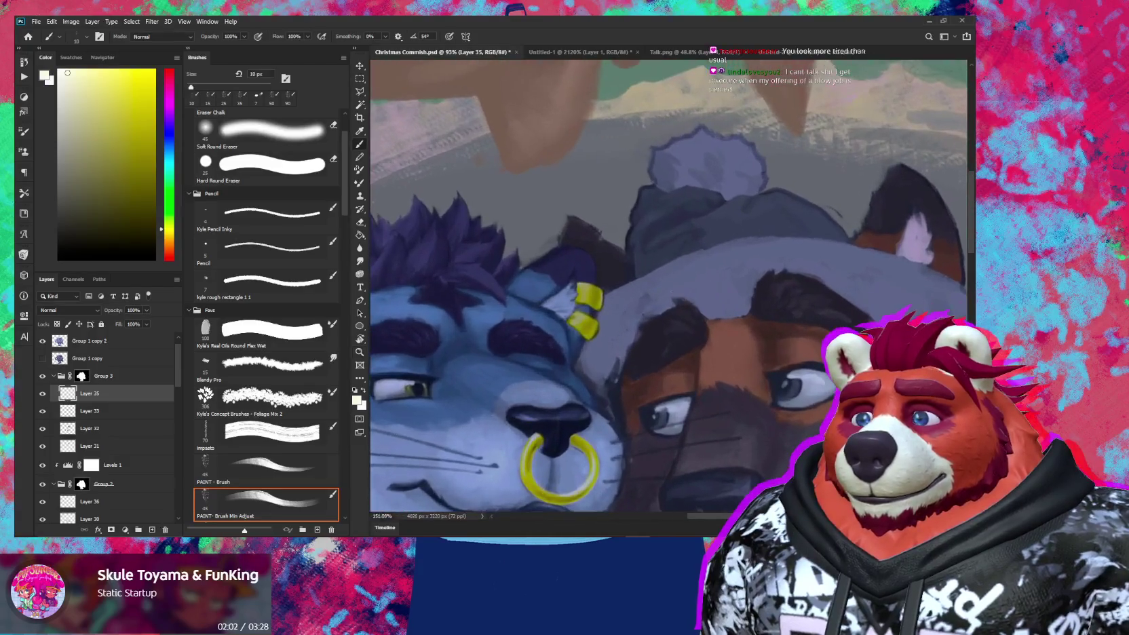
Step: Paint light fur where the cheek meets the hat brim, brush sizes 10 to 30 px
{"action": "key", "text": "bracketright"}
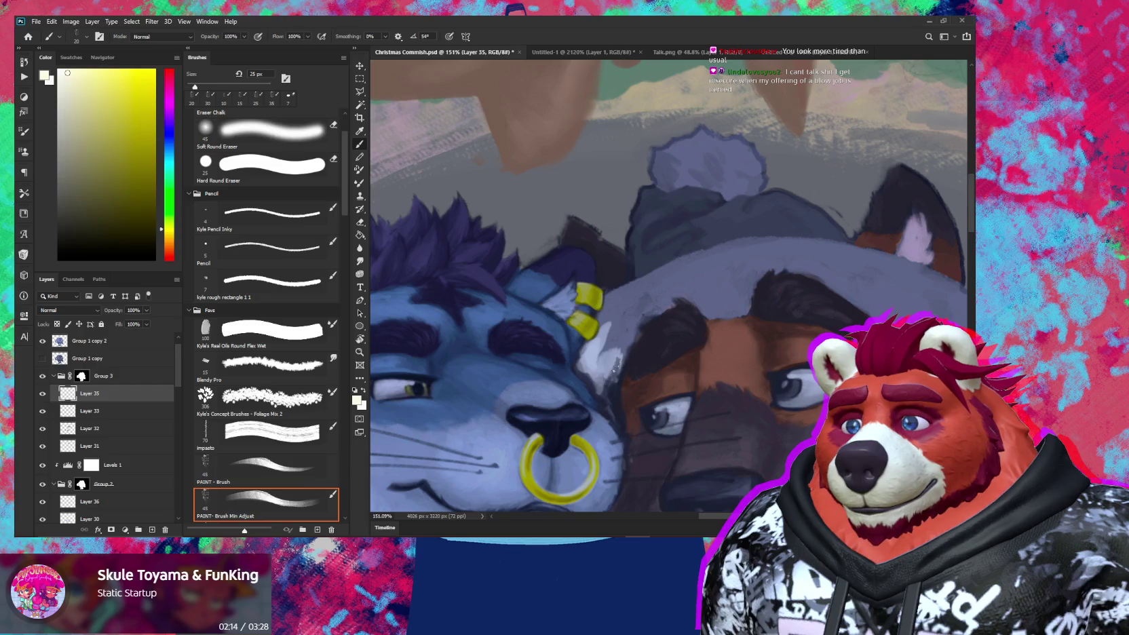
{"action": "mouse_move", "coordinate": [618, 364]}
{"action": "left_mouse_down"}
{"action": "mouse_move", "coordinate": [630, 325]}
{"action": "mouse_move", "coordinate": [606, 352]}
{"action": "left_mouse_up"}
{"action": "key", "text": "bracketleft"}
{"action": "key", "text": "bracketleft"}
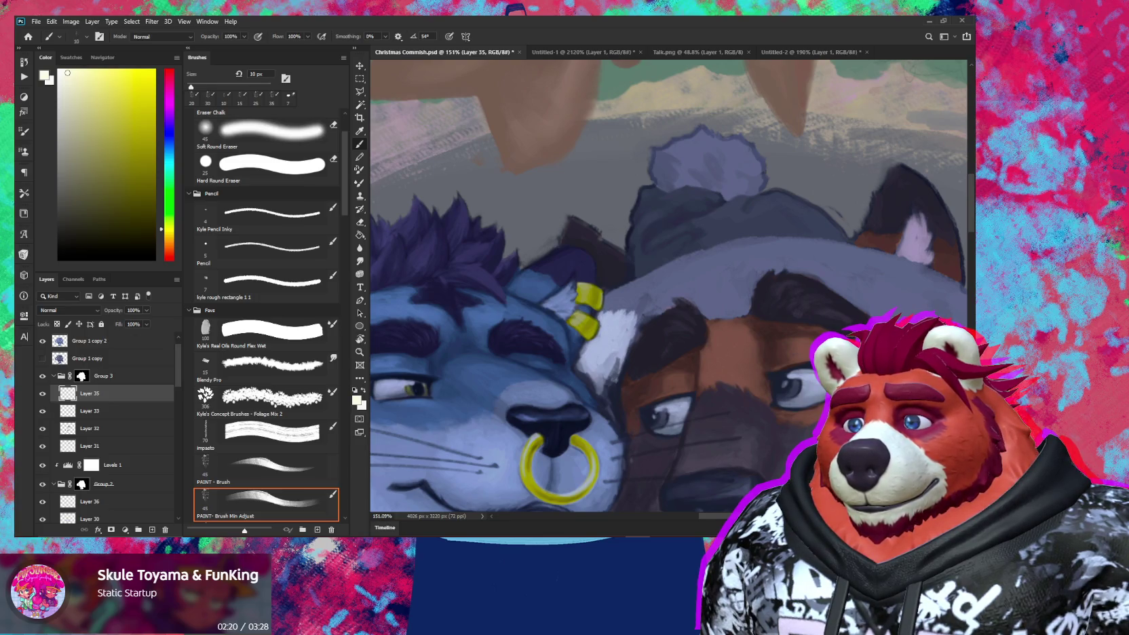
{"action": "left_click", "coordinate": [608, 306]}
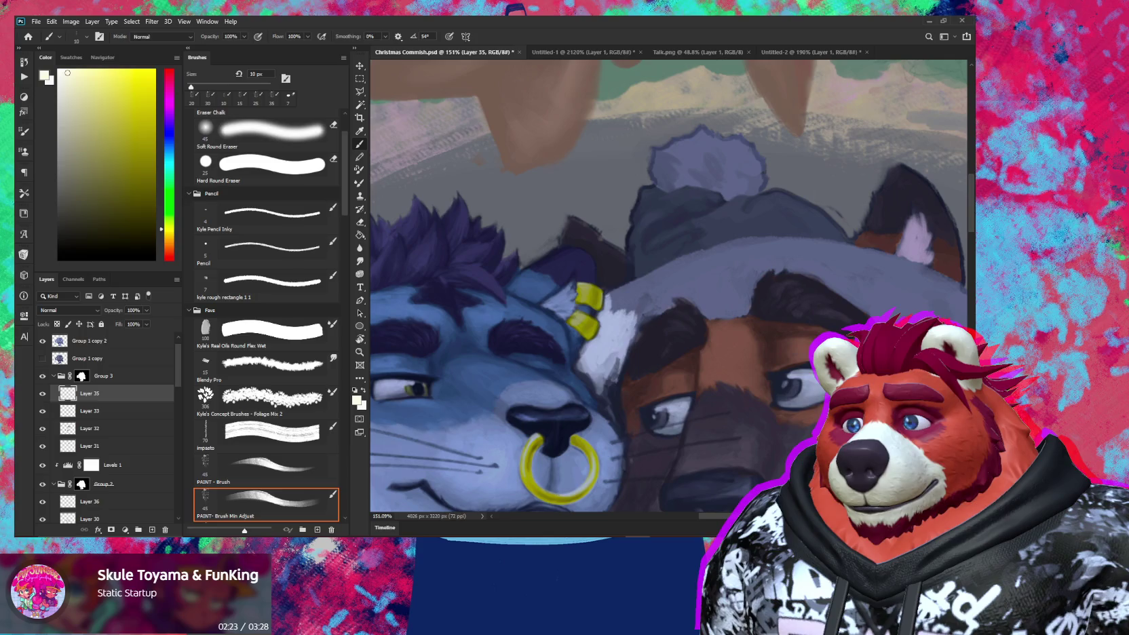
{"action": "key", "text": "bracketright"}
{"action": "mouse_move", "coordinate": [643, 290]}
{"action": "left_mouse_down"}
{"action": "mouse_move", "coordinate": [626, 311]}
{"action": "mouse_move", "coordinate": [634, 320]}
{"action": "mouse_move", "coordinate": [687, 265]}
{"action": "mouse_move", "coordinate": [725, 256]}
{"action": "left_mouse_up"}
{"action": "key", "text": "bracketright"}
{"action": "key", "text": "bracketright"}
{"action": "key", "text": "bracketright"}
{"action": "left_click_drag", "start_coordinate": [677, 284], "coordinate": [724, 270]}
{"action": "left_click_drag", "start_coordinate": [651, 304], "coordinate": [676, 290]}
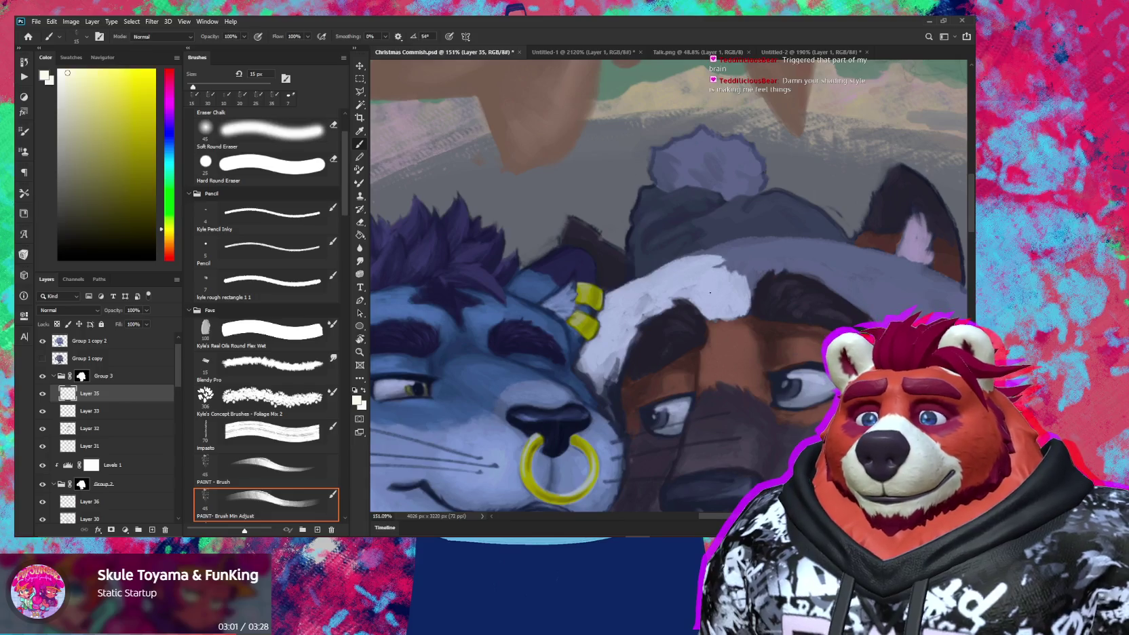
Step: Check the whole picture, then brighten the brim's fur edge with white
{"action": "key", "text": "z"}
{"action": "left_click_drag", "start_coordinate": [709, 288], "coordinate": [826, 290]}
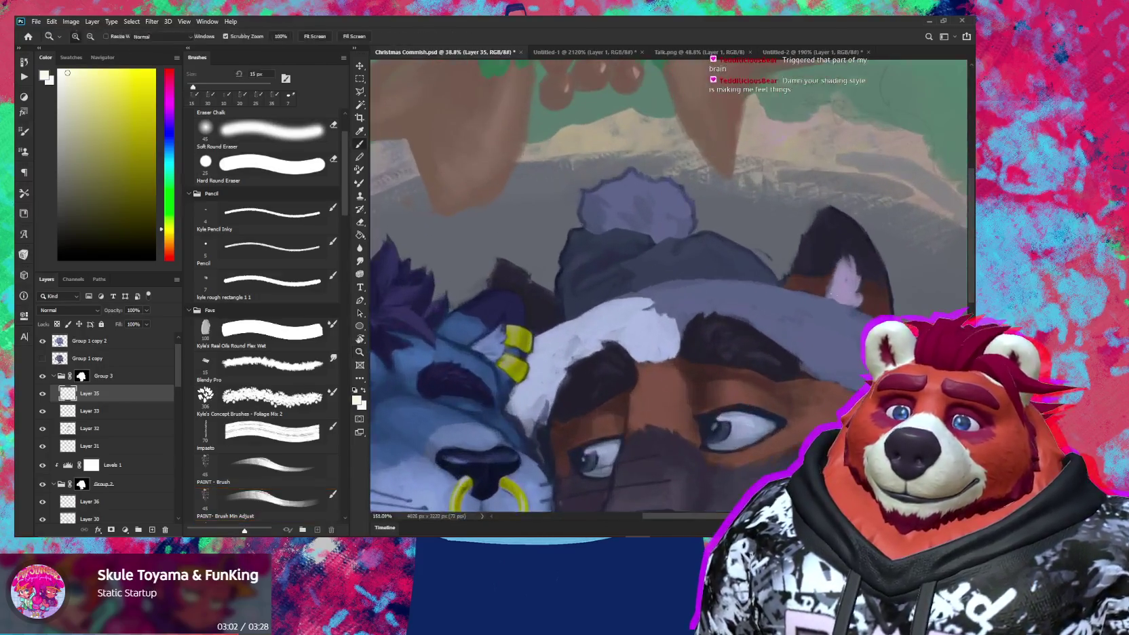
{"action": "key", "text": "b"}
{"action": "left_click_drag", "start_coordinate": [663, 265], "coordinate": [620, 311]}
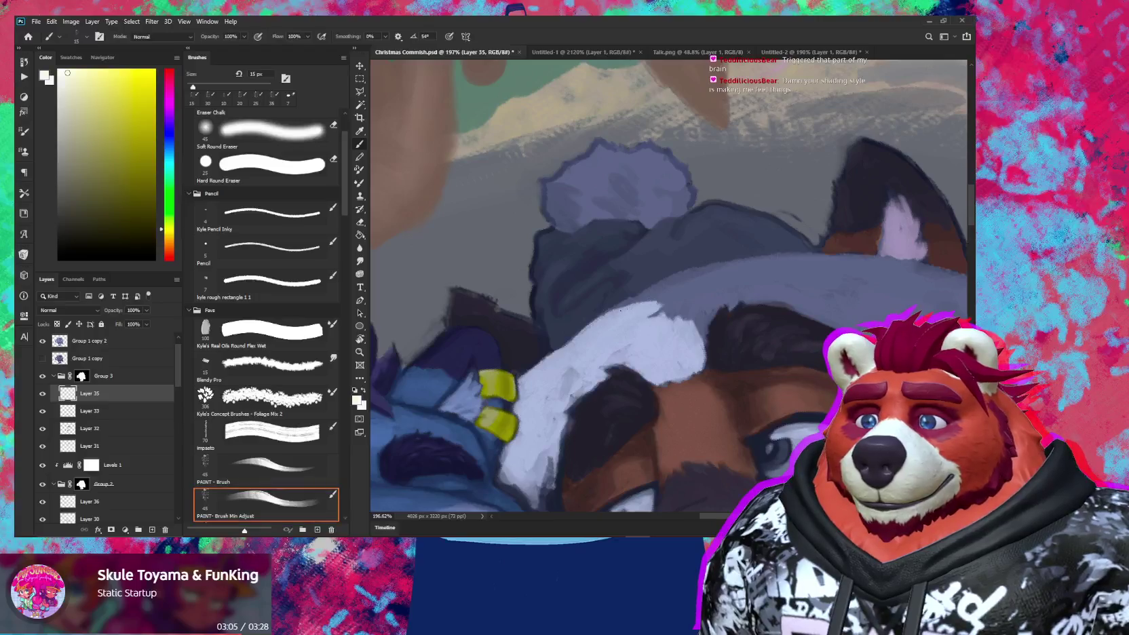
{"action": "left_click_drag", "start_coordinate": [662, 296], "coordinate": [645, 299]}
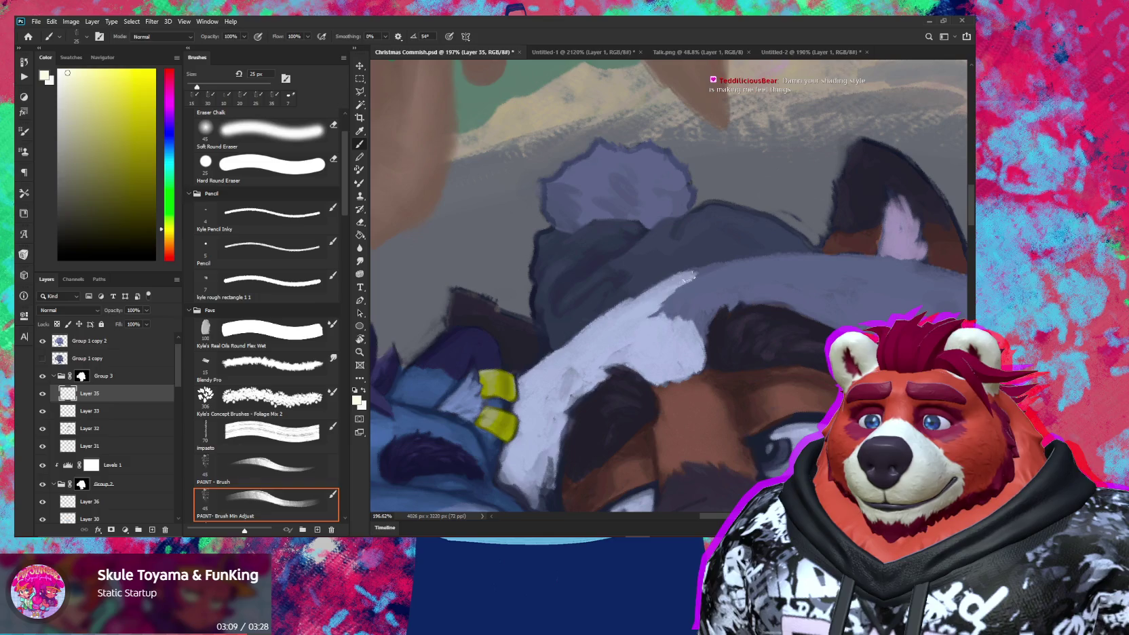
{"action": "mouse_move", "coordinate": [675, 300]}
{"action": "left_mouse_down"}
{"action": "mouse_move", "coordinate": [695, 327]}
{"action": "mouse_move", "coordinate": [713, 290]}
{"action": "mouse_move", "coordinate": [699, 289]}
{"action": "left_mouse_up"}
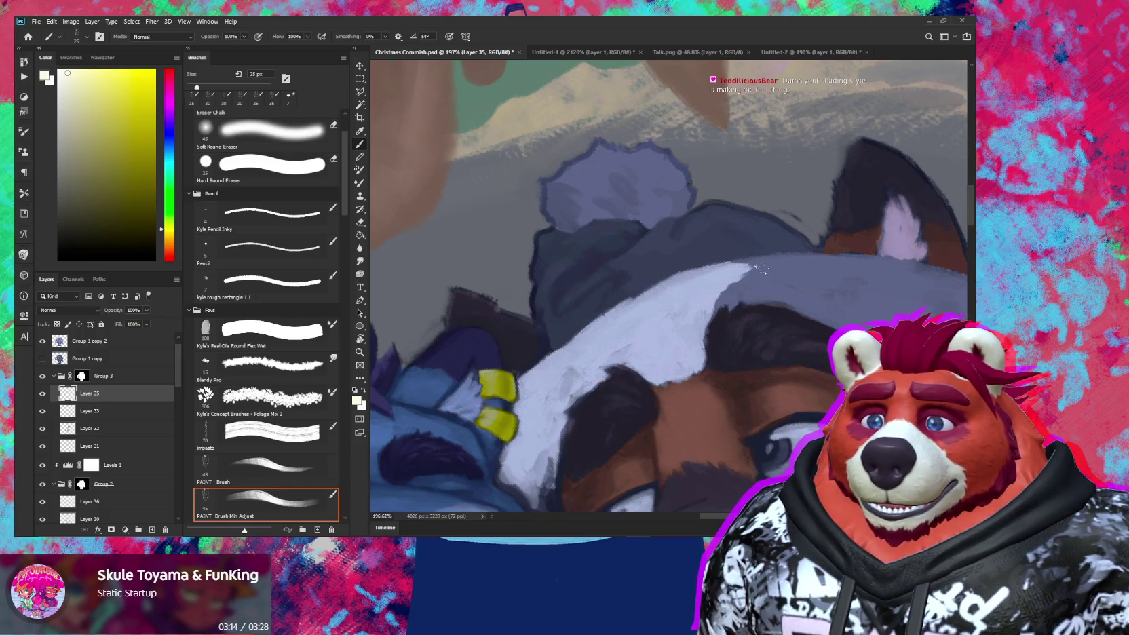
Step: Rotate the canvas and extend the white brim stripe with feathery 10 px fur strokes
{"action": "left_click_drag", "start_coordinate": [761, 290], "coordinate": [634, 308]}
{"action": "key", "text": "r"}
{"action": "mouse_move", "coordinate": [774, 321]}
{"action": "left_mouse_down"}
{"action": "mouse_move", "coordinate": [776, 262]}
{"action": "mouse_move", "coordinate": [760, 291]}
{"action": "left_mouse_up"}
{"action": "key", "text": "b"}
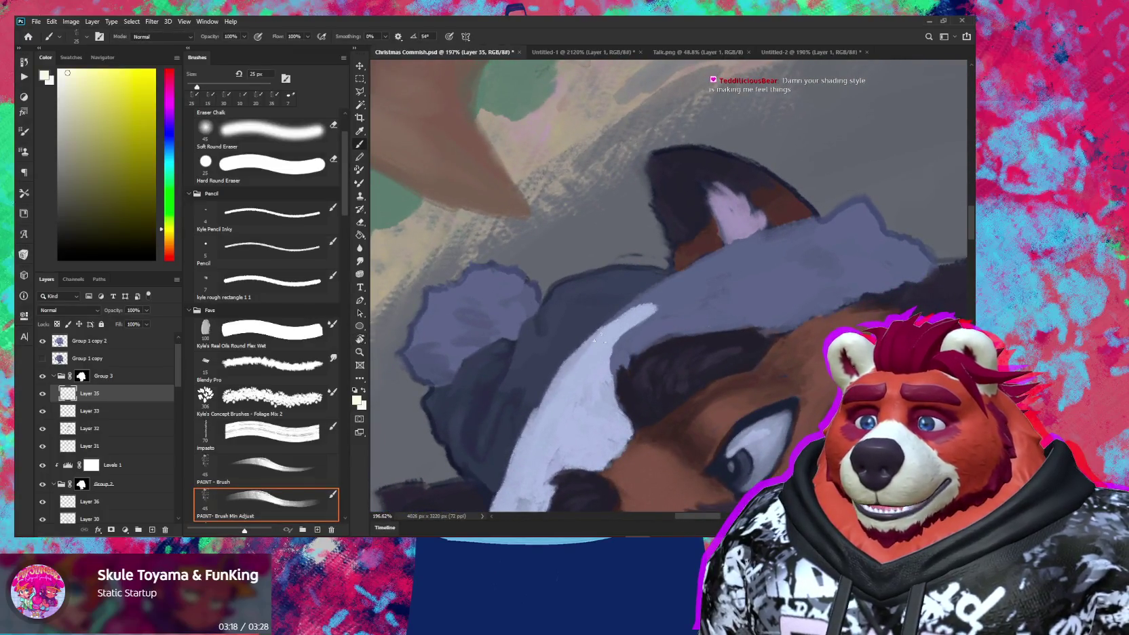
{"action": "mouse_move", "coordinate": [641, 306]}
{"action": "left_mouse_down"}
{"action": "mouse_move", "coordinate": [698, 273]}
{"action": "mouse_move", "coordinate": [613, 352]}
{"action": "left_mouse_up"}
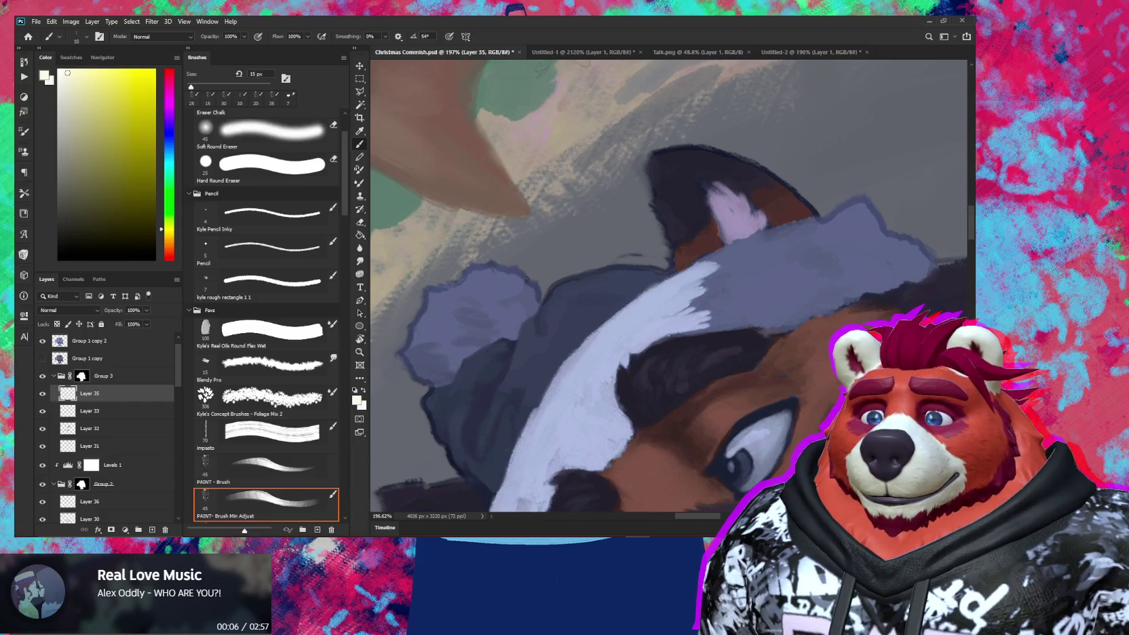
{"action": "key", "text": "bracketleft"}
{"action": "left_click_drag", "start_coordinate": [738, 319], "coordinate": [763, 321]}
{"action": "left_click_drag", "start_coordinate": [702, 296], "coordinate": [756, 313]}
Step: Paint broad 30 px white fur strokes across the full hat brim
{"action": "key", "text": "bracketright"}
{"action": "key", "text": "bracketright"}
{"action": "key", "text": "bracketright"}
{"action": "left_click_drag", "start_coordinate": [675, 313], "coordinate": [770, 268]}
{"action": "left_click_drag", "start_coordinate": [709, 288], "coordinate": [774, 264]}
{"action": "mouse_move", "coordinate": [706, 266]}
{"action": "left_mouse_down"}
{"action": "mouse_move", "coordinate": [755, 255]}
{"action": "mouse_move", "coordinate": [728, 310]}
{"action": "mouse_move", "coordinate": [752, 316]}
{"action": "left_mouse_up"}
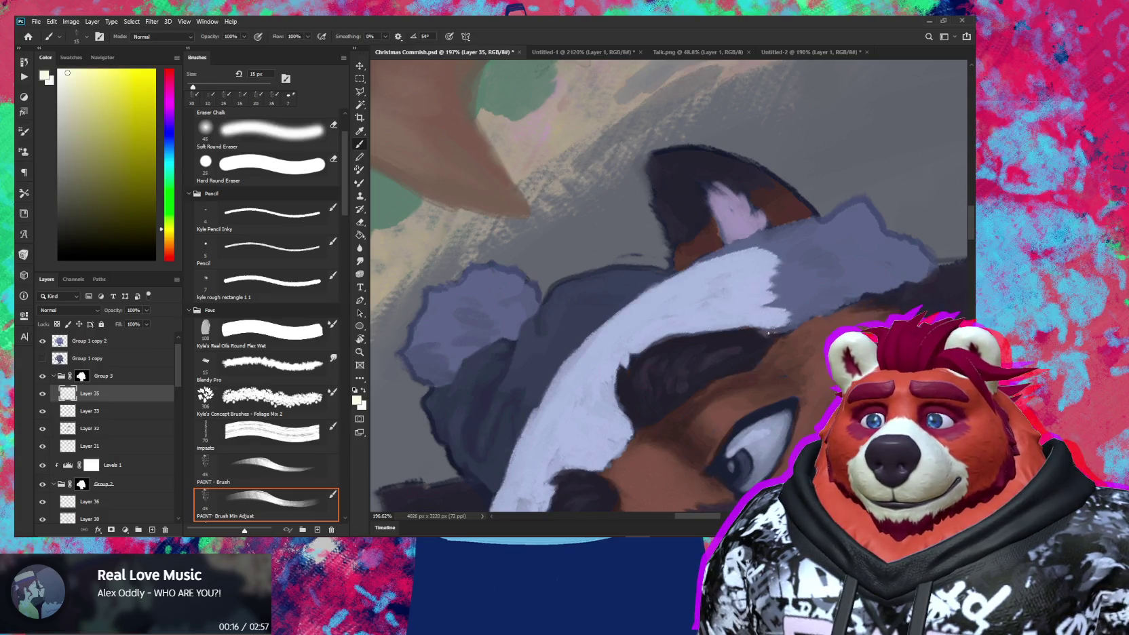
{"action": "mouse_move", "coordinate": [772, 307]}
{"action": "left_mouse_down"}
{"action": "mouse_move", "coordinate": [816, 272]}
{"action": "mouse_move", "coordinate": [770, 281]}
{"action": "mouse_move", "coordinate": [774, 246]}
{"action": "mouse_move", "coordinate": [743, 248]}
{"action": "left_mouse_up"}
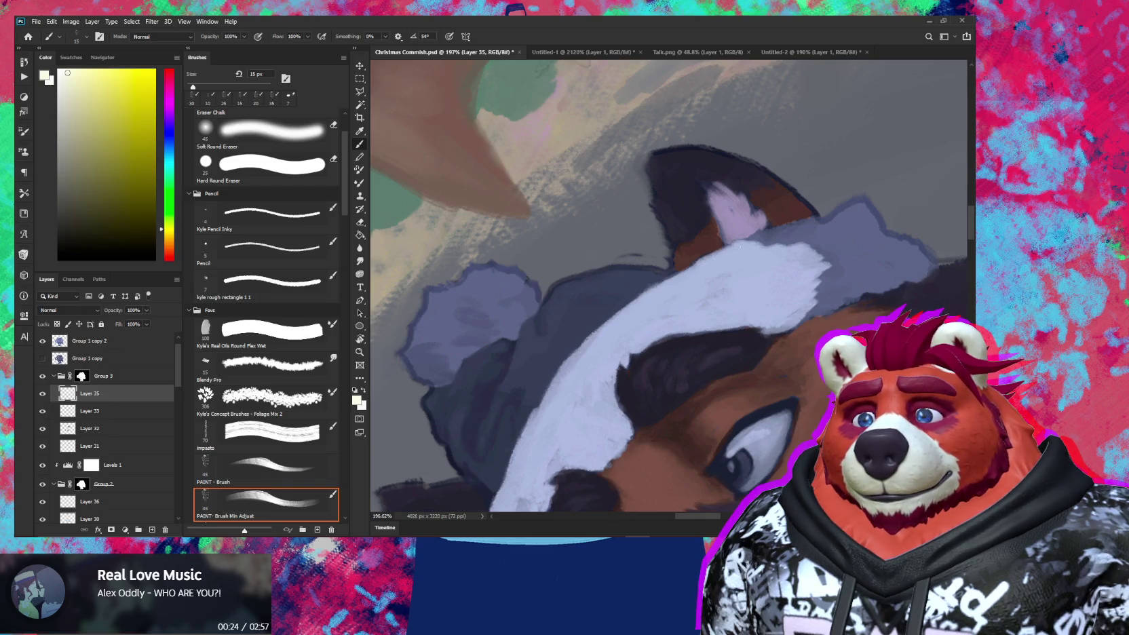
{"action": "left_click_drag", "start_coordinate": [770, 272], "coordinate": [693, 315]}
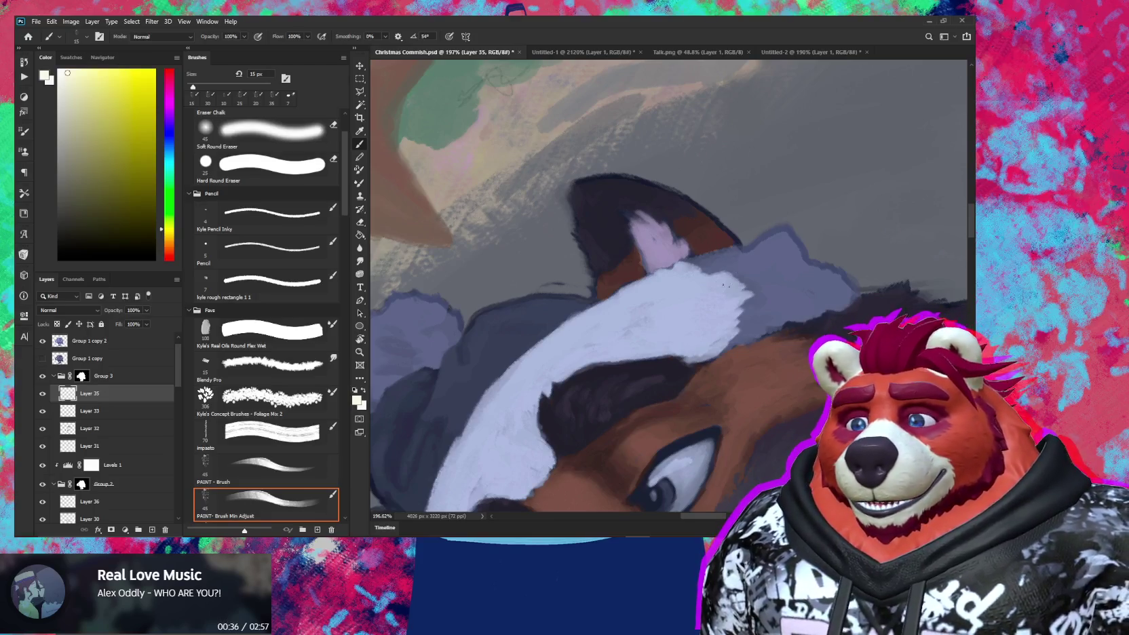
{"action": "mouse_move", "coordinate": [724, 277]}
{"action": "left_mouse_down"}
{"action": "mouse_move", "coordinate": [696, 266]}
{"action": "mouse_move", "coordinate": [738, 250]}
{"action": "mouse_move", "coordinate": [765, 257]}
{"action": "mouse_move", "coordinate": [784, 237]}
{"action": "mouse_move", "coordinate": [795, 248]}
{"action": "left_mouse_up"}
{"action": "mouse_move", "coordinate": [759, 298]}
{"action": "left_mouse_down"}
{"action": "mouse_move", "coordinate": [816, 268]}
{"action": "mouse_move", "coordinate": [799, 256]}
{"action": "mouse_move", "coordinate": [855, 287]}
{"action": "mouse_move", "coordinate": [817, 310]}
{"action": "mouse_move", "coordinate": [762, 305]}
{"action": "left_mouse_up"}
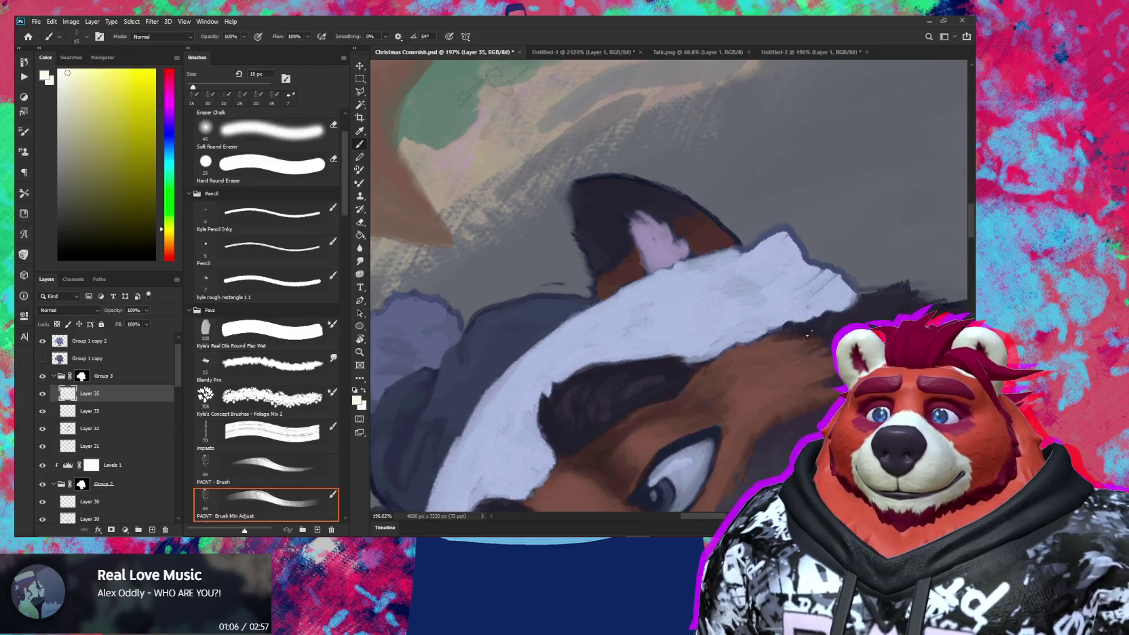
Step: Zoom out to view the whole illustration
{"action": "scroll", "coordinate": [806, 330], "scroll_direction": "up", "scroll_amount": 2}
{"action": "key", "text": "z"}
{"action": "mouse_move", "coordinate": [795, 272]}
{"action": "left_mouse_down"}
{"action": "mouse_move", "coordinate": [704, 326]}
{"action": "mouse_move", "coordinate": [758, 316]}
{"action": "left_mouse_up"}
Step: Paint pale lavender fur over the blue pom-pom of the Santa hat
{"action": "key", "text": "b"}
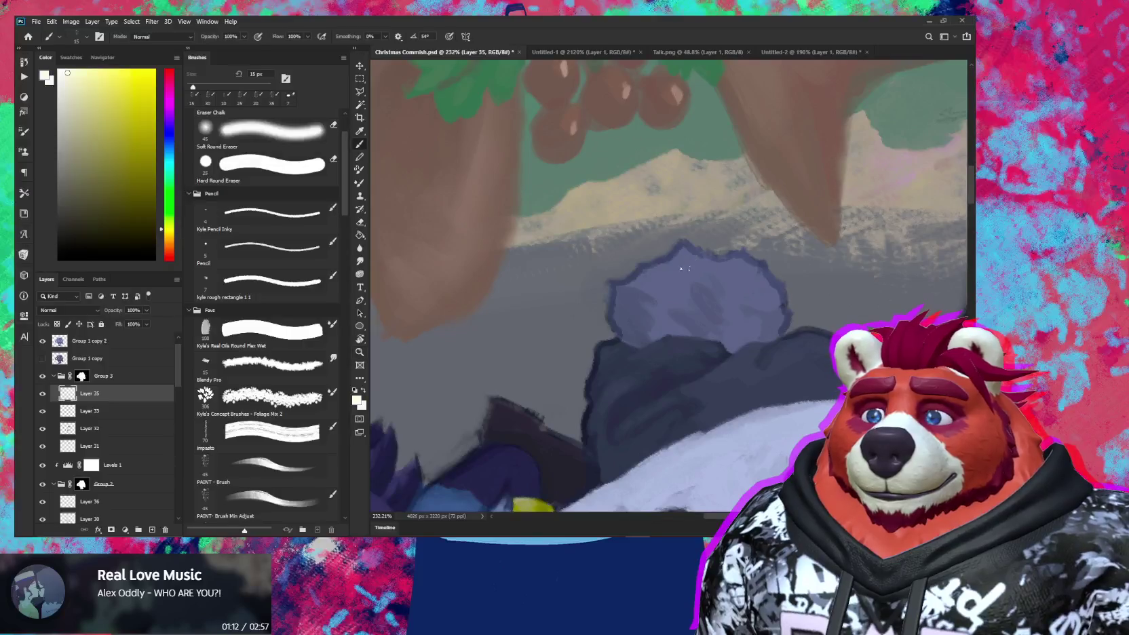
{"action": "left_click_drag", "start_coordinate": [672, 258], "coordinate": [696, 270]}
{"action": "mouse_move", "coordinate": [620, 295]}
{"action": "left_mouse_down"}
{"action": "mouse_move", "coordinate": [681, 262]}
{"action": "mouse_move", "coordinate": [624, 306]}
{"action": "mouse_move", "coordinate": [746, 261]}
{"action": "left_mouse_up"}
{"action": "mouse_move", "coordinate": [685, 292]}
{"action": "left_mouse_down"}
{"action": "mouse_move", "coordinate": [773, 299]}
{"action": "mouse_move", "coordinate": [759, 323]}
{"action": "mouse_move", "coordinate": [699, 299]}
{"action": "mouse_move", "coordinate": [621, 324]}
{"action": "mouse_move", "coordinate": [655, 346]}
{"action": "mouse_move", "coordinate": [679, 312]}
{"action": "mouse_move", "coordinate": [686, 329]}
{"action": "mouse_move", "coordinate": [718, 328]}
{"action": "left_mouse_up"}
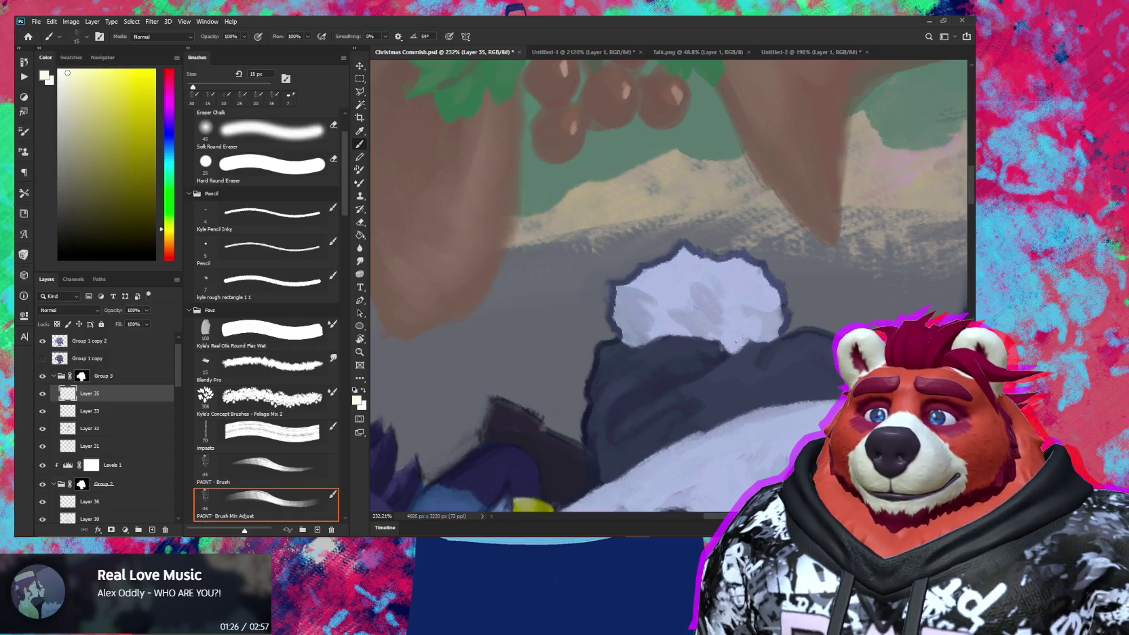
Step: Start a pale fur patch beside the dog's jaw, above the grey collar
{"action": "key", "text": "e"}
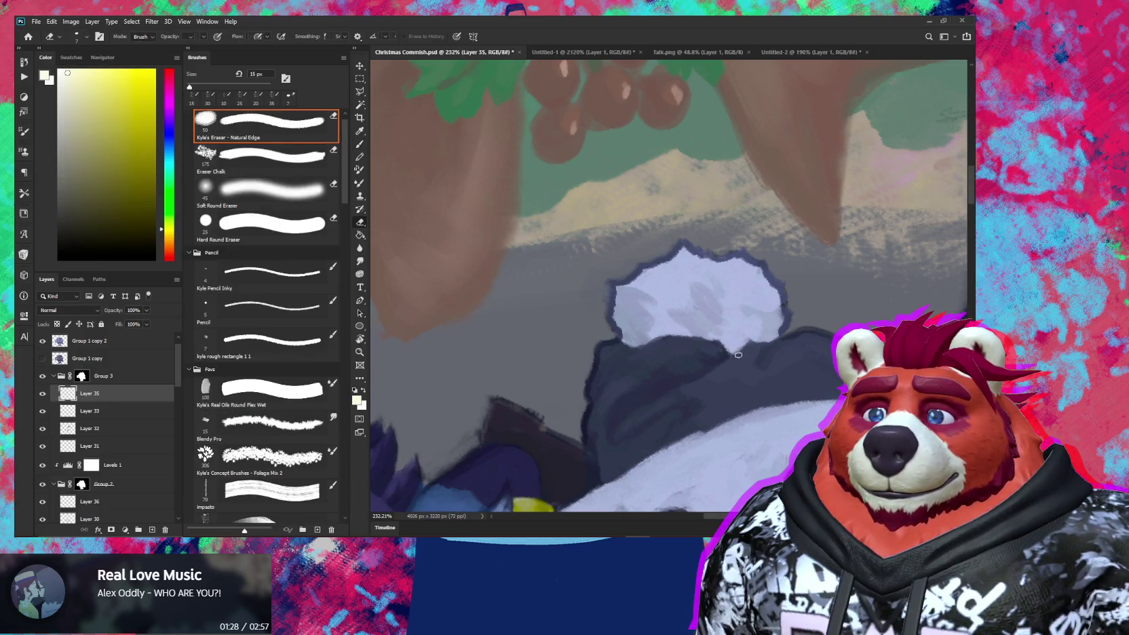
{"action": "key", "text": "z"}
{"action": "left_click_drag", "start_coordinate": [740, 354], "coordinate": [511, 234]}
{"action": "mouse_move", "coordinate": [726, 337]}
{"action": "left_mouse_down"}
{"action": "mouse_move", "coordinate": [739, 353]}
{"action": "mouse_move", "coordinate": [727, 363]}
{"action": "left_mouse_up"}
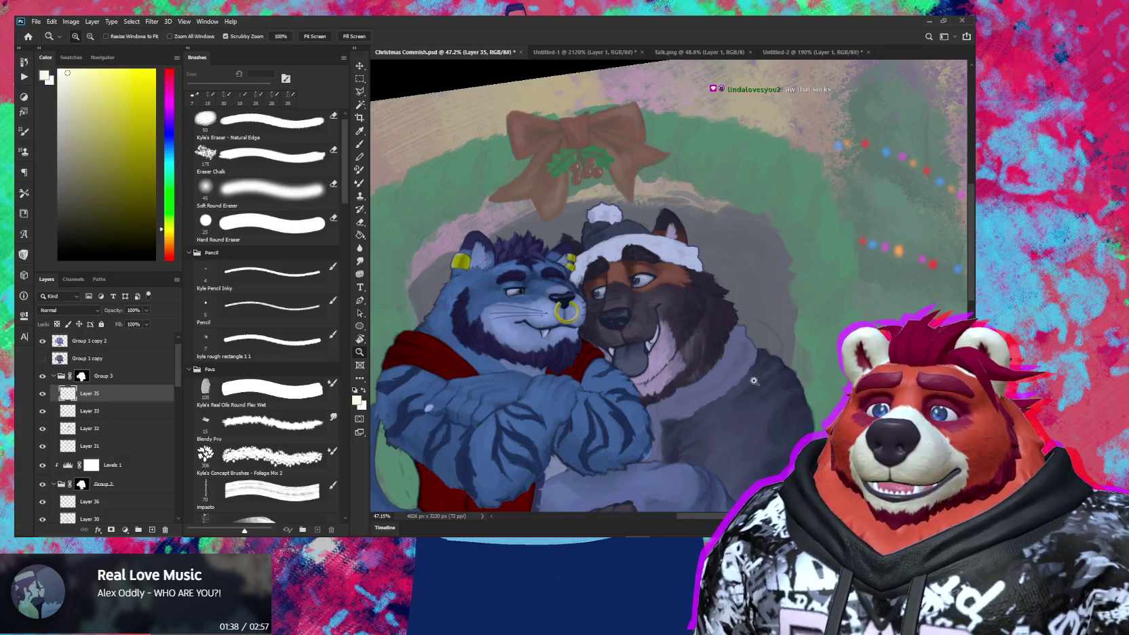
{"action": "left_click_drag", "start_coordinate": [750, 379], "coordinate": [804, 379]}
{"action": "key", "text": "b"}
{"action": "key", "text": "bracketright"}
{"action": "mouse_move", "coordinate": [747, 272]}
{"action": "left_mouse_down"}
{"action": "mouse_move", "coordinate": [731, 293]}
{"action": "mouse_move", "coordinate": [773, 272]}
{"action": "mouse_move", "coordinate": [712, 291]}
{"action": "mouse_move", "coordinate": [706, 313]}
{"action": "mouse_move", "coordinate": [702, 288]}
{"action": "mouse_move", "coordinate": [692, 380]}
{"action": "mouse_move", "coordinate": [724, 293]}
{"action": "mouse_move", "coordinate": [712, 332]}
{"action": "left_mouse_up"}
{"action": "key", "text": "bracketleft"}
{"action": "key", "text": "bracketleft"}
{"action": "key", "text": "bracketleft"}
{"action": "key", "text": "bracketright"}
{"action": "key", "text": "bracketright"}
Step: Lengthen the pale collar patch downward and widen its right edge
{"action": "left_click_drag", "start_coordinate": [718, 289], "coordinate": [705, 377]}
{"action": "left_click_drag", "start_coordinate": [713, 316], "coordinate": [698, 374]}
{"action": "left_click_drag", "start_coordinate": [753, 292], "coordinate": [719, 374]}
{"action": "left_click_drag", "start_coordinate": [807, 255], "coordinate": [746, 380]}
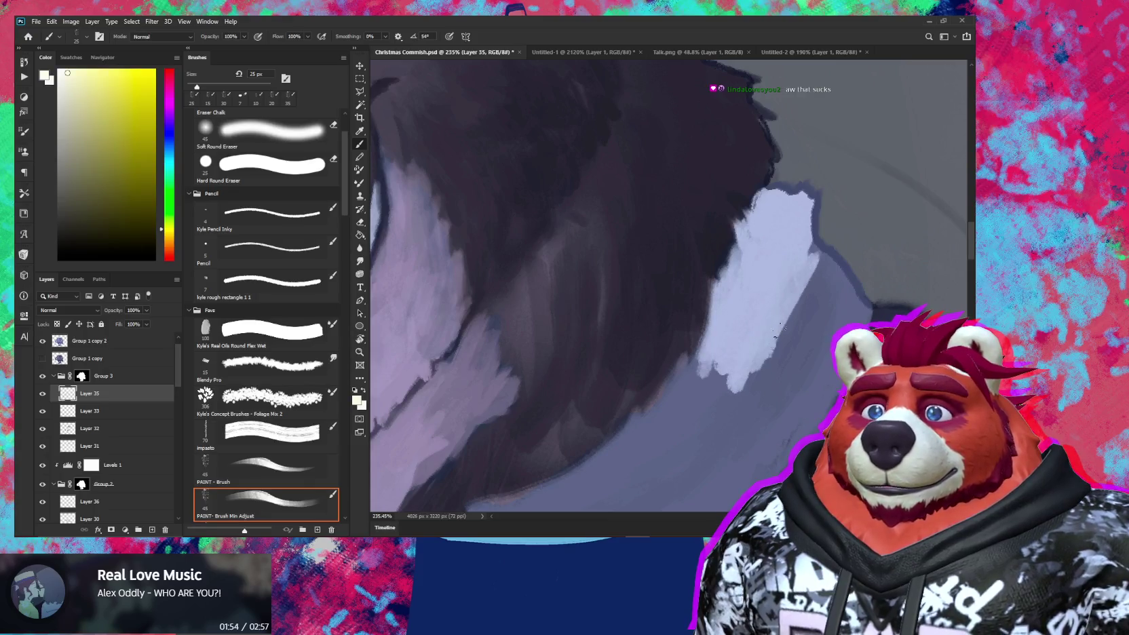
{"action": "left_click_drag", "start_coordinate": [841, 336], "coordinate": [723, 315]}
{"action": "key", "text": "bracketright"}
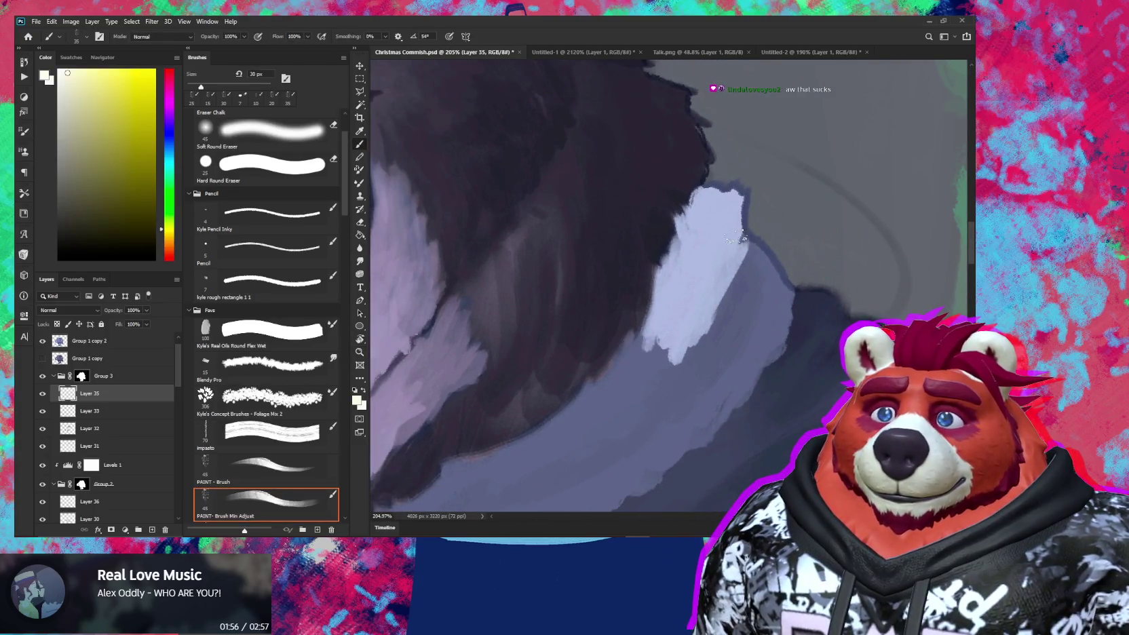
{"action": "left_click_drag", "start_coordinate": [746, 234], "coordinate": [729, 306]}
{"action": "mouse_move", "coordinate": [767, 258]}
{"action": "left_mouse_down"}
{"action": "mouse_move", "coordinate": [740, 360]}
{"action": "mouse_move", "coordinate": [780, 285]}
{"action": "mouse_move", "coordinate": [773, 335]}
{"action": "left_mouse_up"}
{"action": "mouse_move", "coordinate": [791, 293]}
{"action": "left_mouse_down"}
{"action": "mouse_move", "coordinate": [743, 374]}
{"action": "mouse_move", "coordinate": [723, 353]}
{"action": "mouse_move", "coordinate": [686, 349]}
{"action": "left_mouse_up"}
Step: Paint the collar further down-left with a smaller brush, covering its lower-left edge
{"action": "key", "text": "bracketright"}
{"action": "key", "text": "bracketright"}
{"action": "key", "text": "bracketright"}
{"action": "key", "text": "bracketright"}
{"action": "mouse_move", "coordinate": [768, 271]}
{"action": "left_mouse_down"}
{"action": "mouse_move", "coordinate": [726, 332]}
{"action": "mouse_move", "coordinate": [709, 334]}
{"action": "left_mouse_up"}
{"action": "mouse_move", "coordinate": [733, 285]}
{"action": "left_mouse_down"}
{"action": "mouse_move", "coordinate": [696, 331]}
{"action": "mouse_move", "coordinate": [711, 301]}
{"action": "left_mouse_up"}
{"action": "key", "text": "bracketleft"}
{"action": "key", "text": "bracketleft"}
{"action": "key", "text": "bracketleft"}
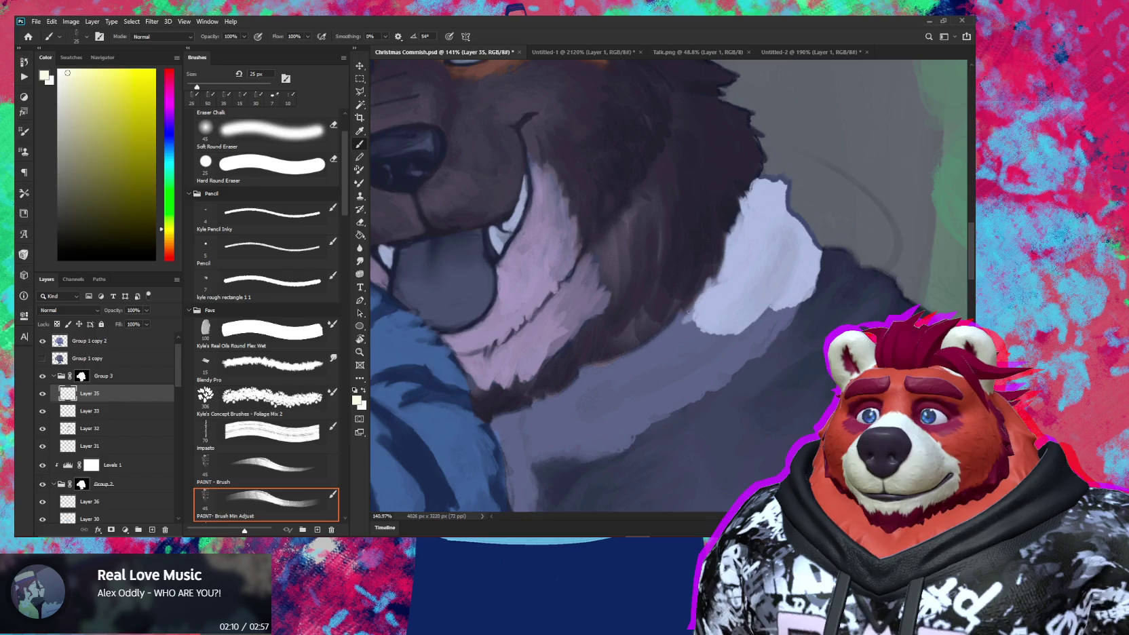
{"action": "mouse_move", "coordinate": [674, 315]}
{"action": "left_mouse_down"}
{"action": "mouse_move", "coordinate": [687, 325]}
{"action": "mouse_move", "coordinate": [704, 288]}
{"action": "left_mouse_up"}
{"action": "key", "text": "bracketleft"}
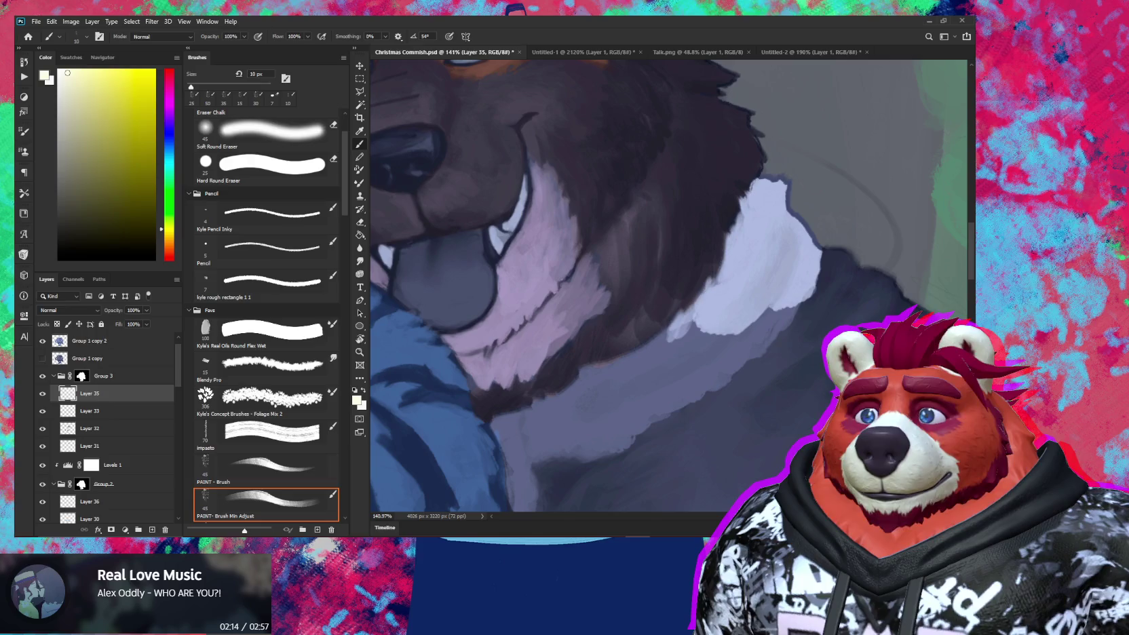
{"action": "mouse_move", "coordinate": [678, 325]}
{"action": "left_mouse_down"}
{"action": "mouse_move", "coordinate": [729, 288]}
{"action": "mouse_move", "coordinate": [763, 275]}
{"action": "mouse_move", "coordinate": [709, 308]}
{"action": "mouse_move", "coordinate": [770, 285]}
{"action": "left_mouse_up"}
Step: Extend the collar into a long curved band down the neck with larger strokes
{"action": "key", "text": "bracketright"}
{"action": "key", "text": "bracketright"}
{"action": "left_click_drag", "start_coordinate": [720, 346], "coordinate": [797, 288]}
{"action": "mouse_move", "coordinate": [763, 322]}
{"action": "left_mouse_down"}
{"action": "mouse_move", "coordinate": [824, 263]}
{"action": "mouse_move", "coordinate": [833, 271]}
{"action": "left_mouse_up"}
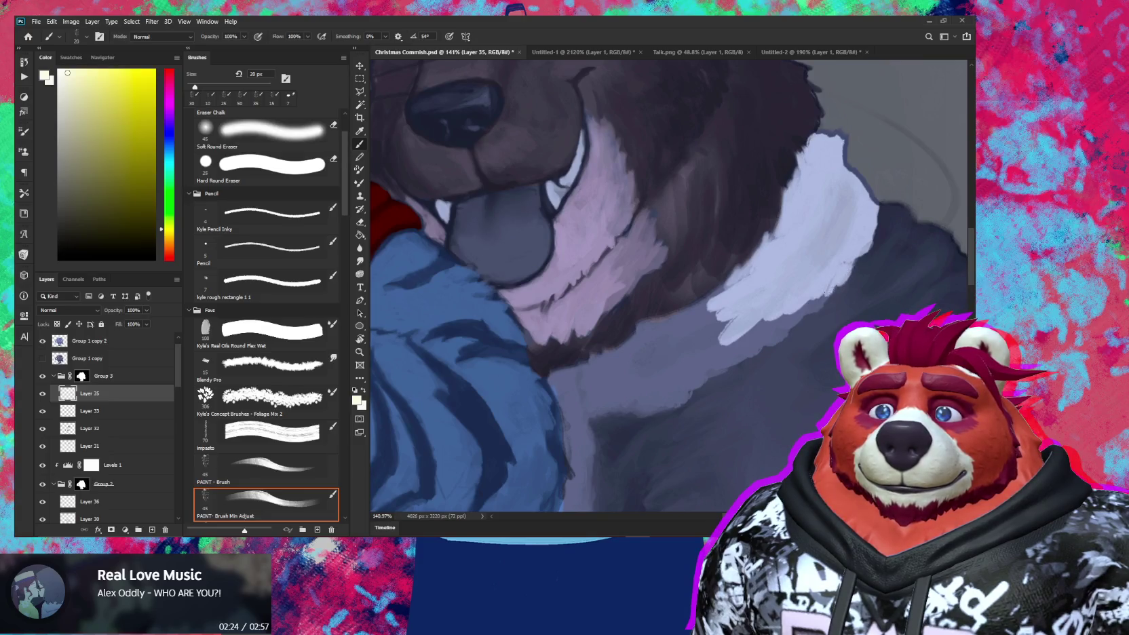
{"action": "key", "text": "bracketright"}
{"action": "mouse_move", "coordinate": [797, 311]}
{"action": "left_mouse_down"}
{"action": "mouse_move", "coordinate": [765, 341]}
{"action": "mouse_move", "coordinate": [766, 318]}
{"action": "mouse_move", "coordinate": [712, 356]}
{"action": "left_mouse_up"}
{"action": "mouse_move", "coordinate": [737, 319]}
{"action": "left_mouse_down"}
{"action": "mouse_move", "coordinate": [702, 346]}
{"action": "mouse_move", "coordinate": [706, 306]}
{"action": "mouse_move", "coordinate": [653, 331]}
{"action": "mouse_move", "coordinate": [670, 324]}
{"action": "mouse_move", "coordinate": [712, 380]}
{"action": "left_mouse_up"}
{"action": "mouse_move", "coordinate": [739, 344]}
{"action": "left_mouse_down"}
{"action": "mouse_move", "coordinate": [762, 304]}
{"action": "mouse_move", "coordinate": [775, 304]}
{"action": "mouse_move", "coordinate": [743, 326]}
{"action": "left_mouse_up"}
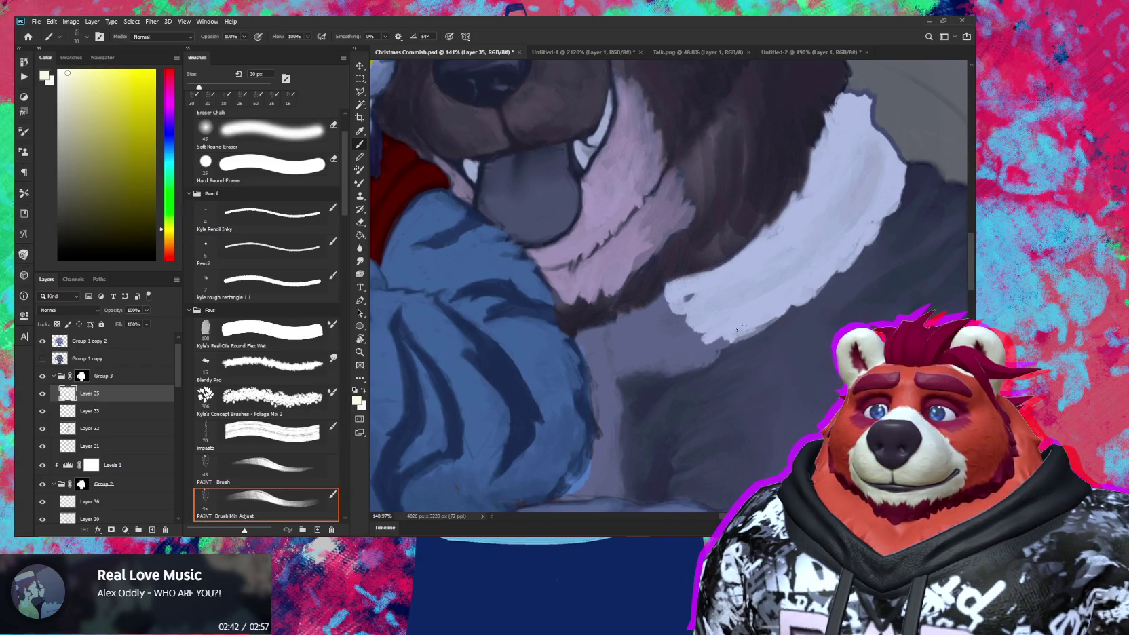
Step: Paint white fur along the collar's lower-left edge down to the tiger's arm
{"action": "key", "text": "e"}
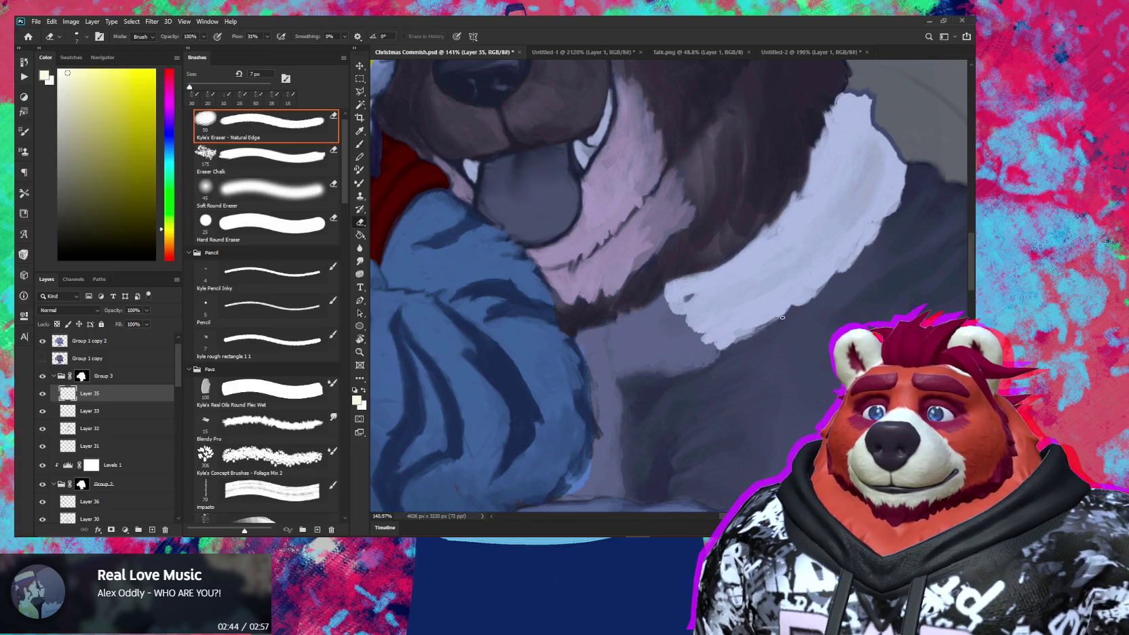
{"action": "left_click_drag", "start_coordinate": [732, 358], "coordinate": [756, 339]}
{"action": "key", "text": "b"}
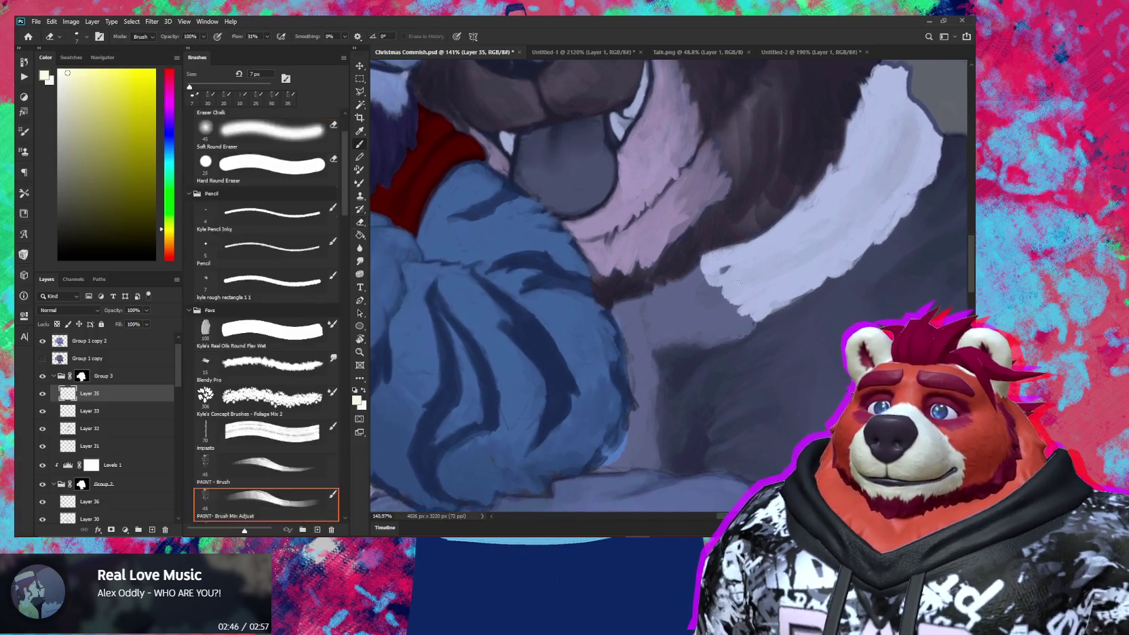
{"action": "left_click_drag", "start_coordinate": [700, 279], "coordinate": [653, 305]}
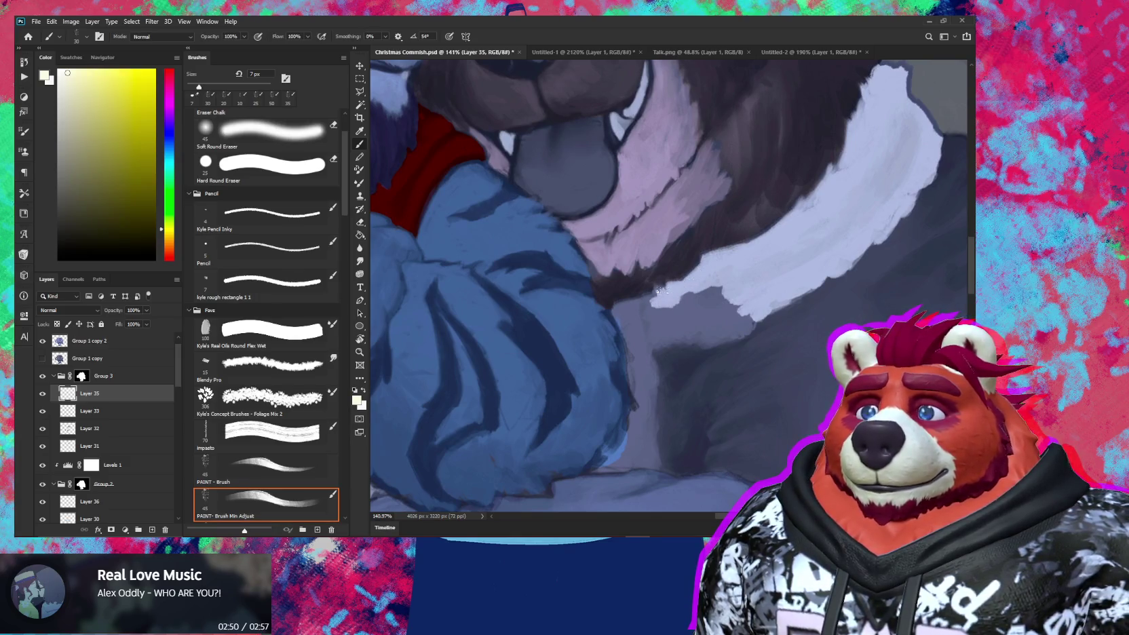
{"action": "mouse_move", "coordinate": [648, 301]}
{"action": "left_mouse_down"}
{"action": "mouse_move", "coordinate": [631, 320]}
{"action": "mouse_move", "coordinate": [706, 299]}
{"action": "mouse_move", "coordinate": [753, 335]}
{"action": "mouse_move", "coordinate": [690, 331]}
{"action": "left_mouse_up"}
{"action": "key", "text": "bracketright"}
{"action": "key", "text": "bracketright"}
{"action": "key", "text": "bracketright"}
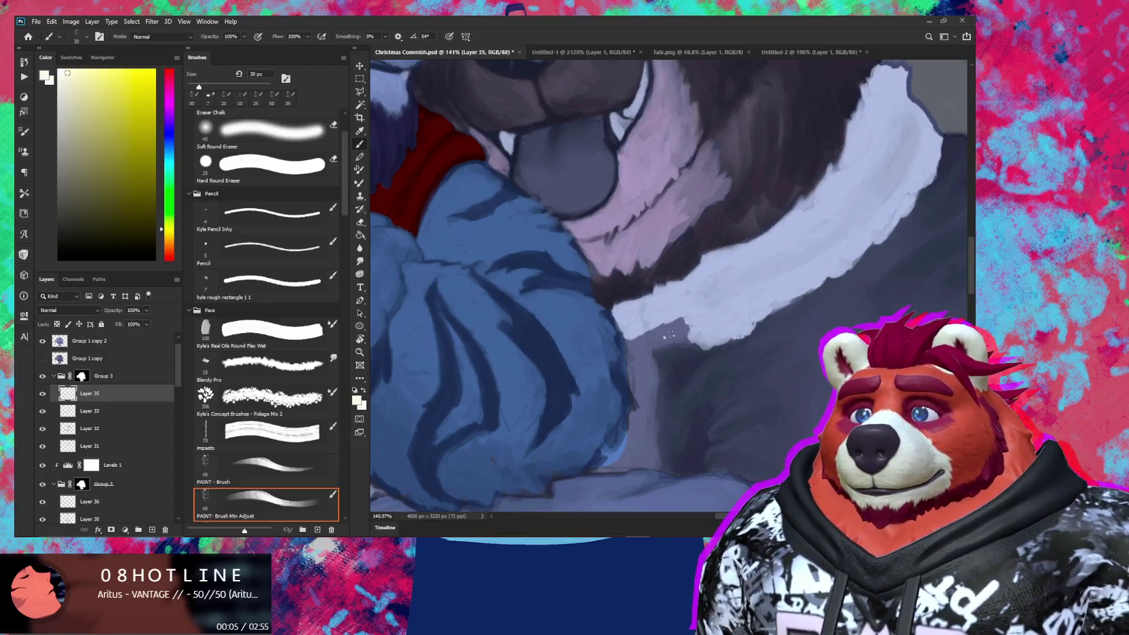
{"action": "left_click_drag", "start_coordinate": [684, 325], "coordinate": [682, 338]}
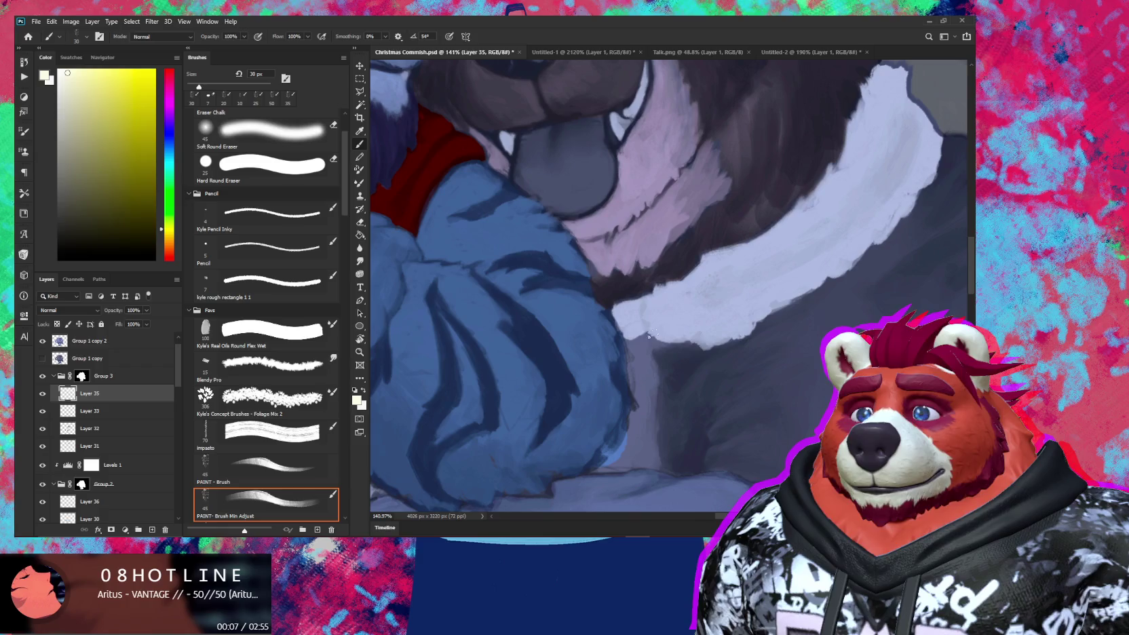
{"action": "scroll", "coordinate": [651, 355], "scroll_direction": "down", "scroll_amount": 1}
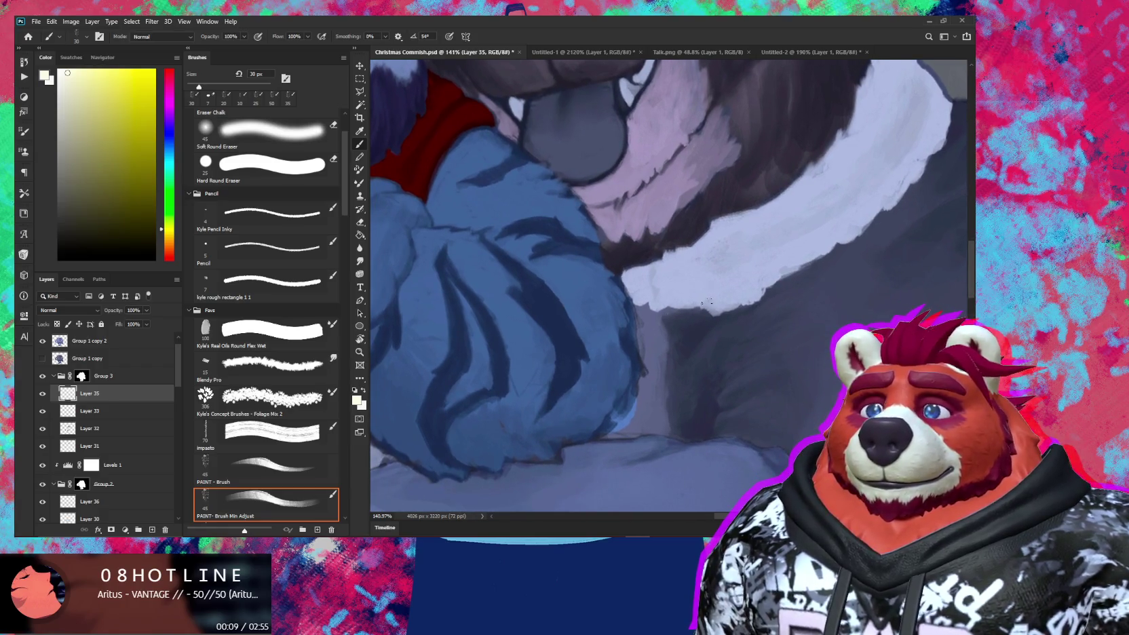
{"action": "mouse_move", "coordinate": [663, 300]}
{"action": "left_mouse_down"}
{"action": "mouse_move", "coordinate": [644, 321]}
{"action": "mouse_move", "coordinate": [648, 345]}
{"action": "mouse_move", "coordinate": [652, 298]}
{"action": "mouse_move", "coordinate": [665, 317]}
{"action": "mouse_move", "coordinate": [645, 361]}
{"action": "mouse_move", "coordinate": [670, 372]}
{"action": "mouse_move", "coordinate": [665, 387]}
{"action": "left_mouse_up"}
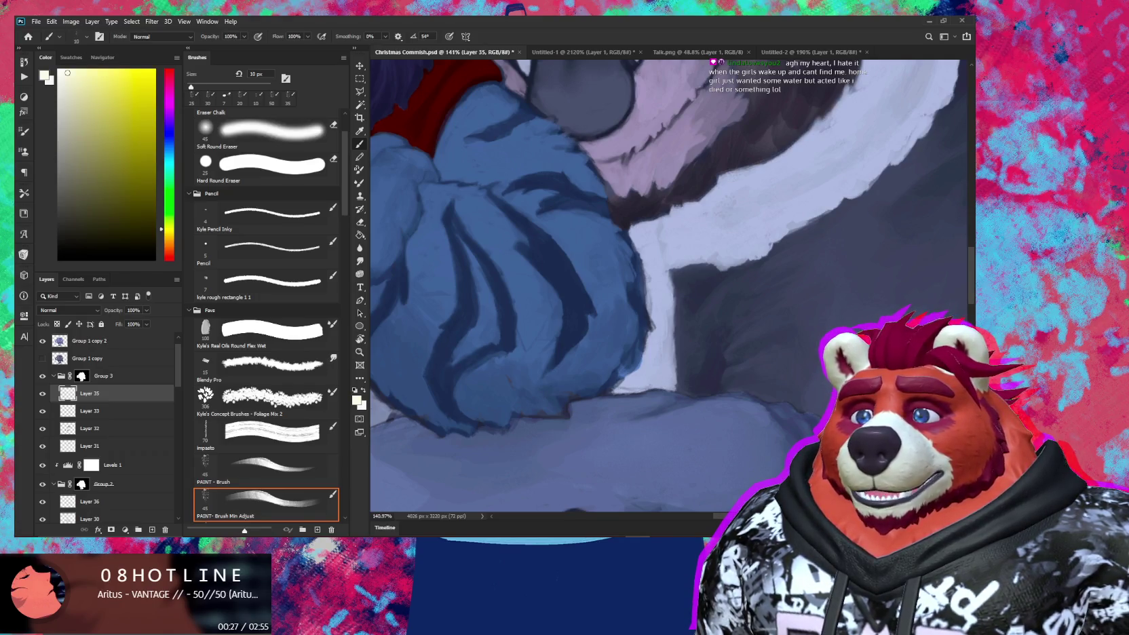
Step: Reselect the painting brush preset and zoom out to show both characters' bodies
{"action": "key", "text": "bracketright"}
{"action": "key", "text": "bracketright"}
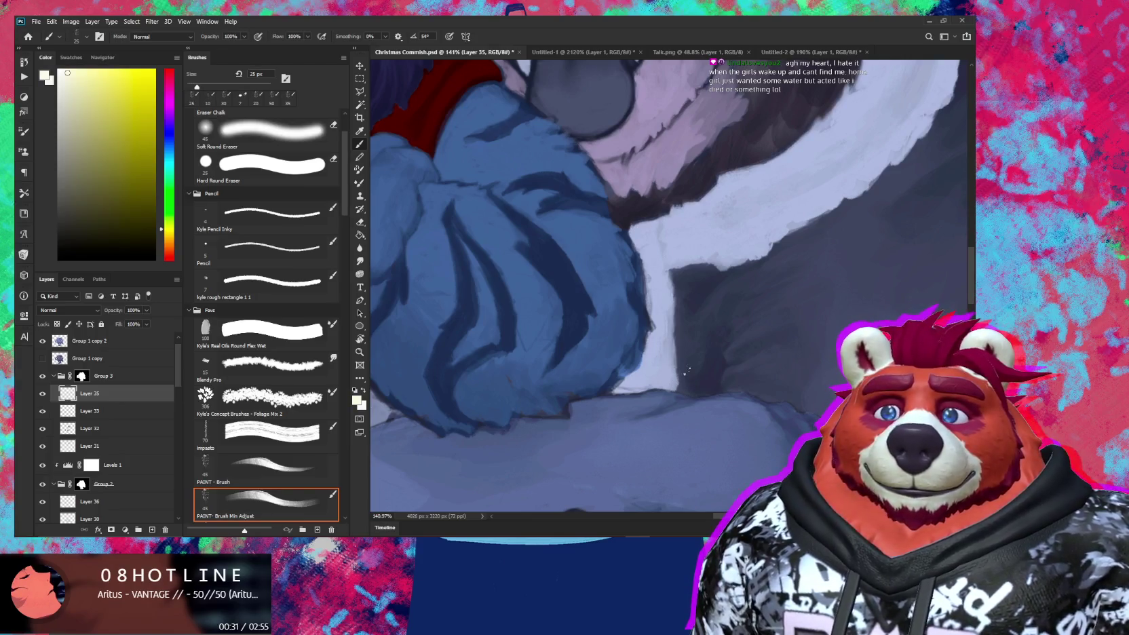
{"action": "key", "text": "z"}
{"action": "scroll", "coordinate": [677, 379], "scroll_direction": "down", "scroll_amount": 1}
{"action": "scroll", "coordinate": [677, 379], "scroll_direction": "down", "scroll_amount": 5}
{"action": "left_click", "coordinate": [265, 502]}
{"action": "scroll", "coordinate": [577, 305], "scroll_direction": "up", "scroll_amount": 4}
{"action": "mouse_move", "coordinate": [567, 308]}
{"action": "left_mouse_down"}
{"action": "mouse_move", "coordinate": [671, 258]}
{"action": "mouse_move", "coordinate": [671, 340]}
{"action": "mouse_move", "coordinate": [667, 323]}
{"action": "left_mouse_up"}
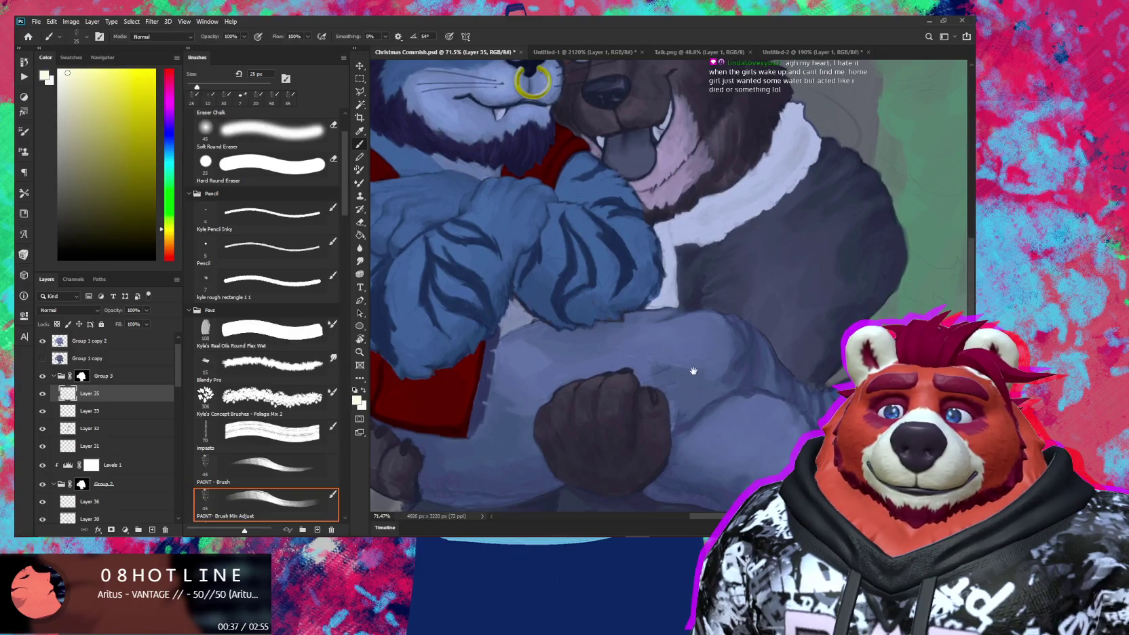
Step: Start a pale fur cuff above the dog's black boot
{"action": "left_click_drag", "start_coordinate": [693, 371], "coordinate": [666, 398]}
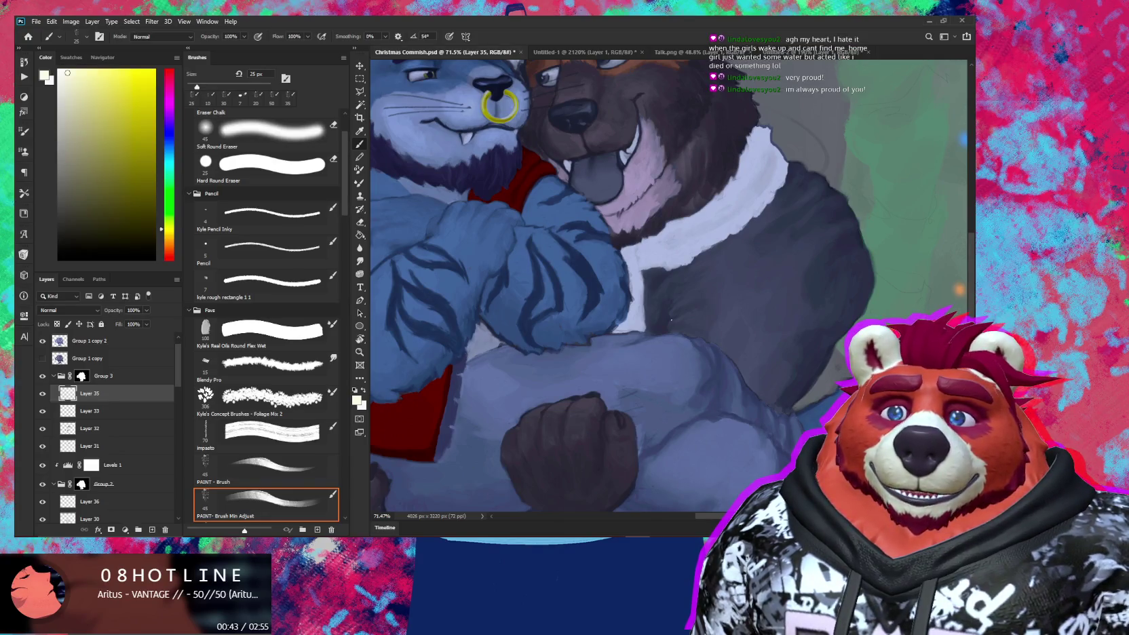
{"action": "mouse_move", "coordinate": [710, 384]}
{"action": "left_mouse_down"}
{"action": "mouse_move", "coordinate": [704, 406]}
{"action": "mouse_move", "coordinate": [664, 256]}
{"action": "left_mouse_up"}
{"action": "scroll", "coordinate": [703, 405], "scroll_direction": "down", "scroll_amount": 5}
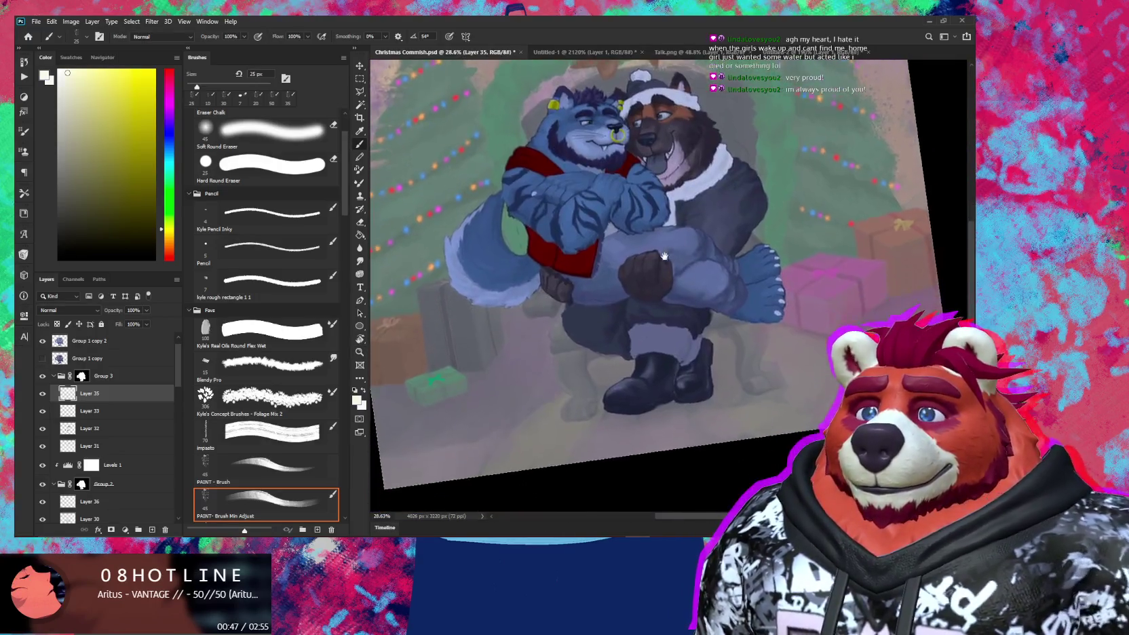
{"action": "scroll", "coordinate": [665, 256], "scroll_direction": "up", "scroll_amount": 5}
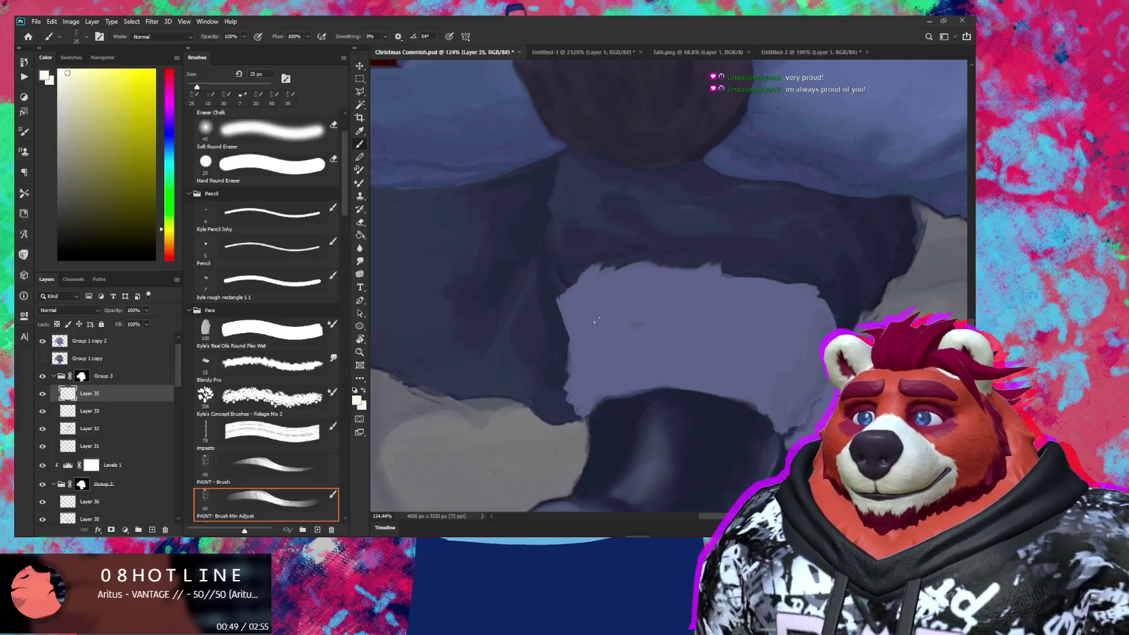
{"action": "key", "text": "bracketright"}
{"action": "left_click_drag", "start_coordinate": [583, 292], "coordinate": [564, 301]}
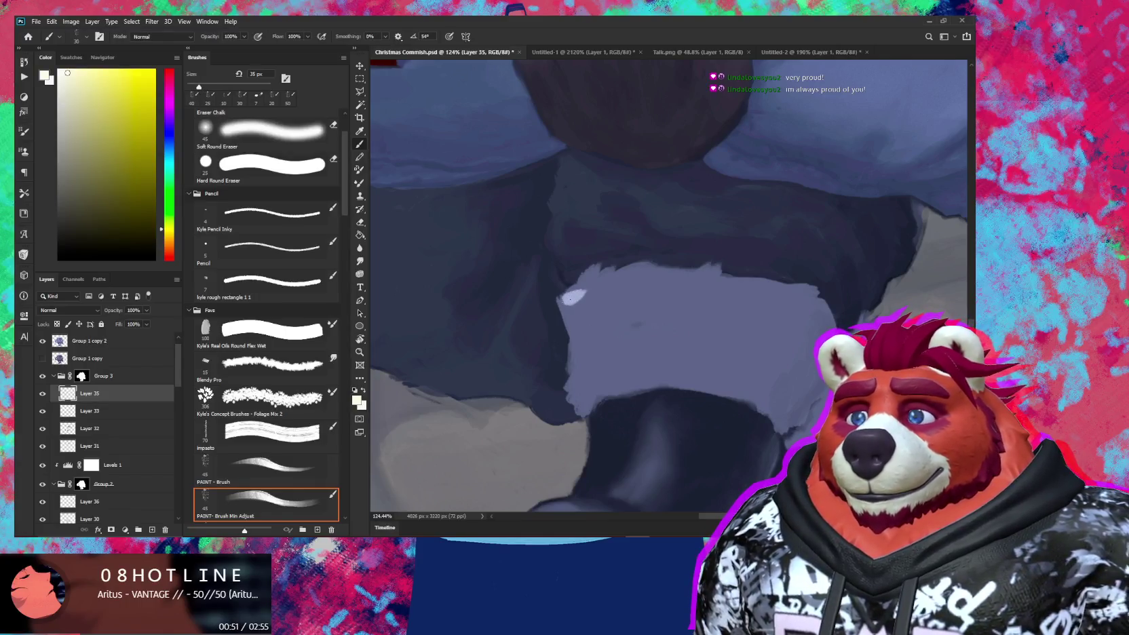
{"action": "mouse_move", "coordinate": [571, 291]}
{"action": "left_mouse_down"}
{"action": "mouse_move", "coordinate": [596, 269]}
{"action": "mouse_move", "coordinate": [570, 316]}
{"action": "mouse_move", "coordinate": [585, 335]}
{"action": "mouse_move", "coordinate": [577, 329]}
{"action": "mouse_move", "coordinate": [570, 361]}
{"action": "mouse_move", "coordinate": [582, 370]}
{"action": "left_mouse_up"}
{"action": "mouse_move", "coordinate": [583, 324]}
{"action": "left_mouse_down"}
{"action": "mouse_move", "coordinate": [586, 373]}
{"action": "mouse_move", "coordinate": [573, 400]}
{"action": "mouse_move", "coordinate": [587, 411]}
{"action": "mouse_move", "coordinate": [591, 343]}
{"action": "left_mouse_up"}
Step: Widen the cuff across to the right with a larger brush
{"action": "key", "text": "bracketright"}
{"action": "left_click_drag", "start_coordinate": [583, 400], "coordinate": [590, 329]}
{"action": "mouse_move", "coordinate": [614, 373]}
{"action": "left_mouse_down"}
{"action": "mouse_move", "coordinate": [648, 383]}
{"action": "mouse_move", "coordinate": [601, 311]}
{"action": "mouse_move", "coordinate": [614, 354]}
{"action": "mouse_move", "coordinate": [645, 315]}
{"action": "mouse_move", "coordinate": [699, 298]}
{"action": "mouse_move", "coordinate": [678, 305]}
{"action": "left_mouse_up"}
{"action": "key", "text": "bracketright"}
{"action": "key", "text": "bracketright"}
{"action": "mouse_move", "coordinate": [595, 352]}
{"action": "left_mouse_down"}
{"action": "mouse_move", "coordinate": [672, 370]}
{"action": "mouse_move", "coordinate": [726, 350]}
{"action": "mouse_move", "coordinate": [692, 348]}
{"action": "mouse_move", "coordinate": [746, 336]}
{"action": "left_mouse_up"}
{"action": "mouse_move", "coordinate": [675, 326]}
{"action": "left_mouse_down"}
{"action": "mouse_move", "coordinate": [746, 313]}
{"action": "mouse_move", "coordinate": [767, 334]}
{"action": "left_mouse_up"}
{"action": "mouse_move", "coordinate": [675, 299]}
{"action": "left_mouse_down"}
{"action": "mouse_move", "coordinate": [607, 285]}
{"action": "mouse_move", "coordinate": [746, 318]}
{"action": "mouse_move", "coordinate": [768, 305]}
{"action": "mouse_move", "coordinate": [600, 280]}
{"action": "mouse_move", "coordinate": [639, 283]}
{"action": "left_mouse_up"}
Step: Brighten the cuff's top edge with white using a smaller brush
{"action": "key", "text": "bracketleft"}
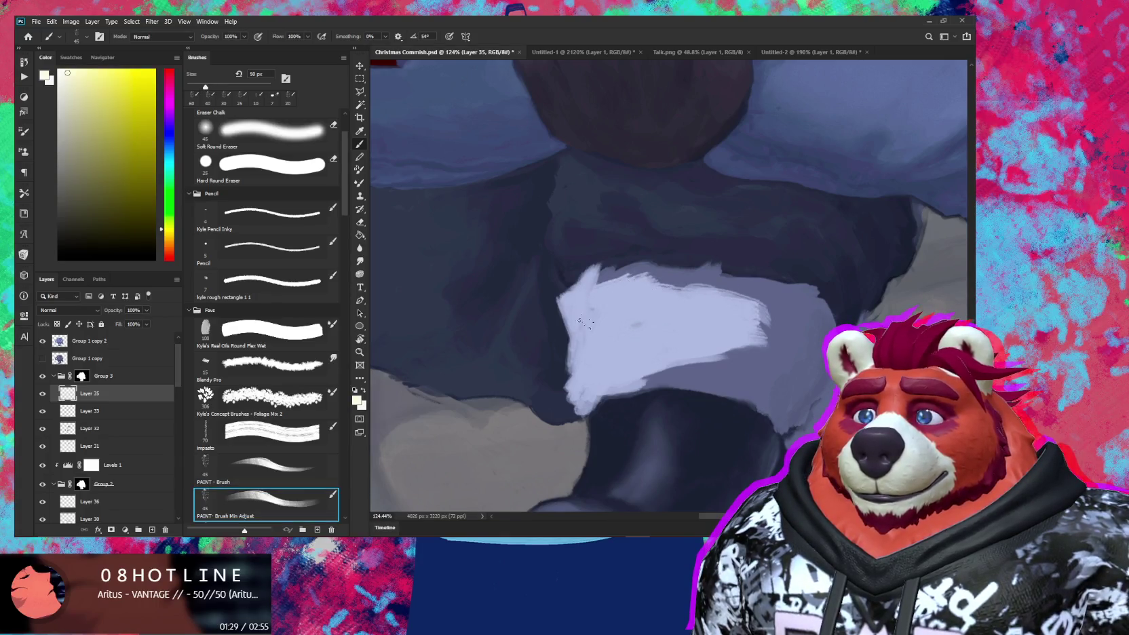
{"action": "key", "text": "bracketleft"}
{"action": "key", "text": "bracketleft"}
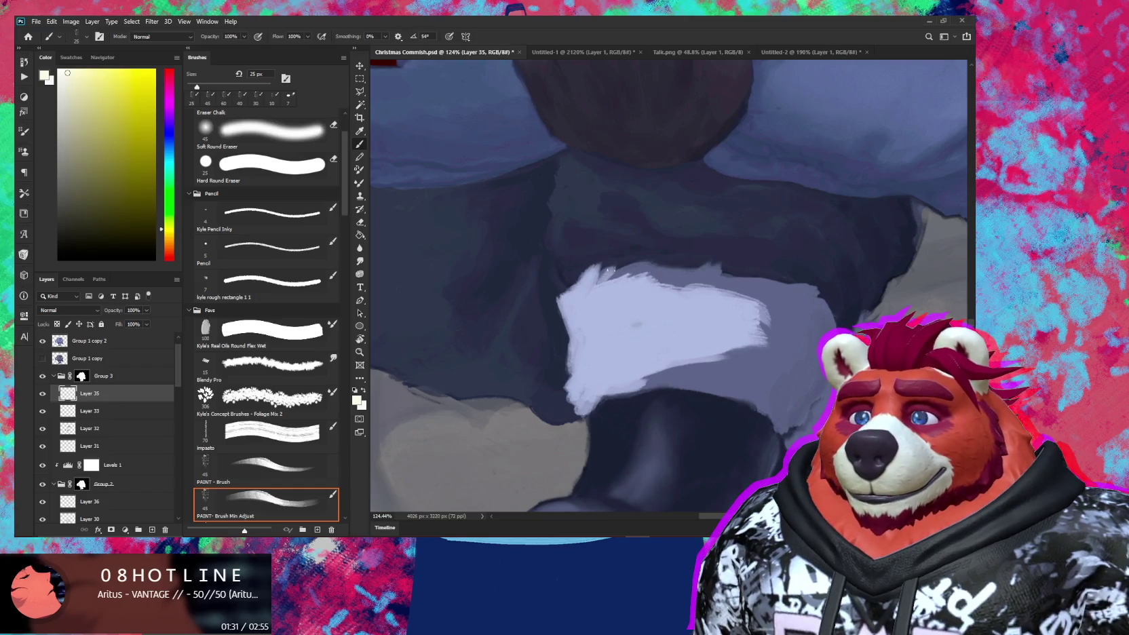
{"action": "mouse_move", "coordinate": [614, 274]}
{"action": "left_mouse_down"}
{"action": "mouse_move", "coordinate": [645, 269]}
{"action": "mouse_move", "coordinate": [615, 278]}
{"action": "left_mouse_up"}
{"action": "mouse_move", "coordinate": [645, 269]}
{"action": "left_mouse_down"}
{"action": "mouse_move", "coordinate": [704, 282]}
{"action": "mouse_move", "coordinate": [656, 288]}
{"action": "mouse_move", "coordinate": [704, 269]}
{"action": "left_mouse_up"}
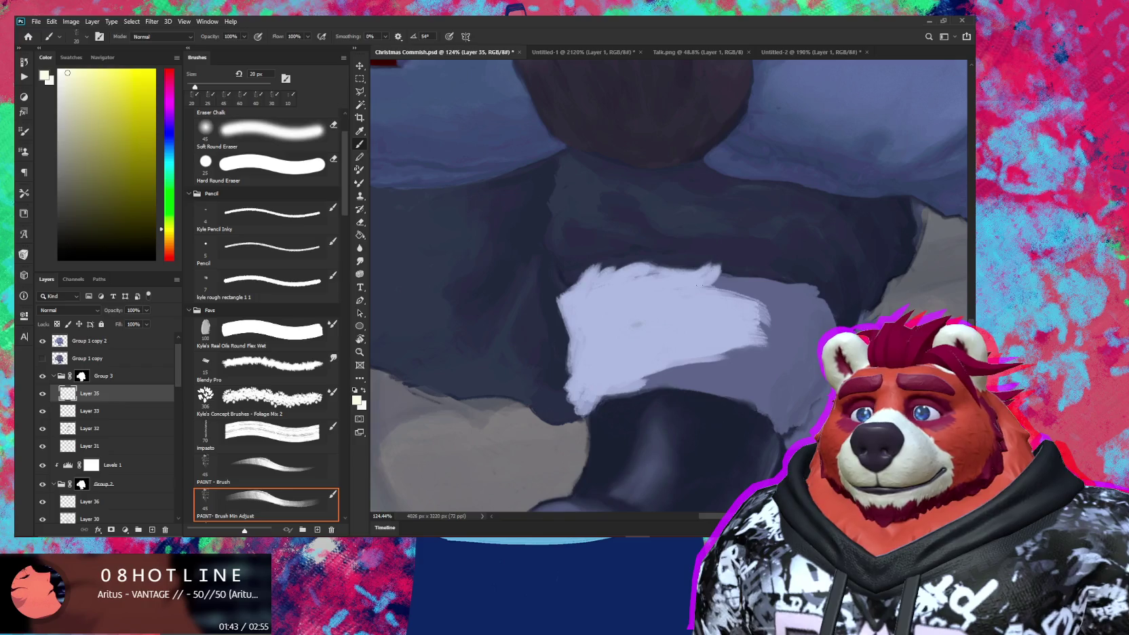
{"action": "left_click_drag", "start_coordinate": [713, 279], "coordinate": [763, 292]}
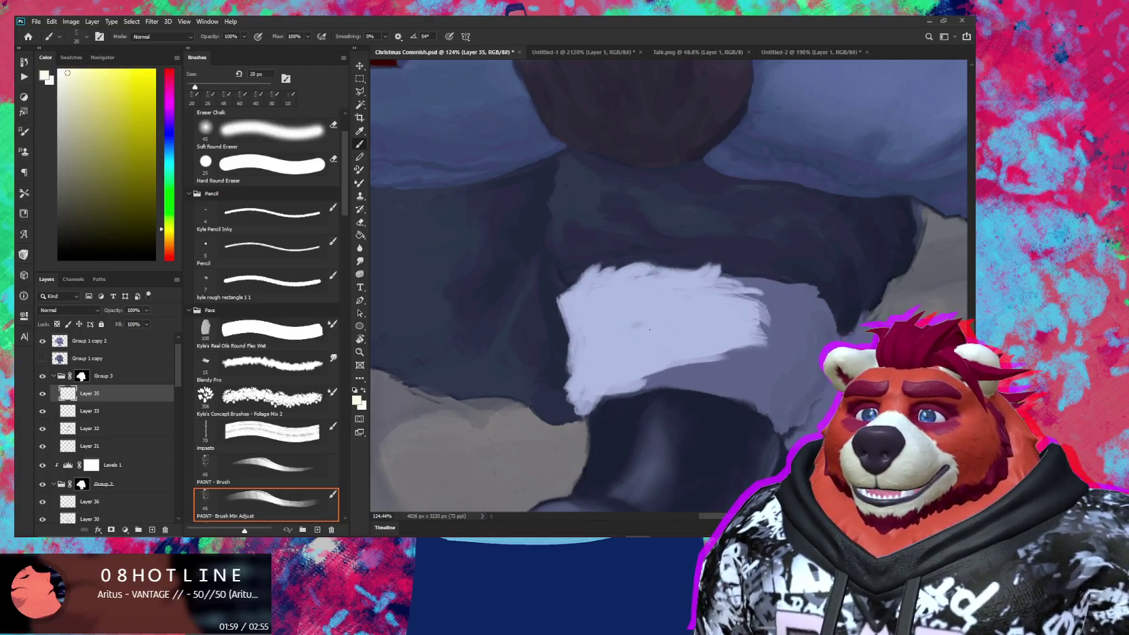
Step: Rotate the view and extend the cuff's right end toward the lower right
{"action": "scroll", "coordinate": [692, 317], "scroll_direction": "down", "scroll_amount": 2}
{"action": "scroll", "coordinate": [692, 312], "scroll_direction": "right", "scroll_amount": 3}
{"action": "key", "text": "r"}
{"action": "mouse_move", "coordinate": [726, 305]}
{"action": "left_mouse_down"}
{"action": "mouse_move", "coordinate": [610, 366]}
{"action": "mouse_move", "coordinate": [663, 324]}
{"action": "left_mouse_up"}
{"action": "mouse_move", "coordinate": [608, 358]}
{"action": "left_mouse_down"}
{"action": "mouse_move", "coordinate": [680, 325]}
{"action": "mouse_move", "coordinate": [688, 335]}
{"action": "mouse_move", "coordinate": [675, 343]}
{"action": "left_mouse_up"}
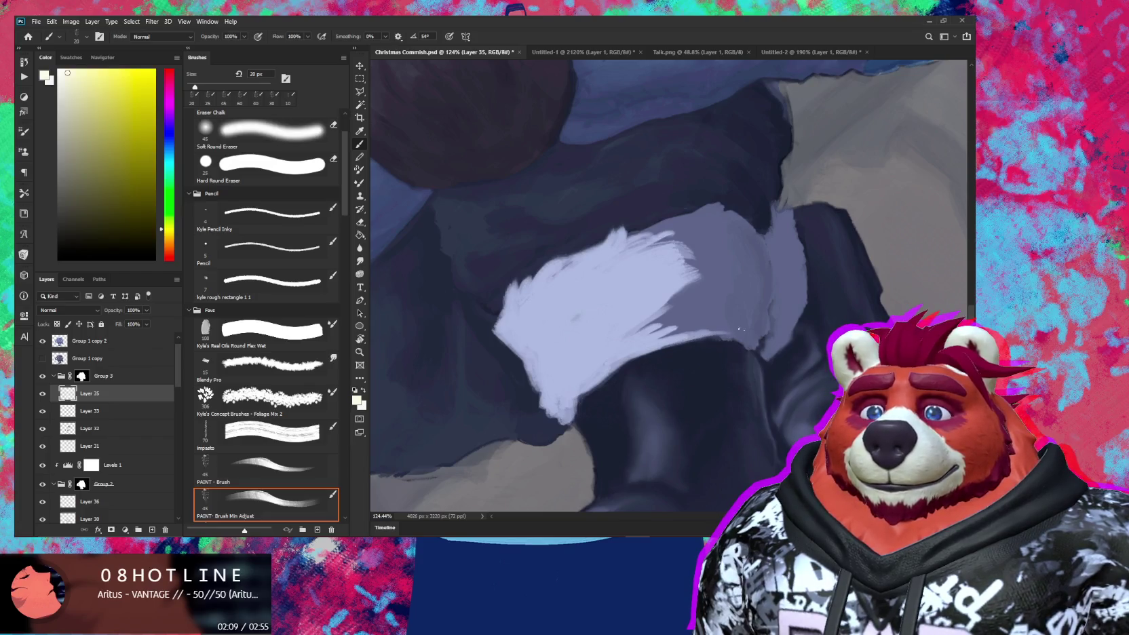
{"action": "mouse_move", "coordinate": [694, 287]}
{"action": "left_mouse_down"}
{"action": "mouse_move", "coordinate": [703, 276]}
{"action": "mouse_move", "coordinate": [653, 316]}
{"action": "mouse_move", "coordinate": [669, 326]}
{"action": "mouse_move", "coordinate": [656, 323]}
{"action": "mouse_move", "coordinate": [659, 335]}
{"action": "mouse_move", "coordinate": [689, 301]}
{"action": "mouse_move", "coordinate": [721, 332]}
{"action": "mouse_move", "coordinate": [675, 314]}
{"action": "mouse_move", "coordinate": [644, 370]}
{"action": "mouse_move", "coordinate": [699, 339]}
{"action": "mouse_move", "coordinate": [713, 339]}
{"action": "mouse_move", "coordinate": [709, 359]}
{"action": "mouse_move", "coordinate": [661, 373]}
{"action": "mouse_move", "coordinate": [657, 387]}
{"action": "mouse_move", "coordinate": [741, 349]}
{"action": "mouse_move", "coordinate": [743, 329]}
{"action": "mouse_move", "coordinate": [723, 307]}
{"action": "mouse_move", "coordinate": [738, 302]}
{"action": "mouse_move", "coordinate": [703, 281]}
{"action": "mouse_move", "coordinate": [651, 285]}
{"action": "mouse_move", "coordinate": [638, 272]}
{"action": "mouse_move", "coordinate": [617, 292]}
{"action": "mouse_move", "coordinate": [619, 233]}
{"action": "left_mouse_up"}
{"action": "key", "text": "bracketright"}
{"action": "key", "text": "bracketright"}
Step: Add white fur strokes along the cuff's top-left edge
{"action": "key", "text": "r"}
{"action": "key", "text": "bracketleft"}
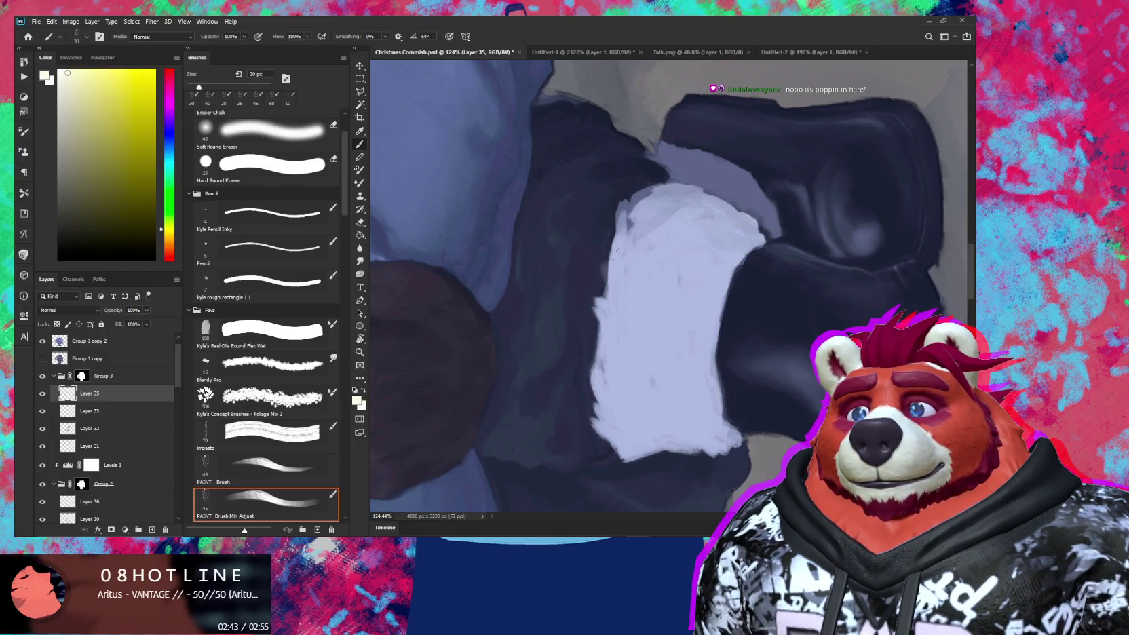
{"action": "key", "text": "e"}
{"action": "key", "text": "b"}
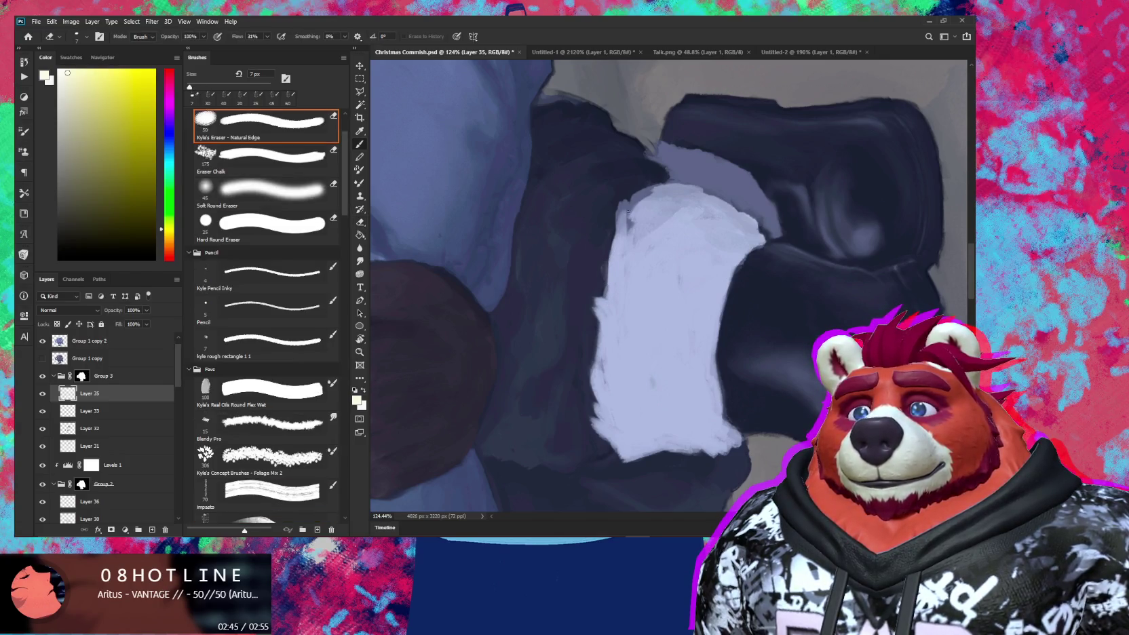
{"action": "mouse_move", "coordinate": [619, 205]}
{"action": "left_mouse_down"}
{"action": "mouse_move", "coordinate": [624, 234]}
{"action": "mouse_move", "coordinate": [634, 224]}
{"action": "left_mouse_up"}
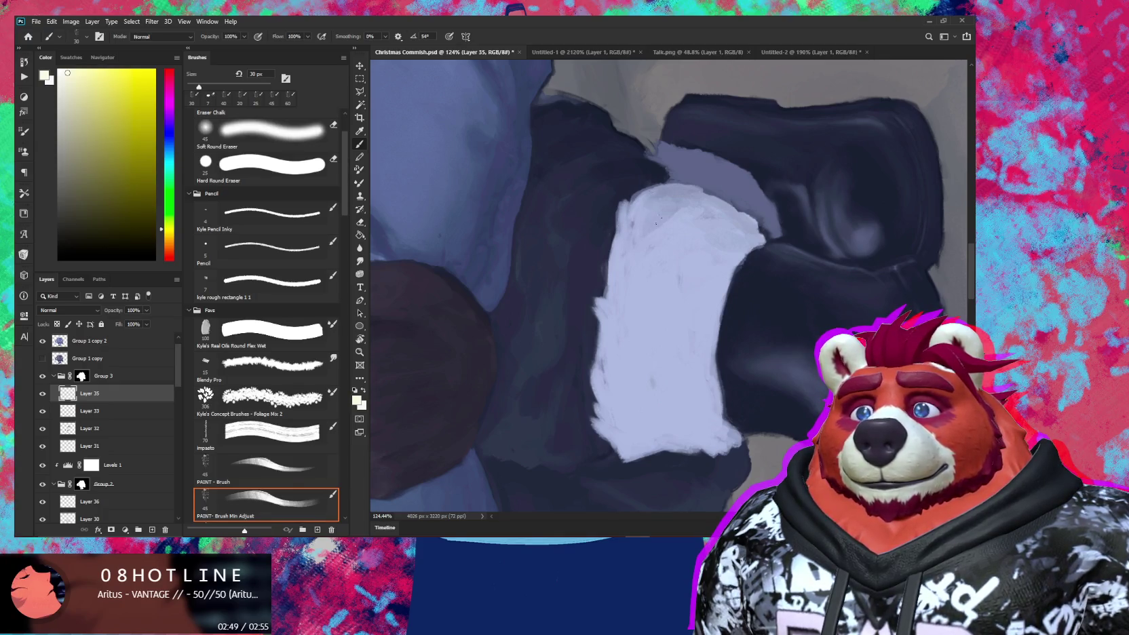
{"action": "key", "text": "bracketright"}
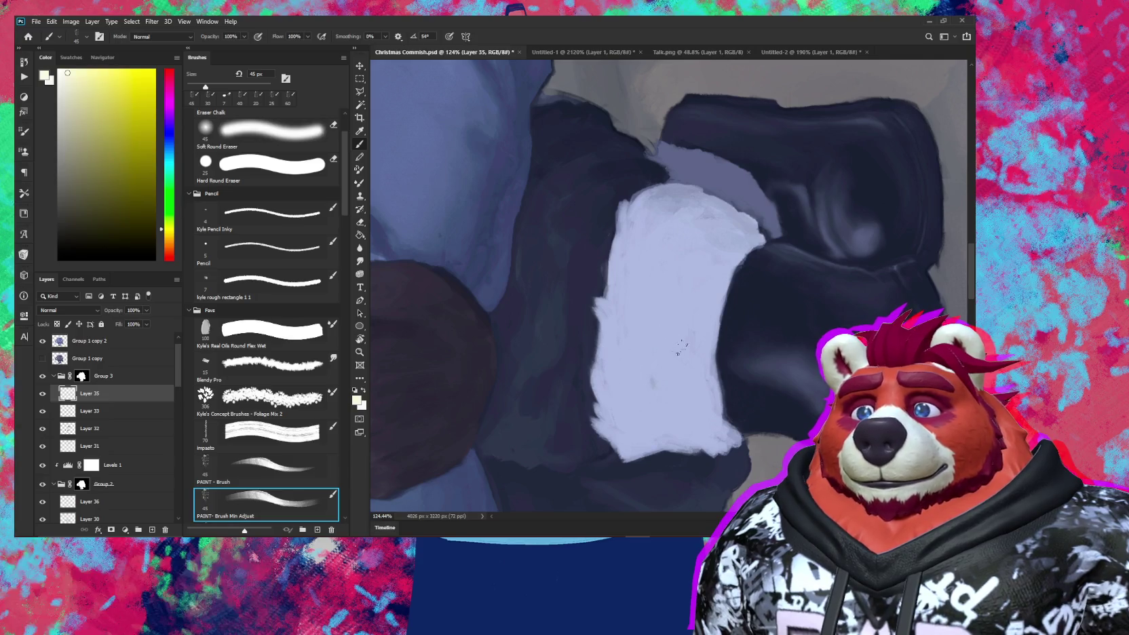
Step: Tilt the view about -15° and feather fur along the cuff's lower and right edges at 35–30 px
{"action": "key", "text": "r"}
{"action": "left_click_drag", "start_coordinate": [601, 357], "coordinate": [675, 428]}
{"action": "left_click_drag", "start_coordinate": [773, 369], "coordinate": [726, 334]}
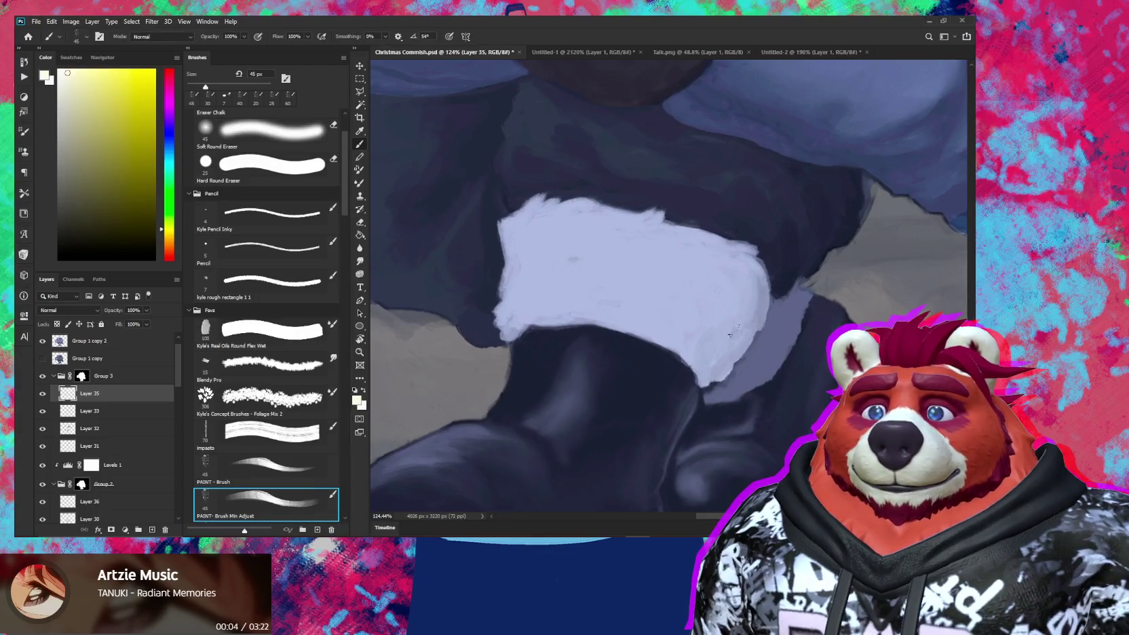
{"action": "left_click_drag", "start_coordinate": [731, 334], "coordinate": [668, 337]}
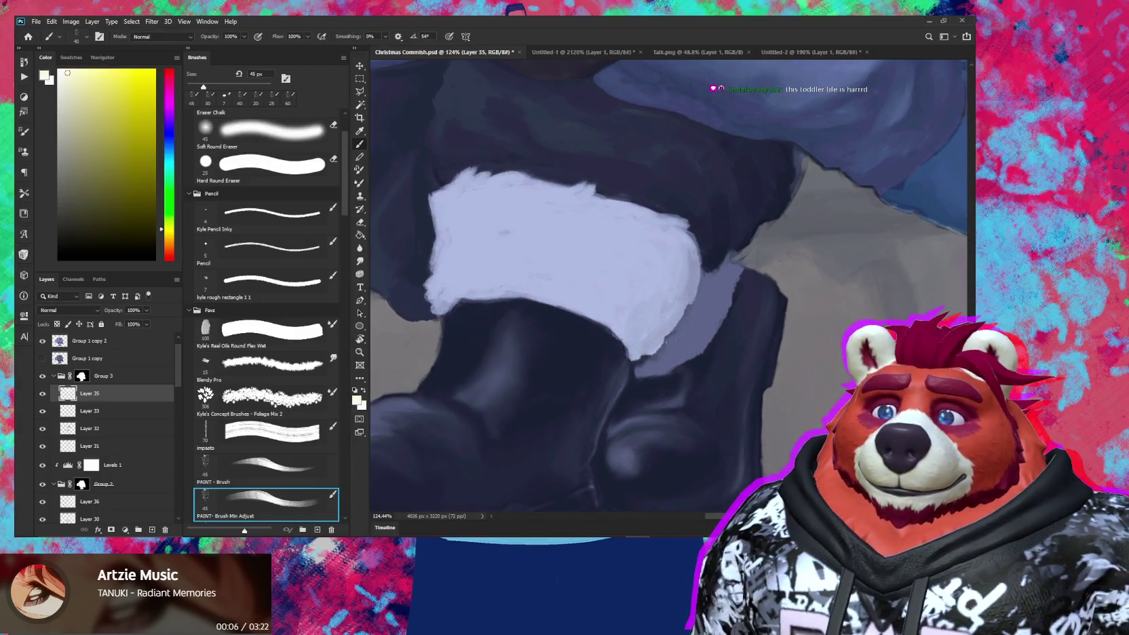
{"action": "key", "text": "bracketleft"}
{"action": "left_click_drag", "start_coordinate": [642, 367], "coordinate": [650, 359]}
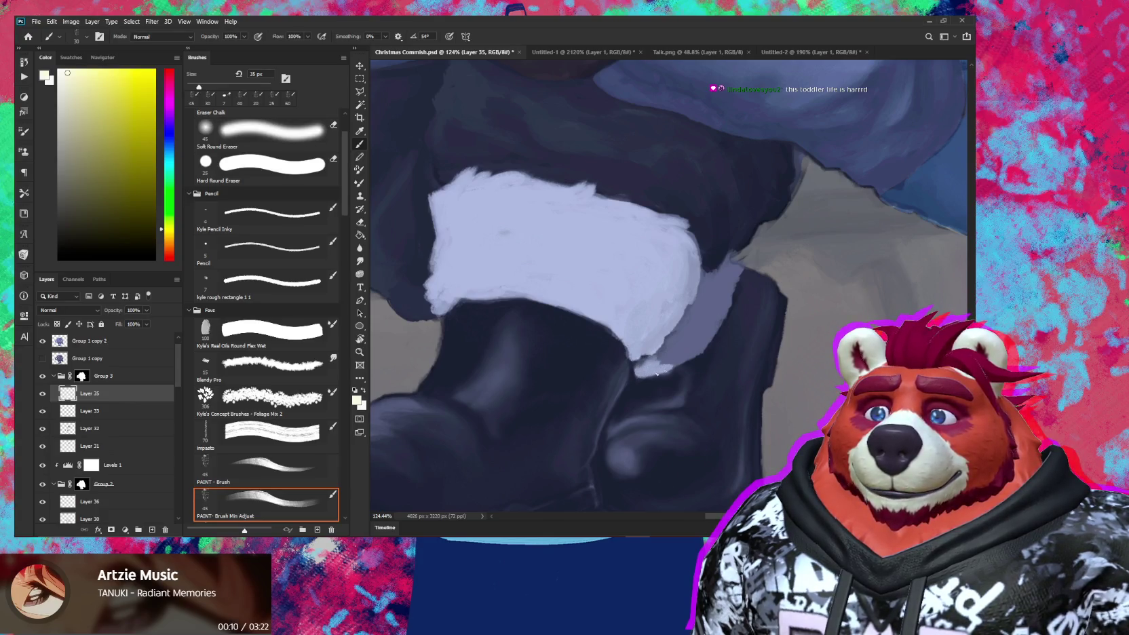
{"action": "mouse_move", "coordinate": [681, 353]}
{"action": "left_mouse_down"}
{"action": "mouse_move", "coordinate": [667, 341]}
{"action": "mouse_move", "coordinate": [699, 326]}
{"action": "mouse_move", "coordinate": [678, 360]}
{"action": "mouse_move", "coordinate": [723, 307]}
{"action": "left_mouse_up"}
{"action": "key", "text": "bracketleft"}
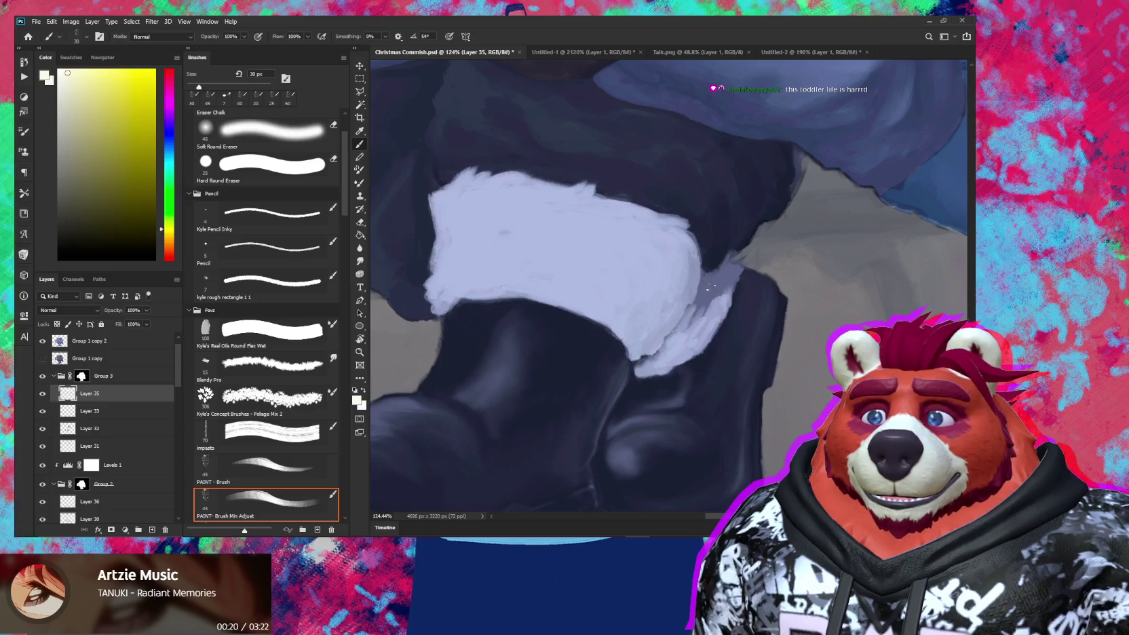
{"action": "mouse_move", "coordinate": [732, 283]}
{"action": "left_mouse_down"}
{"action": "mouse_move", "coordinate": [691, 323]}
{"action": "mouse_move", "coordinate": [702, 324]}
{"action": "left_mouse_up"}
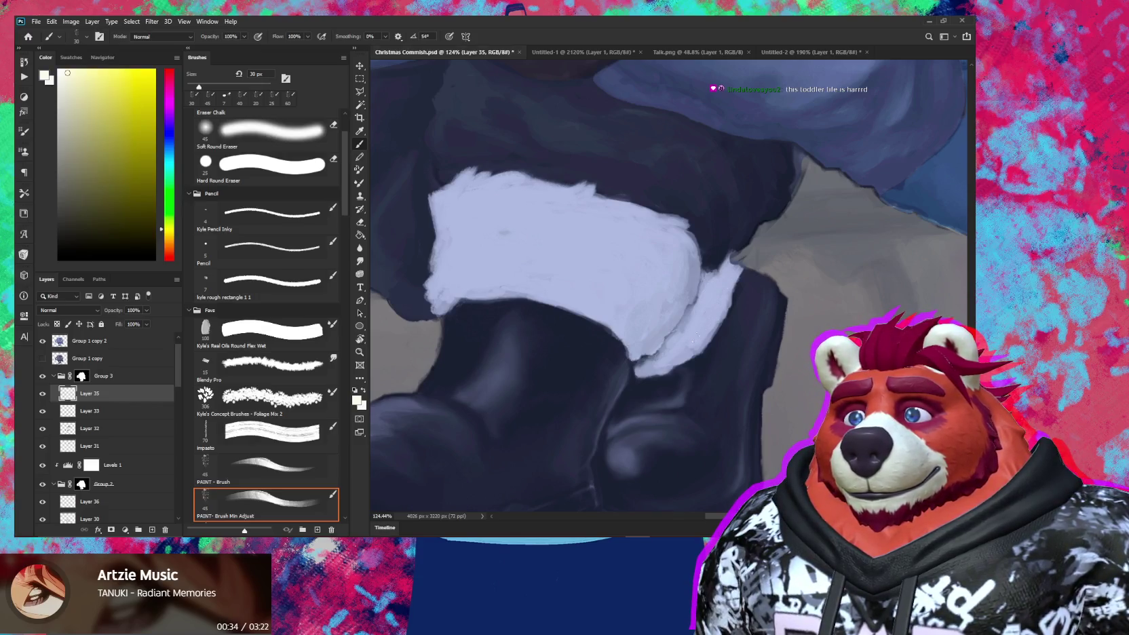
Step: Zoom out to the full illustration, hide Layer 36 and select it
{"action": "scroll", "coordinate": [692, 343], "scroll_direction": "down", "scroll_amount": 3}
{"action": "scroll", "coordinate": [689, 359], "scroll_direction": "down", "scroll_amount": 2}
{"action": "scroll", "coordinate": [685, 387], "scroll_direction": "down", "scroll_amount": 1}
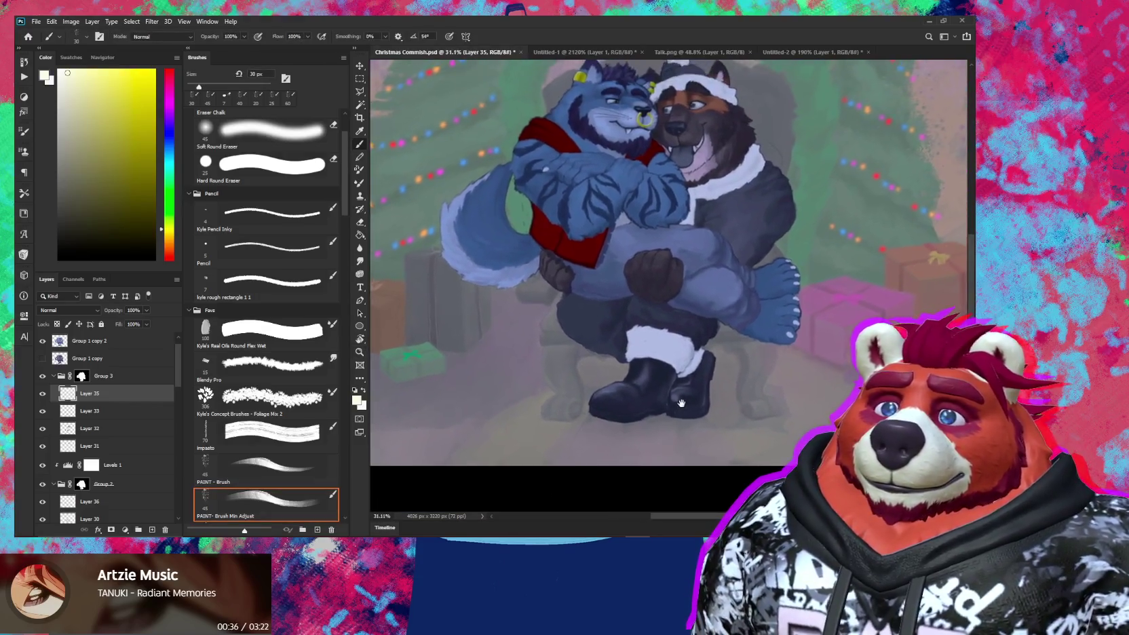
{"action": "left_click_drag", "start_coordinate": [682, 403], "coordinate": [655, 468]}
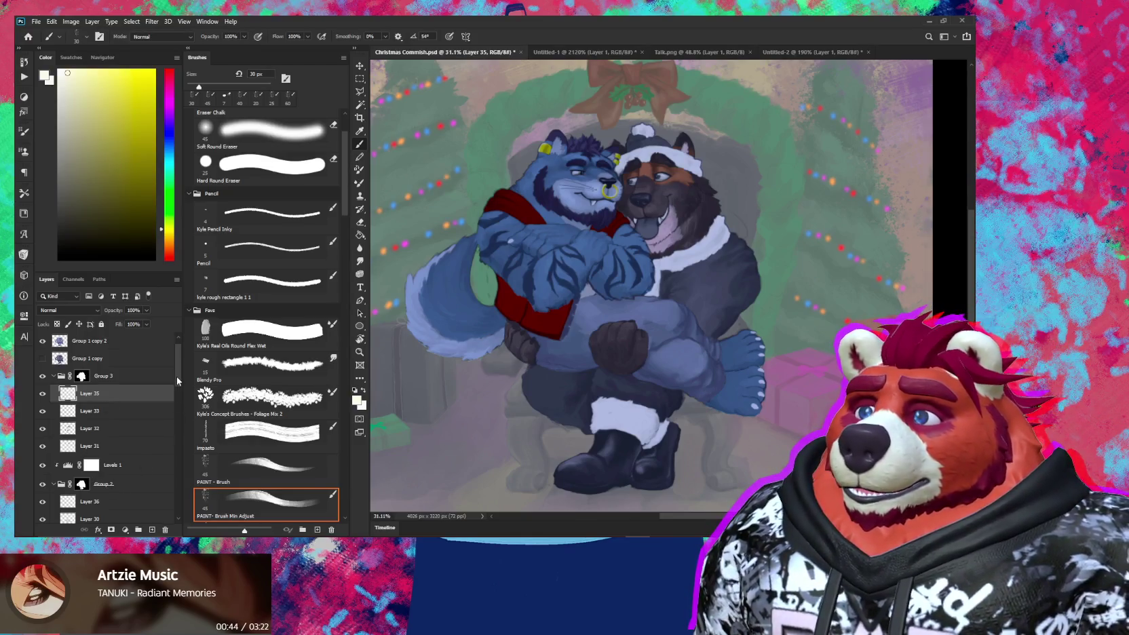
{"action": "left_click_drag", "start_coordinate": [177, 377], "coordinate": [148, 386]}
{"action": "left_click", "coordinate": [42, 425]}
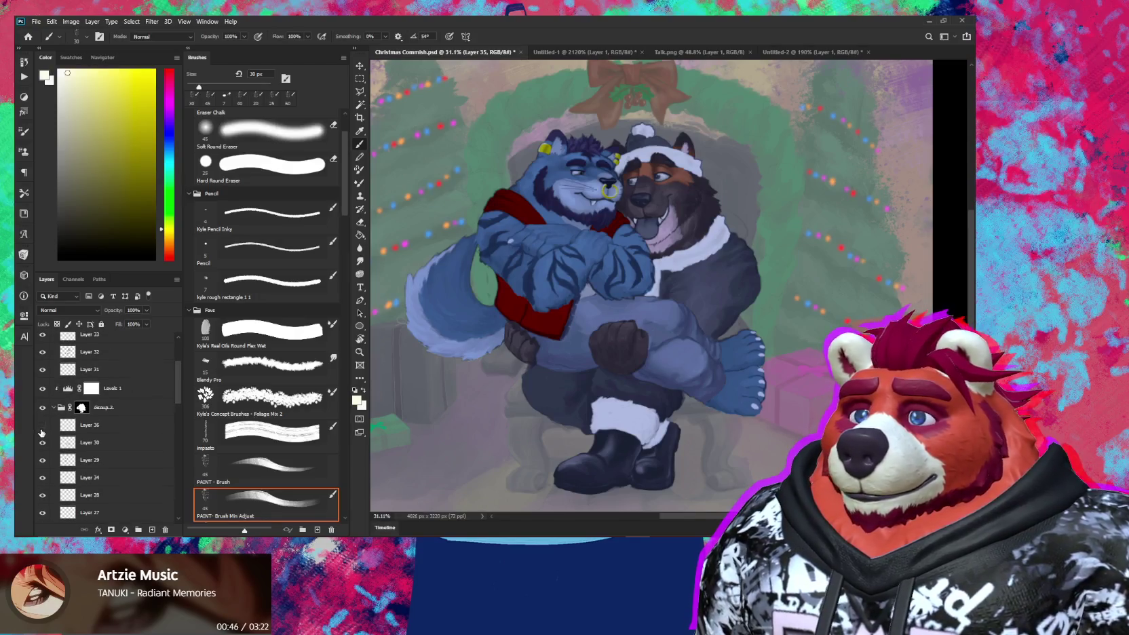
{"action": "left_click", "coordinate": [128, 425]}
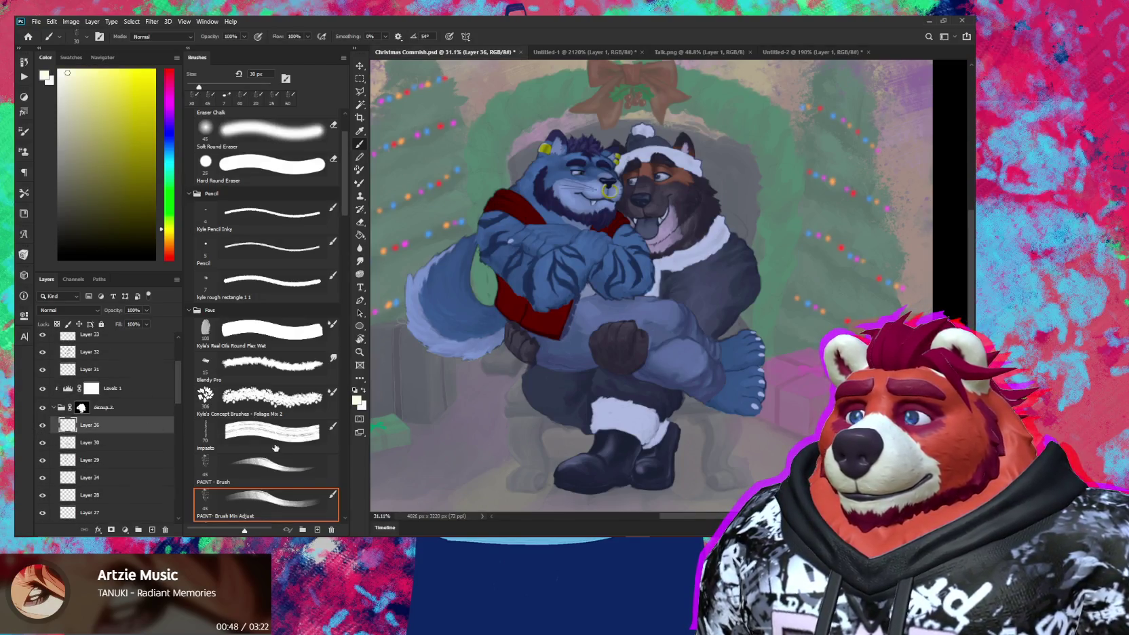
Step: Apply a Hue/Saturation Lightness of -63 to Layer 36
{"action": "key", "text": "ctrl+u"}
{"action": "left_click_drag", "start_coordinate": [136, 332], "coordinate": [111, 333]}
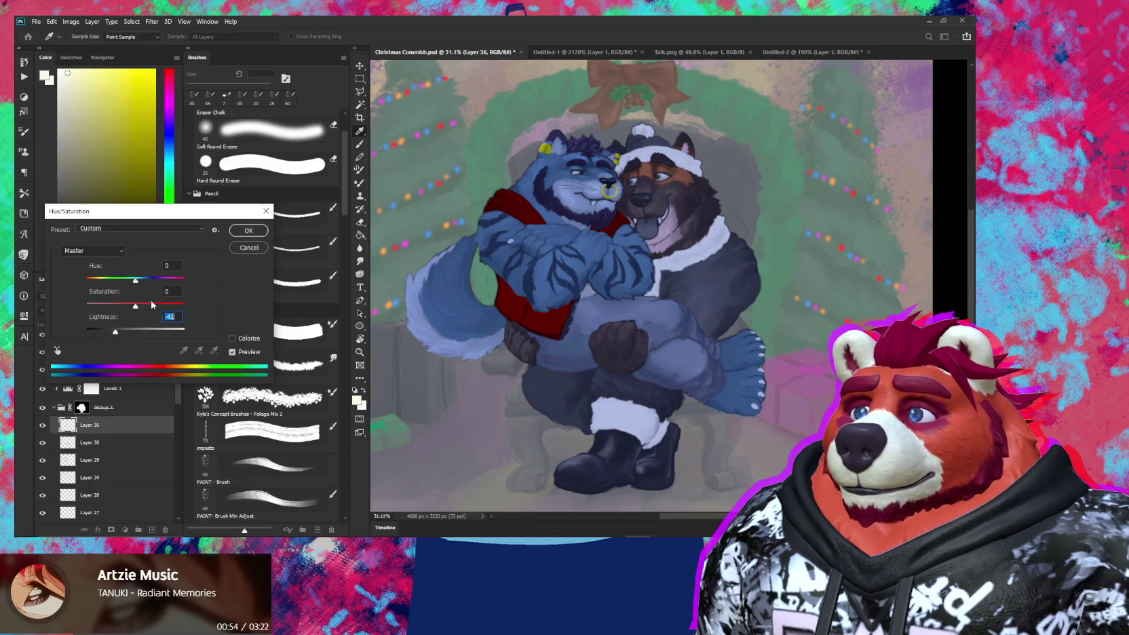
{"action": "left_click", "coordinate": [248, 231]}
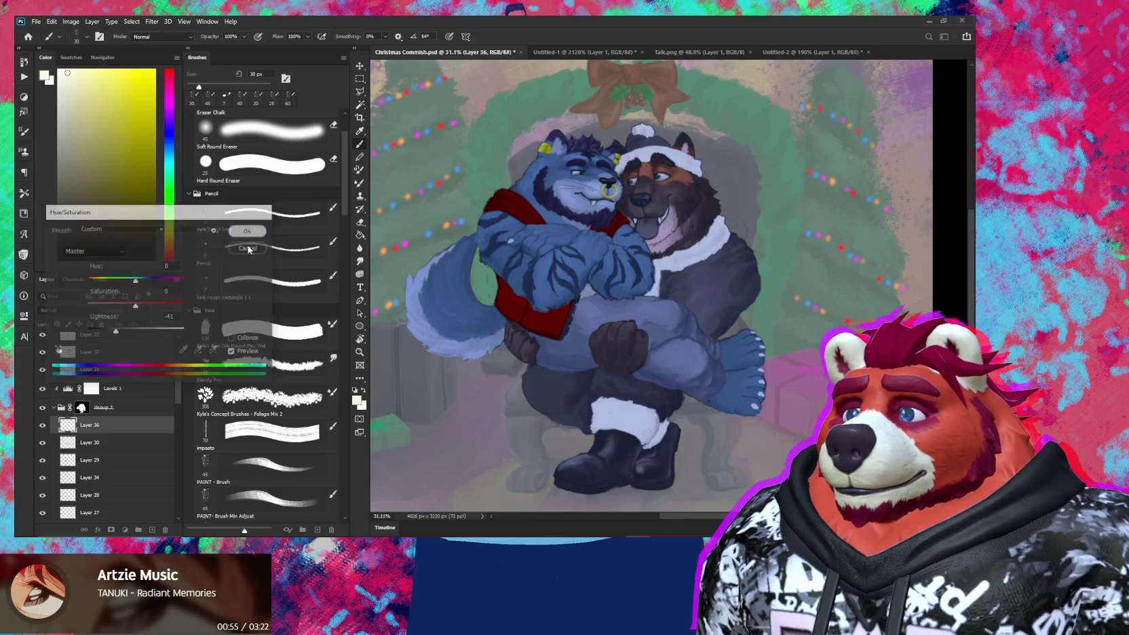
Step: Solo Layer 36, sample its blue-grey stroke colour, then show all layers again
{"action": "left_click", "coordinate": [43, 425], "text": "alt"}
{"action": "key", "text": "z"}
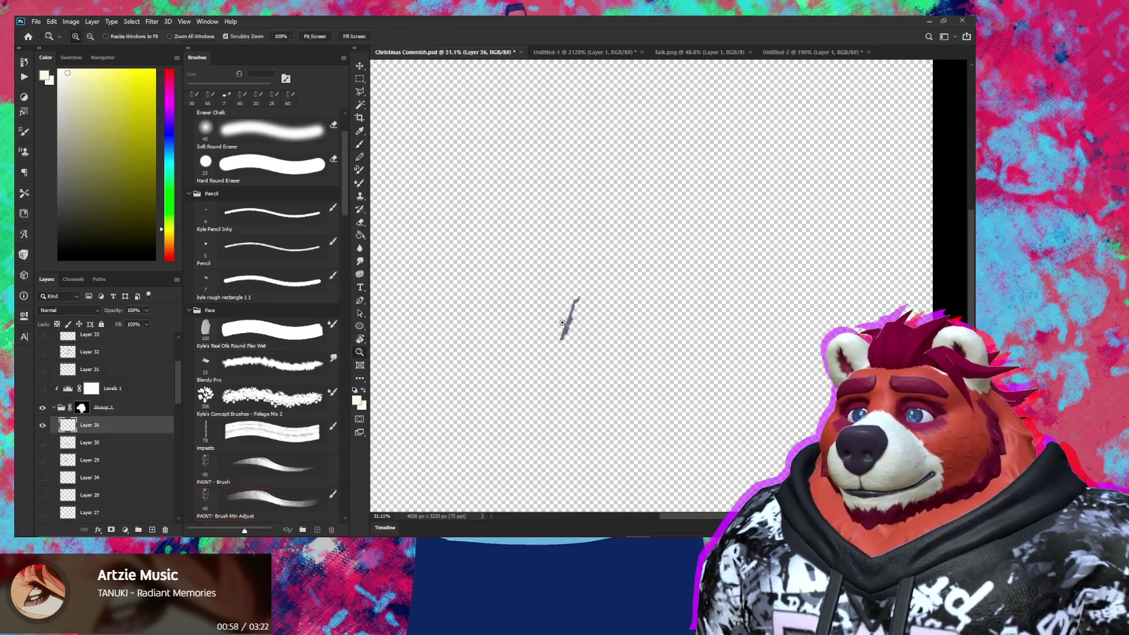
{"action": "left_click_drag", "start_coordinate": [562, 323], "coordinate": [611, 323]}
{"action": "key", "text": "b"}
{"action": "left_click", "coordinate": [584, 367], "text": "alt"}
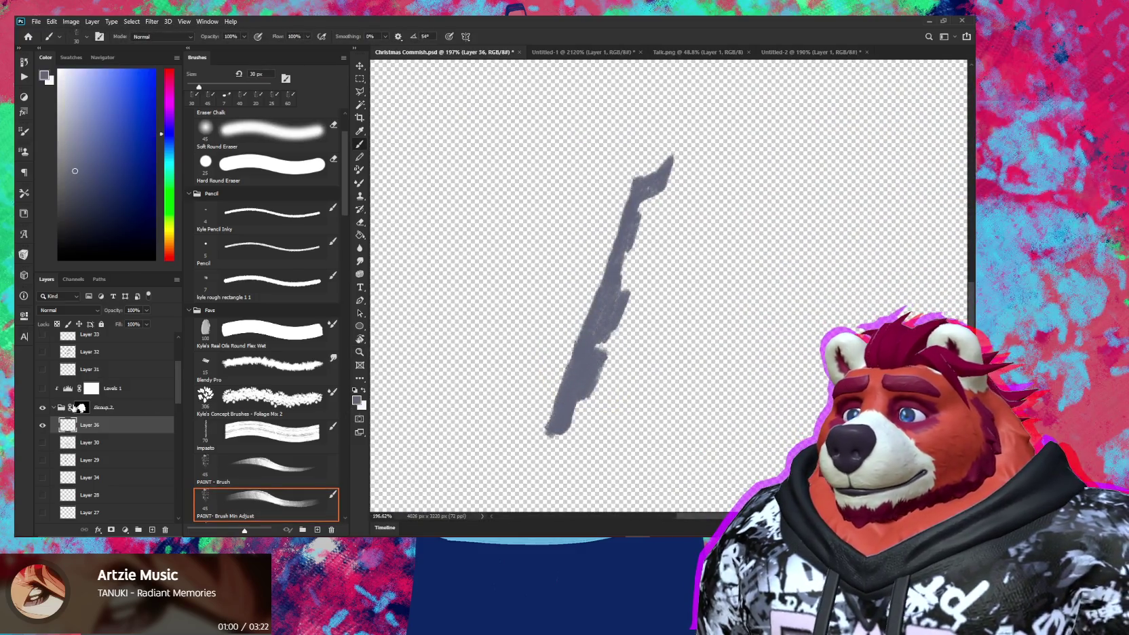
{"action": "left_click", "coordinate": [43, 424], "text": "alt"}
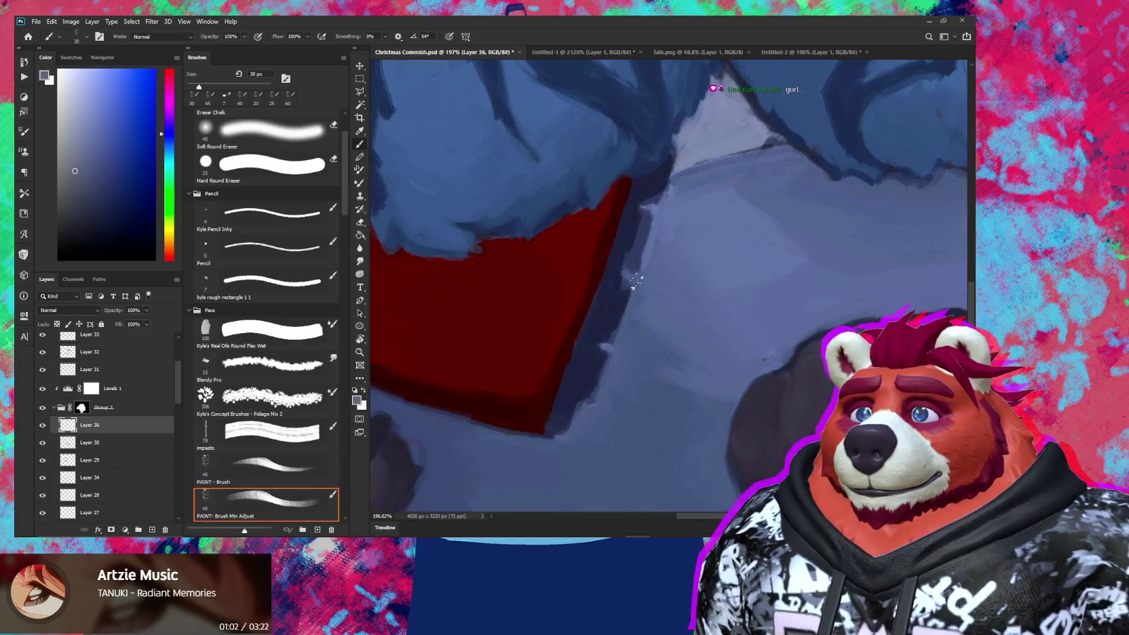
Step: Paint a 20 px dark navy shadow along the red vest's right edge
{"action": "left_click_drag", "start_coordinate": [633, 285], "coordinate": [606, 312]}
{"action": "key", "text": "bracketleft"}
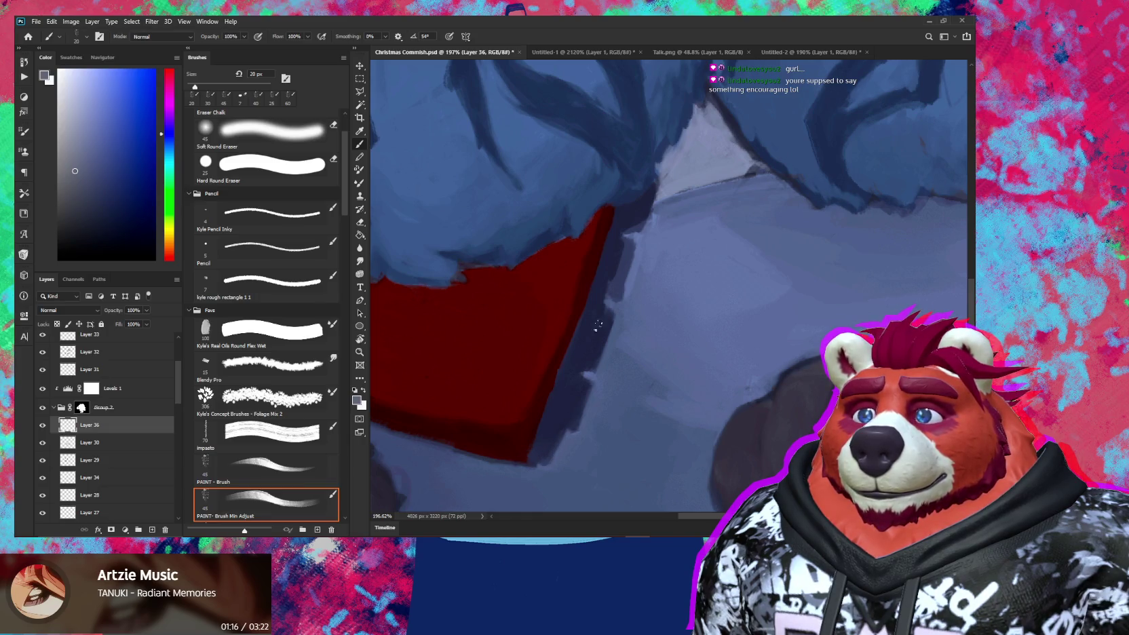
{"action": "left_click_drag", "start_coordinate": [606, 296], "coordinate": [619, 278]}
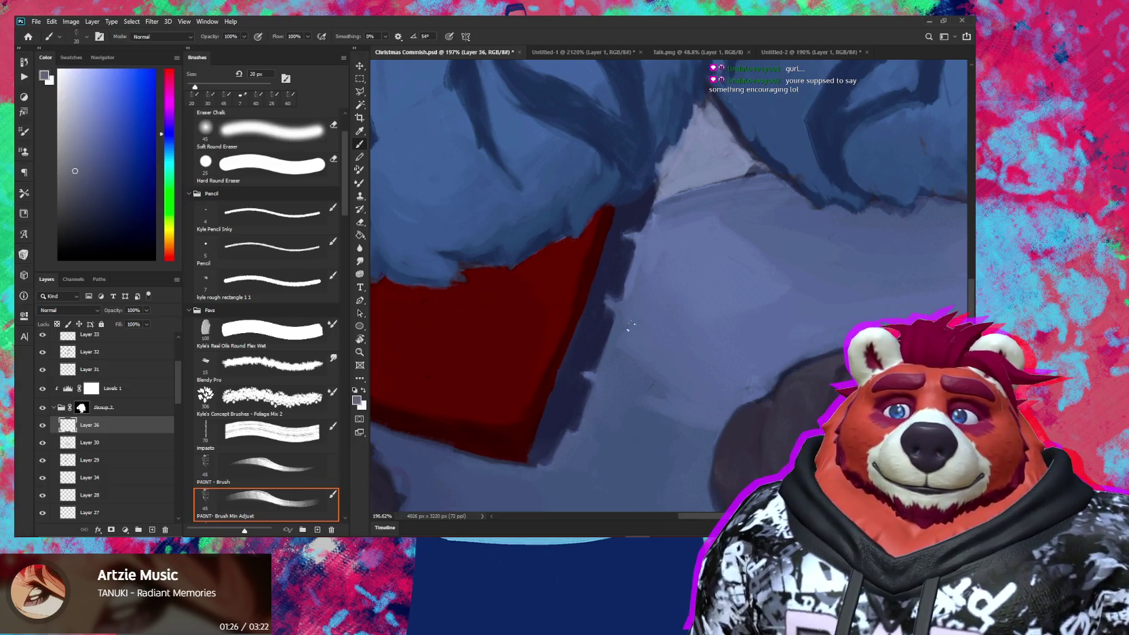
{"action": "left_click_drag", "start_coordinate": [634, 336], "coordinate": [590, 430]}
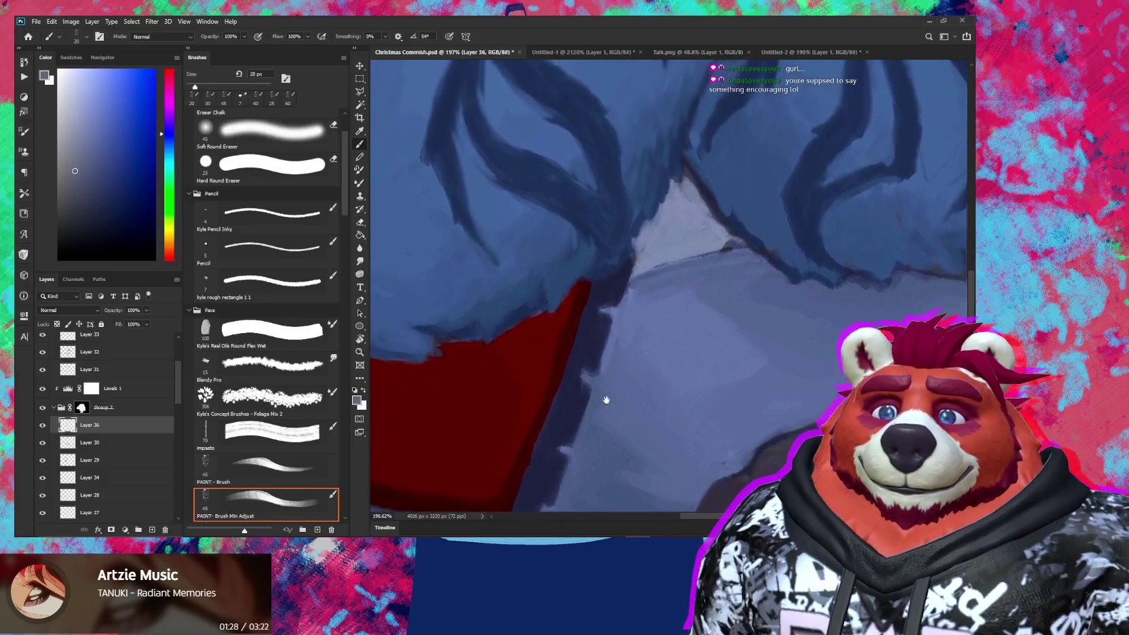
{"action": "mouse_move", "coordinate": [599, 378]}
{"action": "left_mouse_down"}
{"action": "mouse_move", "coordinate": [585, 409]}
{"action": "mouse_move", "coordinate": [559, 391]}
{"action": "left_mouse_up"}
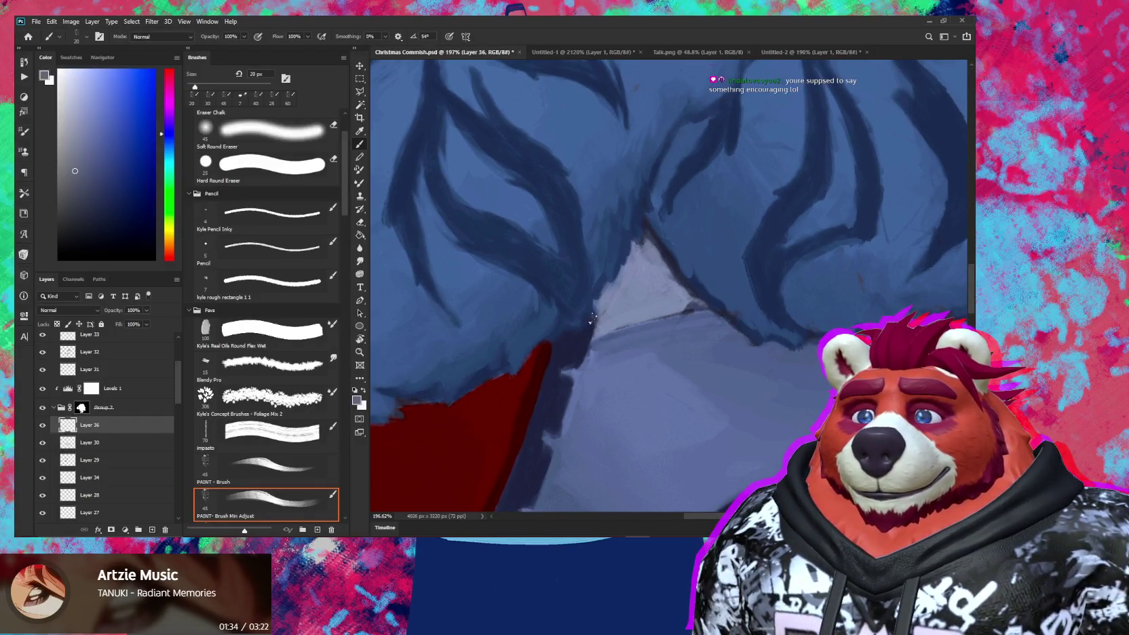
{"action": "scroll", "coordinate": [589, 340], "scroll_direction": "down", "scroll_amount": 3}
{"action": "scroll", "coordinate": [590, 353], "scroll_direction": "down", "scroll_amount": 2}
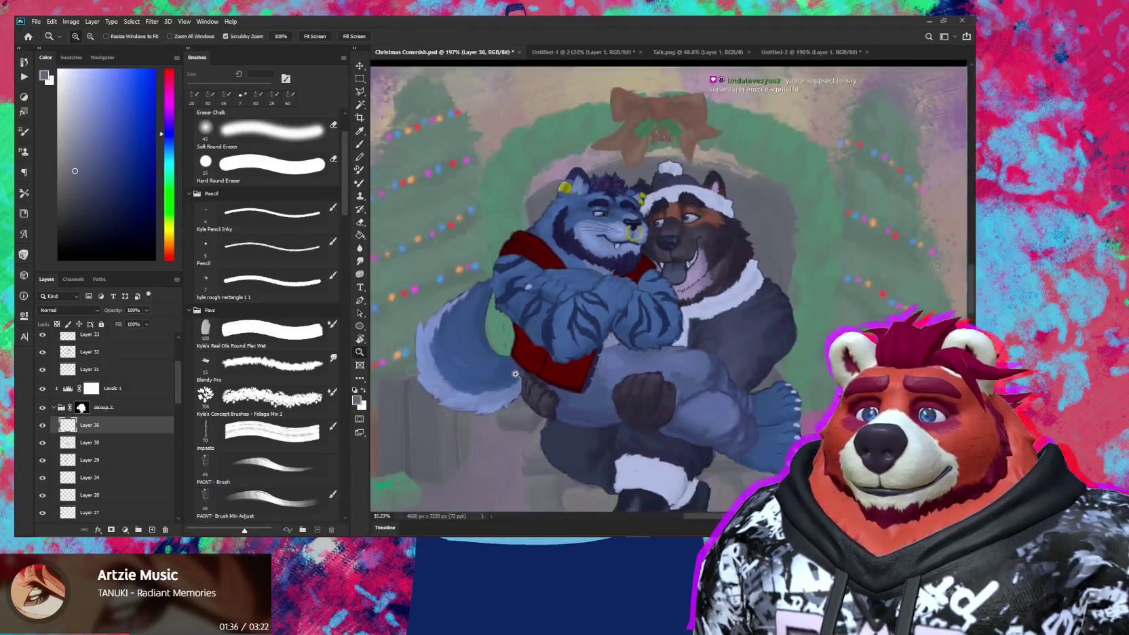
{"action": "mouse_move", "coordinate": [593, 370]}
{"action": "left_mouse_down"}
{"action": "mouse_move", "coordinate": [514, 356]}
{"action": "mouse_move", "coordinate": [528, 372]}
{"action": "mouse_move", "coordinate": [529, 352]}
{"action": "mouse_move", "coordinate": [527, 403]}
{"action": "mouse_move", "coordinate": [546, 376]}
{"action": "left_mouse_up"}
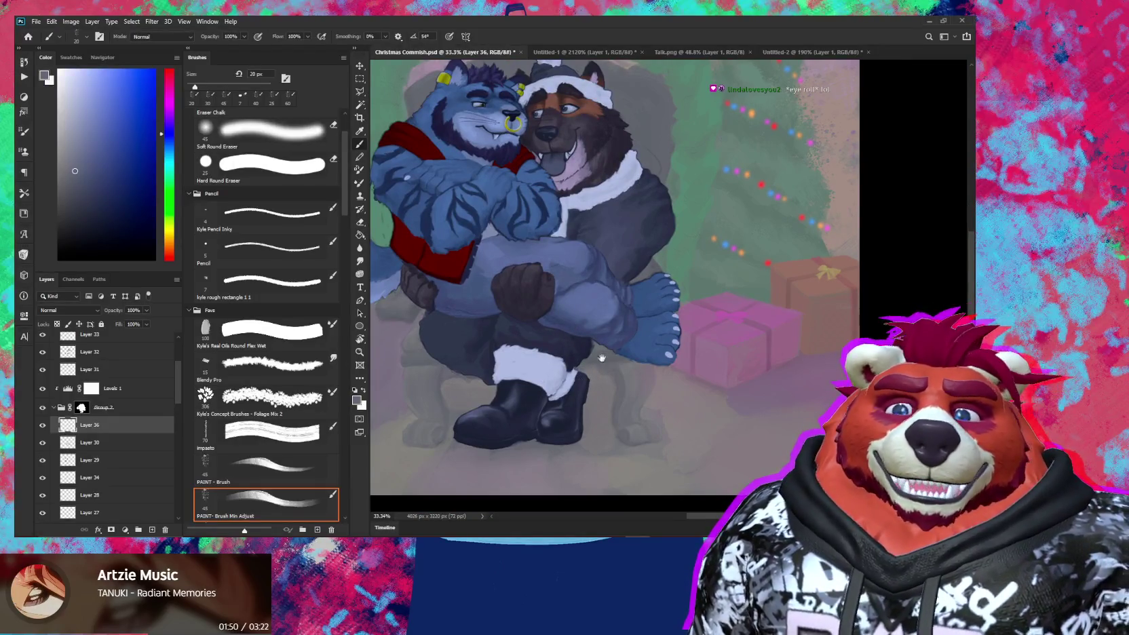
{"action": "left_click_drag", "start_coordinate": [602, 362], "coordinate": [663, 439]}
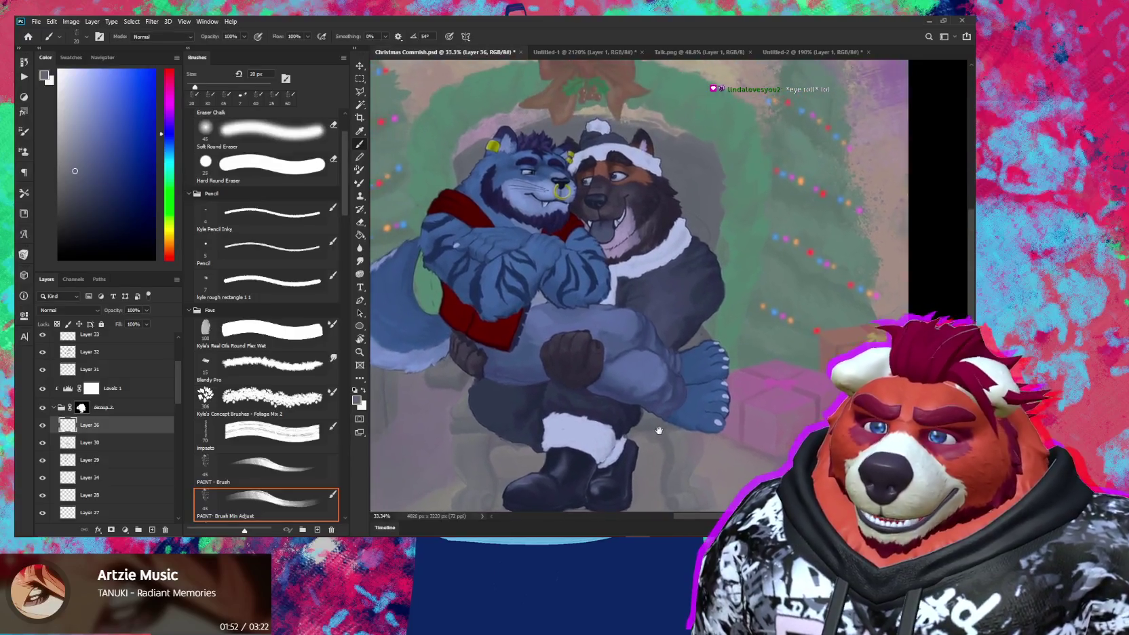
{"action": "left_click_drag", "start_coordinate": [665, 329], "coordinate": [621, 349]}
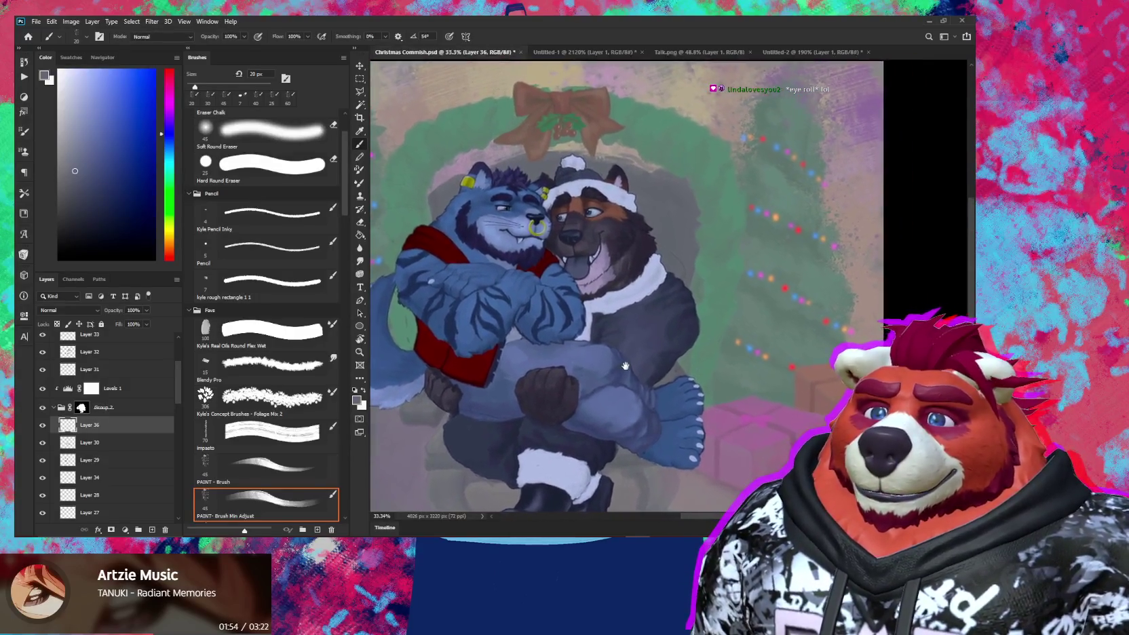
{"action": "scroll", "coordinate": [145, 367], "scroll_direction": "up", "scroll_amount": 2}
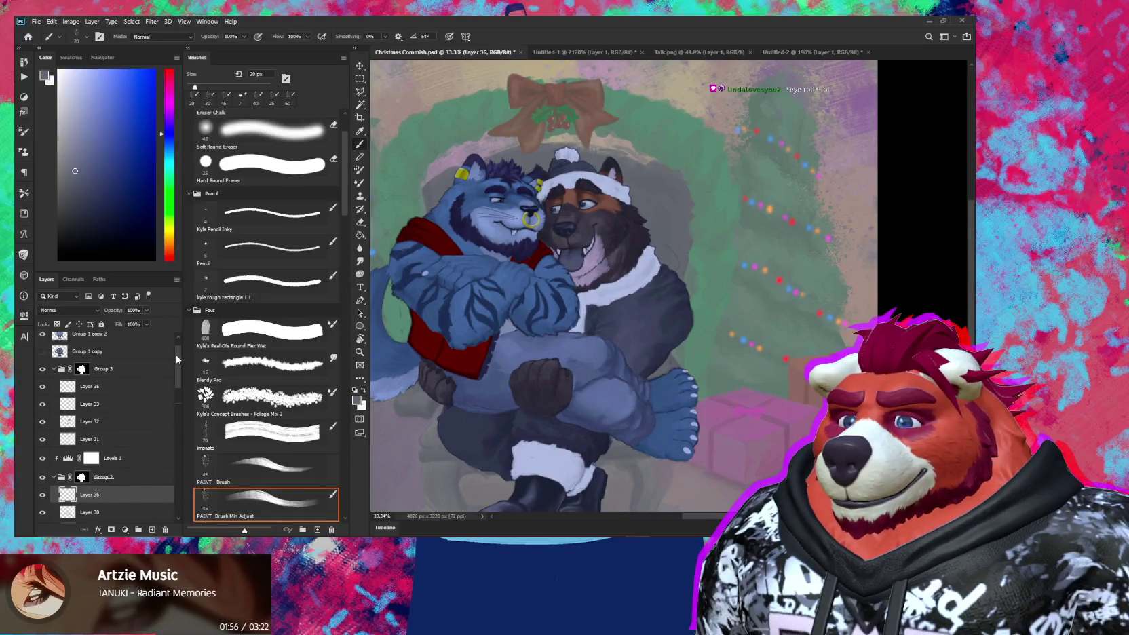
{"action": "left_click", "coordinate": [135, 388]}
Step: Add a new empty layer and choose a deep, slightly lightened red
{"action": "key", "text": "ctrl+shift+alt+n"}
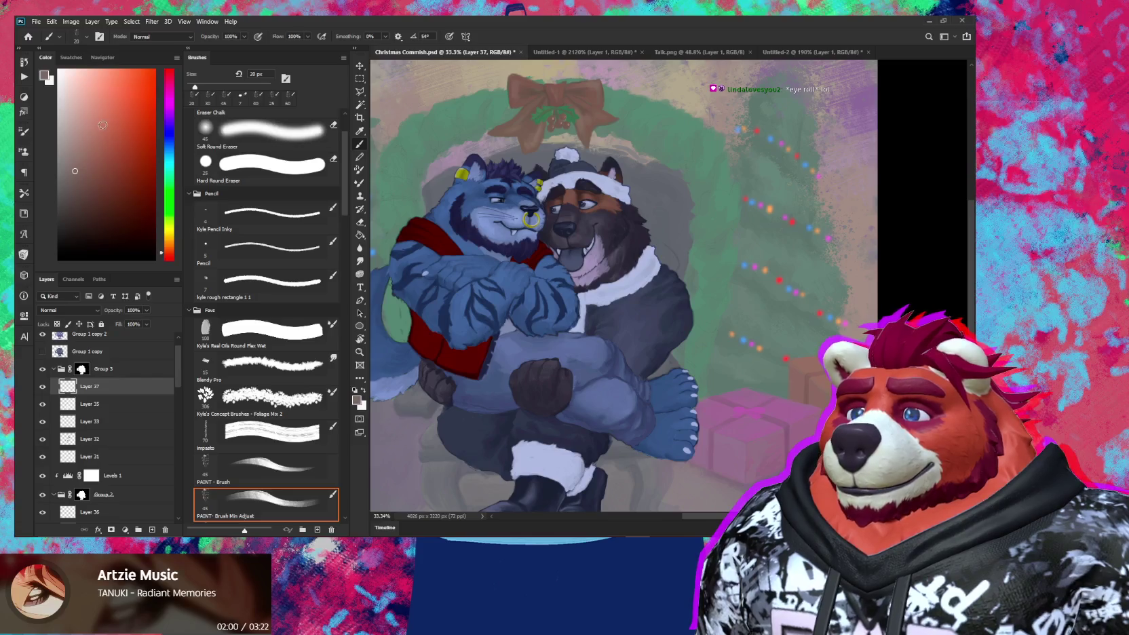
{"action": "left_click", "coordinate": [121, 114]}
{"action": "left_click_drag", "start_coordinate": [130, 115], "coordinate": [132, 121]}
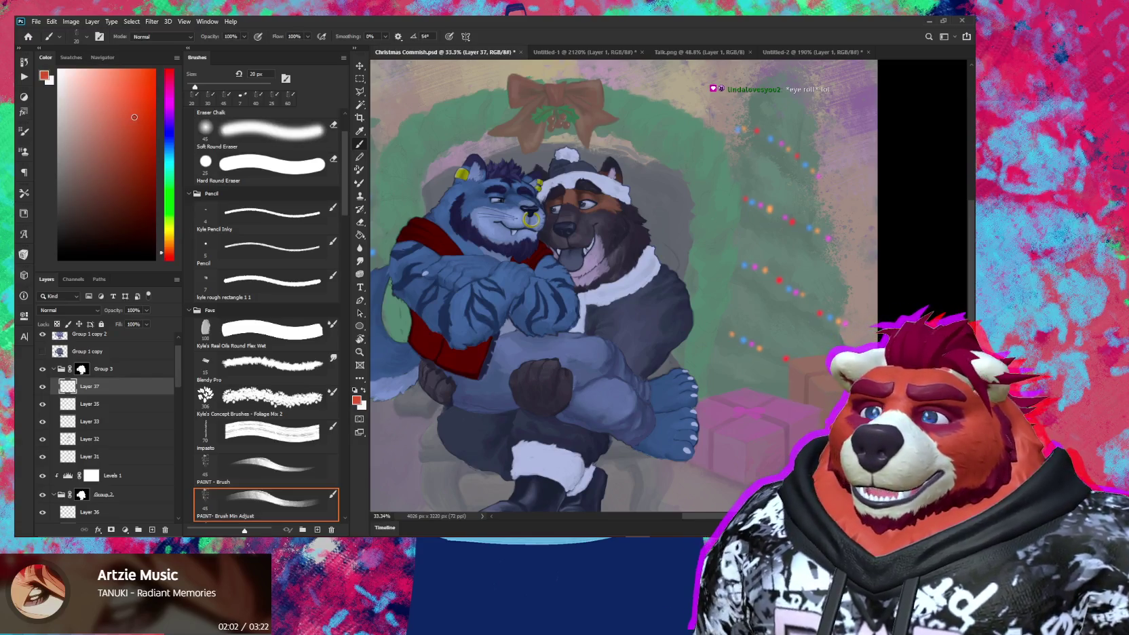
{"action": "left_click", "coordinate": [170, 258]}
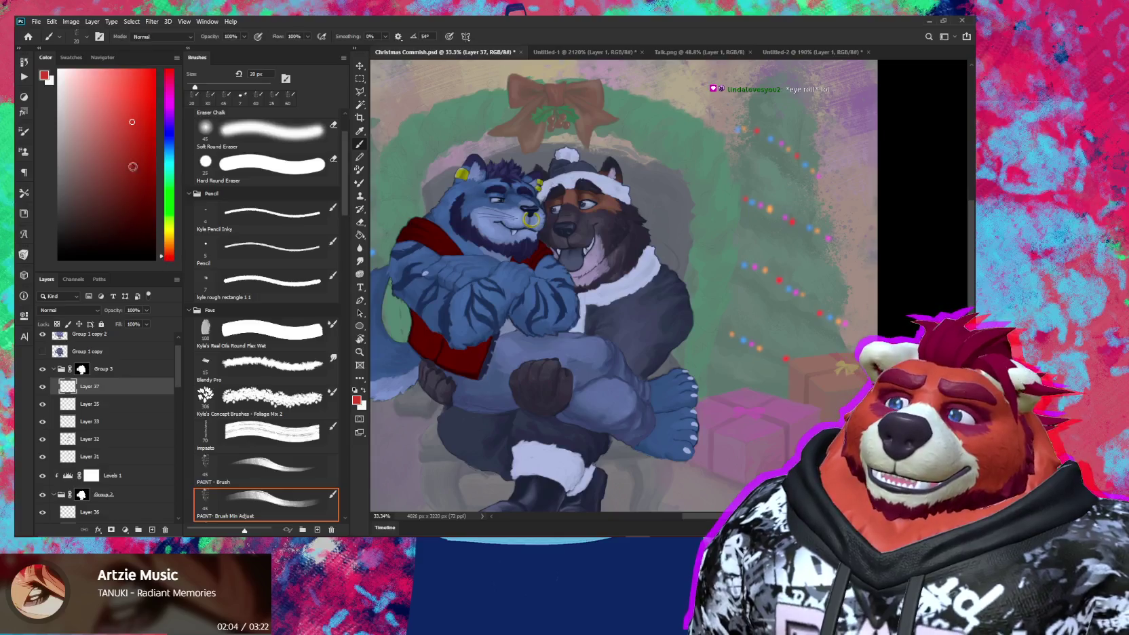
{"action": "left_click", "coordinate": [136, 107]}
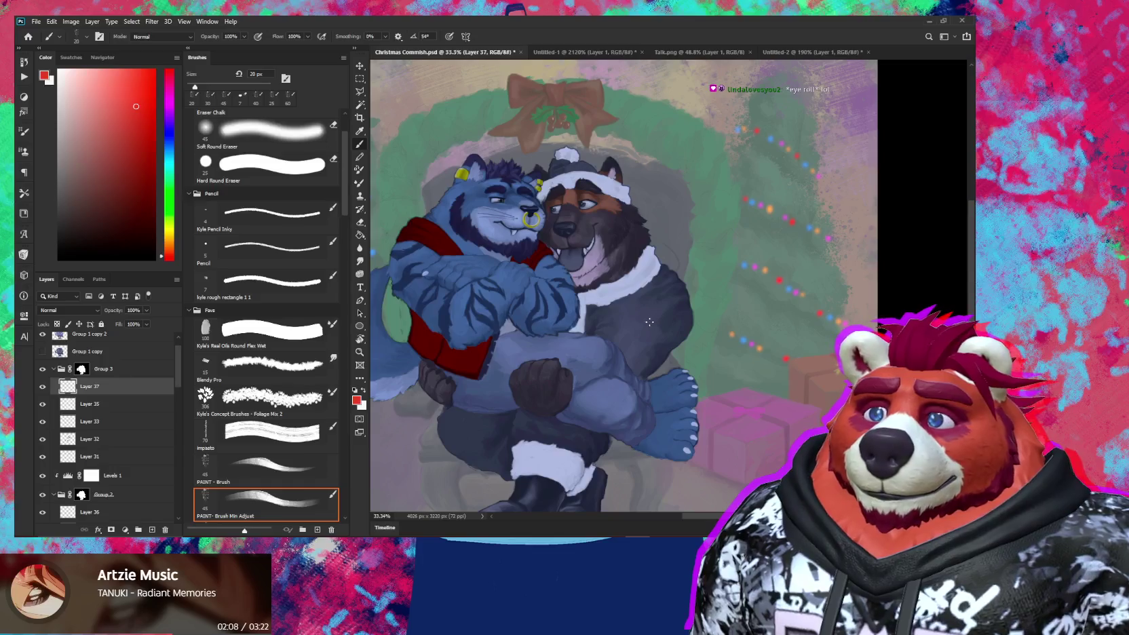
Step: With an enlarged brush, paint broad red over the dog's dark arm
{"action": "key", "text": "bracketright"}
{"action": "scroll", "coordinate": [651, 318], "scroll_direction": "up", "scroll_amount": 1}
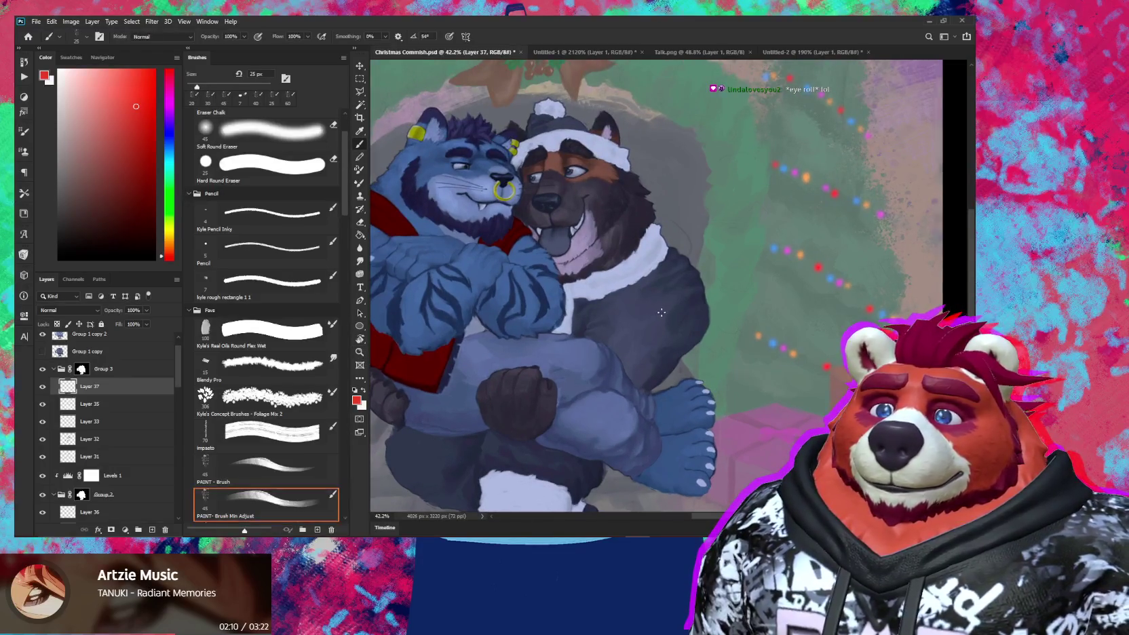
{"action": "key", "text": "bracketright"}
{"action": "left_click_drag", "start_coordinate": [667, 306], "coordinate": [669, 286]}
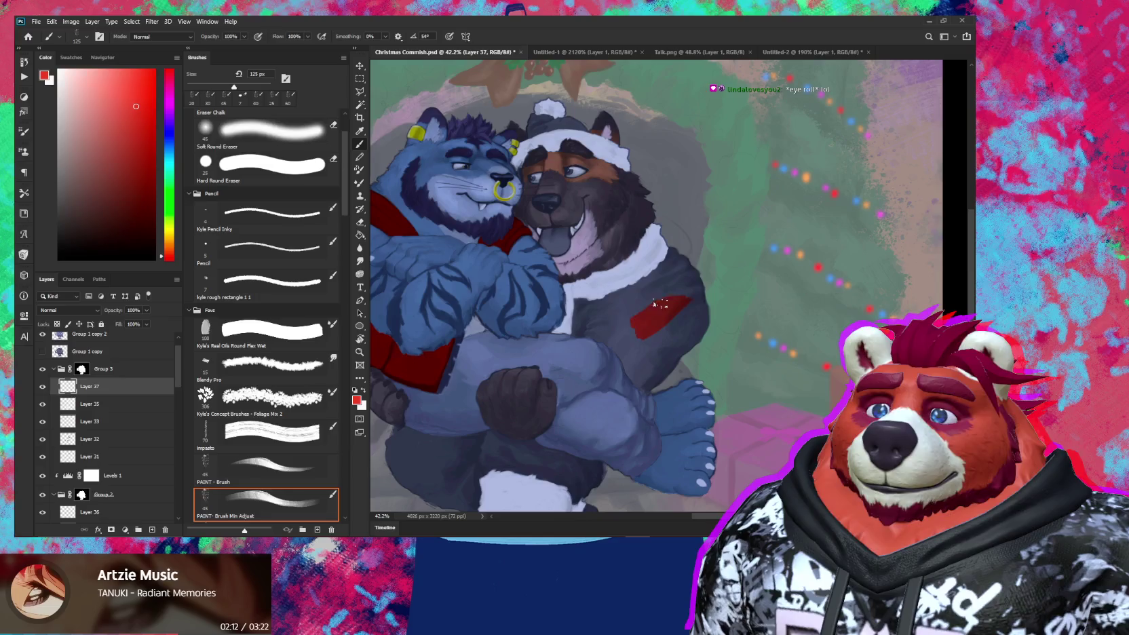
{"action": "mouse_move", "coordinate": [671, 286]}
{"action": "left_mouse_down"}
{"action": "mouse_move", "coordinate": [626, 309]}
{"action": "mouse_move", "coordinate": [660, 344]}
{"action": "left_mouse_up"}
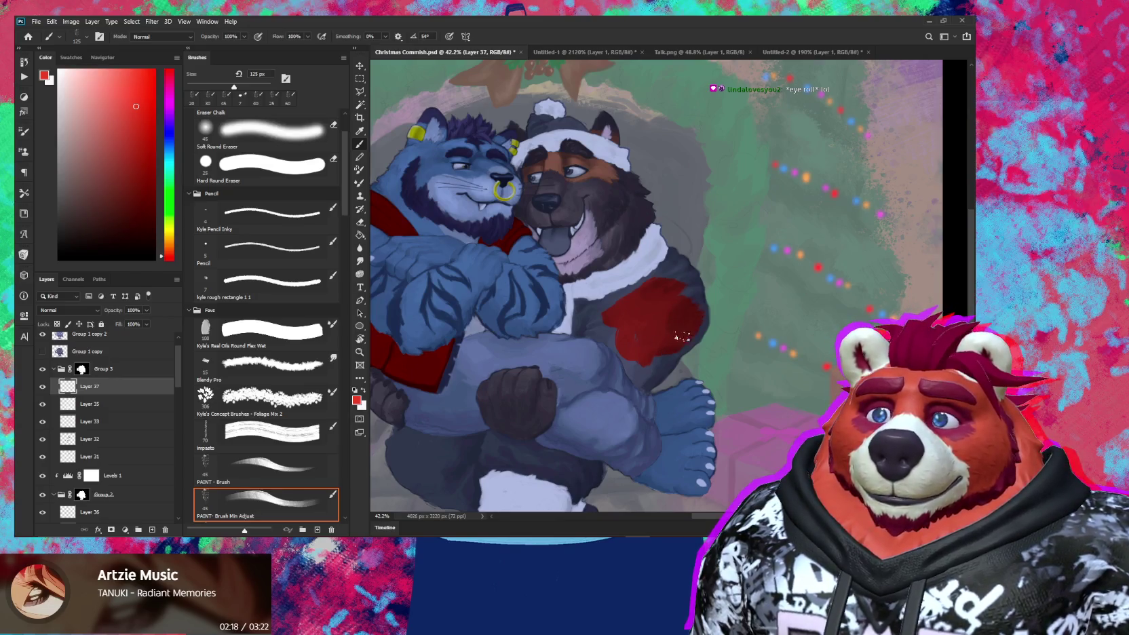
{"action": "mouse_move", "coordinate": [689, 333]}
{"action": "left_mouse_down"}
{"action": "mouse_move", "coordinate": [655, 370]}
{"action": "mouse_move", "coordinate": [635, 363]}
{"action": "left_mouse_up"}
Step: With a smaller brush, push the red sleeve's left edge out and up toward the chest
{"action": "key", "text": "bracketleft"}
{"action": "scroll", "coordinate": [634, 363], "scroll_direction": "up", "scroll_amount": 3}
{"action": "scroll", "coordinate": [635, 365], "scroll_direction": "up", "scroll_amount": 3}
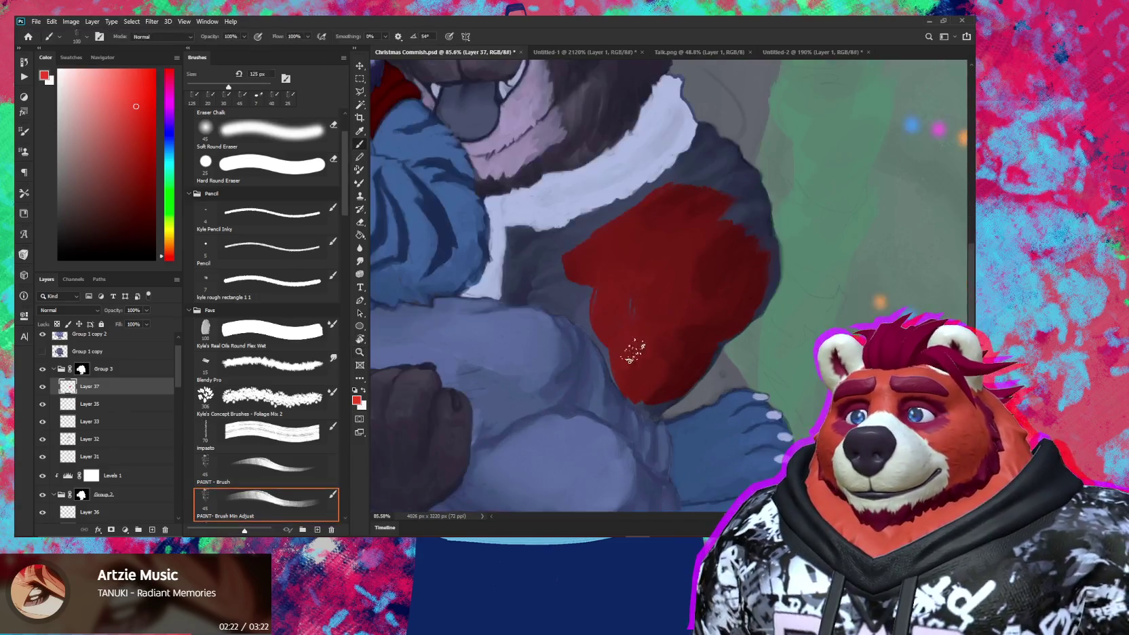
{"action": "key", "text": "bracketleft"}
{"action": "scroll", "coordinate": [634, 366], "scroll_direction": "up", "scroll_amount": 2}
{"action": "key", "text": "bracketleft"}
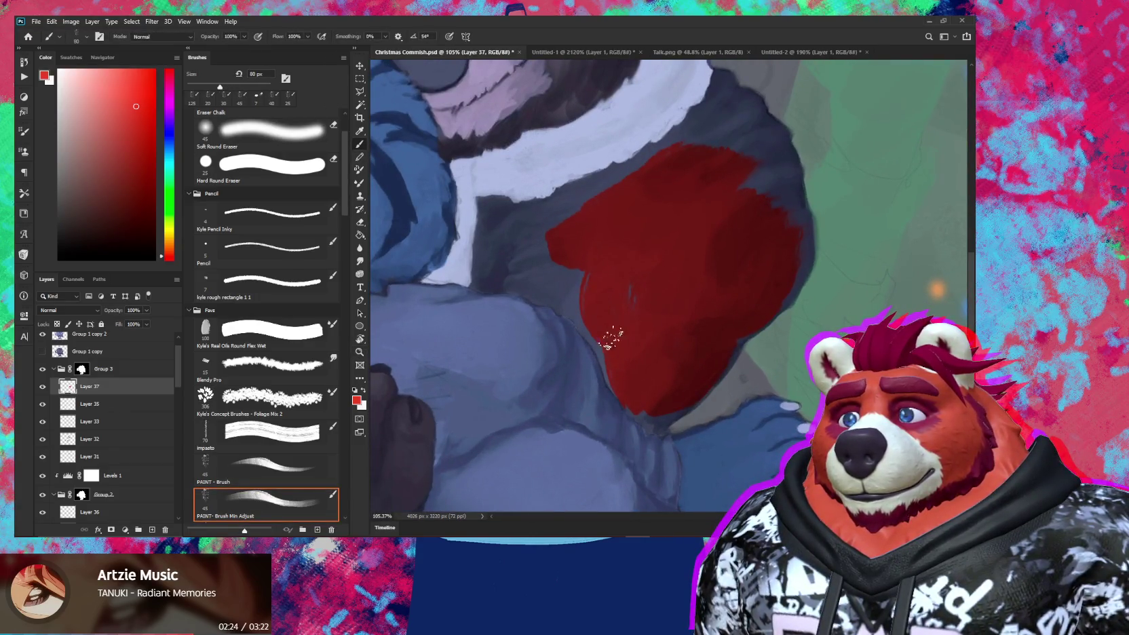
{"action": "mouse_move", "coordinate": [614, 358]}
{"action": "left_mouse_down"}
{"action": "mouse_move", "coordinate": [612, 296]}
{"action": "mouse_move", "coordinate": [604, 339]}
{"action": "left_mouse_up"}
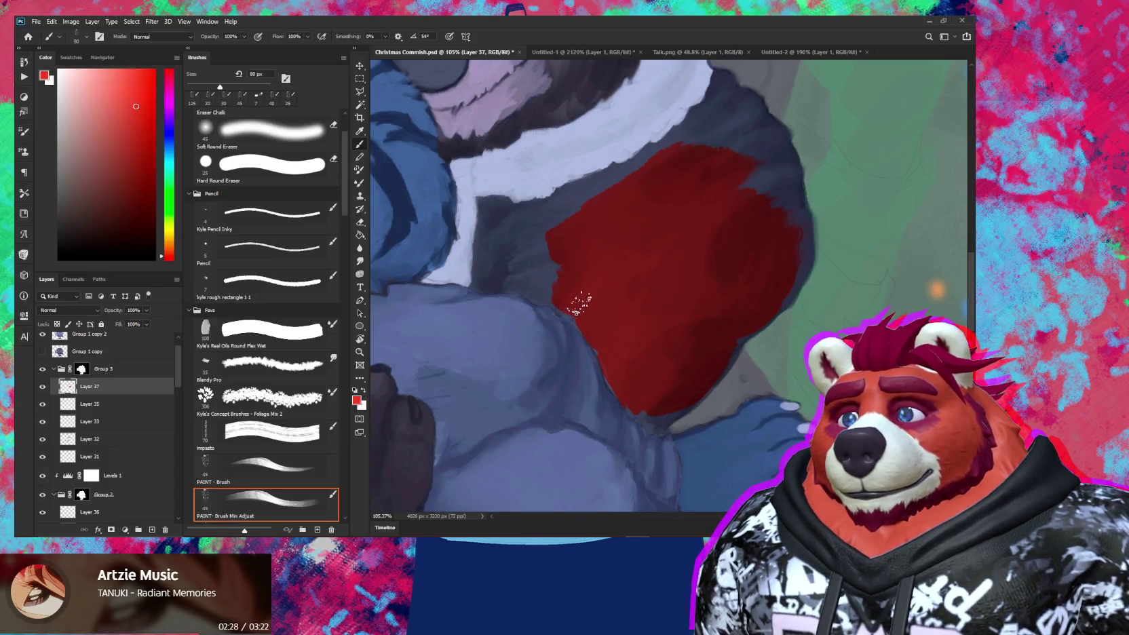
{"action": "mouse_move", "coordinate": [563, 298]}
{"action": "left_mouse_down"}
{"action": "mouse_move", "coordinate": [546, 248]}
{"action": "mouse_move", "coordinate": [505, 251]}
{"action": "mouse_move", "coordinate": [499, 239]}
{"action": "mouse_move", "coordinate": [482, 252]}
{"action": "mouse_move", "coordinate": [486, 205]}
{"action": "mouse_move", "coordinate": [504, 210]}
{"action": "left_mouse_up"}
Step: Cover the sleeve's pale corner and top edge in red with a finer brush
{"action": "key", "text": "bracketleft"}
{"action": "key", "text": "bracketleft"}
{"action": "key", "text": "bracketleft"}
{"action": "key", "text": "bracketleft"}
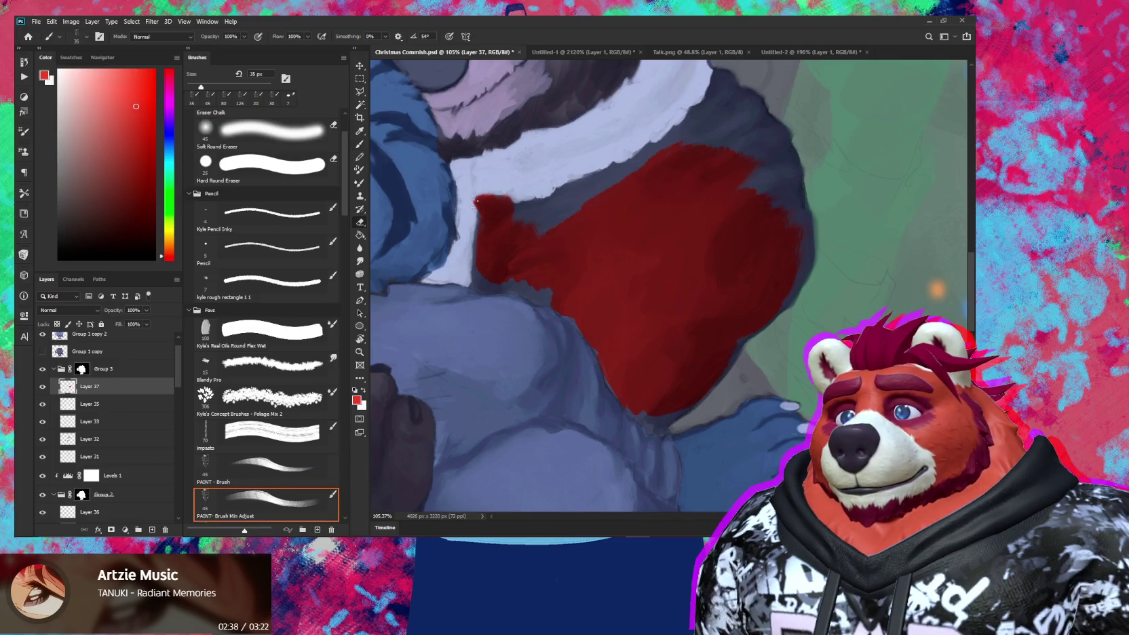
{"action": "key", "text": "e"}
{"action": "key", "text": "b"}
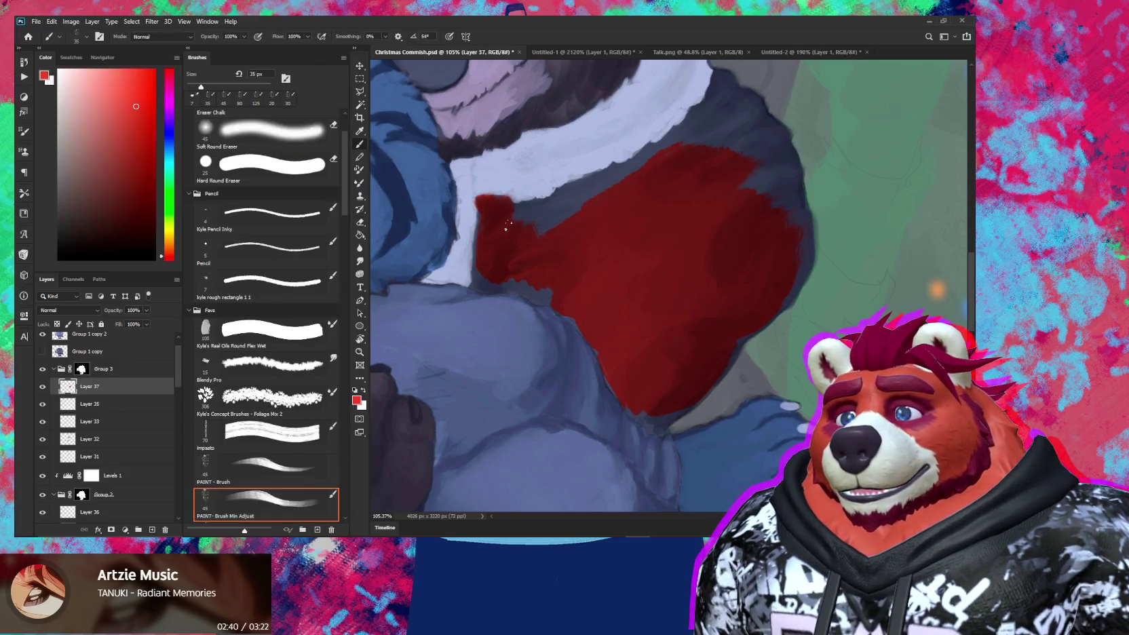
{"action": "mouse_move", "coordinate": [493, 262]}
{"action": "left_mouse_down"}
{"action": "mouse_move", "coordinate": [483, 273]}
{"action": "mouse_move", "coordinate": [517, 281]}
{"action": "left_mouse_up"}
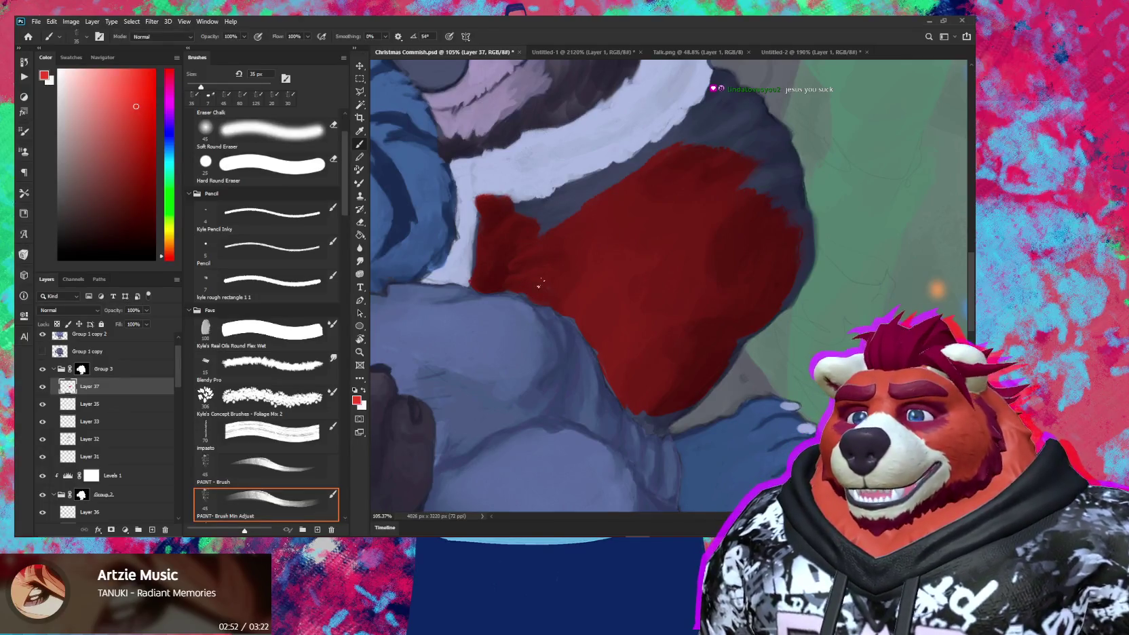
{"action": "mouse_move", "coordinate": [543, 227]}
{"action": "left_mouse_down"}
{"action": "mouse_move", "coordinate": [566, 213]}
{"action": "mouse_move", "coordinate": [521, 214]}
{"action": "left_mouse_up"}
Step: Erase stray red along the white fur trim near the leg, then rotate to show the boot
{"action": "key", "text": "bracketleft"}
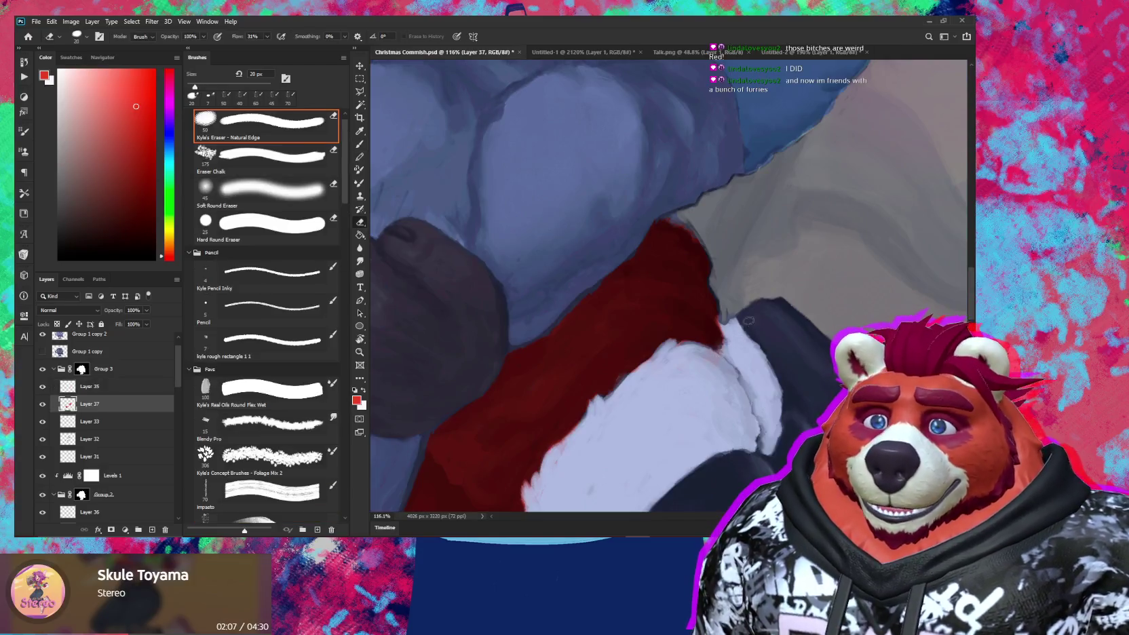
{"action": "left_click_drag", "start_coordinate": [725, 318], "coordinate": [703, 302]}
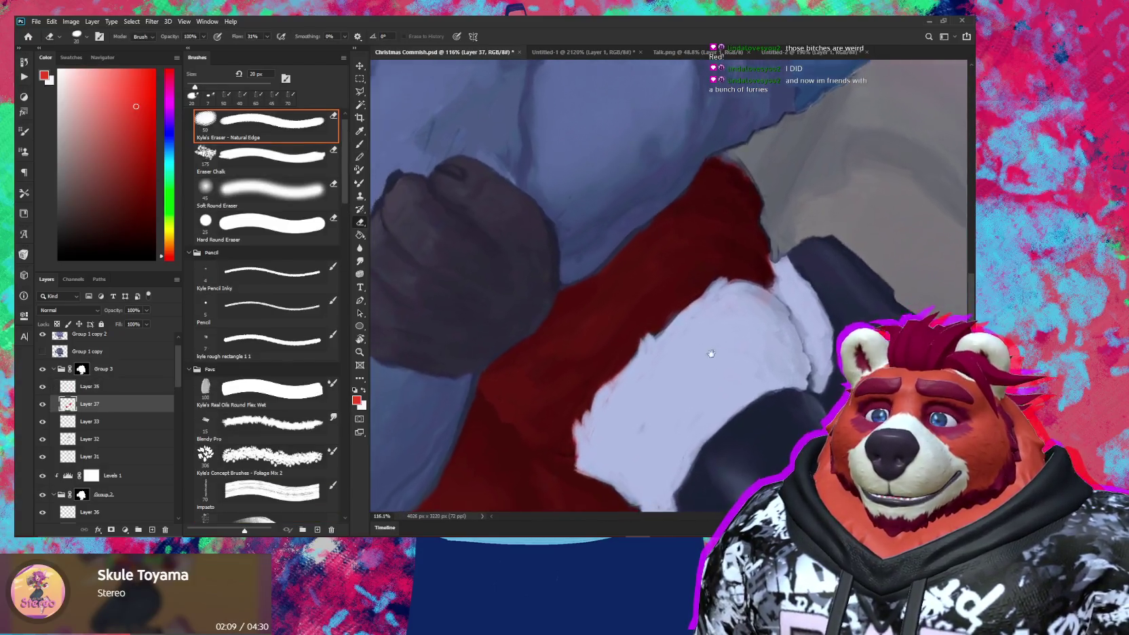
{"action": "key", "text": "e"}
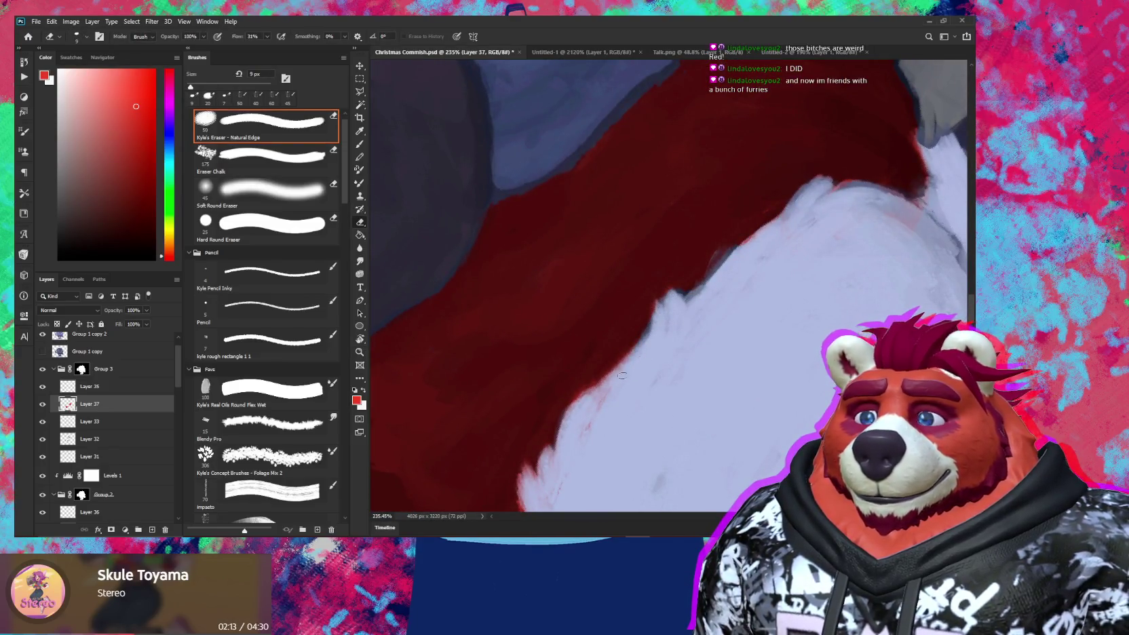
{"action": "mouse_move", "coordinate": [588, 406]}
{"action": "left_mouse_down"}
{"action": "mouse_move", "coordinate": [635, 357]}
{"action": "mouse_move", "coordinate": [640, 302]}
{"action": "left_mouse_up"}
{"action": "left_click_drag", "start_coordinate": [594, 411], "coordinate": [585, 399]}
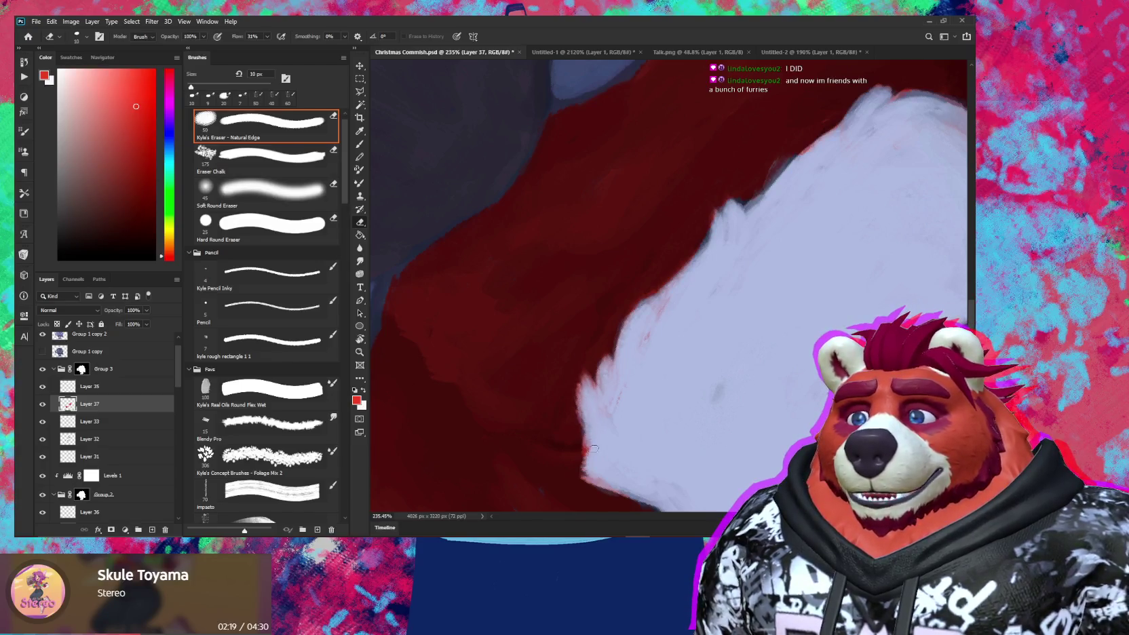
{"action": "key", "text": "r"}
{"action": "scroll", "coordinate": [605, 447], "scroll_direction": "down", "scroll_amount": 5}
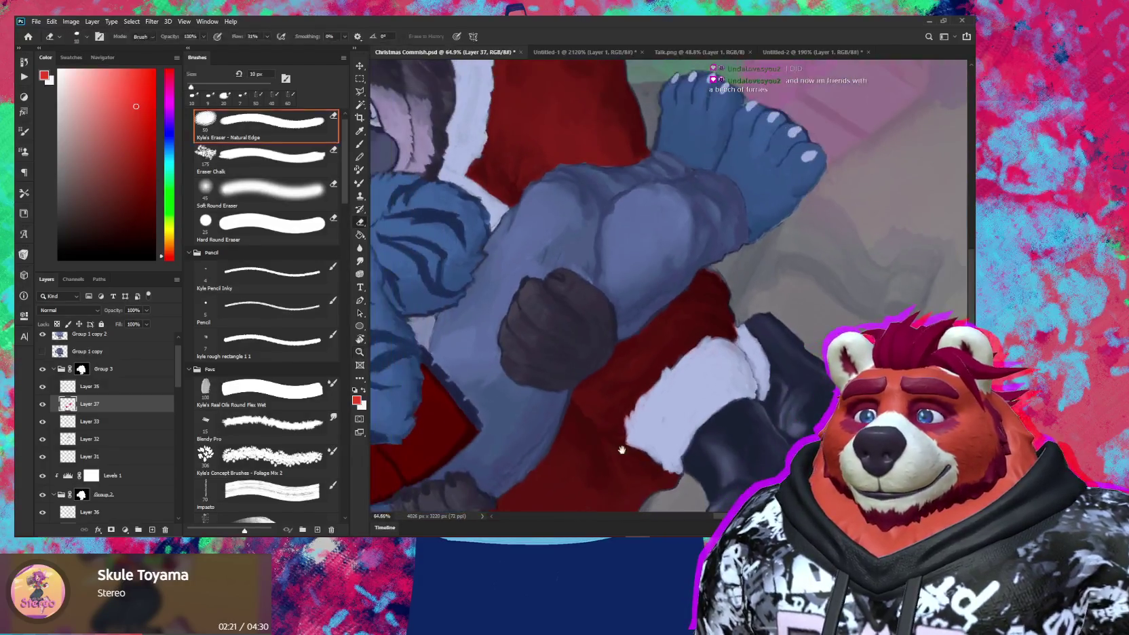
{"action": "left_click_drag", "start_coordinate": [605, 447], "coordinate": [704, 401]}
{"action": "scroll", "coordinate": [705, 401], "scroll_direction": "down", "scroll_amount": 6}
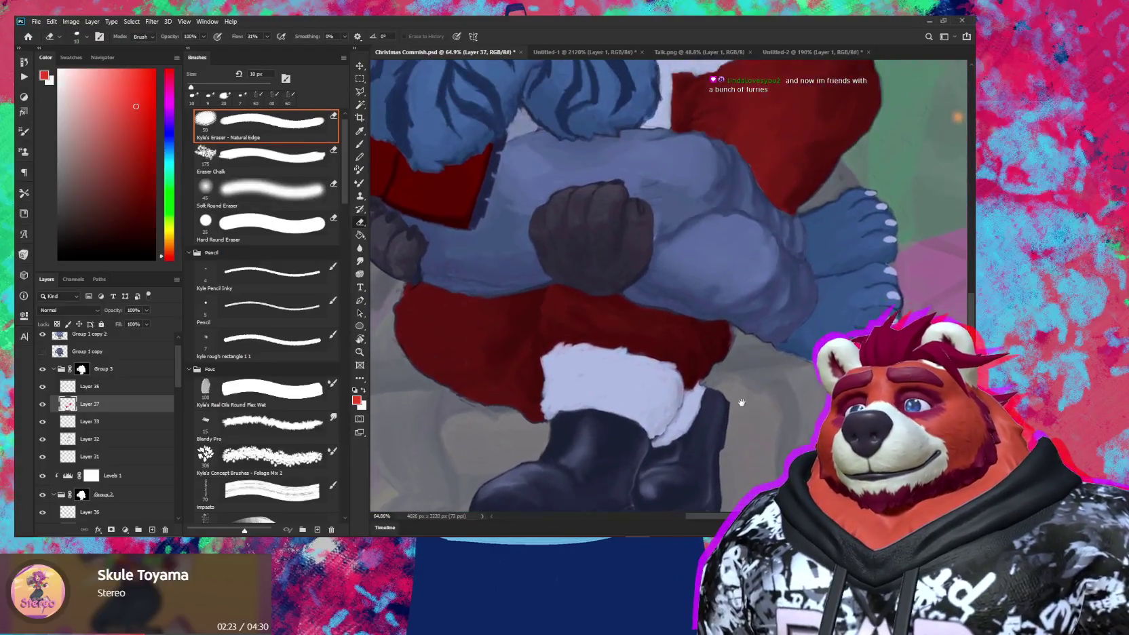
{"action": "scroll", "coordinate": [692, 394], "scroll_direction": "down", "scroll_amount": 2}
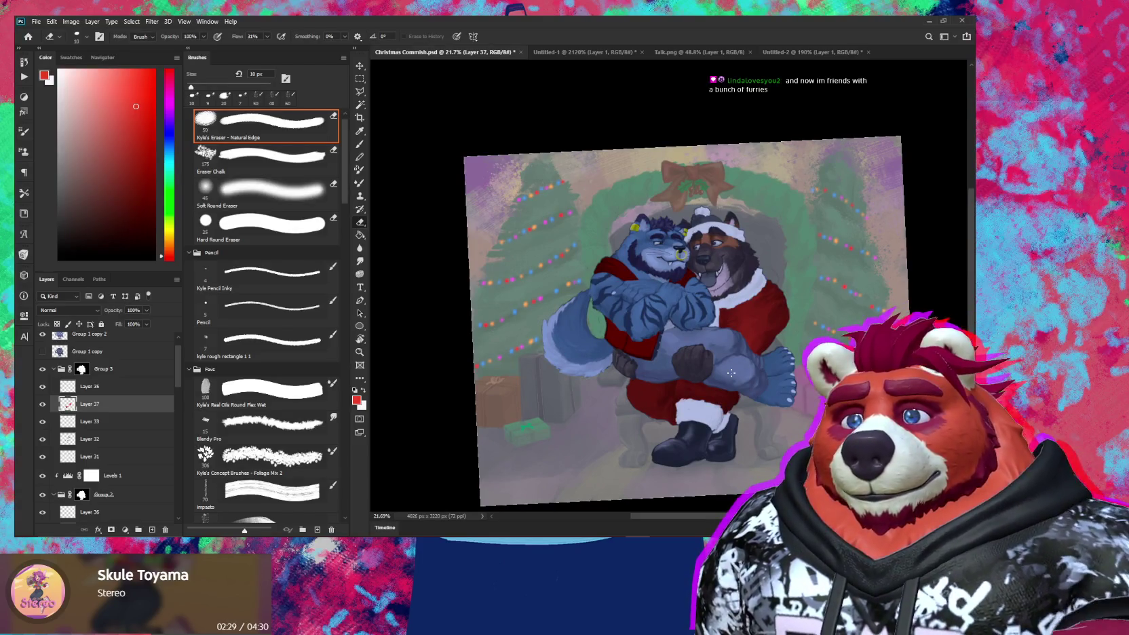
Step: Paint the dog's hat red below the pom-pom and down the left brim
{"action": "scroll", "coordinate": [711, 214], "scroll_direction": "up", "scroll_amount": 3}
{"action": "scroll", "coordinate": [711, 215], "scroll_direction": "up", "scroll_amount": 2}
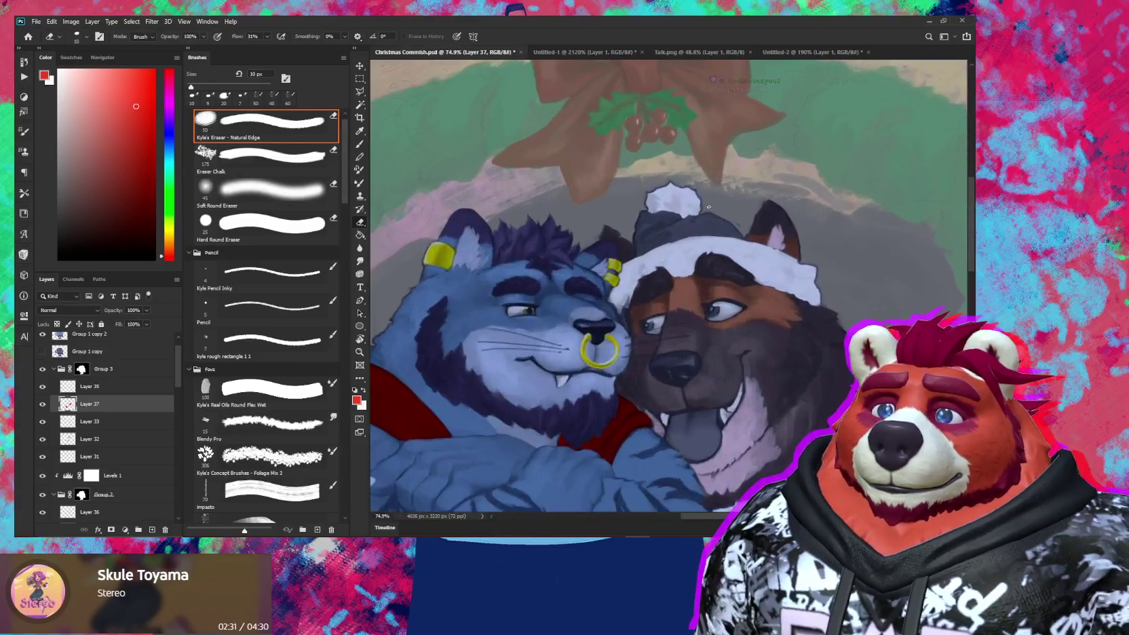
{"action": "scroll", "coordinate": [710, 211], "scroll_direction": "up", "scroll_amount": 2}
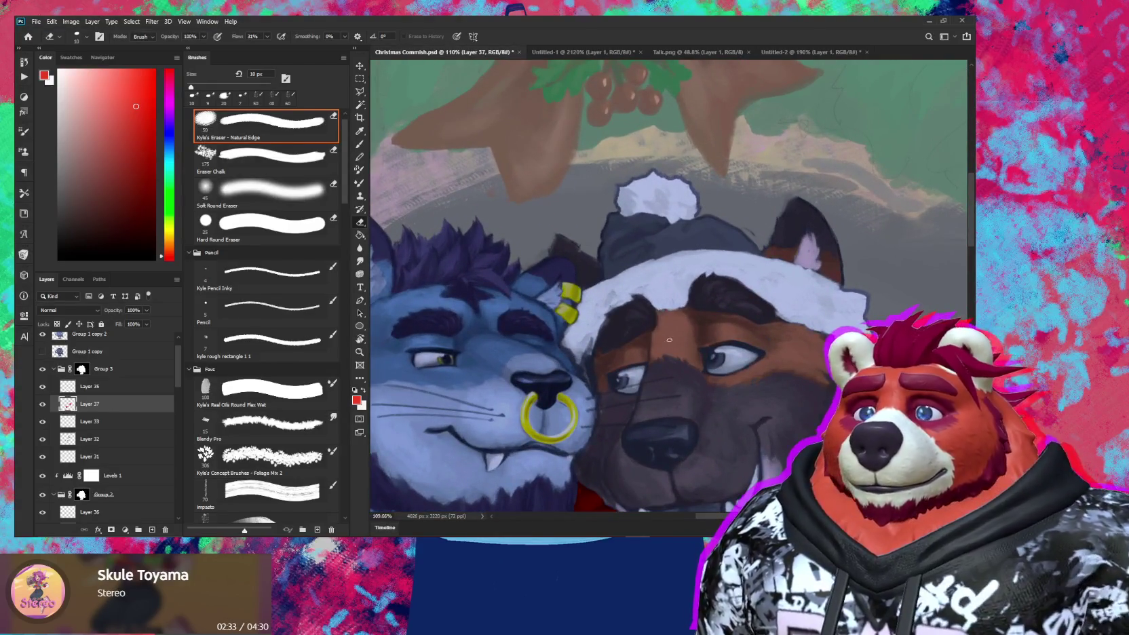
{"action": "left_click_drag", "start_coordinate": [657, 293], "coordinate": [653, 332]}
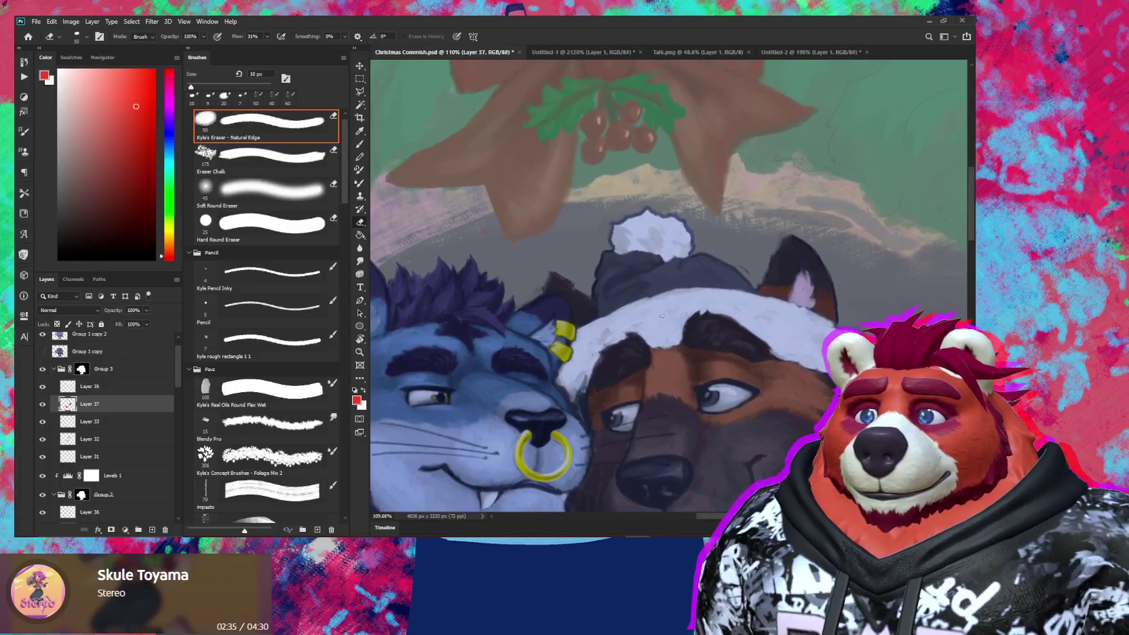
{"action": "key", "text": "b"}
{"action": "scroll", "coordinate": [620, 272], "scroll_direction": "up", "scroll_amount": 1}
{"action": "scroll", "coordinate": [620, 272], "scroll_direction": "up", "scroll_amount": 1}
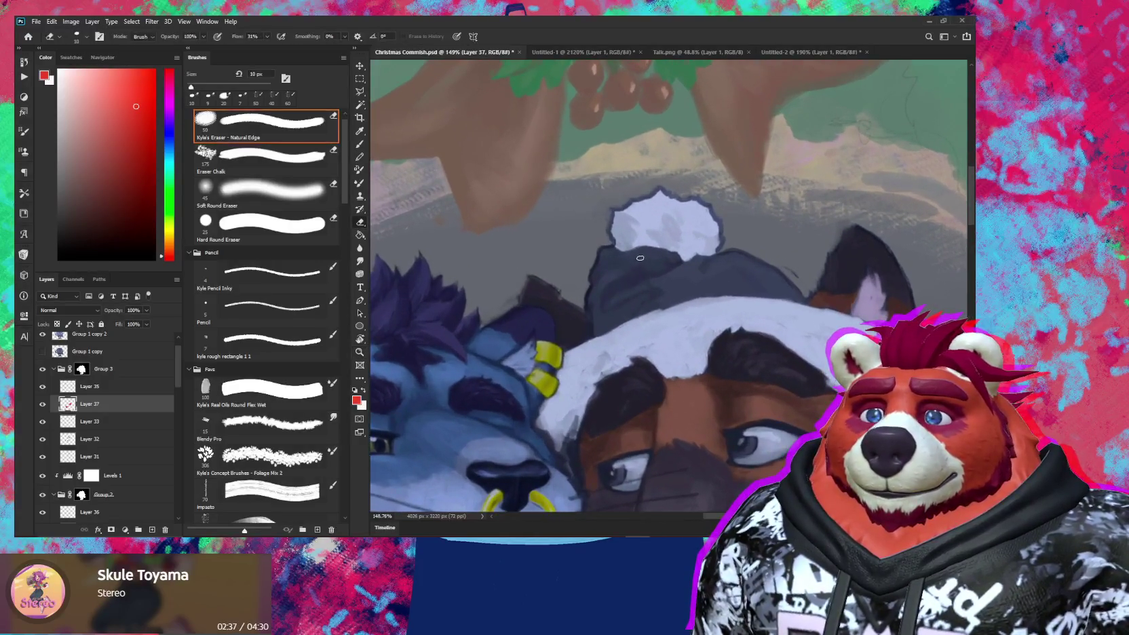
{"action": "mouse_move", "coordinate": [620, 271]}
{"action": "left_mouse_down"}
{"action": "mouse_move", "coordinate": [631, 285]}
{"action": "mouse_move", "coordinate": [651, 268]}
{"action": "mouse_move", "coordinate": [638, 265]}
{"action": "mouse_move", "coordinate": [668, 265]}
{"action": "mouse_move", "coordinate": [628, 278]}
{"action": "mouse_move", "coordinate": [614, 299]}
{"action": "mouse_move", "coordinate": [605, 272]}
{"action": "left_mouse_up"}
{"action": "key", "text": "bracketleft"}
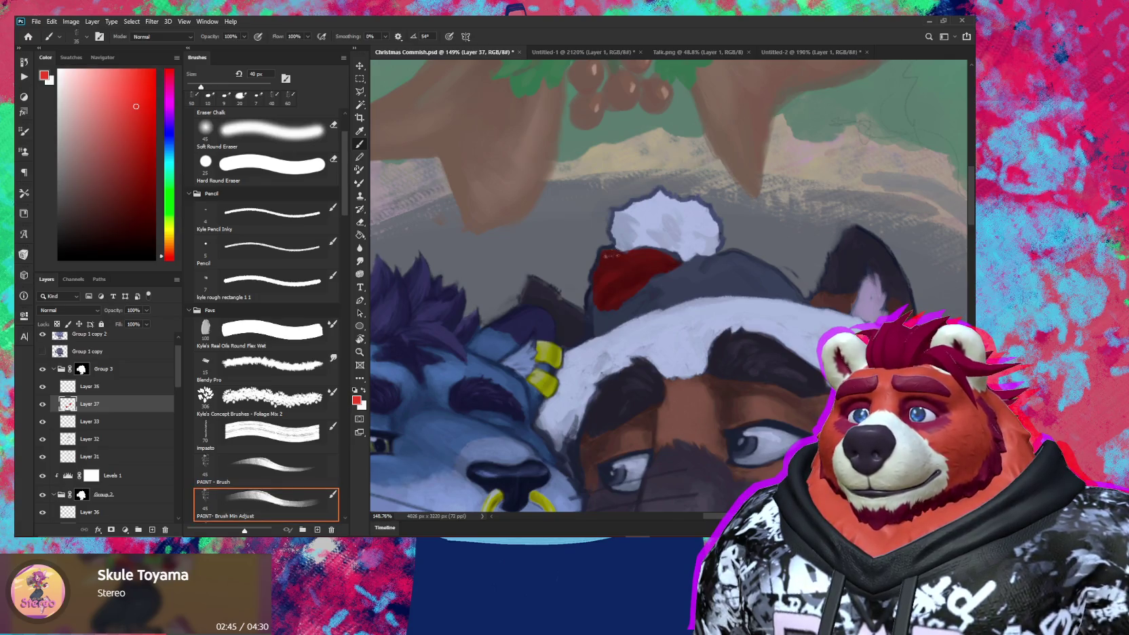
{"action": "mouse_move", "coordinate": [598, 298]}
{"action": "left_mouse_down"}
{"action": "mouse_move", "coordinate": [638, 312]}
{"action": "mouse_move", "coordinate": [626, 312]}
{"action": "mouse_move", "coordinate": [637, 282]}
{"action": "mouse_move", "coordinate": [672, 294]}
{"action": "mouse_move", "coordinate": [692, 271]}
{"action": "left_mouse_up"}
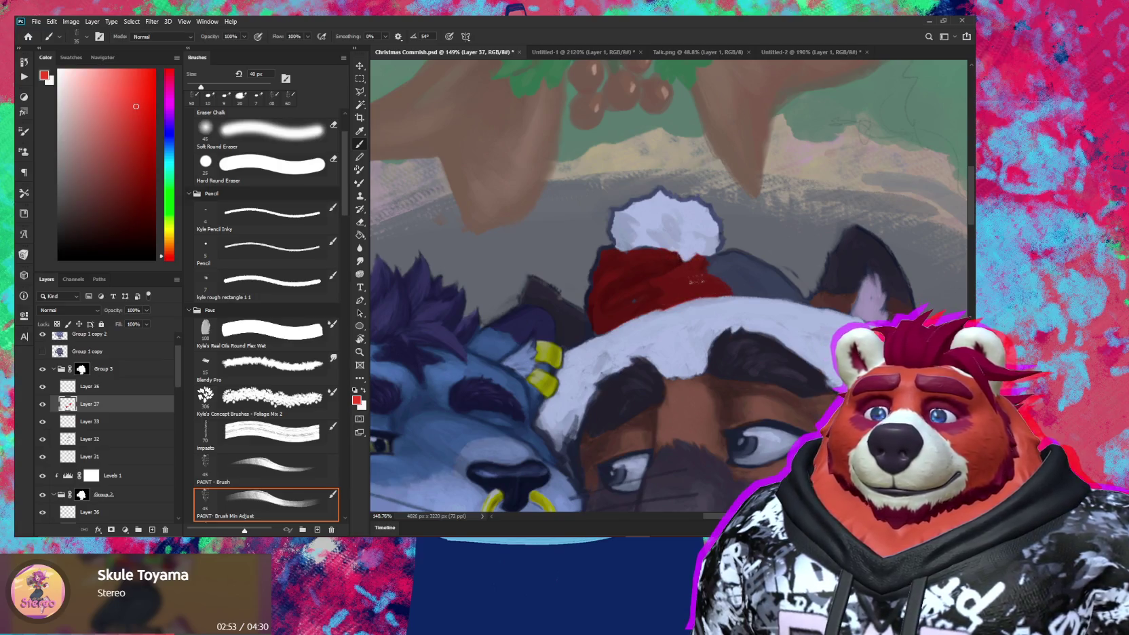
Step: Extend the red hat toward the ear with a smaller brush, then view the whole painting
{"action": "key", "text": "bracketleft"}
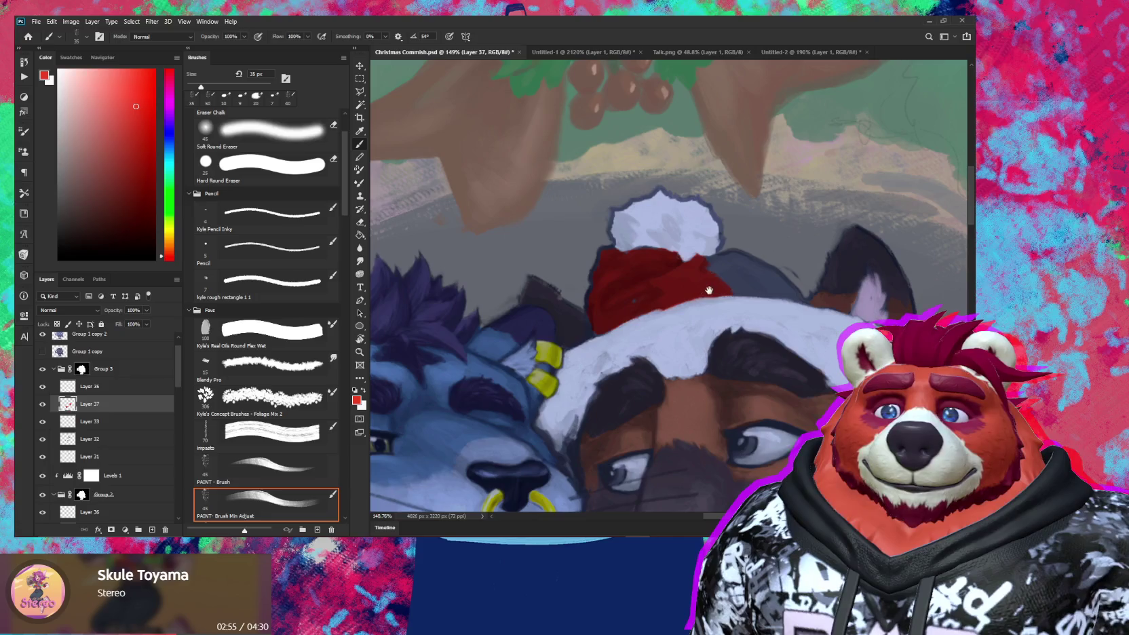
{"action": "left_click_drag", "start_coordinate": [708, 291], "coordinate": [656, 307]}
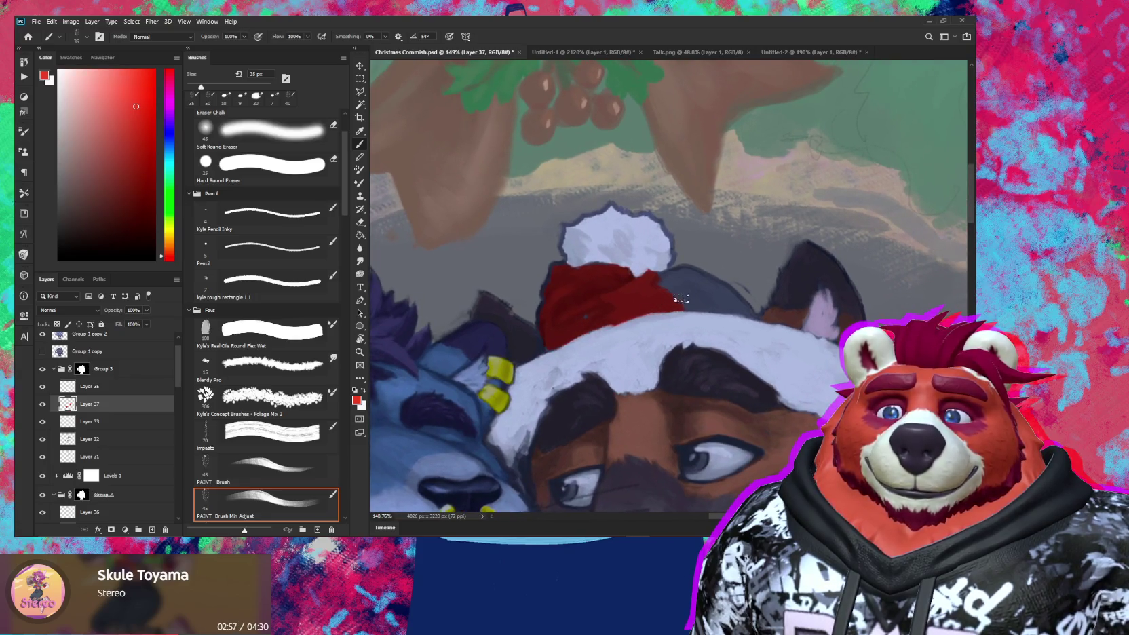
{"action": "left_click_drag", "start_coordinate": [694, 280], "coordinate": [704, 296]}
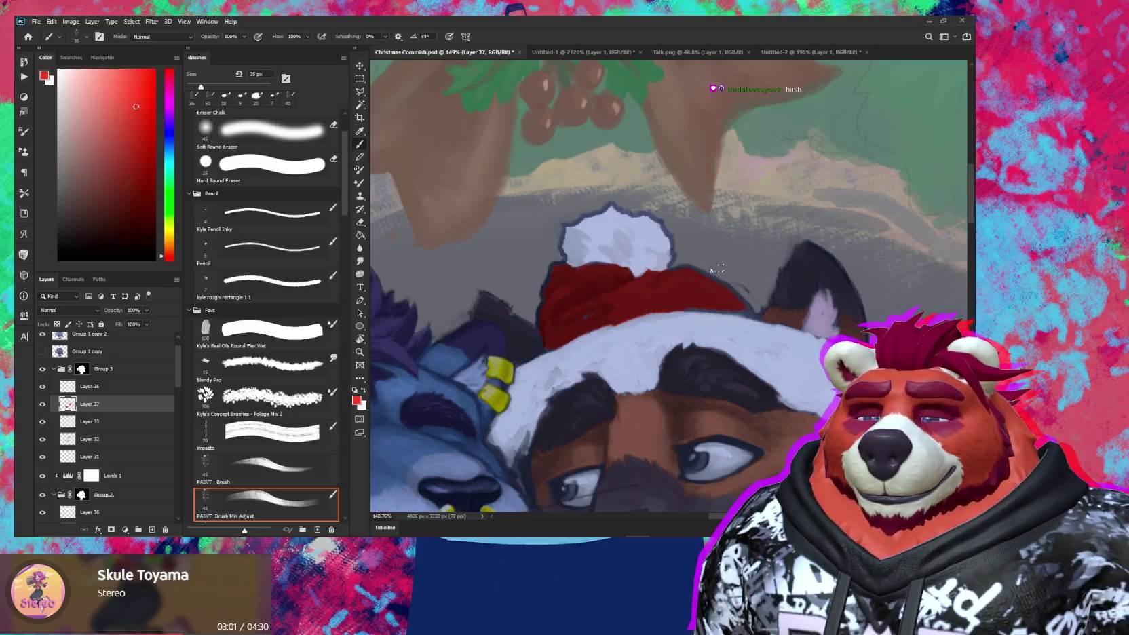
{"action": "key", "text": "z"}
{"action": "mouse_move", "coordinate": [704, 296]}
{"action": "left_mouse_down"}
{"action": "mouse_move", "coordinate": [624, 399]}
{"action": "mouse_move", "coordinate": [651, 384]}
{"action": "left_mouse_up"}
{"action": "key", "text": "h"}
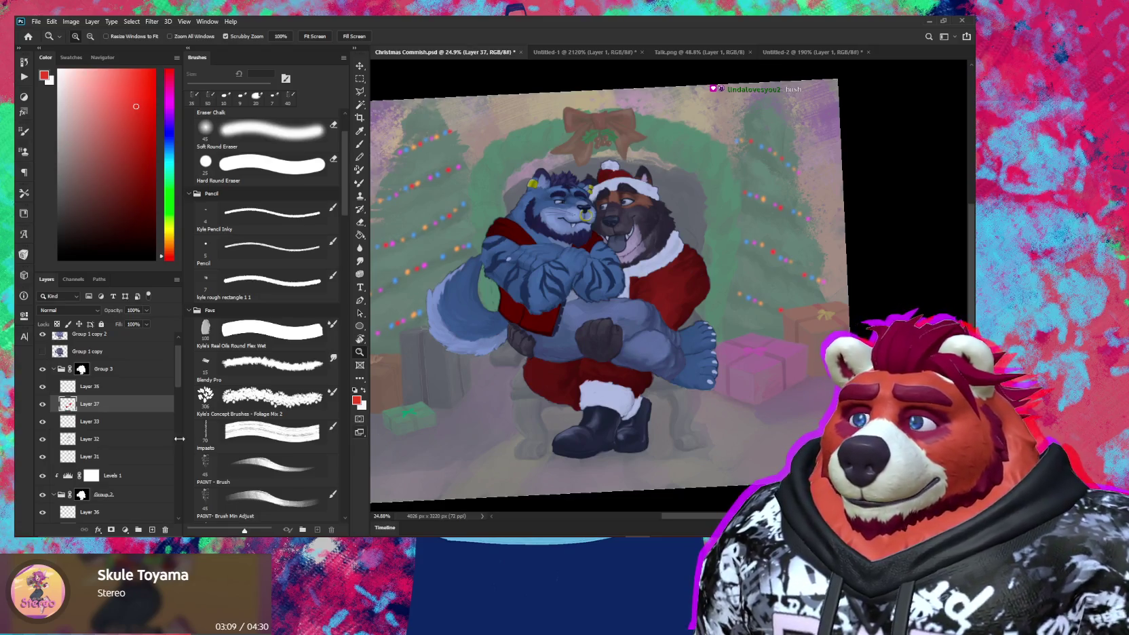
Step: Toggle two shading layers on and off to compare the look
{"action": "scroll", "coordinate": [102, 421], "scroll_direction": "down", "scroll_amount": 2}
{"action": "scroll", "coordinate": [82, 474], "scroll_direction": "down", "scroll_amount": 3}
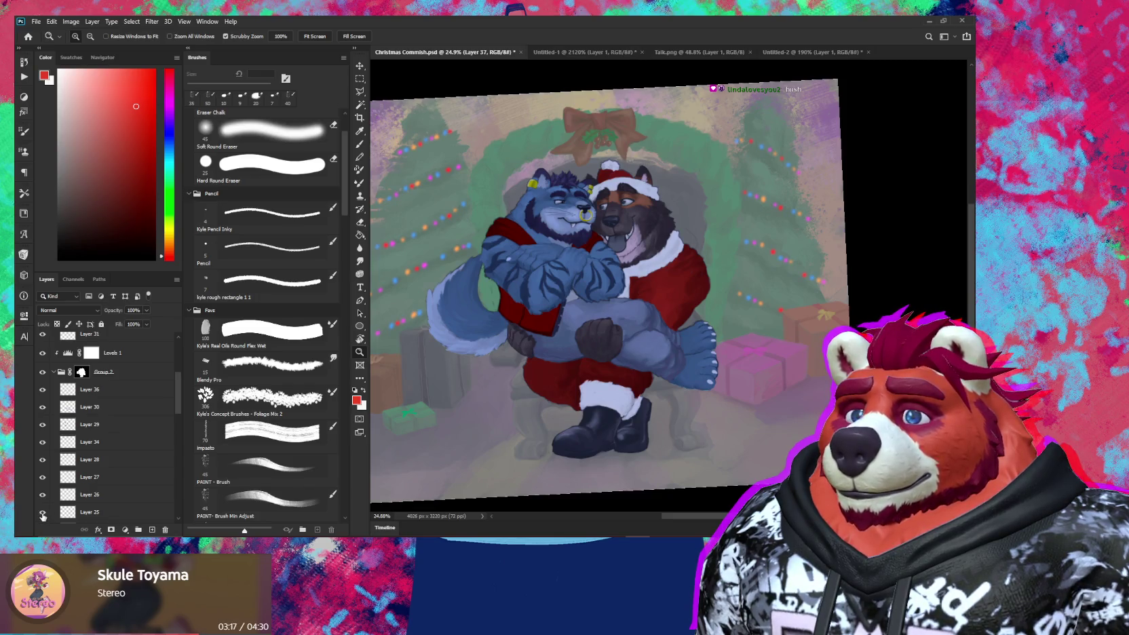
{"action": "scroll", "coordinate": [79, 498], "scroll_direction": "down", "scroll_amount": 2}
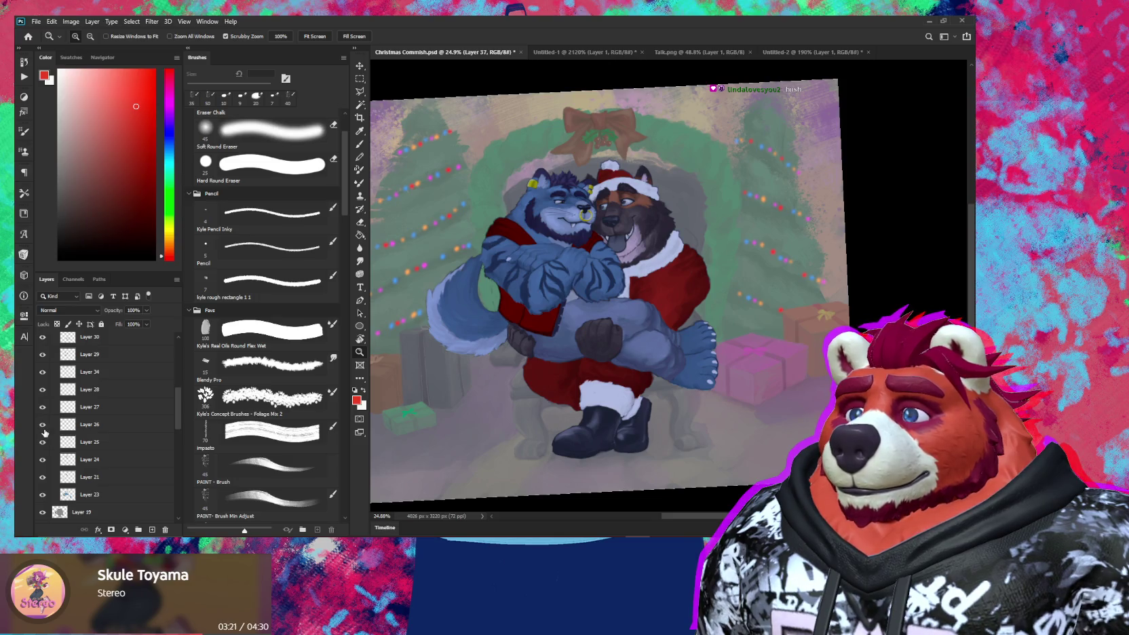
{"action": "left_click", "coordinate": [43, 459]}
{"action": "left_click", "coordinate": [43, 477]}
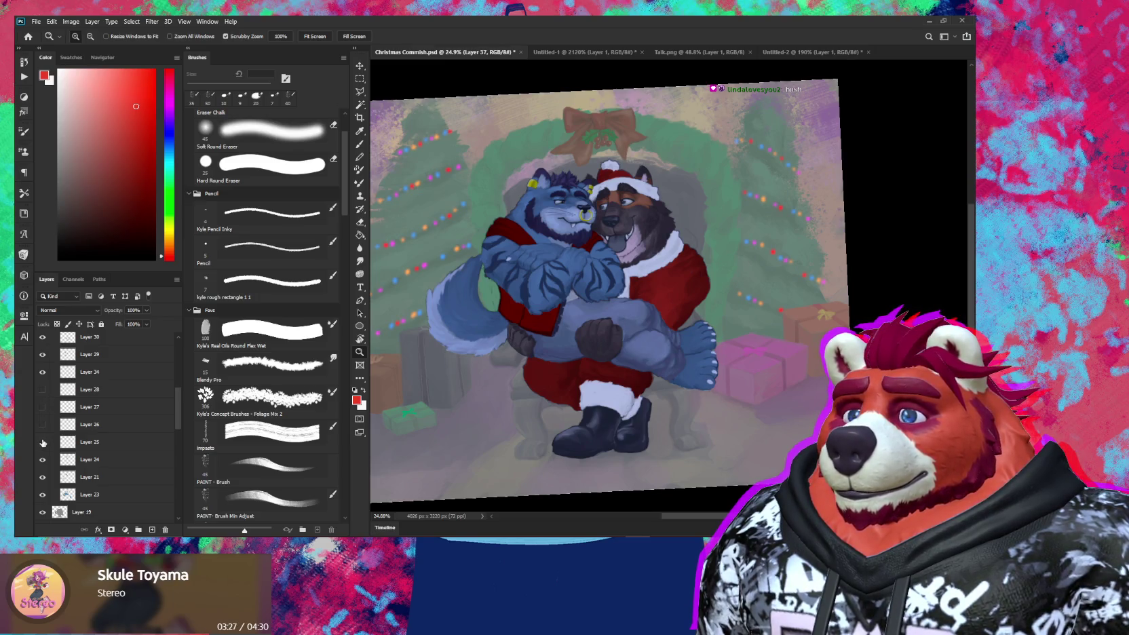
Step: Make Layers 29, 34, 28, 27, 26 and 25 visible and select Layer 29 with its red vest
{"action": "left_click_drag", "start_coordinate": [43, 354], "coordinate": [43, 438]}
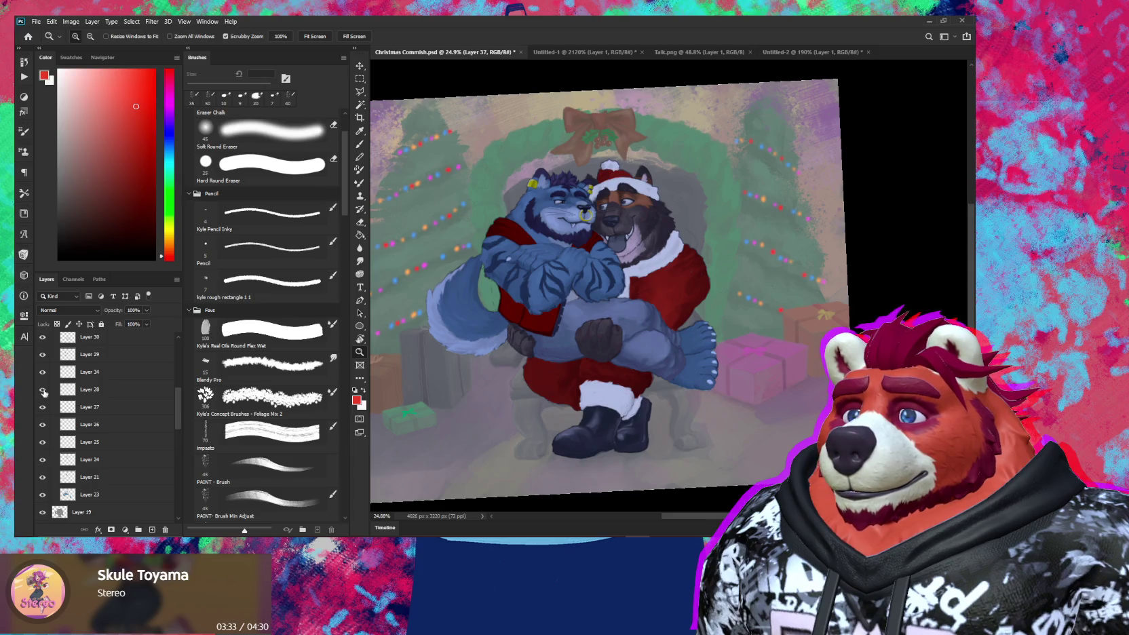
{"action": "left_click", "coordinate": [43, 354]}
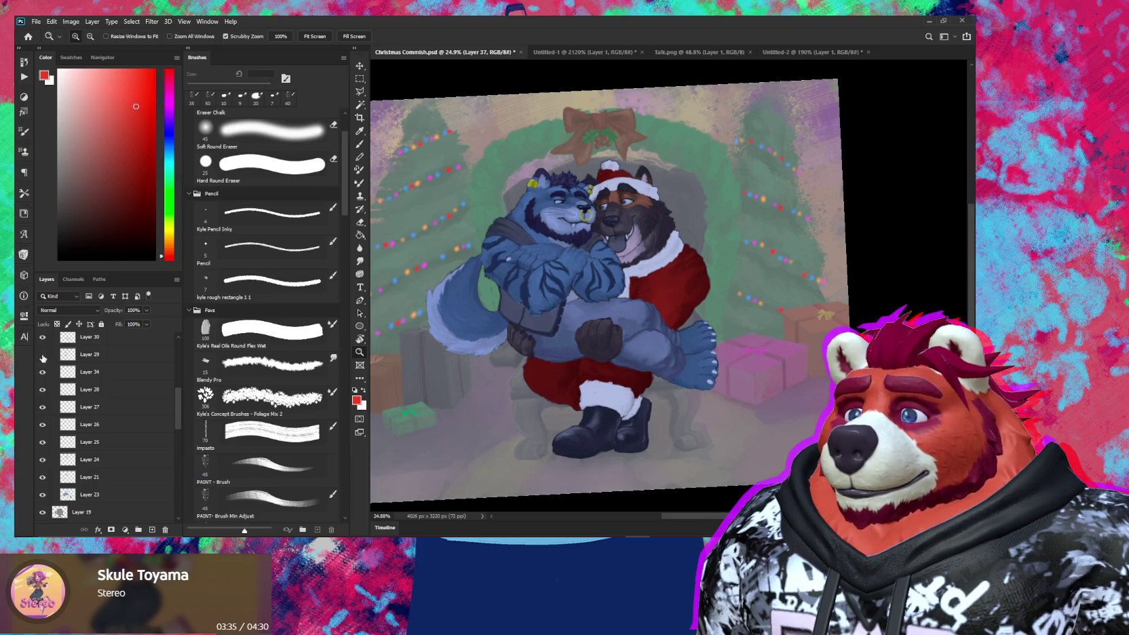
{"action": "left_click", "coordinate": [43, 355]}
{"action": "left_click", "coordinate": [90, 358]}
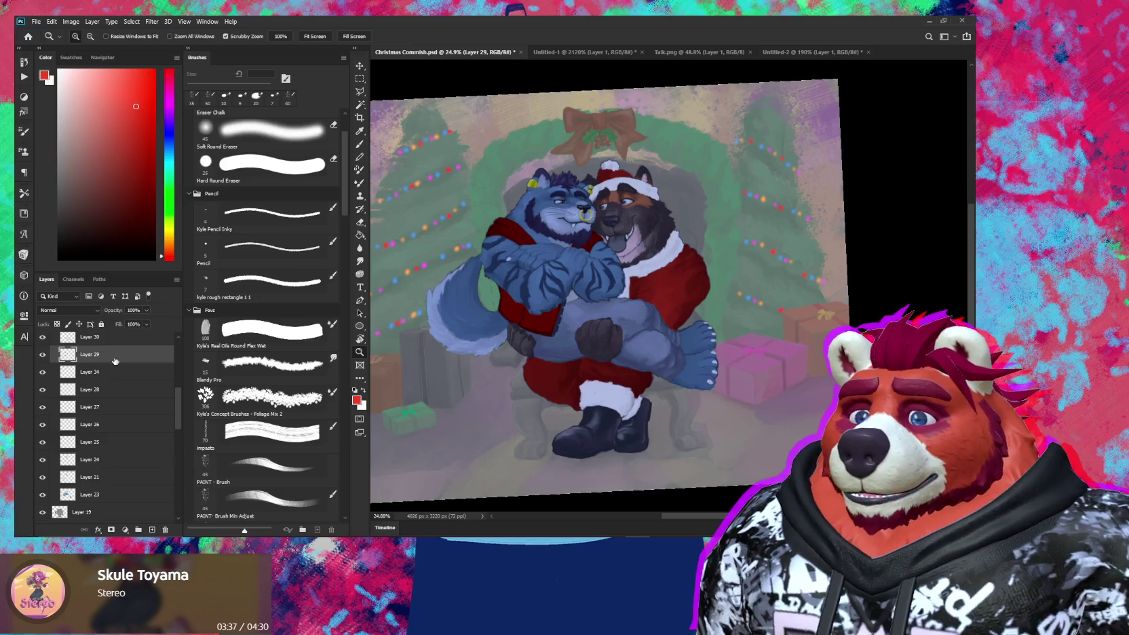
{"action": "key", "text": "ctrl+u"}
Step: Apply Hue/Saturation to Layer 29 with lightness +14 and saturation +15, then straighten the view
{"action": "mouse_move", "coordinate": [137, 332]}
{"action": "left_mouse_down"}
{"action": "mouse_move", "coordinate": [142, 307]}
{"action": "mouse_move", "coordinate": [146, 332]}
{"action": "left_mouse_up"}
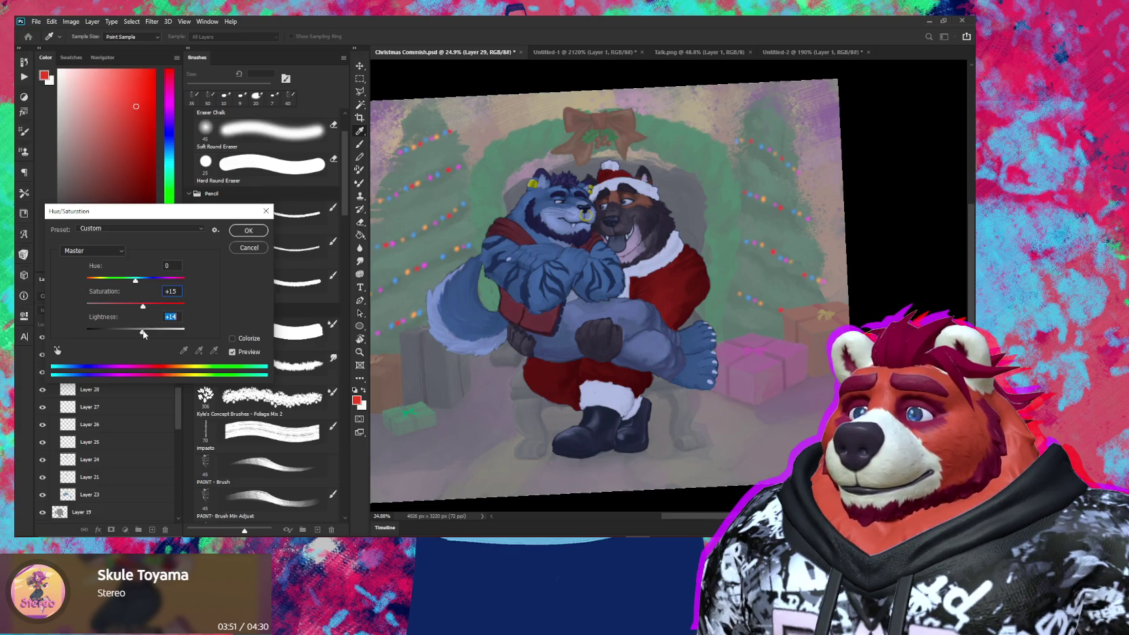
{"action": "left_click_drag", "start_coordinate": [136, 280], "coordinate": [135, 280]}
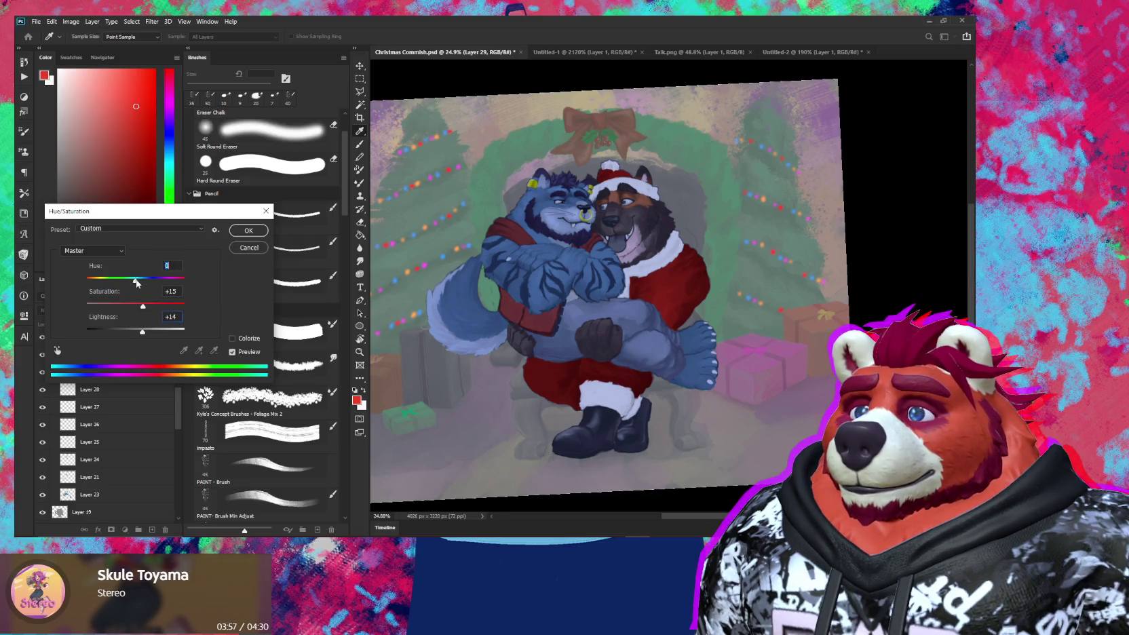
{"action": "left_click", "coordinate": [248, 231]}
{"action": "key", "text": "z"}
{"action": "left_click_drag", "start_coordinate": [610, 359], "coordinate": [579, 359]}
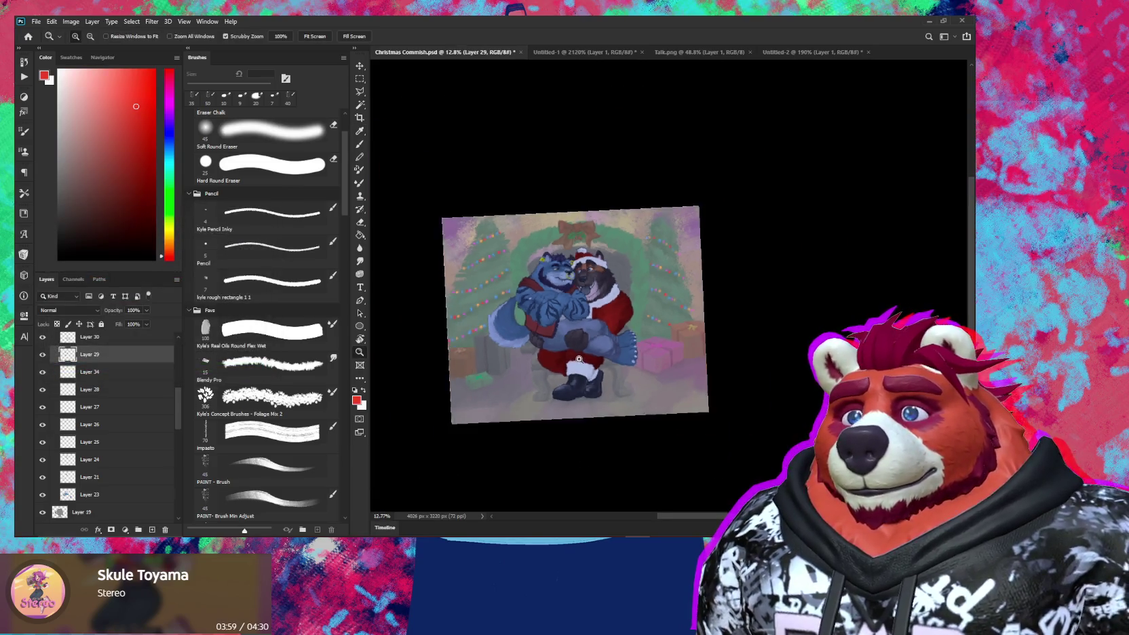
{"action": "key", "text": "r"}
{"action": "left_click_drag", "start_coordinate": [707, 407], "coordinate": [654, 421]}
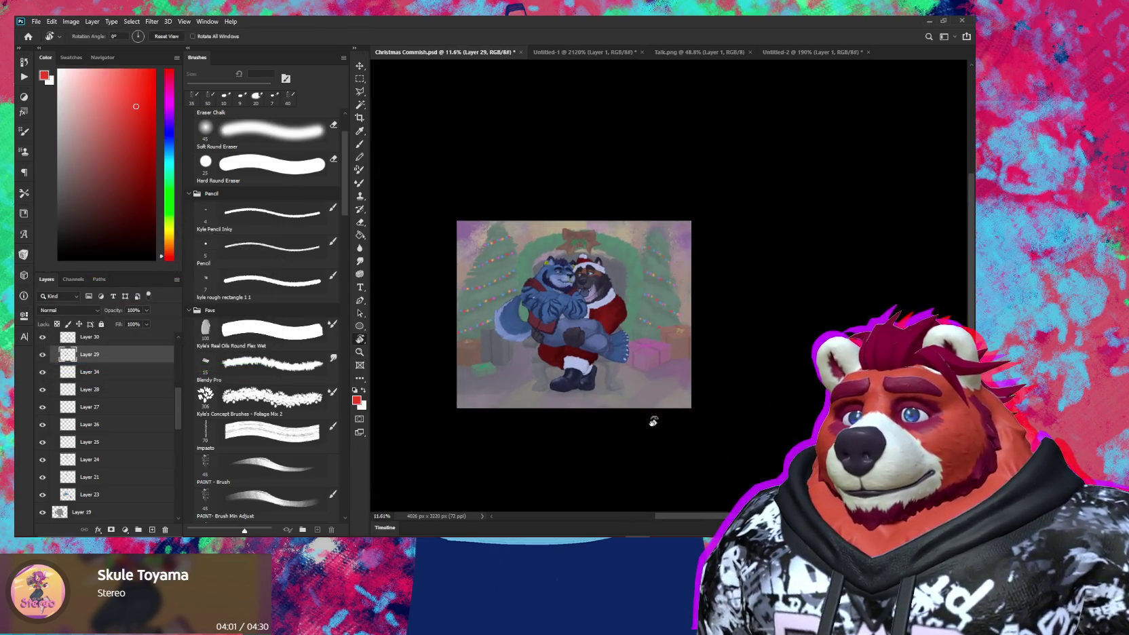
{"action": "scroll", "coordinate": [566, 402], "scroll_direction": "up", "scroll_amount": 3}
{"action": "left_click_drag", "start_coordinate": [560, 396], "coordinate": [570, 406]}
{"action": "key", "text": "z"}
{"action": "scroll", "coordinate": [124, 417], "scroll_direction": "up", "scroll_amount": 5}
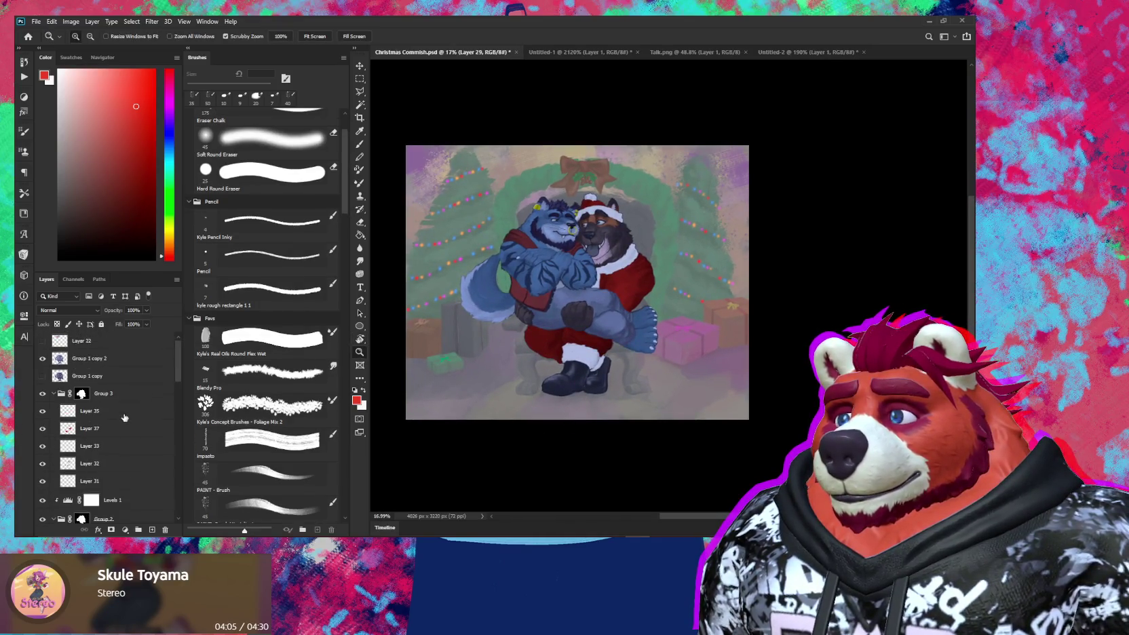
Step: Apply Hue/Saturation to Layer 37 with lightness +20 and saturation -18
{"action": "left_click", "coordinate": [54, 393]}
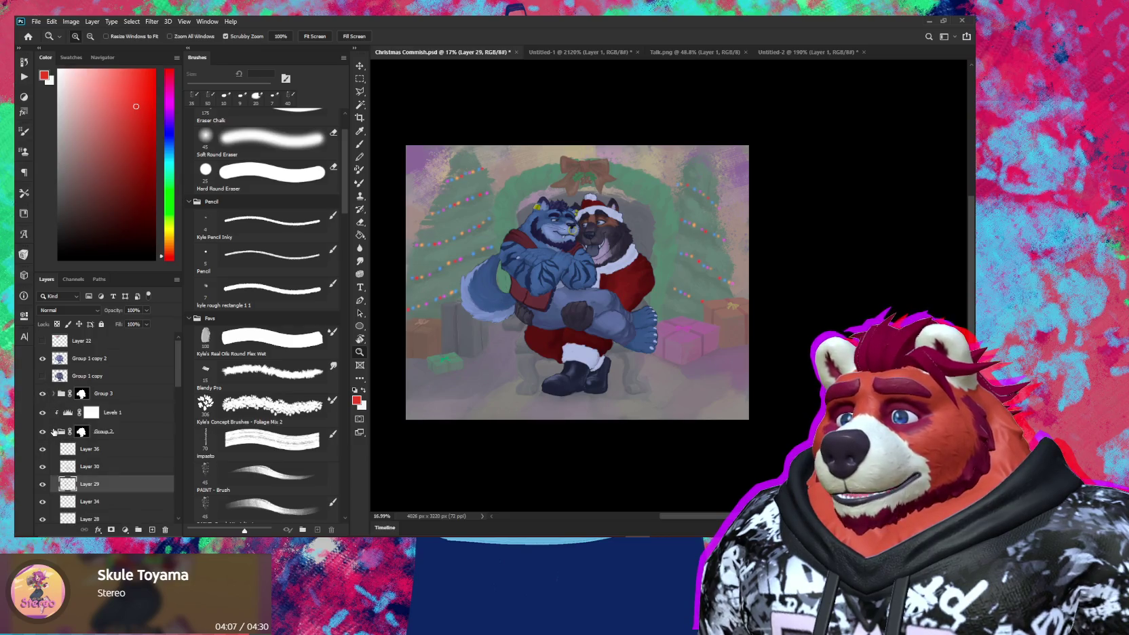
{"action": "left_click", "coordinate": [53, 432]}
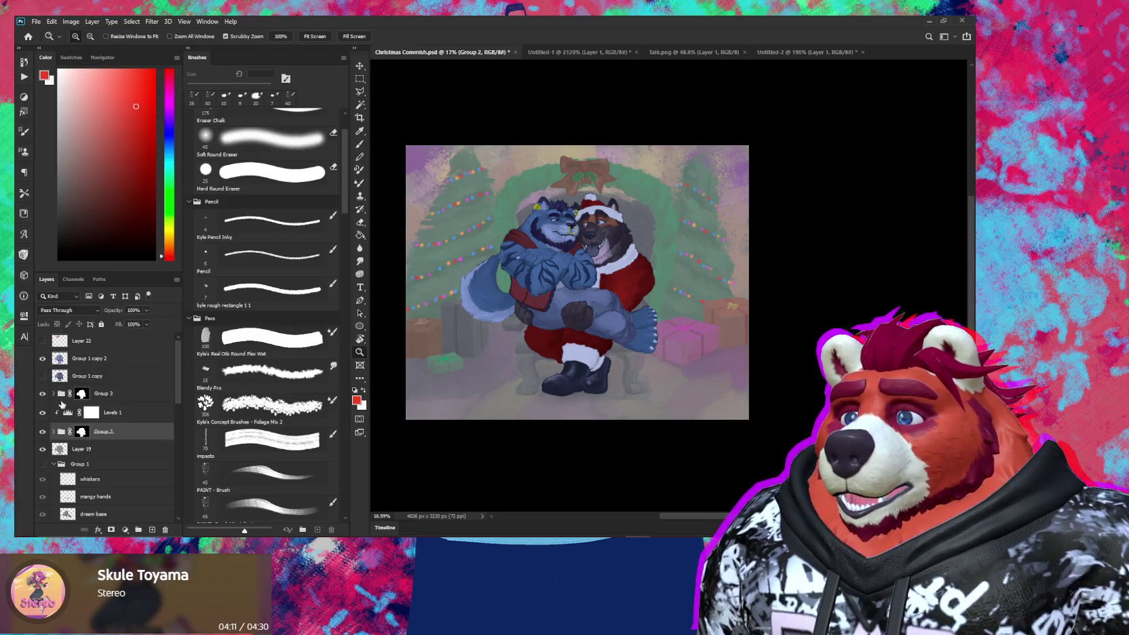
{"action": "left_click", "coordinate": [54, 393]}
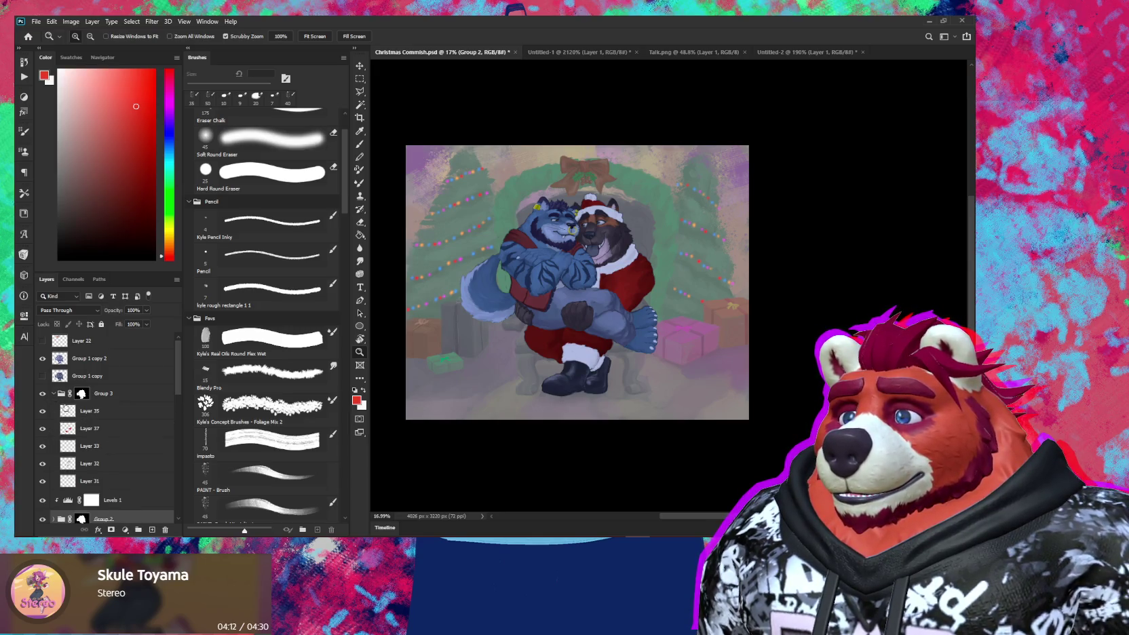
{"action": "left_click", "coordinate": [95, 431]}
{"action": "key", "text": "ctrl+u"}
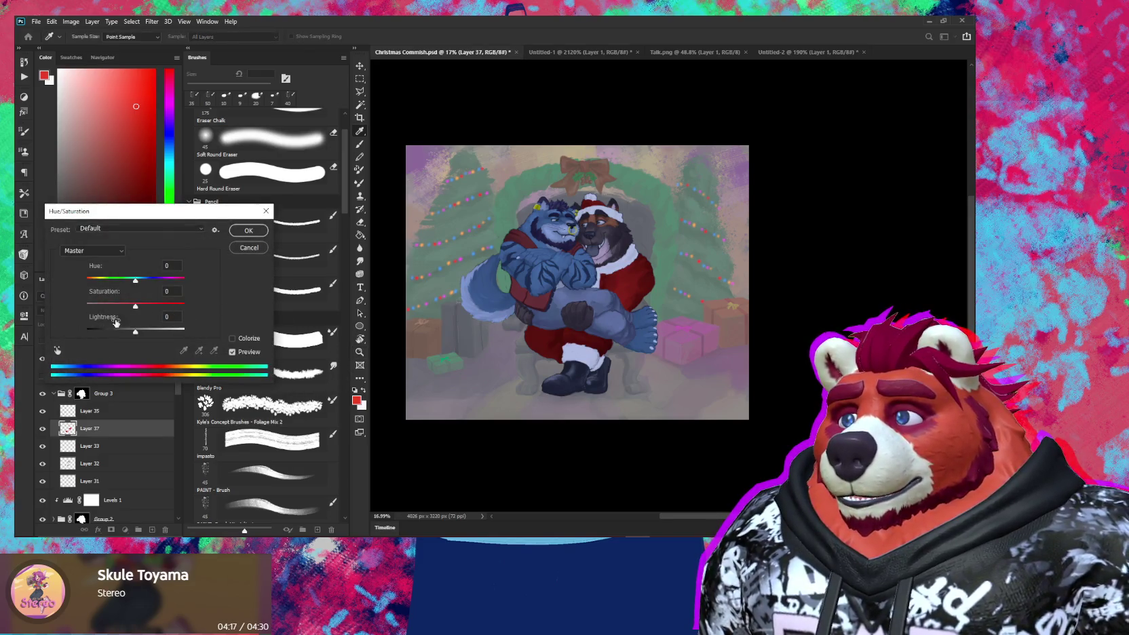
{"action": "left_click_drag", "start_coordinate": [135, 331], "coordinate": [145, 333]}
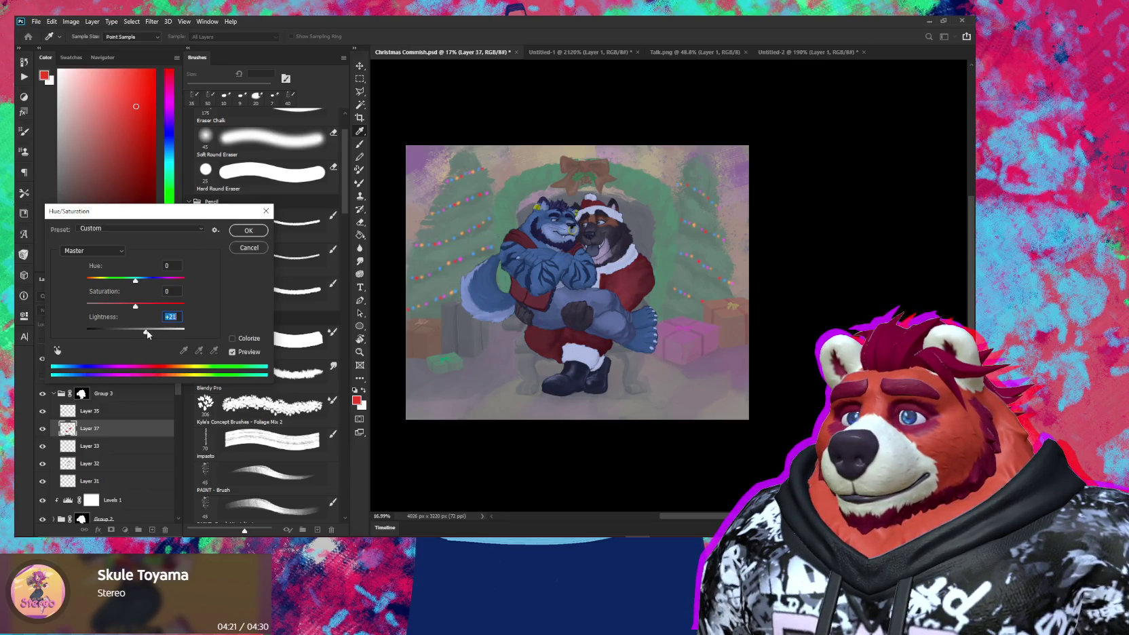
{"action": "left_click_drag", "start_coordinate": [136, 307], "coordinate": [134, 308]}
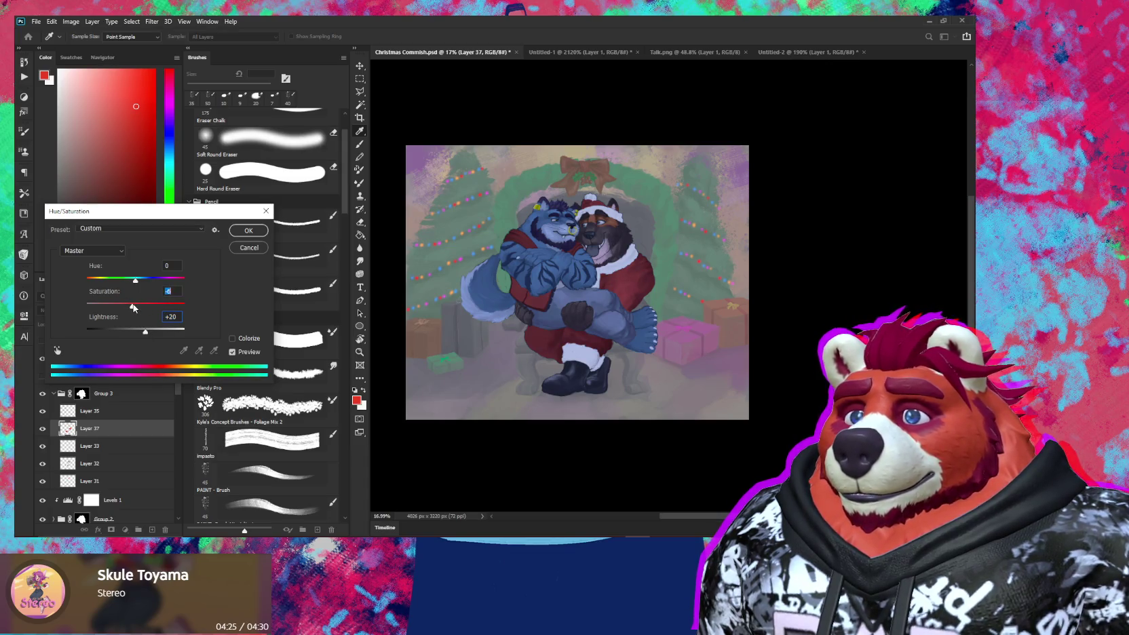
{"action": "left_click", "coordinate": [248, 230]}
{"action": "key", "text": "z"}
{"action": "mouse_move", "coordinate": [570, 319]}
{"action": "left_mouse_down"}
{"action": "mouse_move", "coordinate": [665, 350]}
{"action": "mouse_move", "coordinate": [655, 354]}
{"action": "left_mouse_up"}
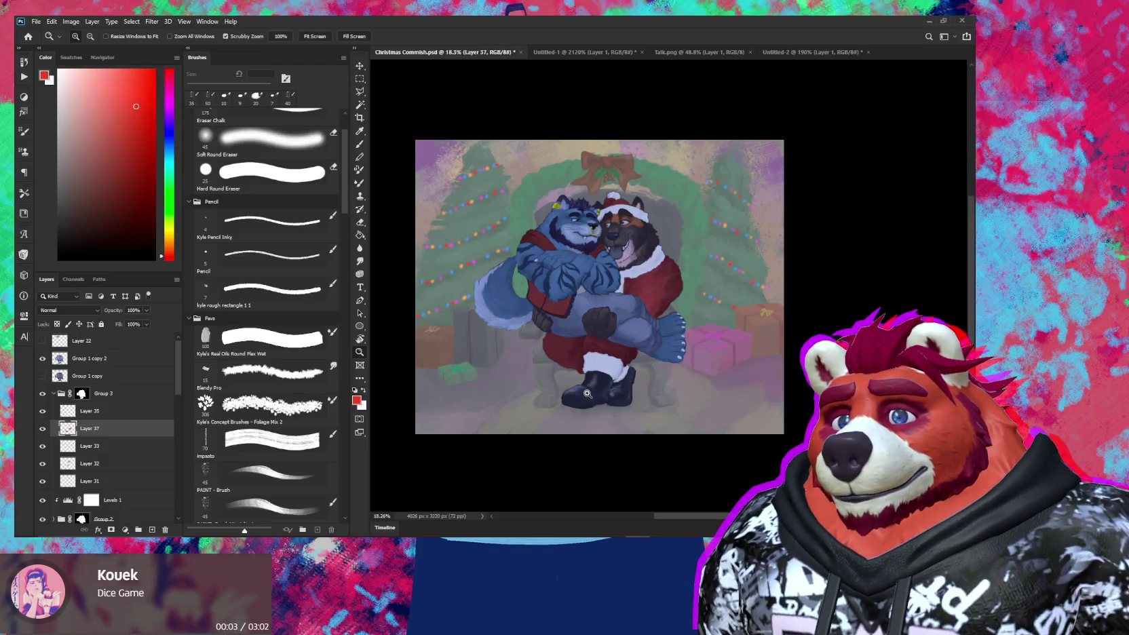
Step: Add a Color Lookup layer above Layer 22 using the Going for a walk.CUBE 3D LUT
{"action": "left_click", "coordinate": [115, 348]}
{"action": "left_click", "coordinate": [124, 529]}
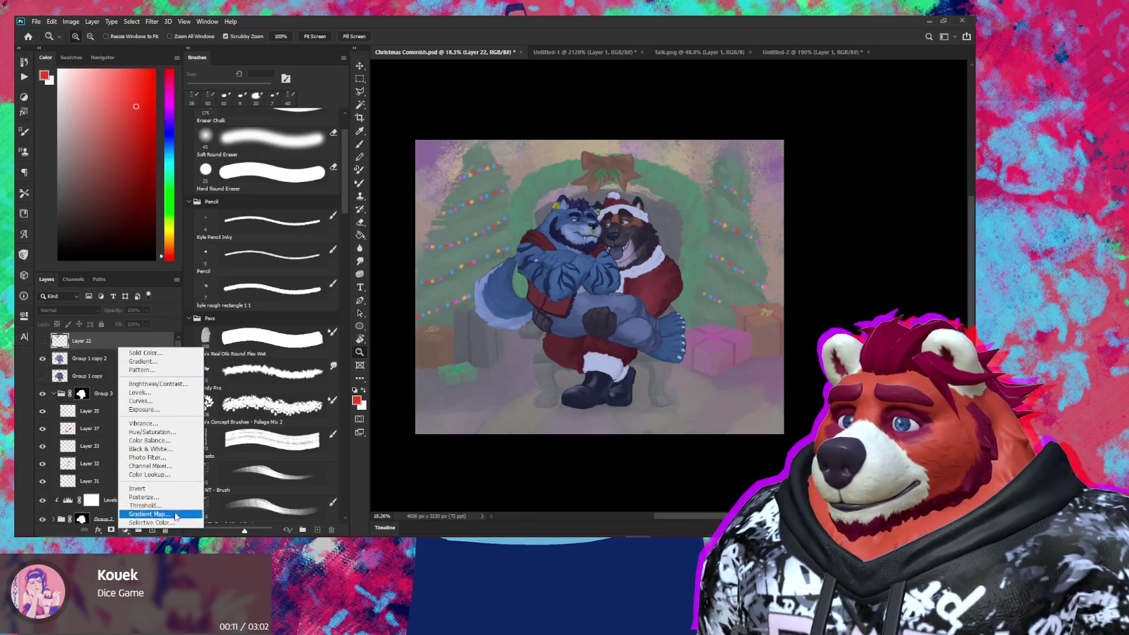
{"action": "left_click", "coordinate": [157, 475]}
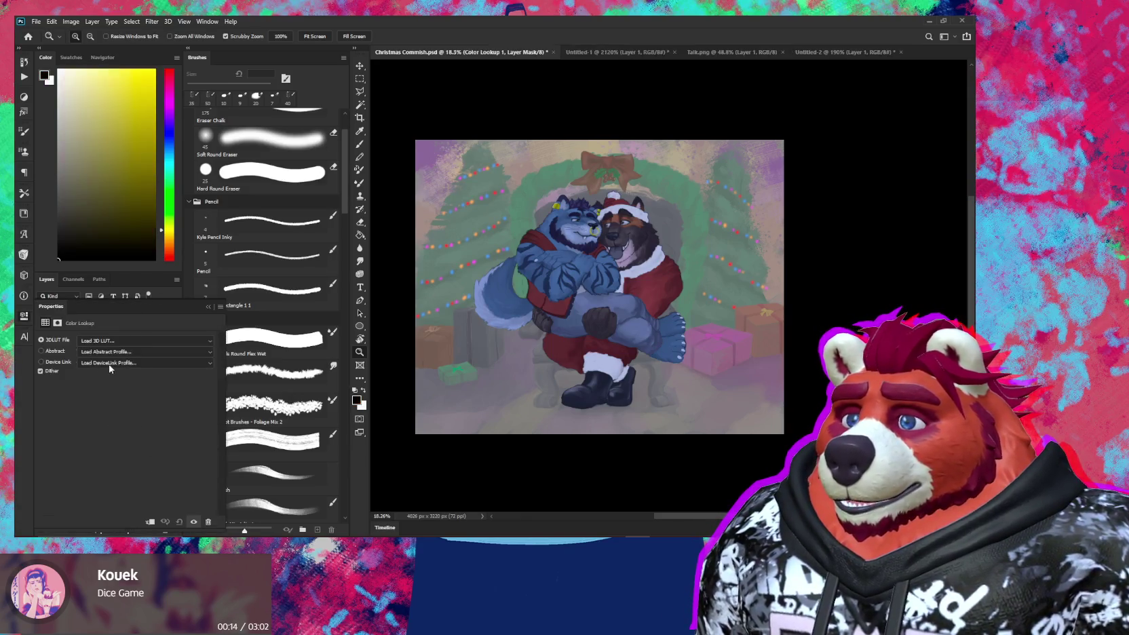
{"action": "left_click", "coordinate": [112, 341]}
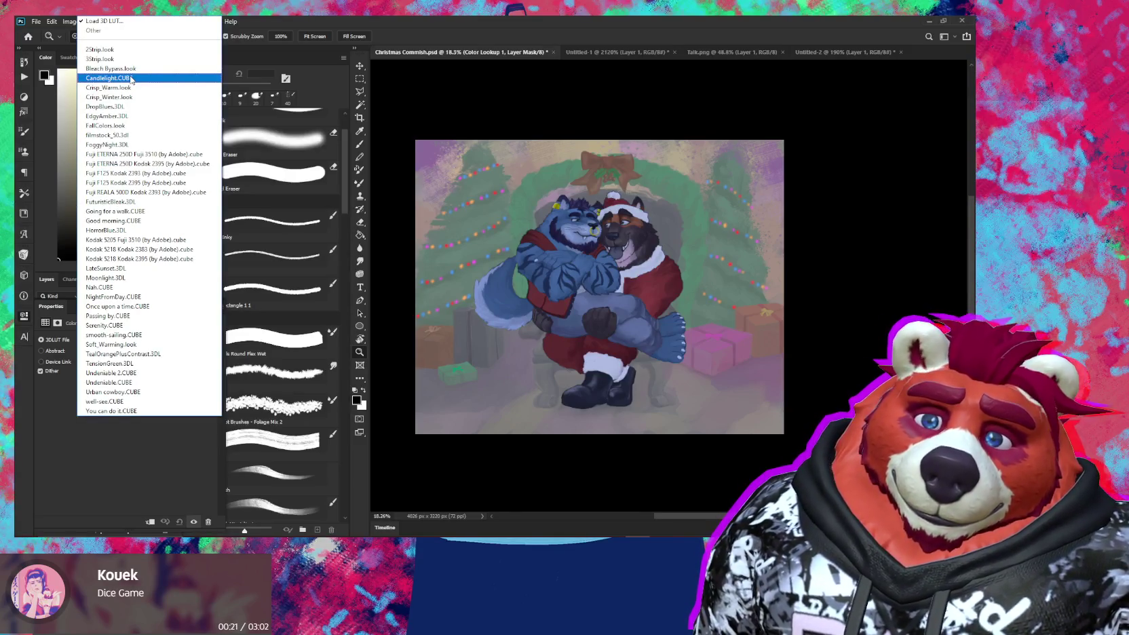
{"action": "left_click", "coordinate": [99, 59]}
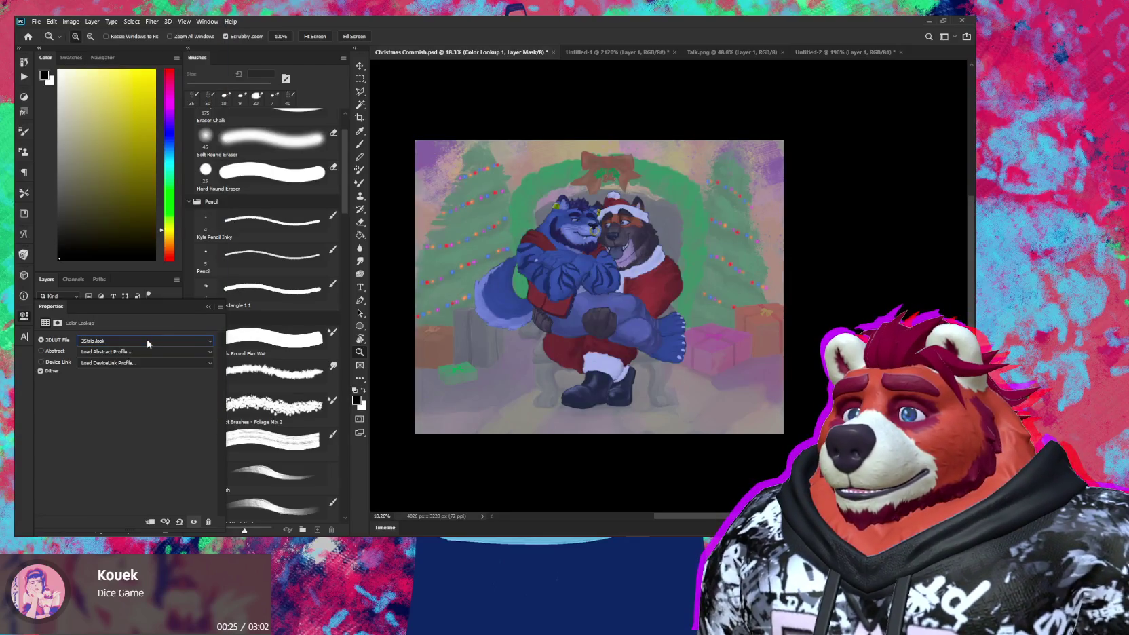
{"action": "key", "text": "Down"}
{"action": "key", "text": "Down"}
{"action": "key", "text": "Down"}
{"action": "key", "text": "Down"}
{"action": "key", "text": "Down"}
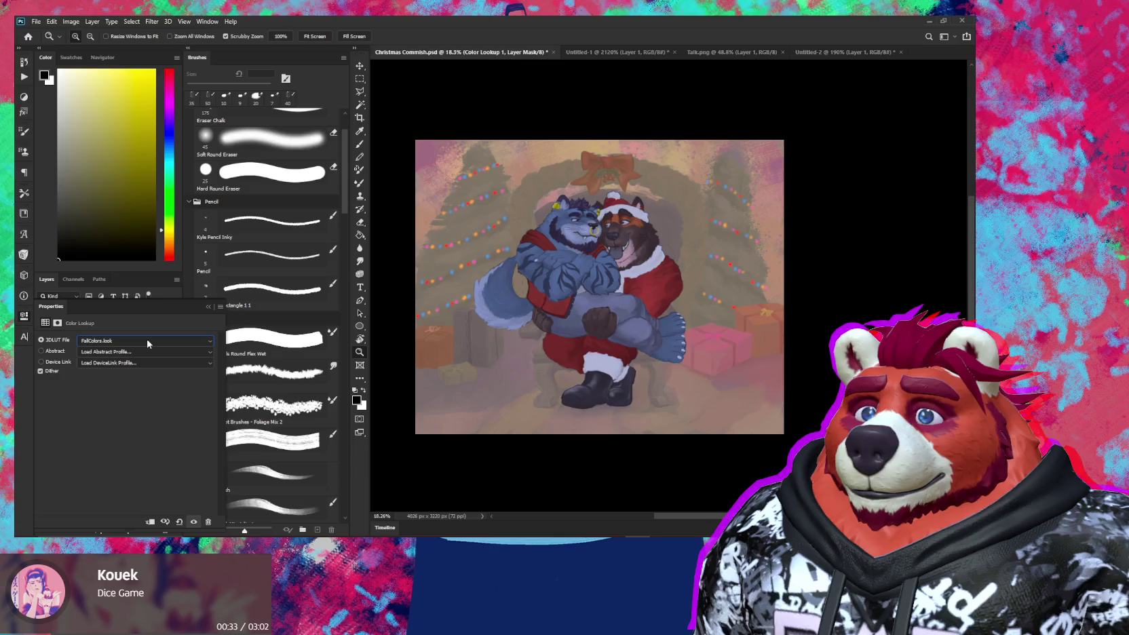
{"action": "key", "text": "Down"}
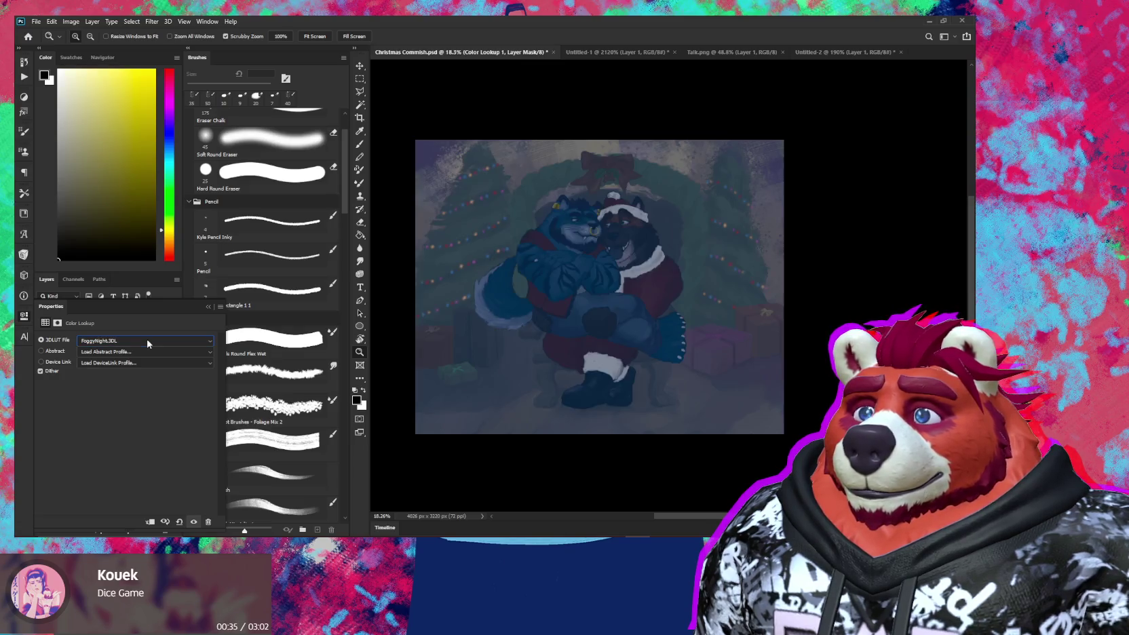
{"action": "key", "text": "Down"}
{"action": "key", "text": "Down"}
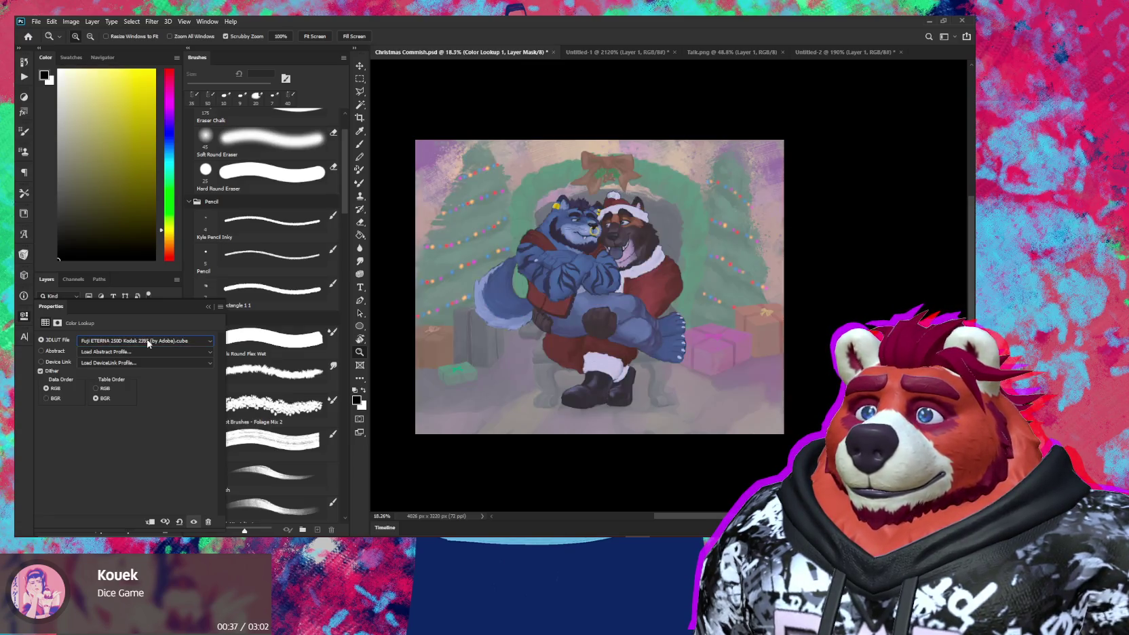
{"action": "key", "text": "Down"}
{"action": "key", "text": "Down"}
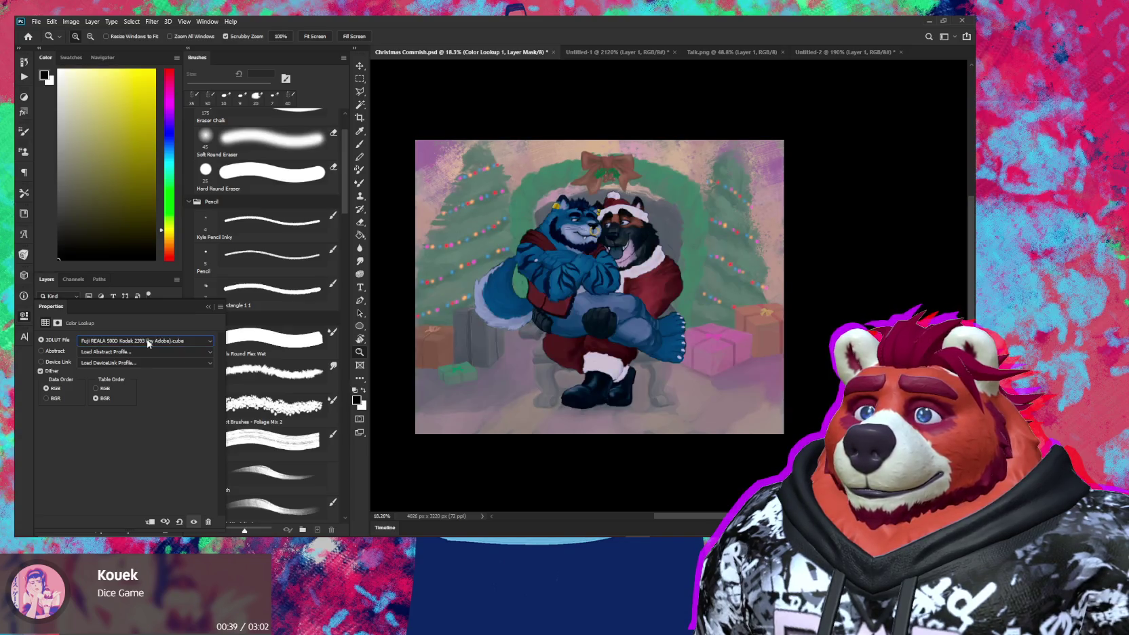
{"action": "key", "text": "Down"}
{"action": "key", "text": "Down"}
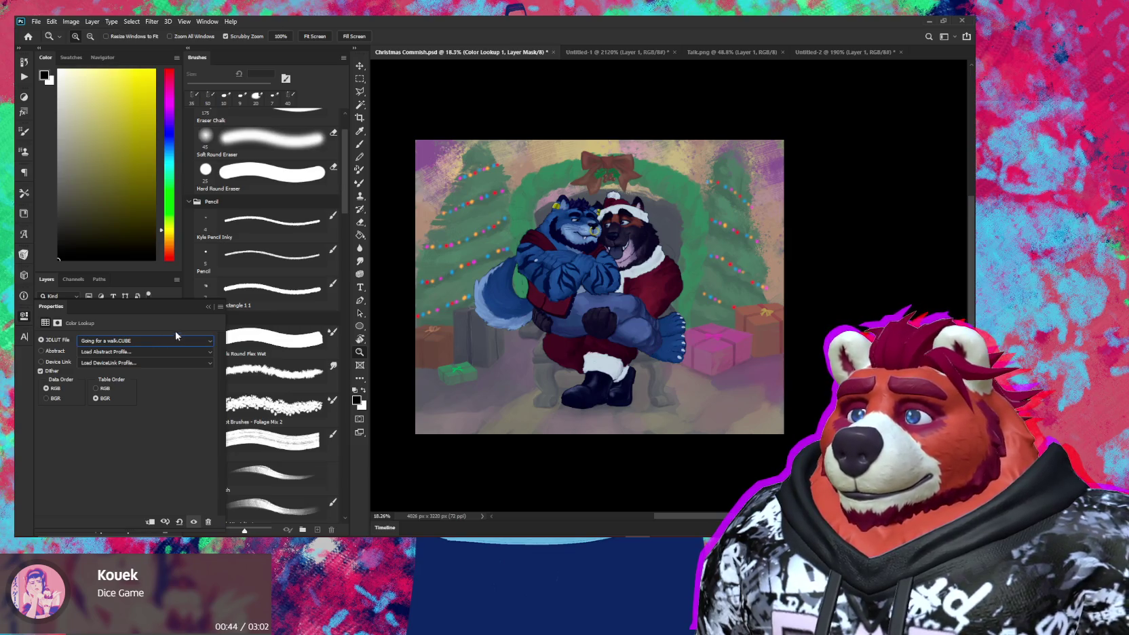
{"action": "left_click", "coordinate": [207, 307]}
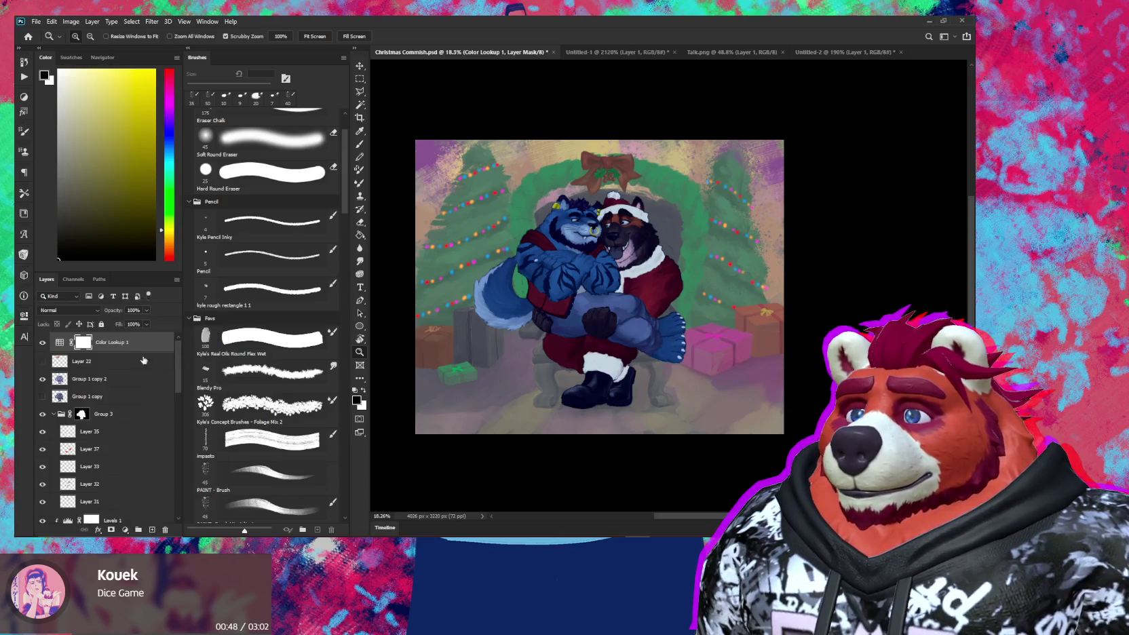
Step: Move Color Lookup 1 between Layer 19 and Group 1, toggling it to compare the grade
{"action": "mouse_move", "coordinate": [127, 344]}
{"action": "left_mouse_down"}
{"action": "mouse_move", "coordinate": [128, 510]}
{"action": "mouse_move", "coordinate": [127, 405]}
{"action": "left_mouse_up"}
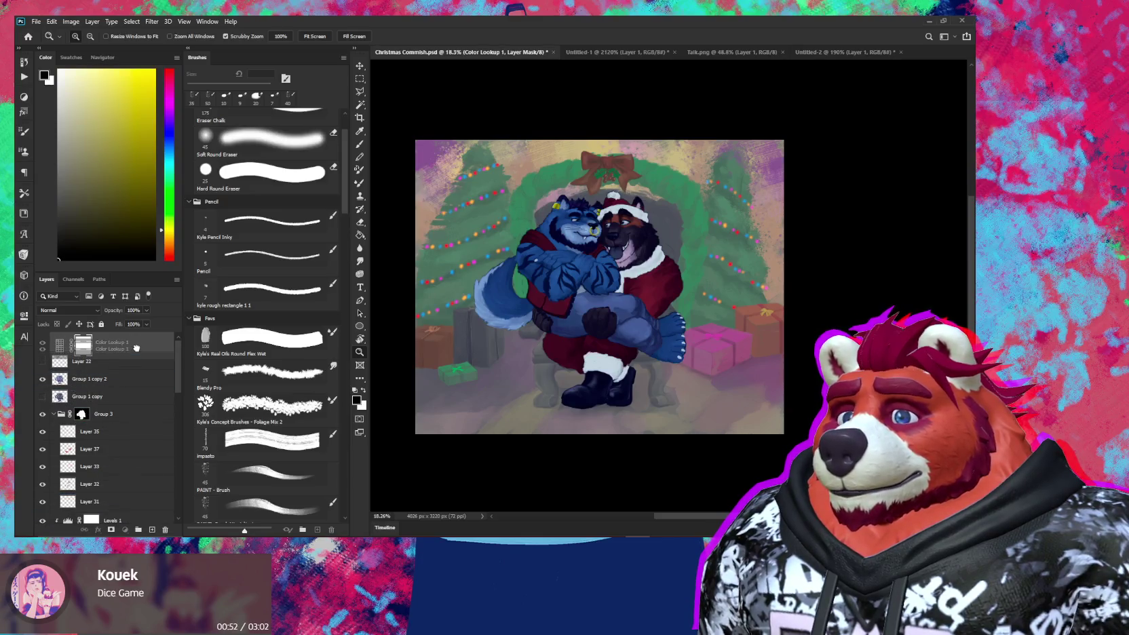
{"action": "scroll", "coordinate": [128, 378], "scroll_direction": "down", "scroll_amount": 2}
{"action": "scroll", "coordinate": [127, 378], "scroll_direction": "up", "scroll_amount": 3}
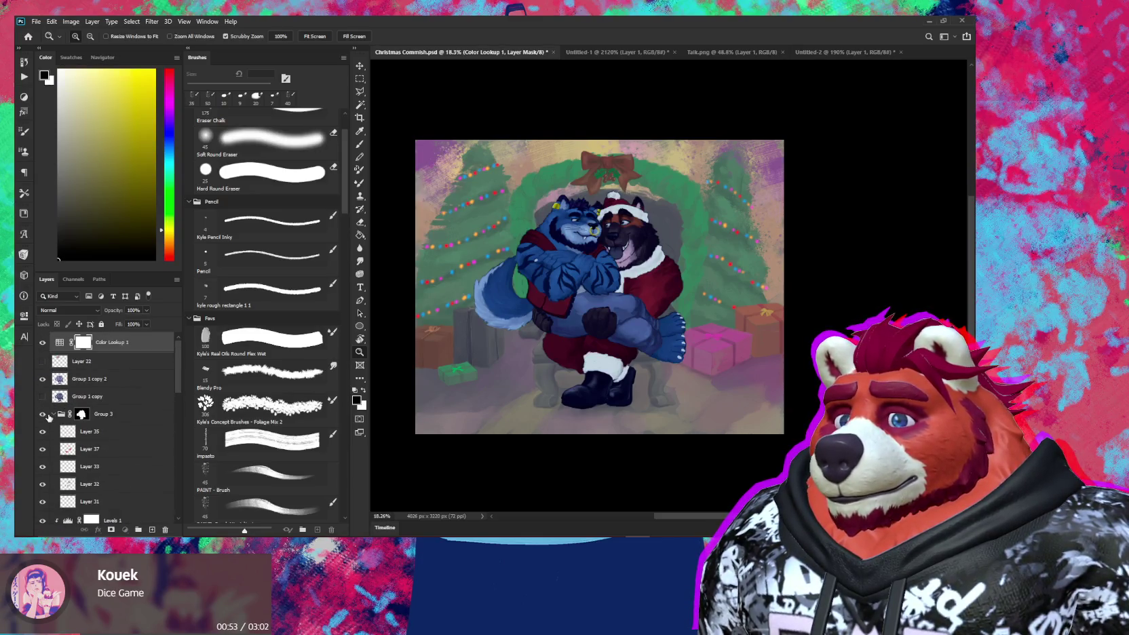
{"action": "left_click", "coordinate": [53, 414]}
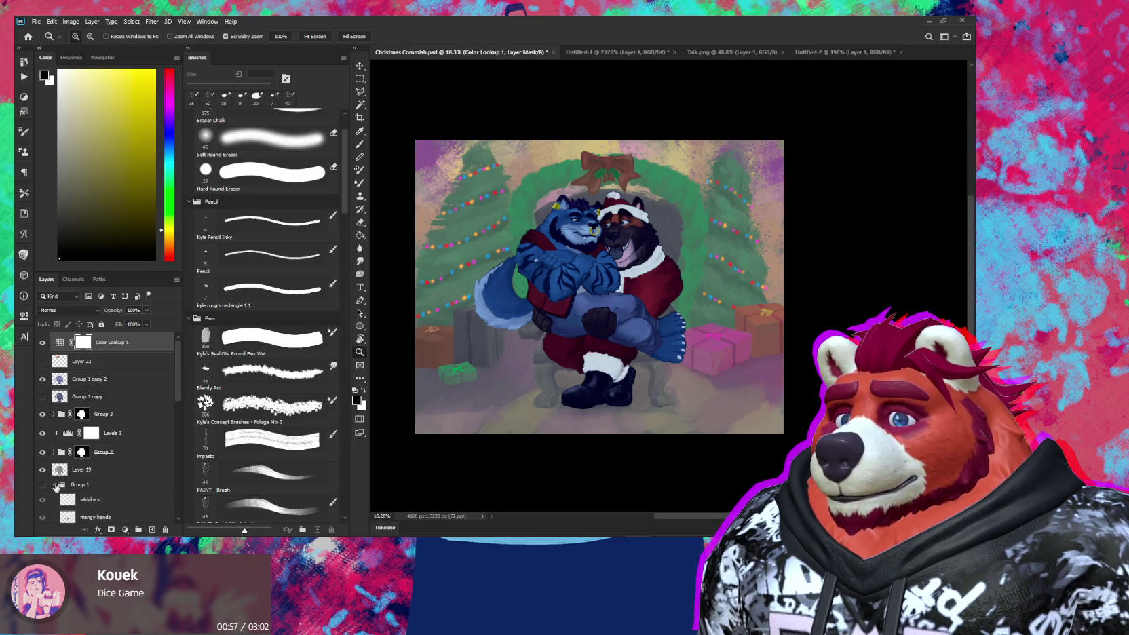
{"action": "left_click", "coordinate": [54, 485]}
{"action": "mouse_move", "coordinate": [106, 365]}
{"action": "left_mouse_down"}
{"action": "mouse_move", "coordinate": [132, 503]}
{"action": "mouse_move", "coordinate": [137, 478]}
{"action": "left_mouse_up"}
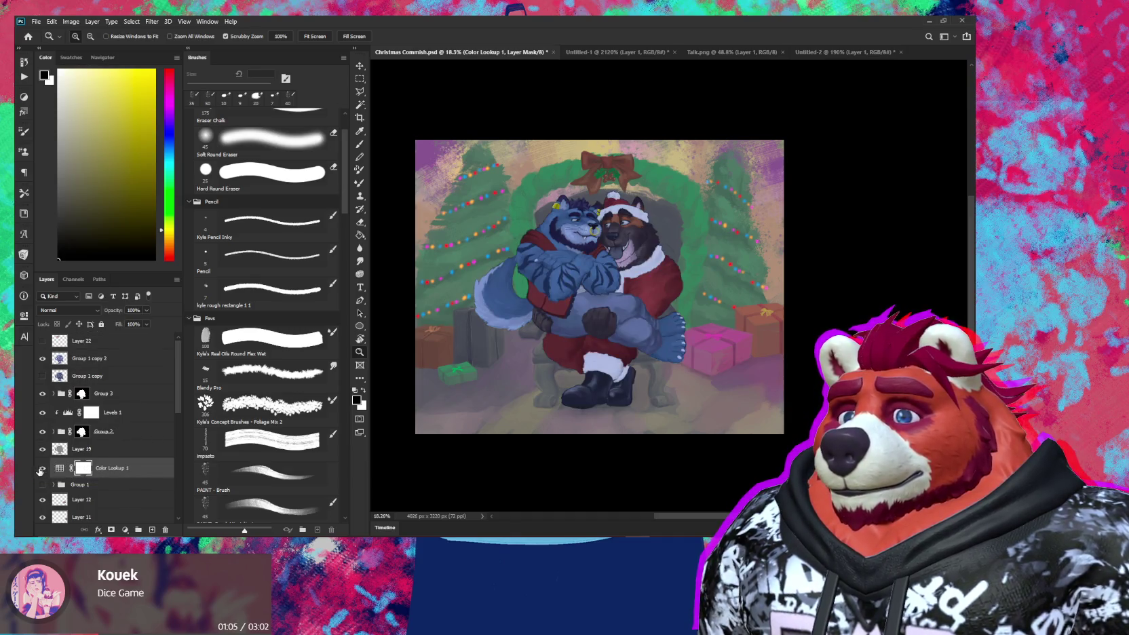
{"action": "left_click", "coordinate": [41, 468]}
{"action": "left_click", "coordinate": [41, 468]}
{"action": "left_click", "coordinate": [41, 469]}
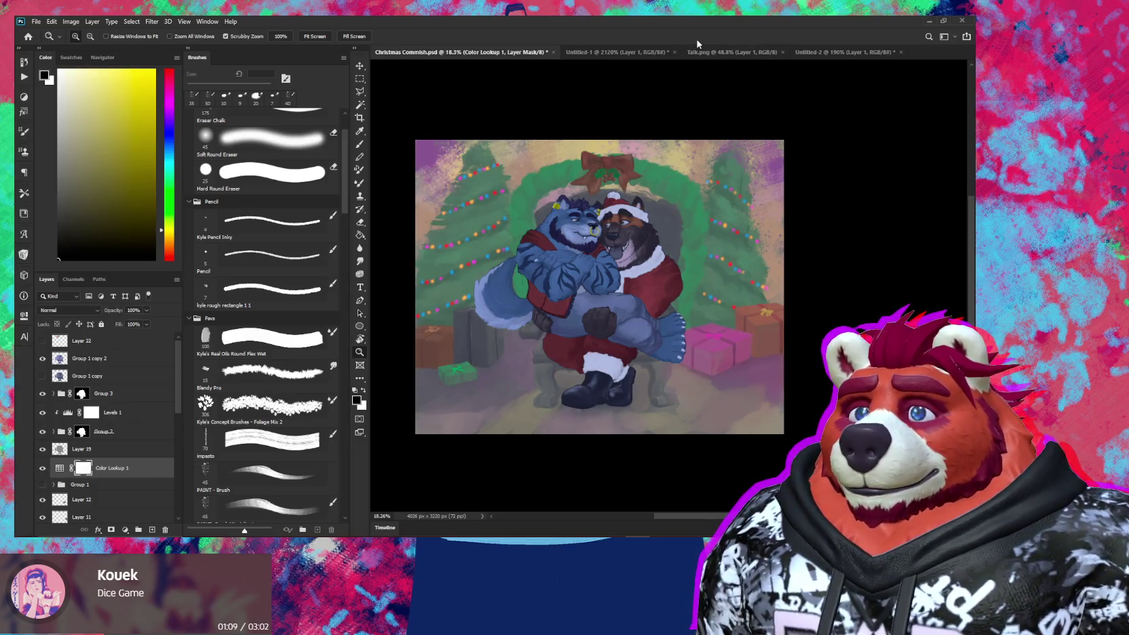
{"action": "left_click", "coordinate": [697, 412]}
{"action": "left_click_drag", "start_coordinate": [602, 413], "coordinate": [648, 456]}
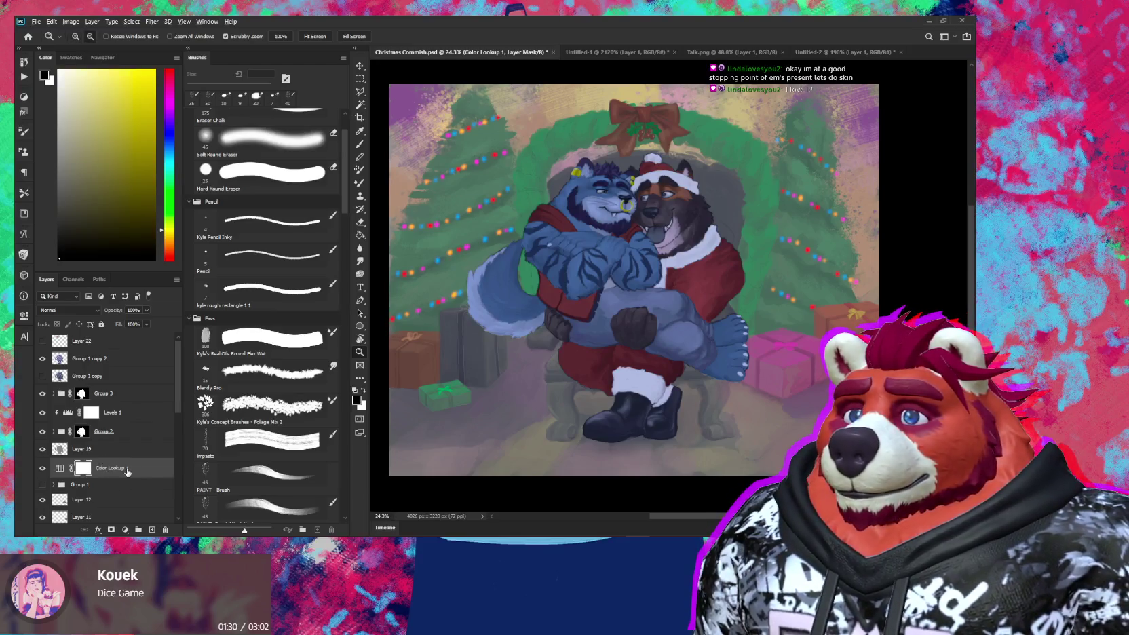
Step: Add a new empty layer and hide the Color Lookup 1 grade
{"action": "key", "text": "ctrl+shift+alt+n"}
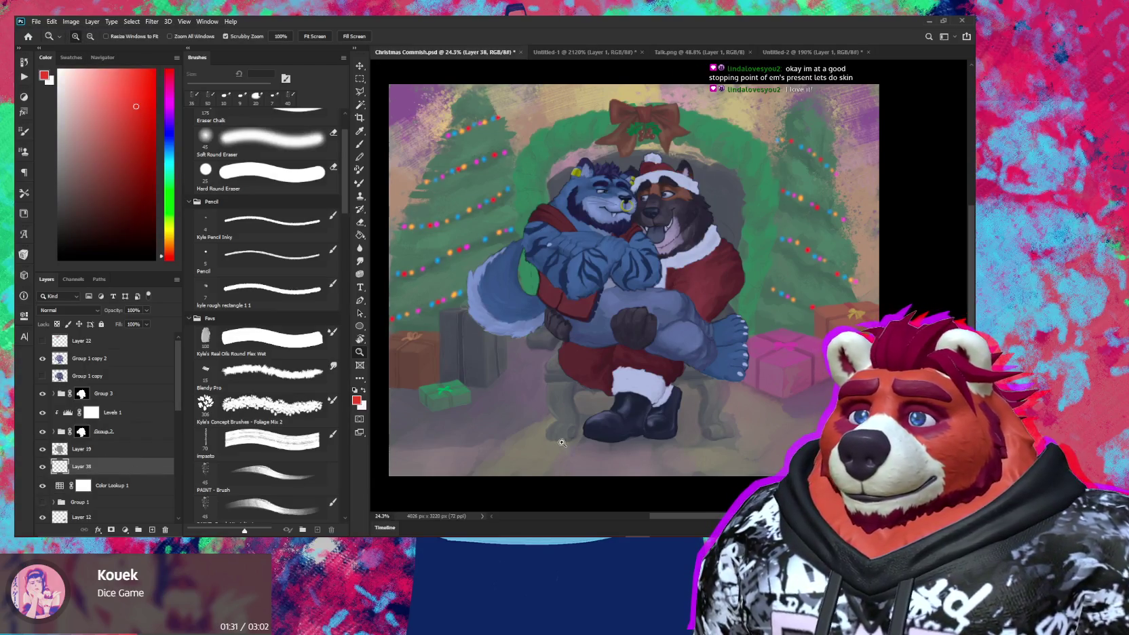
{"action": "scroll", "coordinate": [520, 450], "scroll_direction": "up", "scroll_amount": 3}
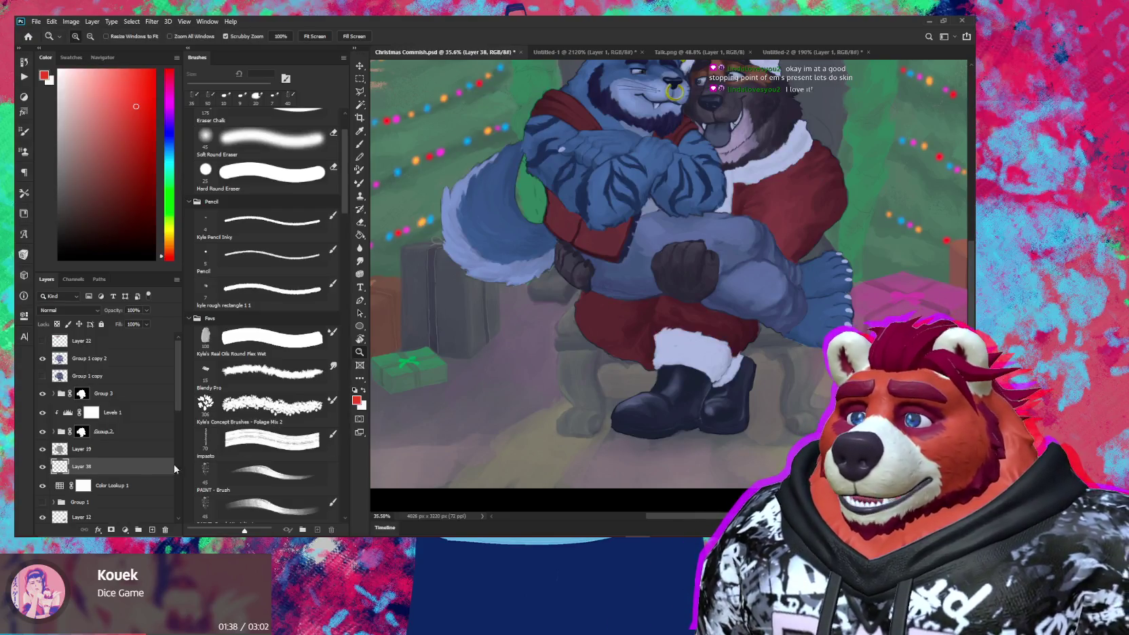
{"action": "scroll", "coordinate": [108, 468], "scroll_direction": "down", "scroll_amount": 2}
{"action": "scroll", "coordinate": [108, 469], "scroll_direction": "down", "scroll_amount": 3}
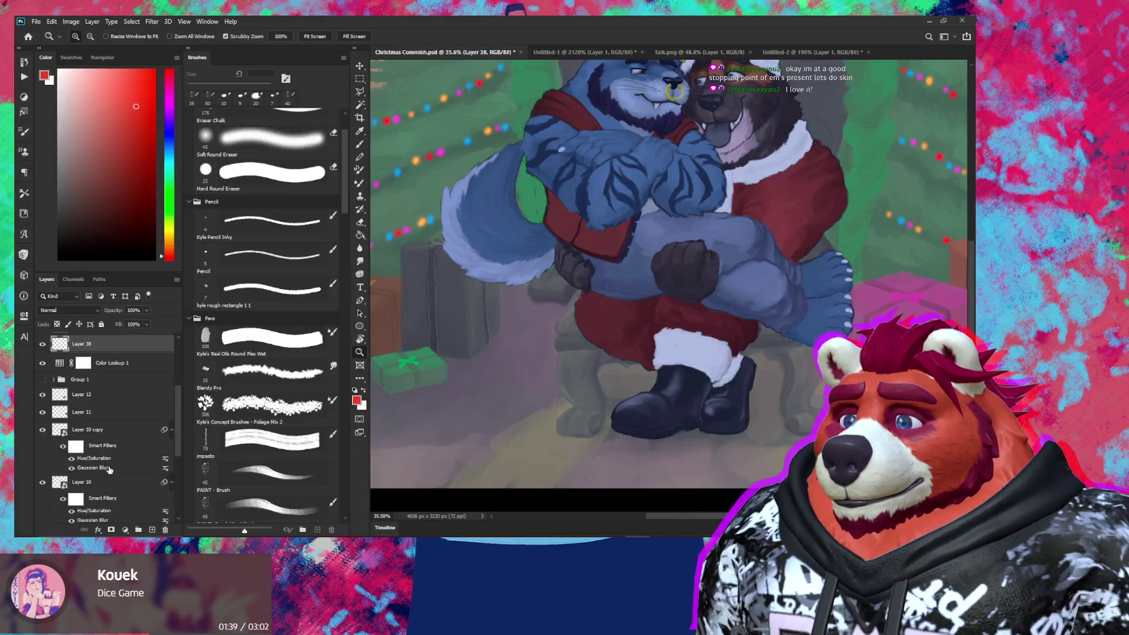
{"action": "scroll", "coordinate": [102, 464], "scroll_direction": "up", "scroll_amount": 1}
{"action": "scroll", "coordinate": [88, 456], "scroll_direction": "up", "scroll_amount": 2}
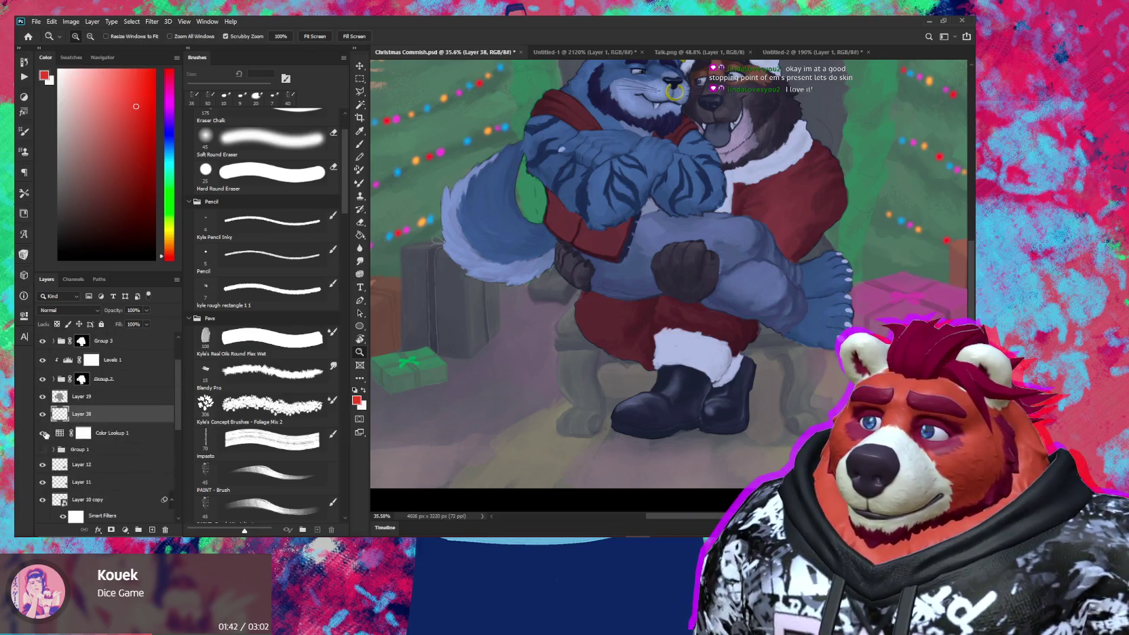
{"action": "left_click", "coordinate": [42, 433]}
Step: Select Layer 14 and choose the impasto brush preset
{"action": "scroll", "coordinate": [102, 441], "scroll_direction": "down", "scroll_amount": 3}
{"action": "scroll", "coordinate": [106, 443], "scroll_direction": "down", "scroll_amount": 3}
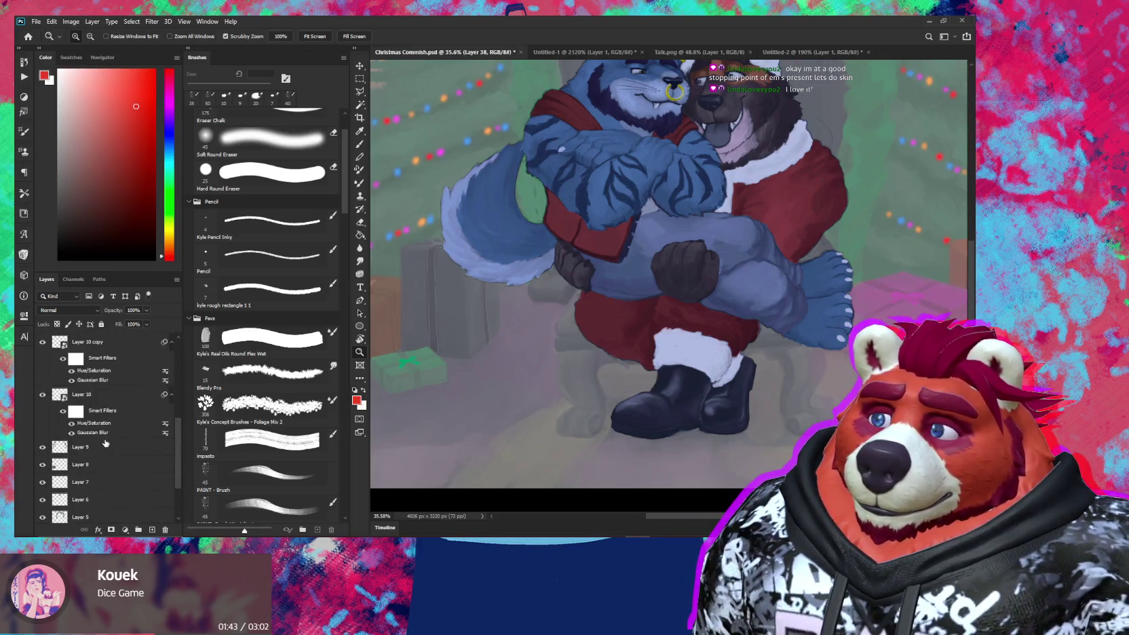
{"action": "scroll", "coordinate": [104, 436], "scroll_direction": "down", "scroll_amount": 2}
{"action": "scroll", "coordinate": [105, 436], "scroll_direction": "down", "scroll_amount": 1}
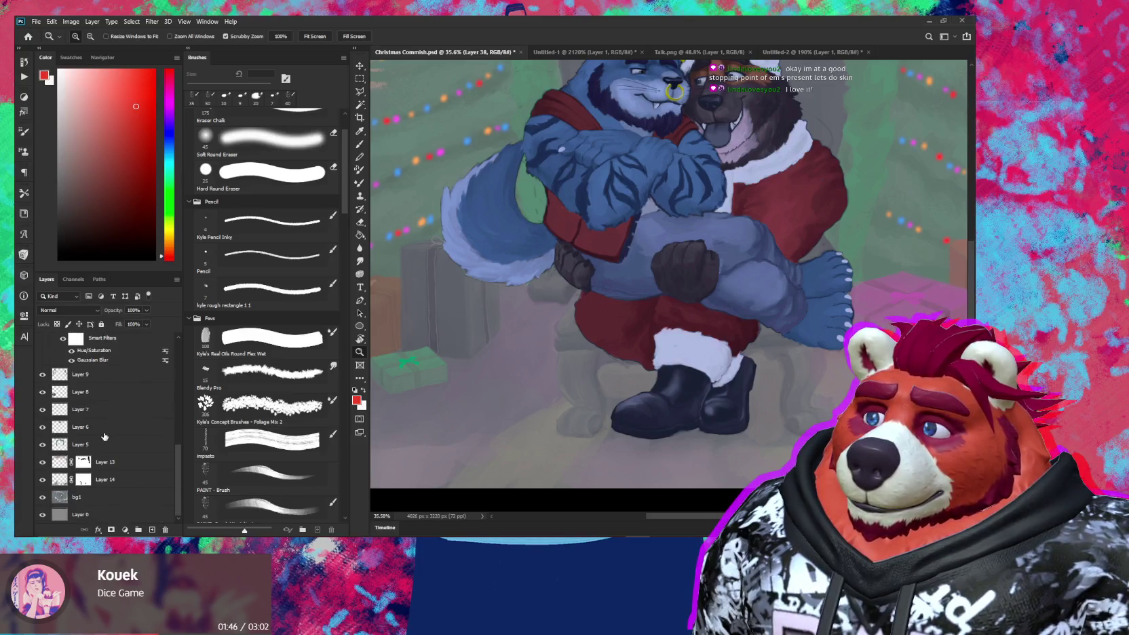
{"action": "left_click", "coordinate": [42, 485]}
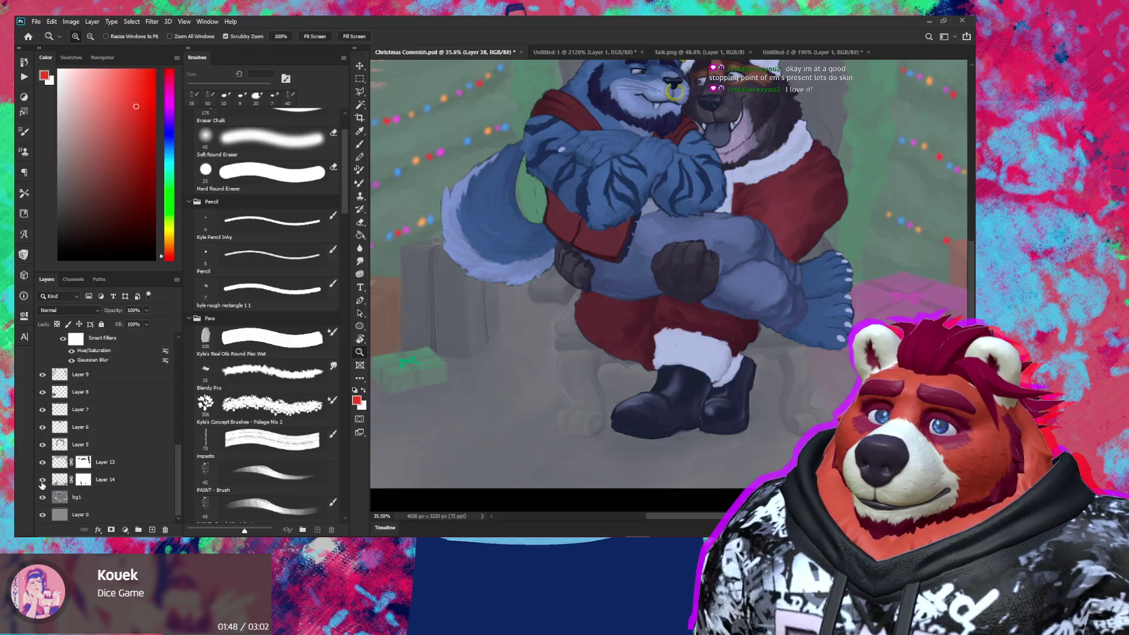
{"action": "left_click", "coordinate": [130, 482]}
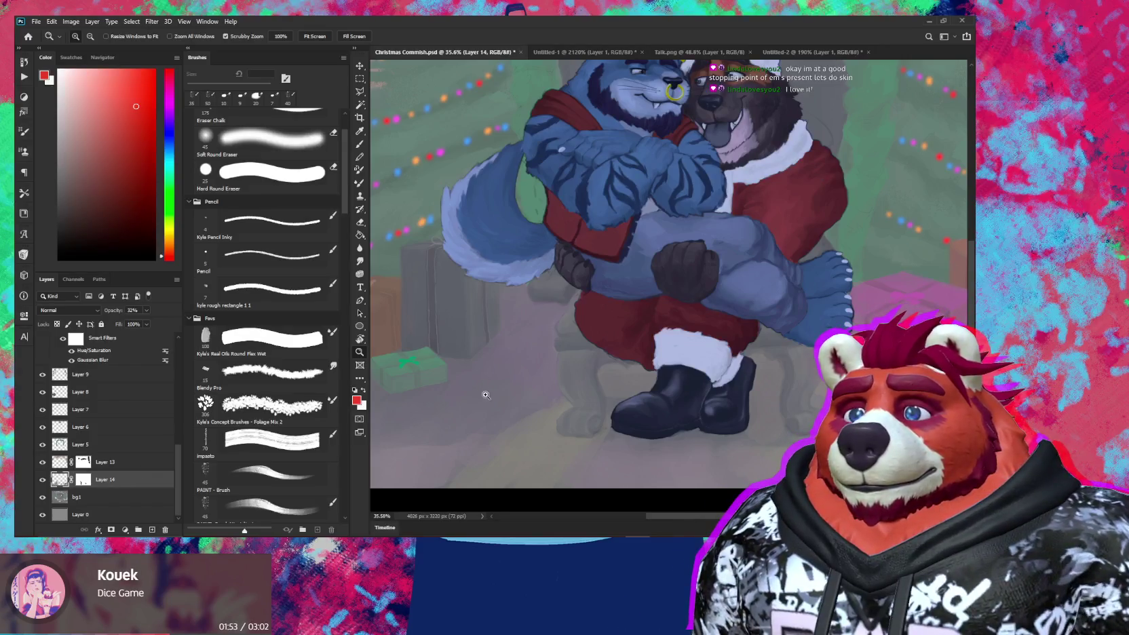
{"action": "key", "text": "b"}
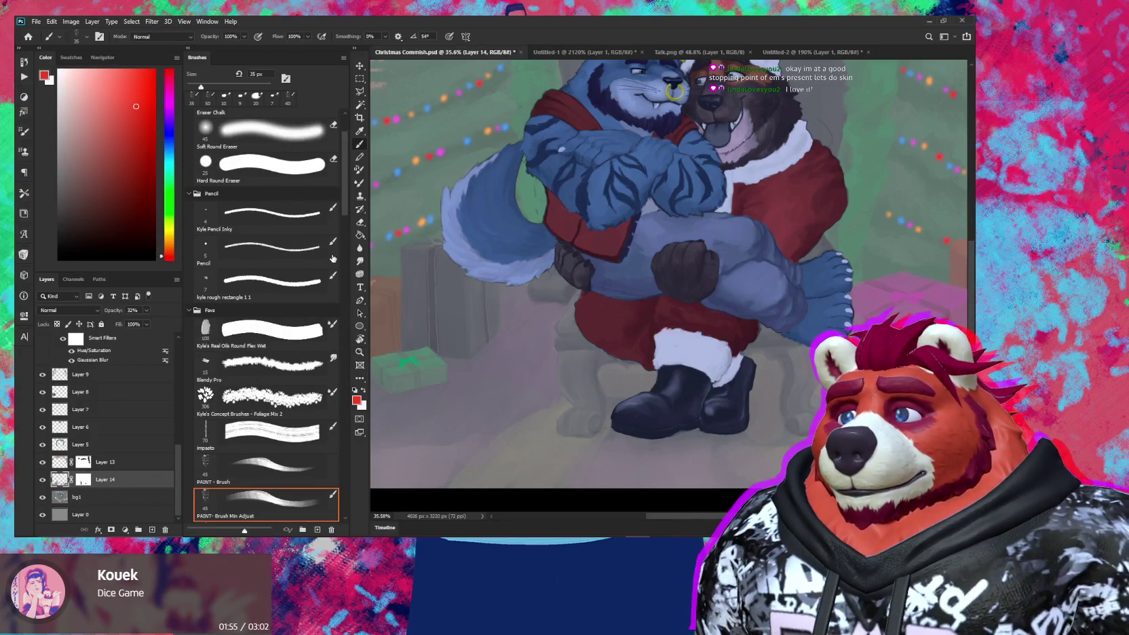
{"action": "left_click_drag", "start_coordinate": [345, 207], "coordinate": [344, 204]}
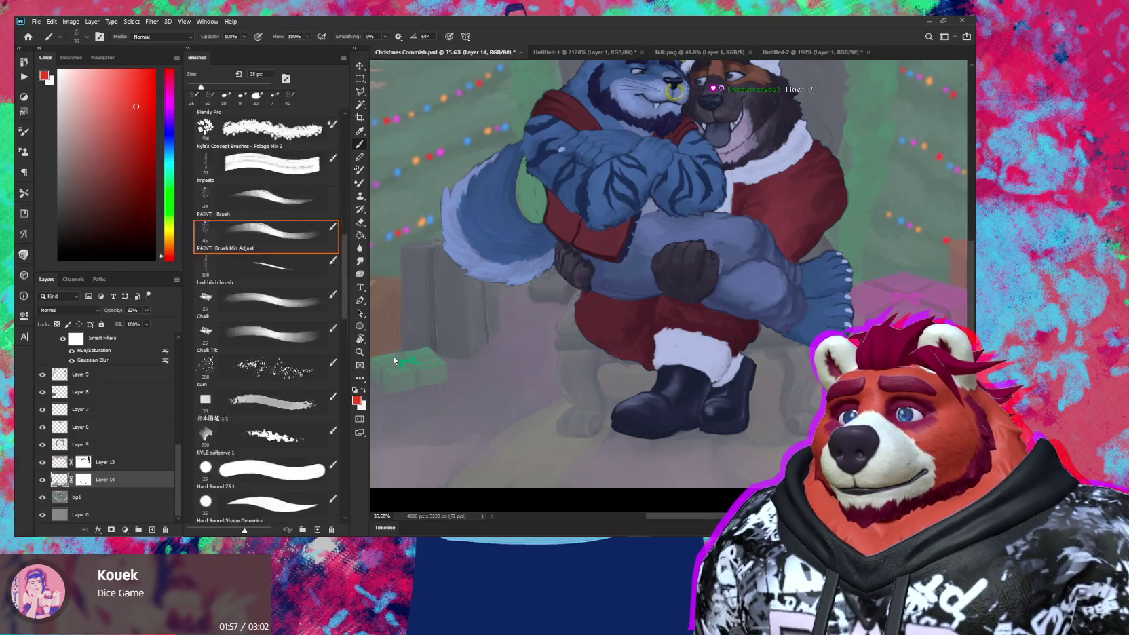
{"action": "left_click_drag", "start_coordinate": [345, 202], "coordinate": [346, 252]}
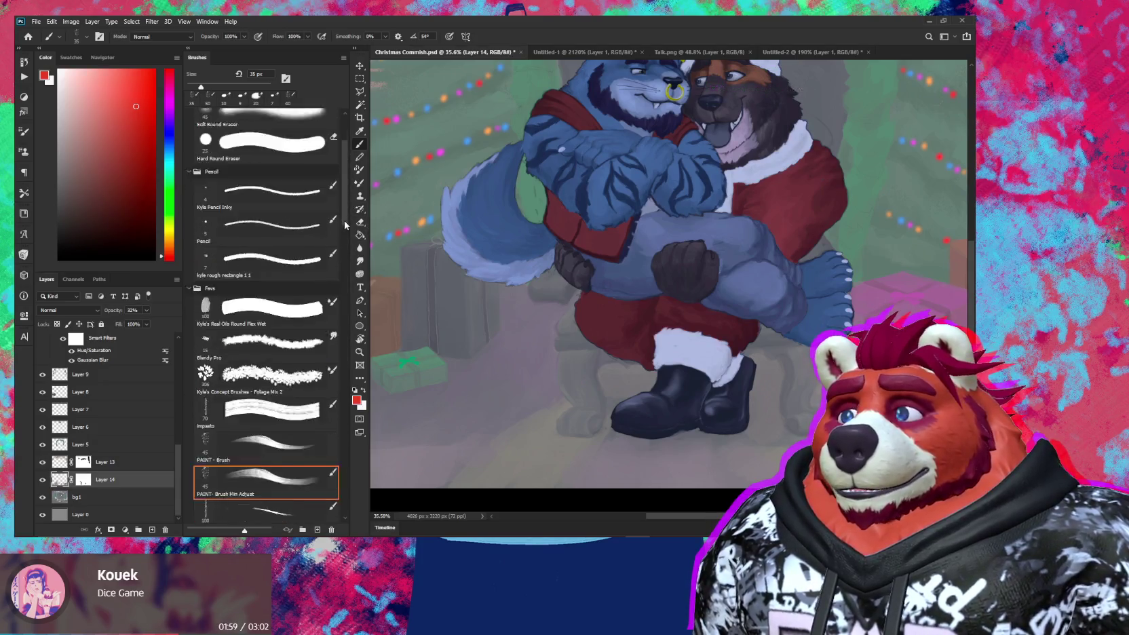
{"action": "left_click", "coordinate": [270, 219]}
Step: Enlarge the brush to 250 px and sample grey-purple colours from the floor
{"action": "left_click", "coordinate": [536, 414], "text": "alt"}
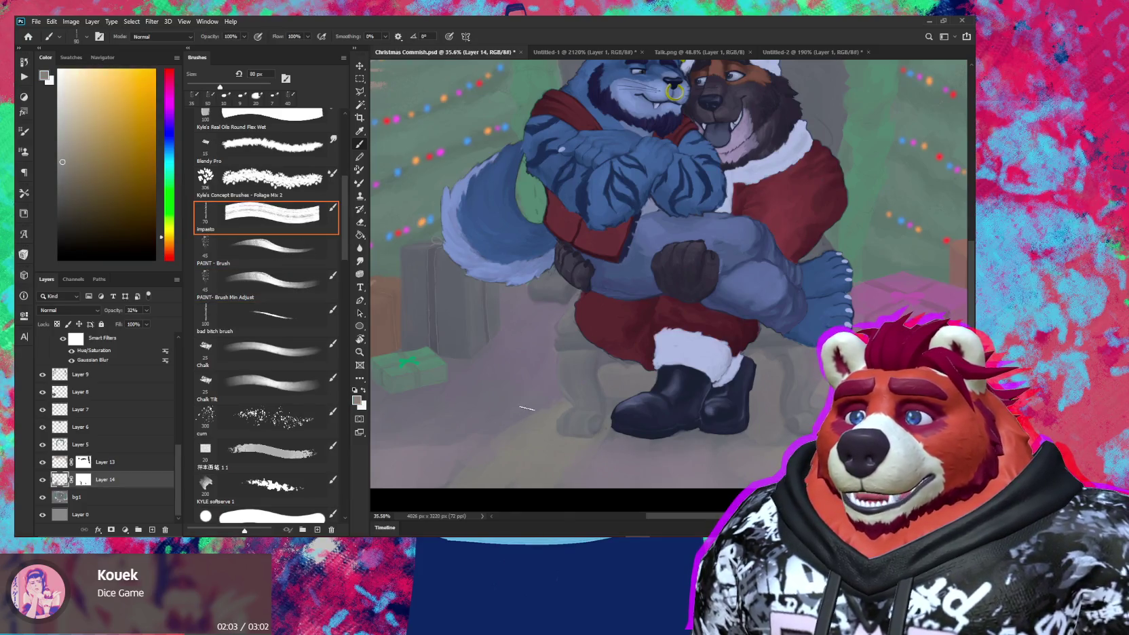
{"action": "key", "text": "bracketright"}
{"action": "key", "text": "bracketright"}
{"action": "key", "text": "bracketright"}
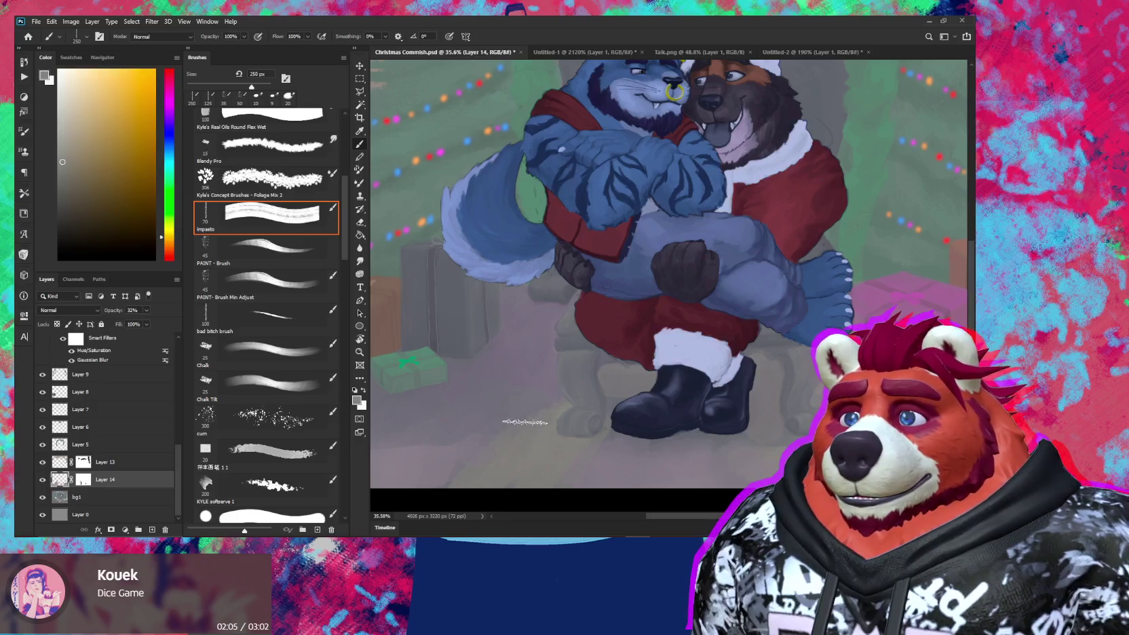
{"action": "key", "text": "bracketright"}
{"action": "left_click", "coordinate": [475, 441], "text": "alt"}
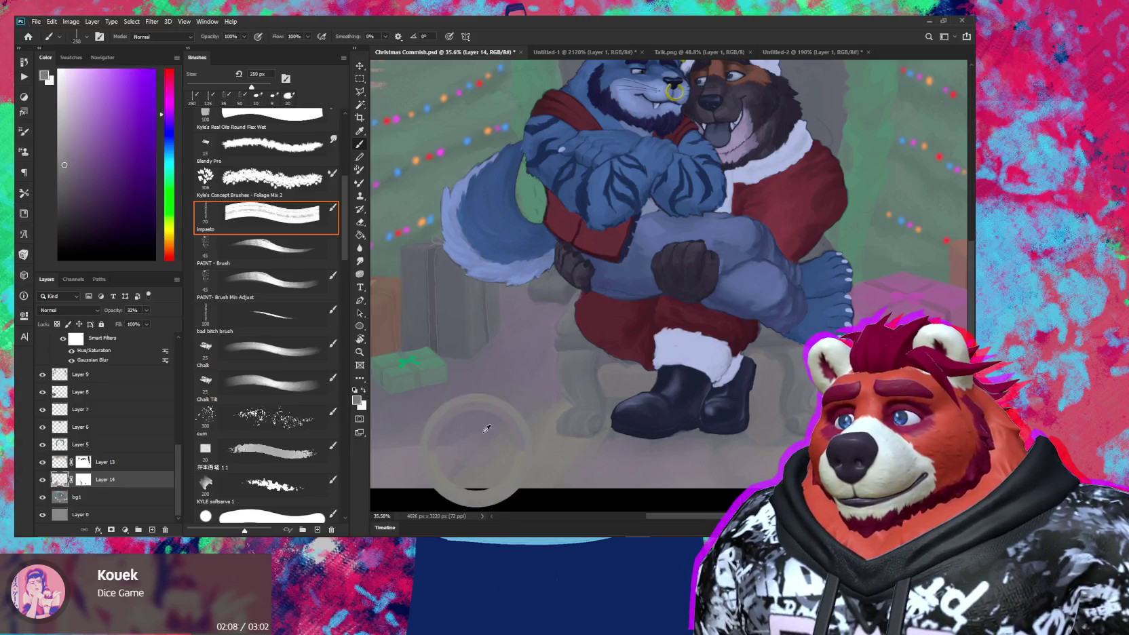
{"action": "mouse_move", "coordinate": [524, 434]}
{"action": "left_mouse_down"}
{"action": "mouse_move", "coordinate": [571, 376]}
{"action": "mouse_move", "coordinate": [592, 372]}
{"action": "left_mouse_up"}
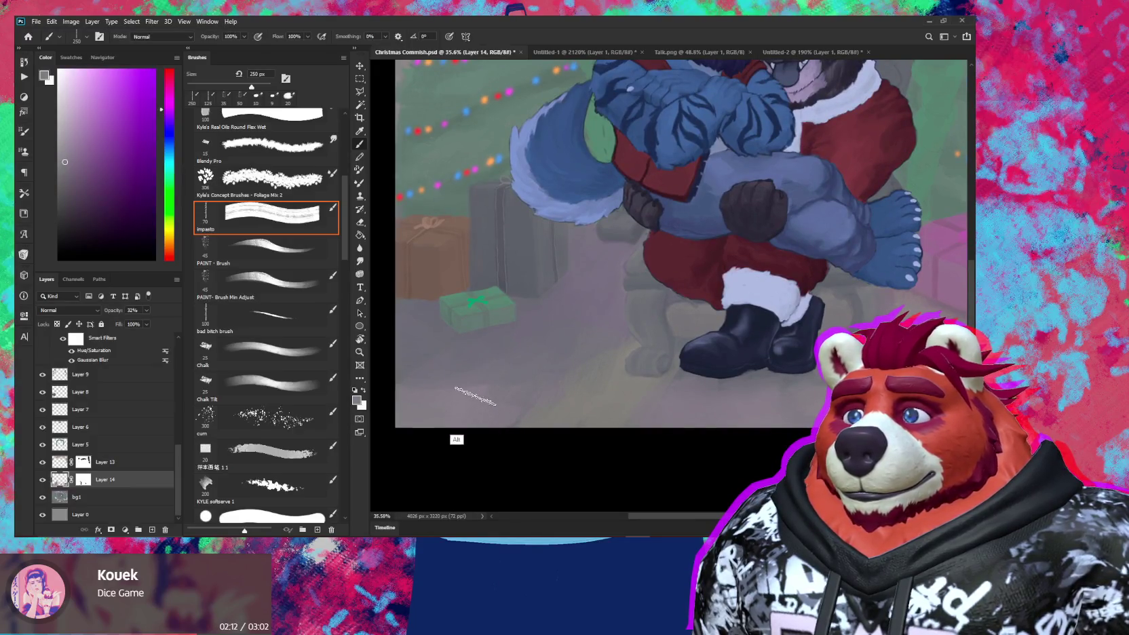
{"action": "left_click", "coordinate": [475, 403], "text": "alt"}
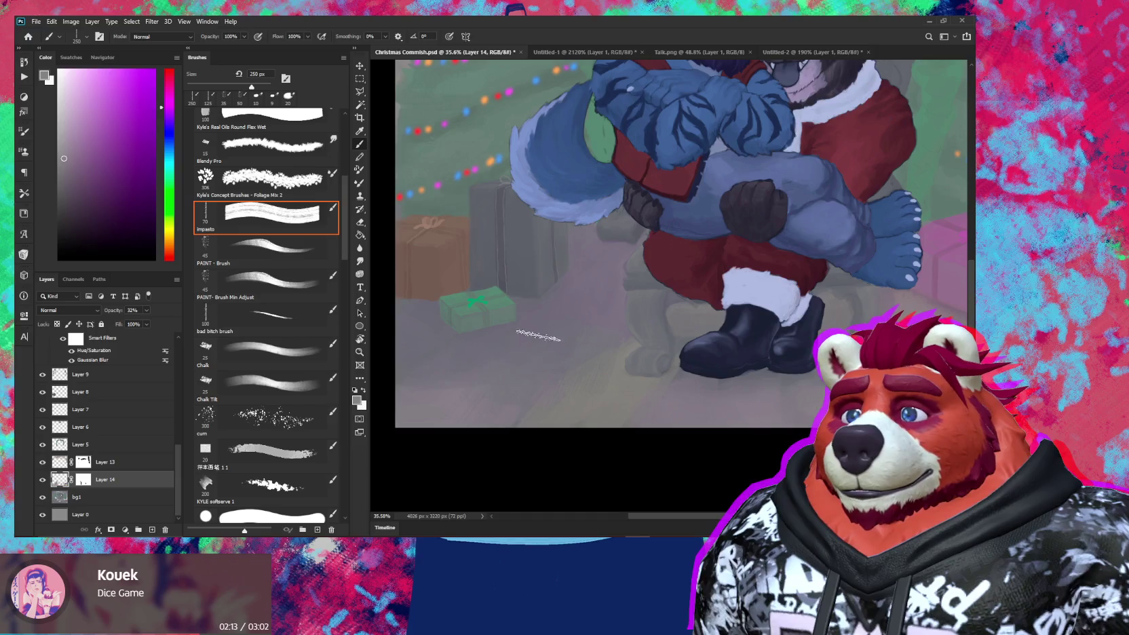
{"action": "left_click", "coordinate": [442, 408], "text": "alt"}
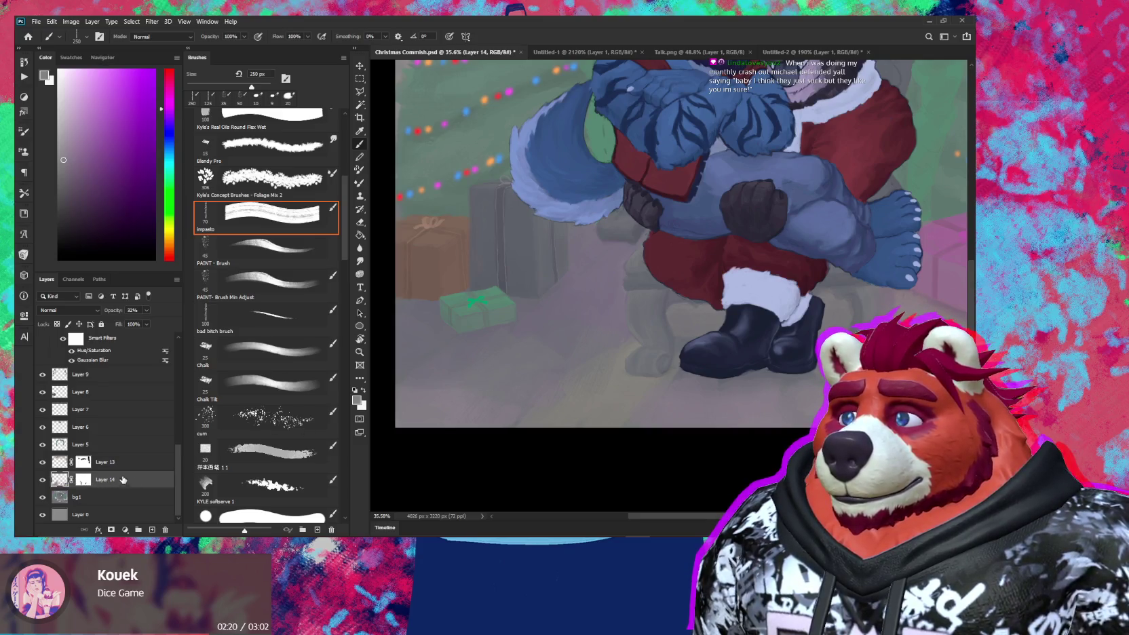
Step: Alt-sample a floor colour and paint a soft haze stroke across the floor
{"action": "left_click", "coordinate": [42, 479]}
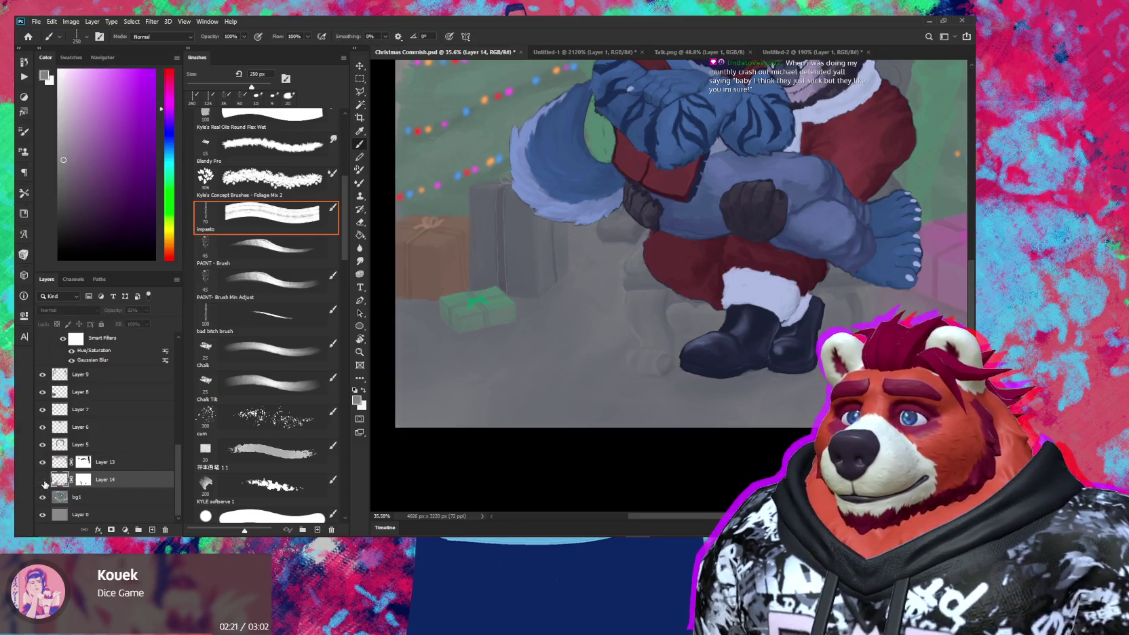
{"action": "left_click", "coordinate": [43, 480]}
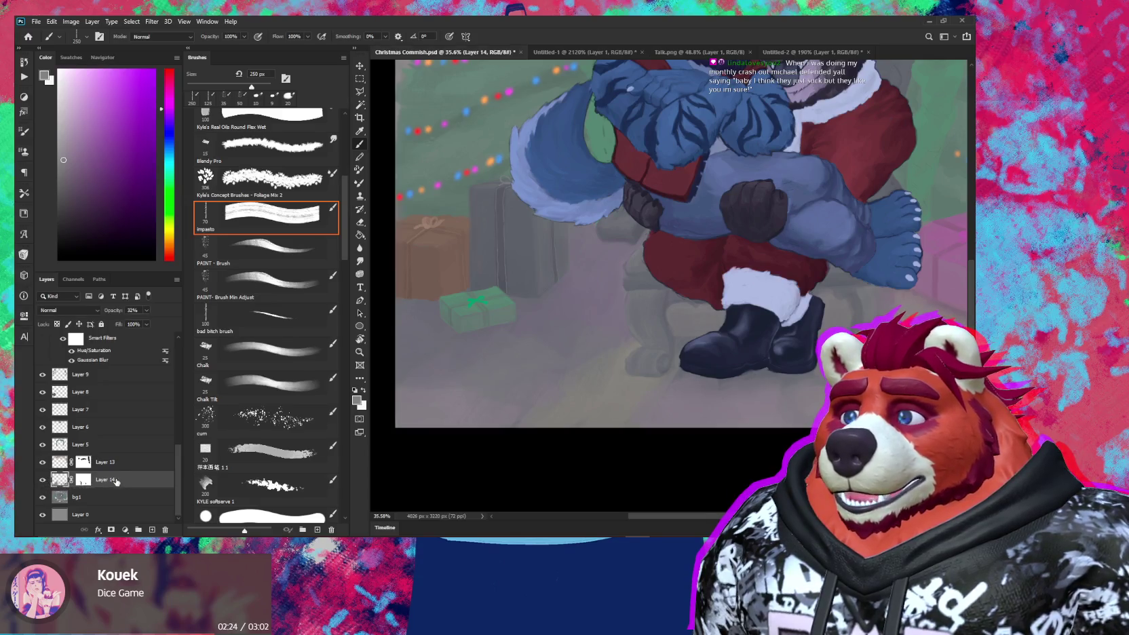
{"action": "key", "text": "alt"}
{"action": "left_click", "coordinate": [444, 393], "text": "alt"}
{"action": "left_click_drag", "start_coordinate": [453, 354], "coordinate": [493, 366]}
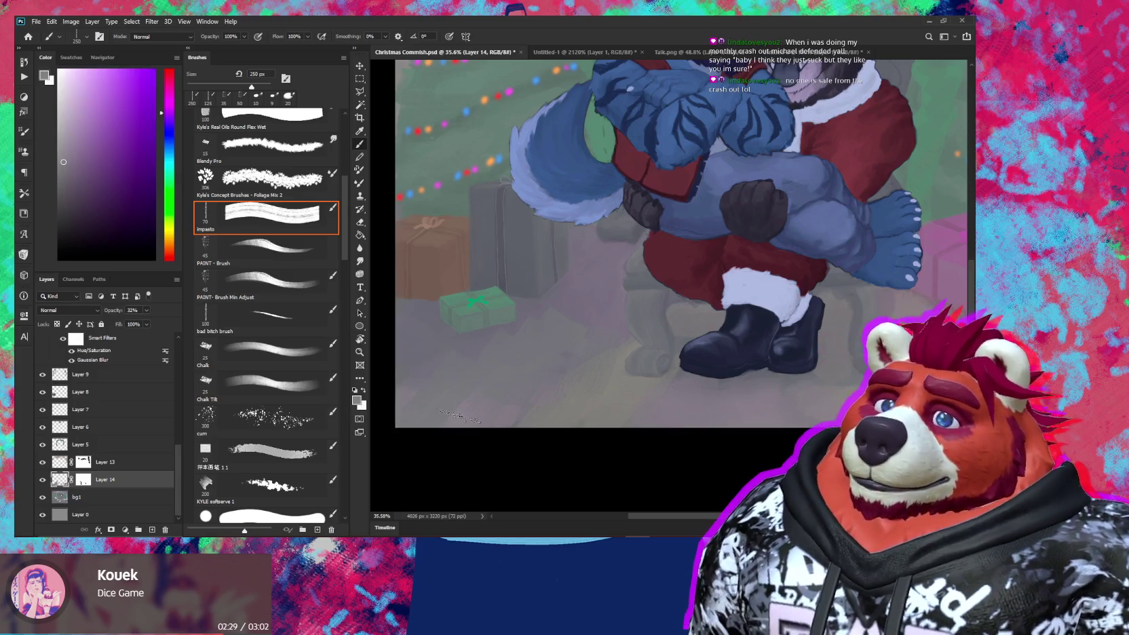
{"action": "key", "text": "ctrl"}
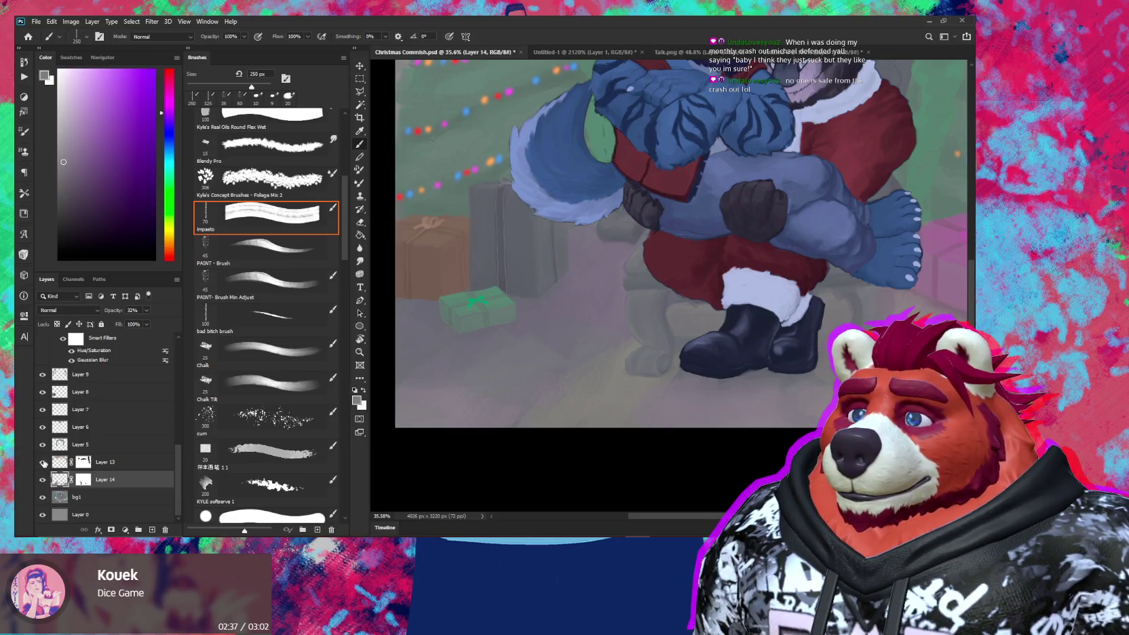
{"action": "scroll", "coordinate": [120, 484], "scroll_direction": "up", "scroll_amount": 2}
{"action": "scroll", "coordinate": [120, 484], "scroll_direction": "up", "scroll_amount": 2}
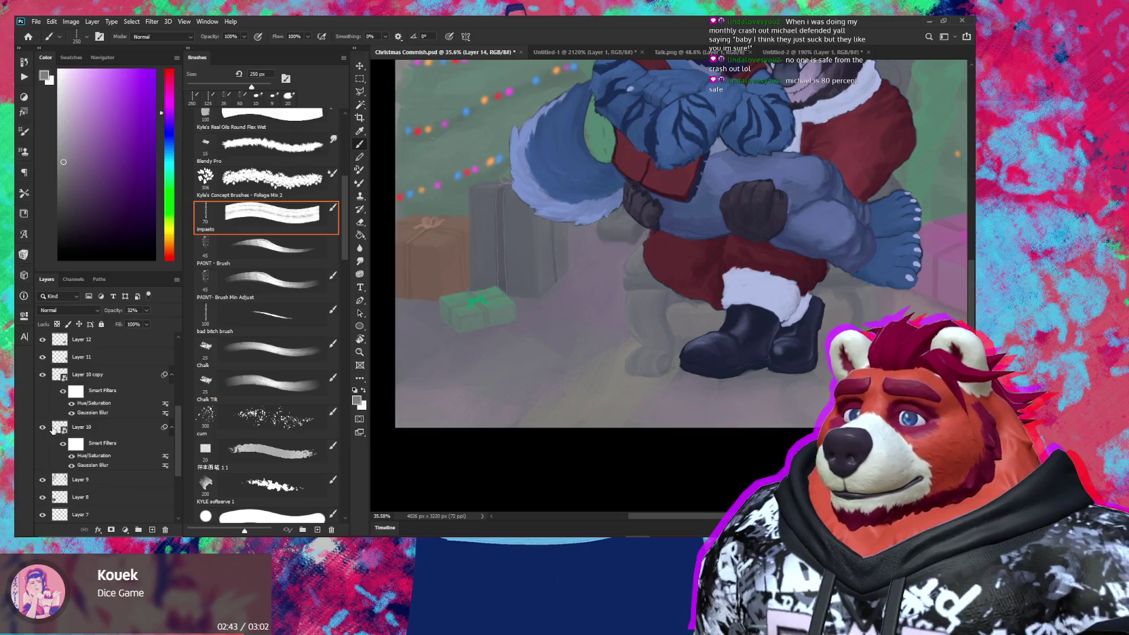
Step: Hide and restore the rendered layers to compare them against the flat colours
{"action": "scroll", "coordinate": [40, 394], "scroll_direction": "up", "scroll_amount": 1}
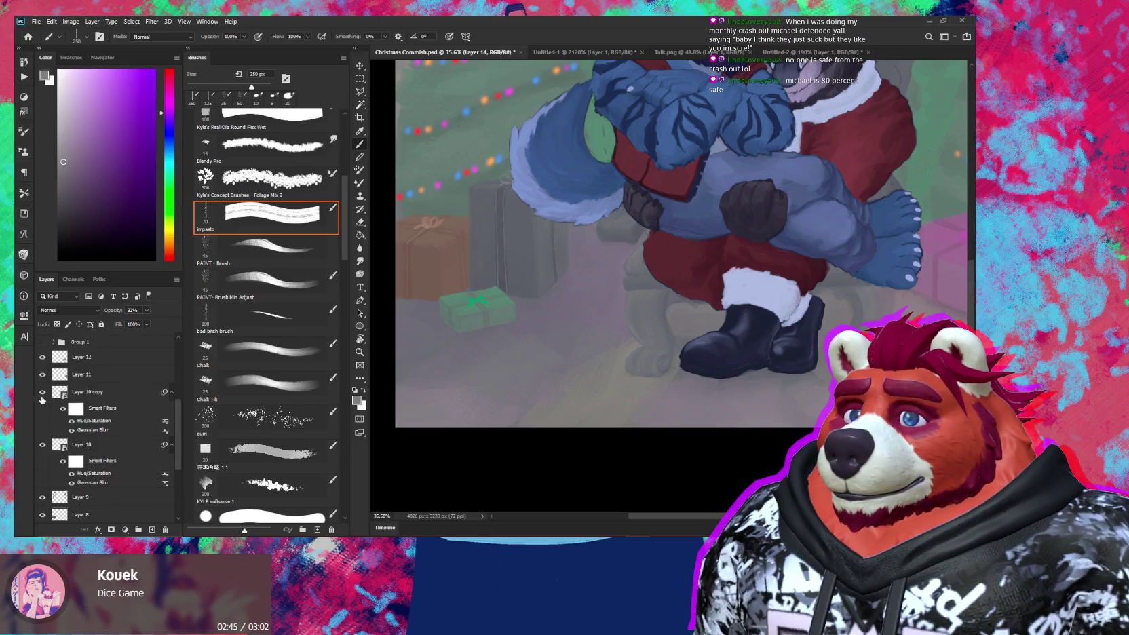
{"action": "scroll", "coordinate": [40, 394], "scroll_direction": "up", "scroll_amount": 3}
{"action": "scroll", "coordinate": [68, 411], "scroll_direction": "up", "scroll_amount": 2}
{"action": "scroll", "coordinate": [68, 411], "scroll_direction": "up", "scroll_amount": 1}
{"action": "scroll", "coordinate": [68, 414], "scroll_direction": "up", "scroll_amount": 1}
{"action": "scroll", "coordinate": [69, 427], "scroll_direction": "up", "scroll_amount": 1}
{"action": "scroll", "coordinate": [69, 430], "scroll_direction": "up", "scroll_amount": 1}
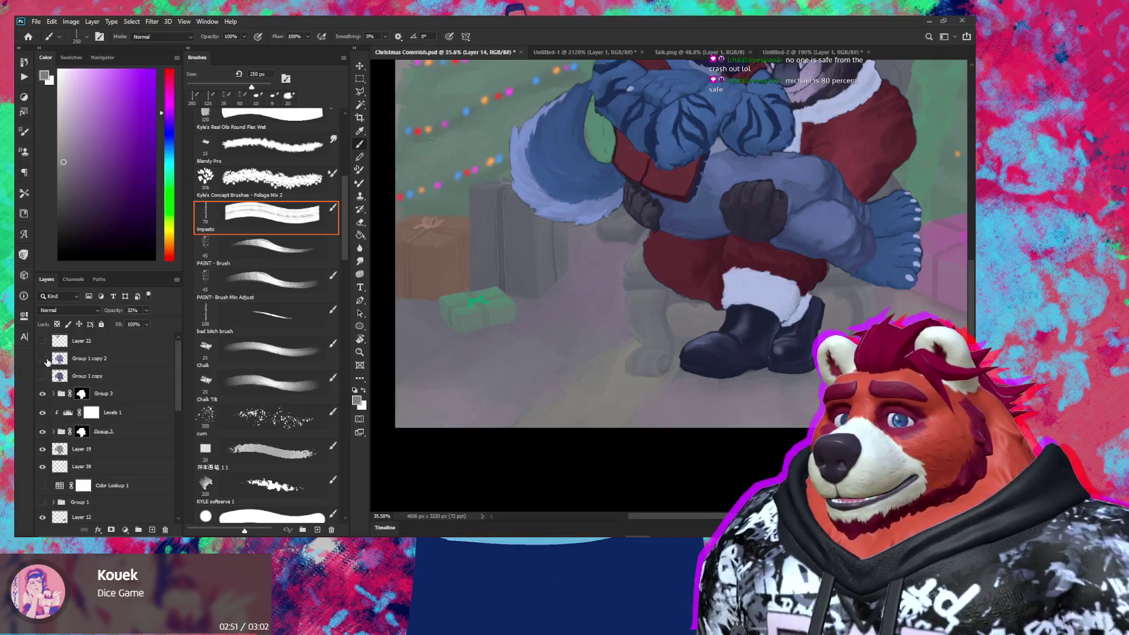
{"action": "left_click", "coordinate": [45, 360]}
{"action": "left_click", "coordinate": [45, 359]}
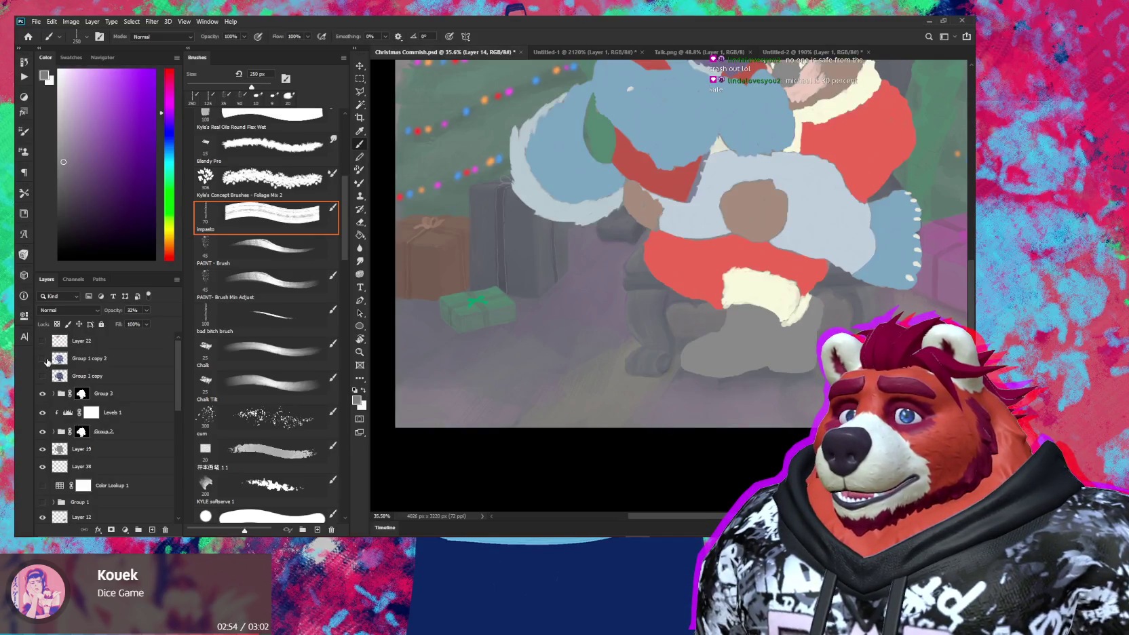
{"action": "left_click", "coordinate": [45, 360]}
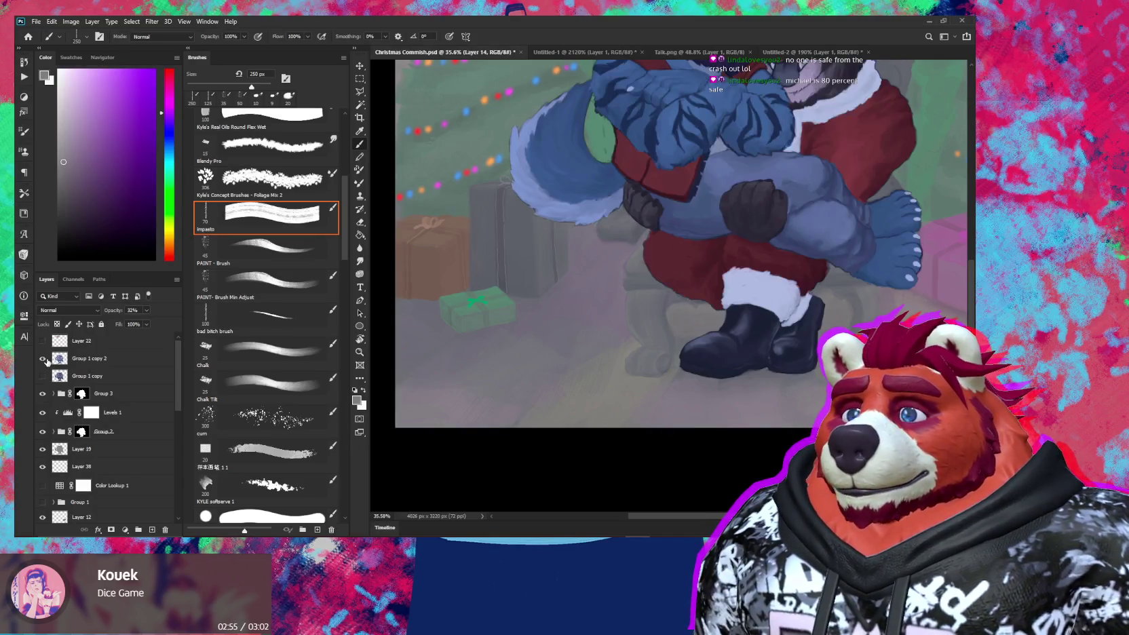
Step: Turn on Group 3 for darker colours, recheck Group 2, and bring up Talk.png
{"action": "left_click", "coordinate": [42, 394]}
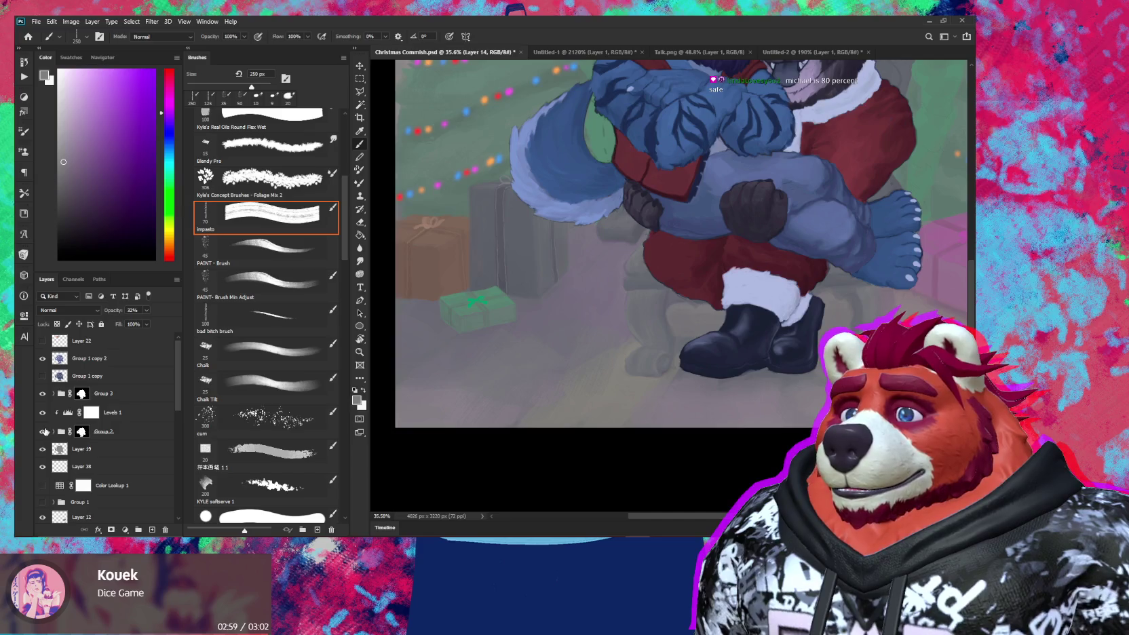
{"action": "left_click", "coordinate": [43, 432]}
{"action": "left_click", "coordinate": [43, 432]}
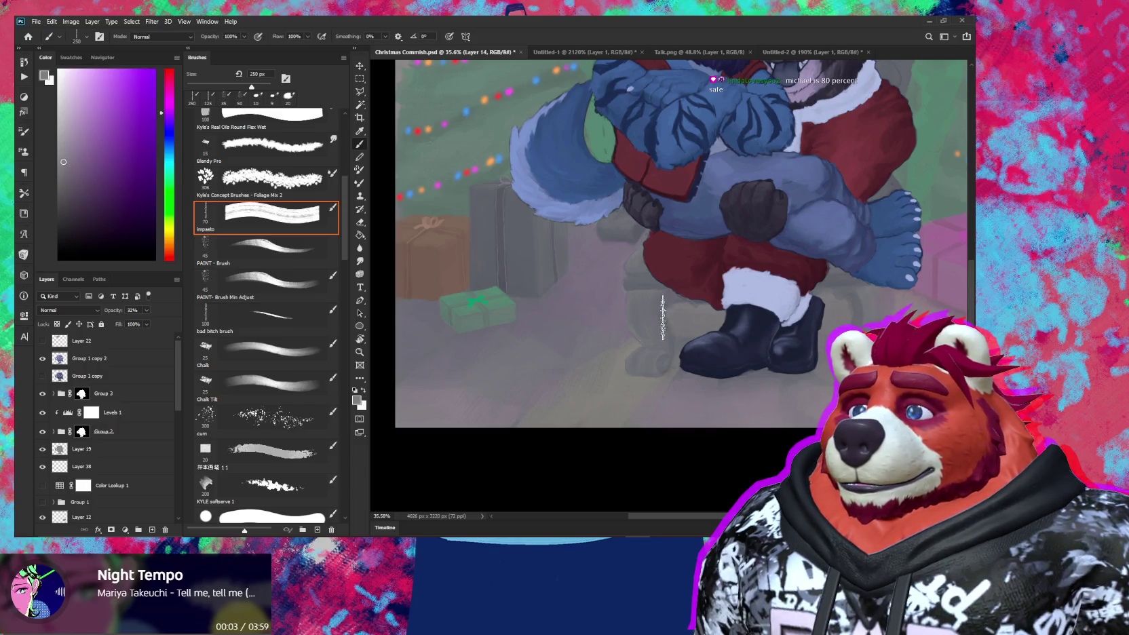
{"action": "left_click", "coordinate": [698, 52]}
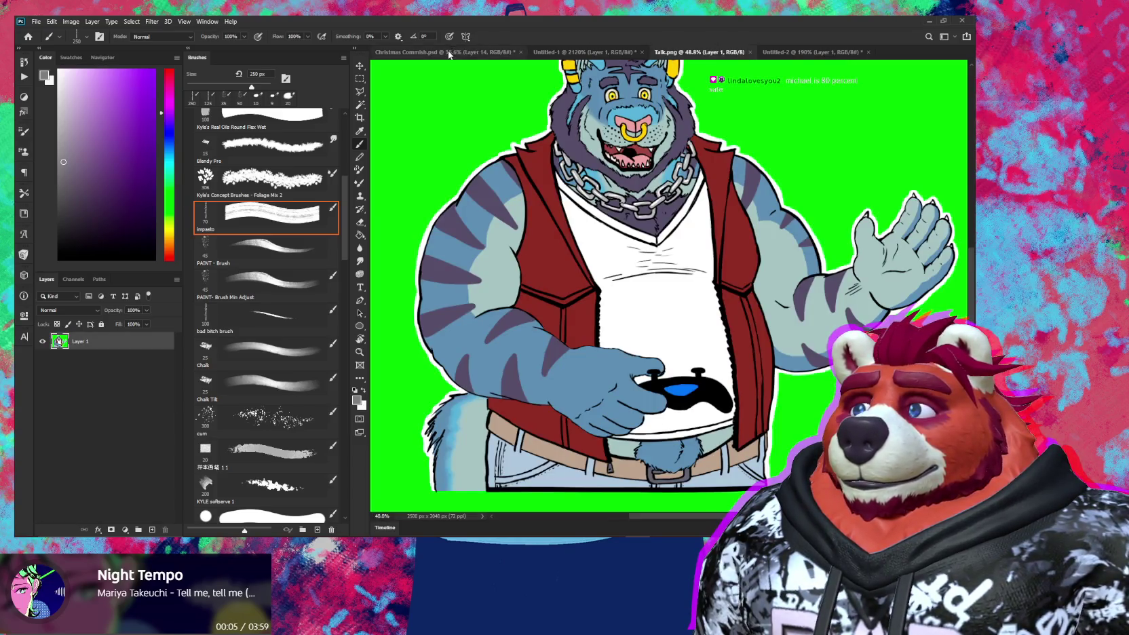
Step: In Christmas Commish.psd, add a new layer above Layer 35 inside Group 3
{"action": "left_click", "coordinate": [448, 54]}
{"action": "scroll", "coordinate": [124, 408], "scroll_direction": "up", "scroll_amount": 3}
{"action": "scroll", "coordinate": [118, 405], "scroll_direction": "up", "scroll_amount": 2}
{"action": "scroll", "coordinate": [112, 401], "scroll_direction": "up", "scroll_amount": 2}
{"action": "scroll", "coordinate": [103, 397], "scroll_direction": "up", "scroll_amount": 2}
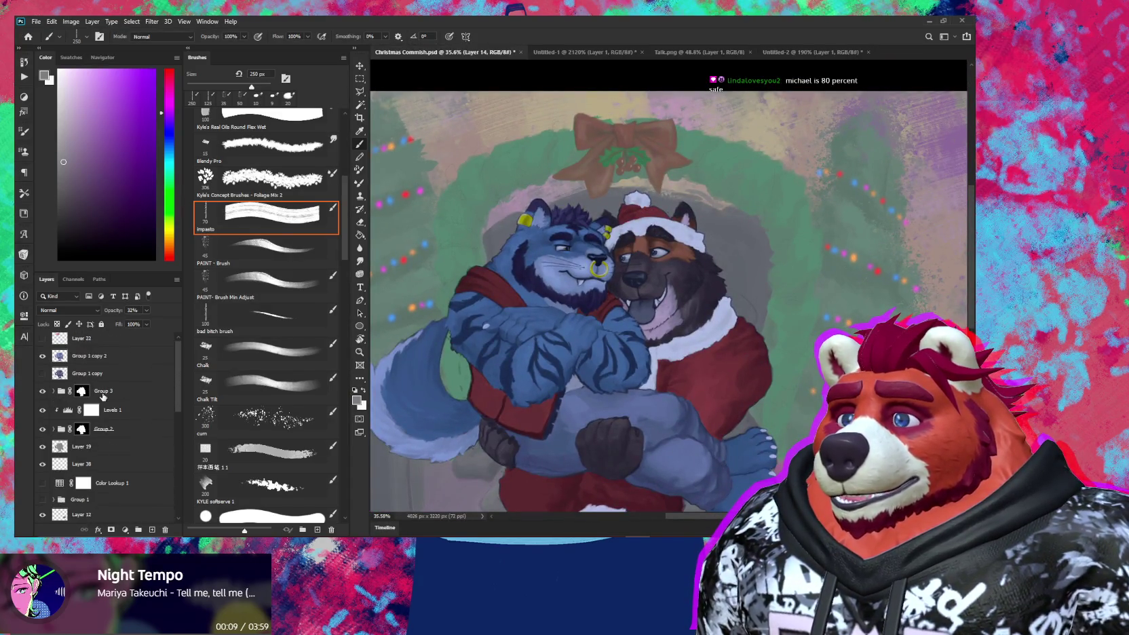
{"action": "left_click", "coordinate": [54, 391]}
{"action": "left_click", "coordinate": [116, 410]}
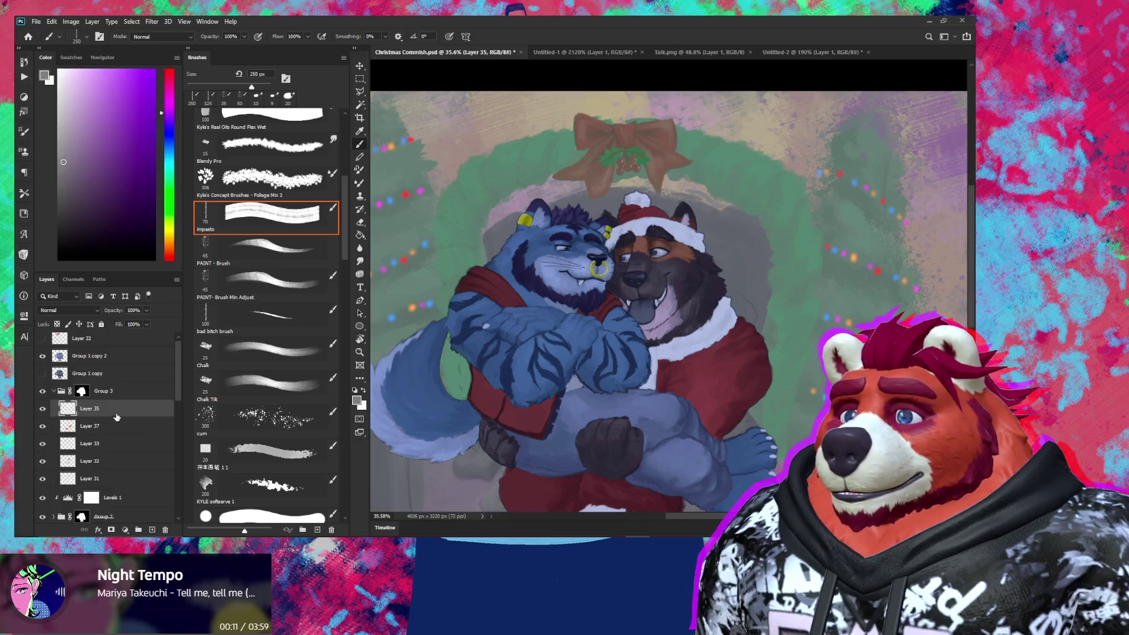
{"action": "key", "text": "ctrl+shift+alt+n"}
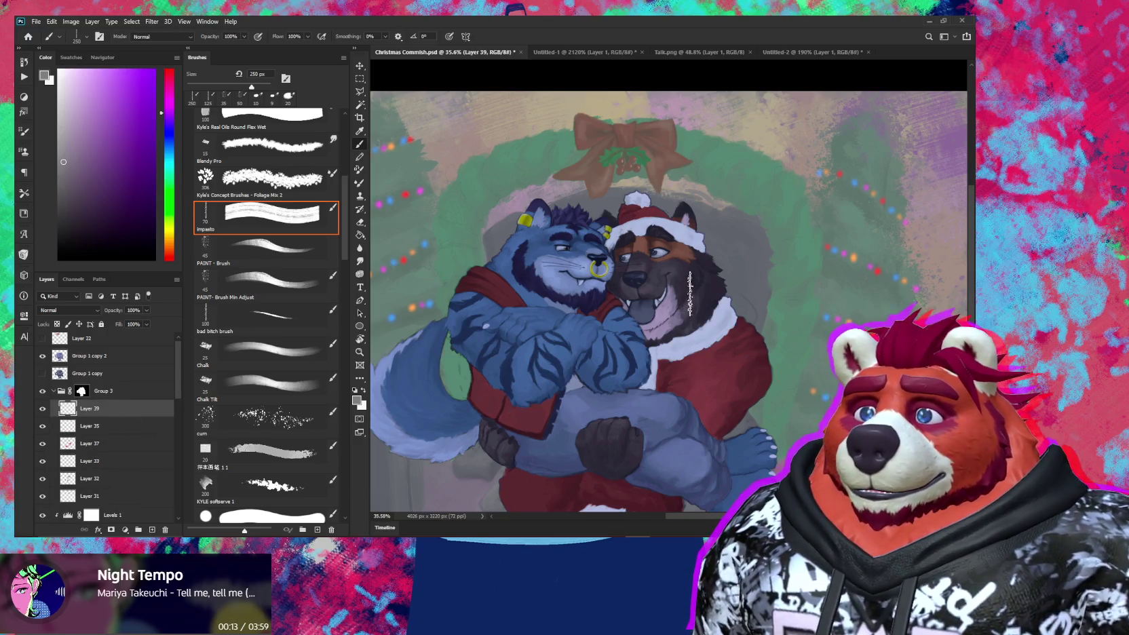
{"action": "scroll", "coordinate": [648, 244], "scroll_direction": "up", "scroll_amount": 5}
{"action": "scroll", "coordinate": [649, 241], "scroll_direction": "up", "scroll_amount": 2}
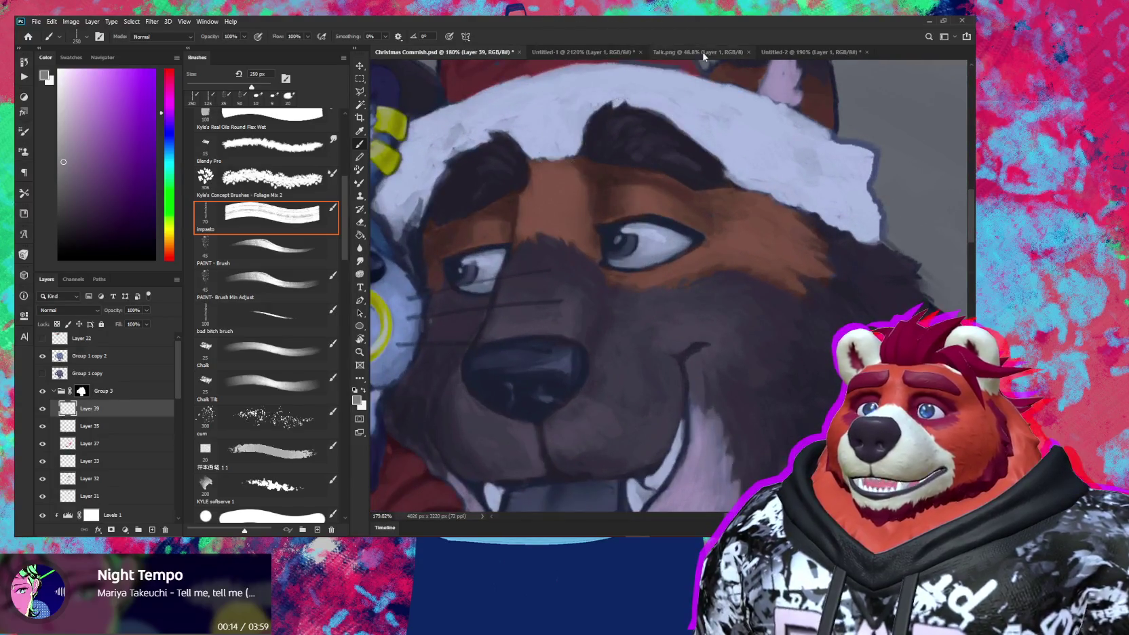
Step: Pan the Untitled-2 reference to show the front-view dog and paw-pad notes
{"action": "left_click", "coordinate": [794, 52]}
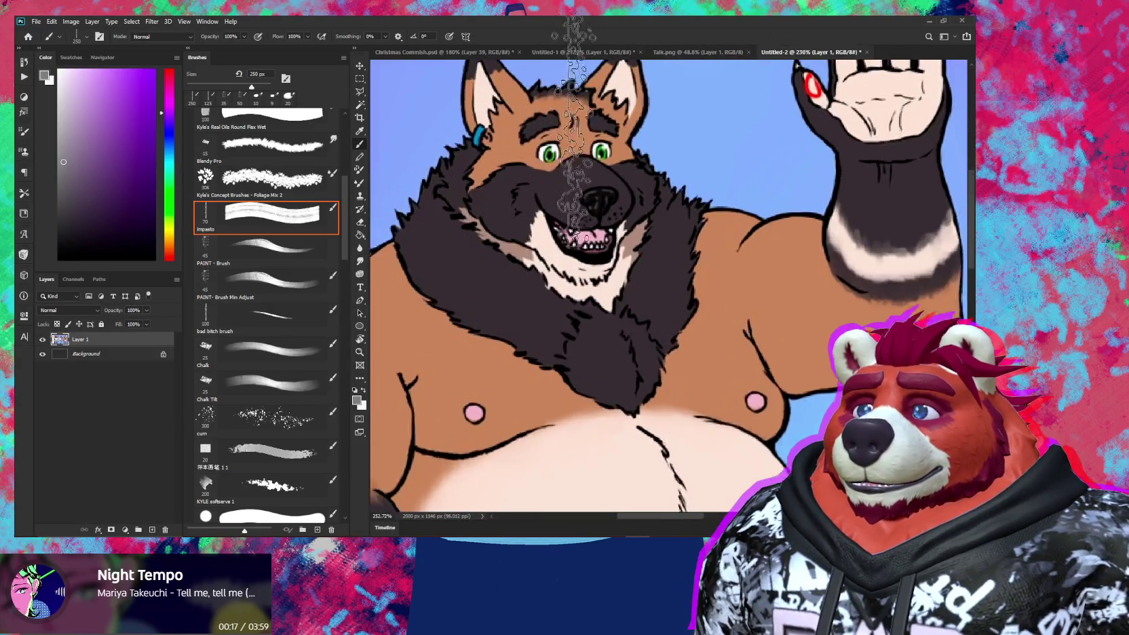
{"action": "scroll", "coordinate": [606, 175], "scroll_direction": "down", "scroll_amount": 1}
{"action": "scroll", "coordinate": [606, 175], "scroll_direction": "down", "scroll_amount": 5}
{"action": "scroll", "coordinate": [610, 272], "scroll_direction": "up", "scroll_amount": 1}
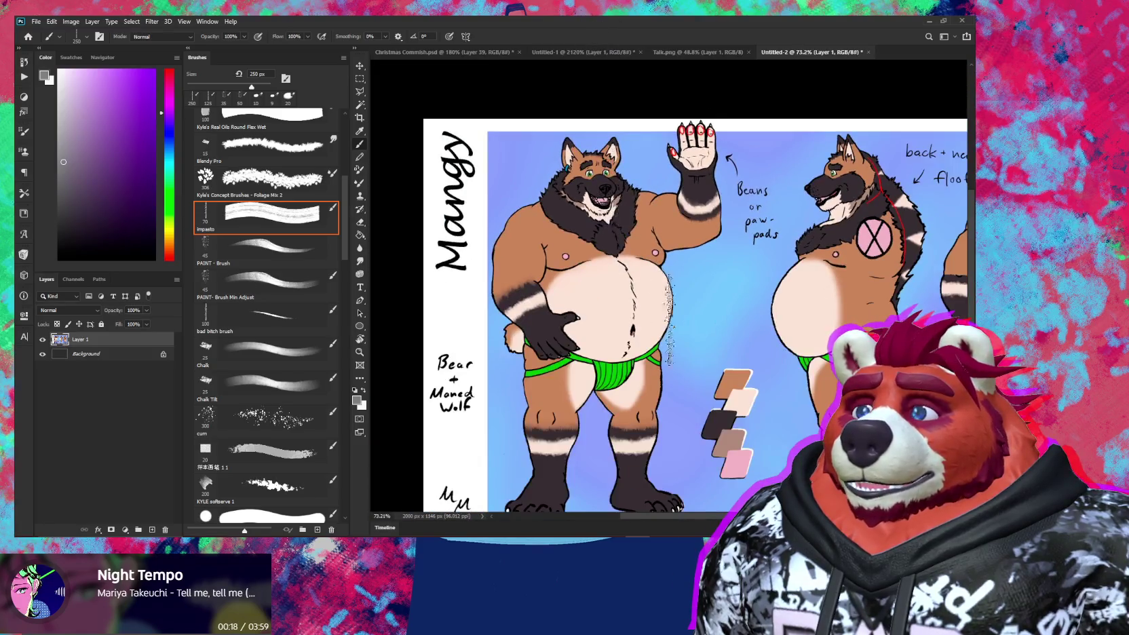
{"action": "scroll", "coordinate": [610, 272], "scroll_direction": "up", "scroll_amount": 1}
{"action": "left_click_drag", "start_coordinate": [678, 352], "coordinate": [622, 323]}
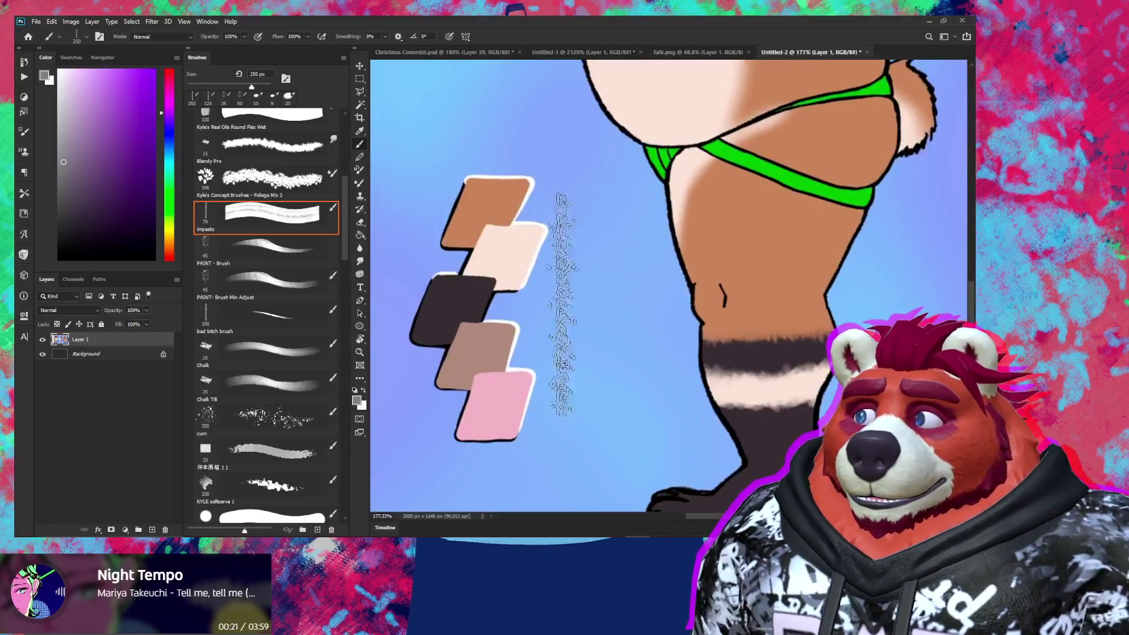
{"action": "scroll", "coordinate": [589, 338], "scroll_direction": "down", "scroll_amount": 2}
{"action": "left_click_drag", "start_coordinate": [589, 337], "coordinate": [789, 435]}
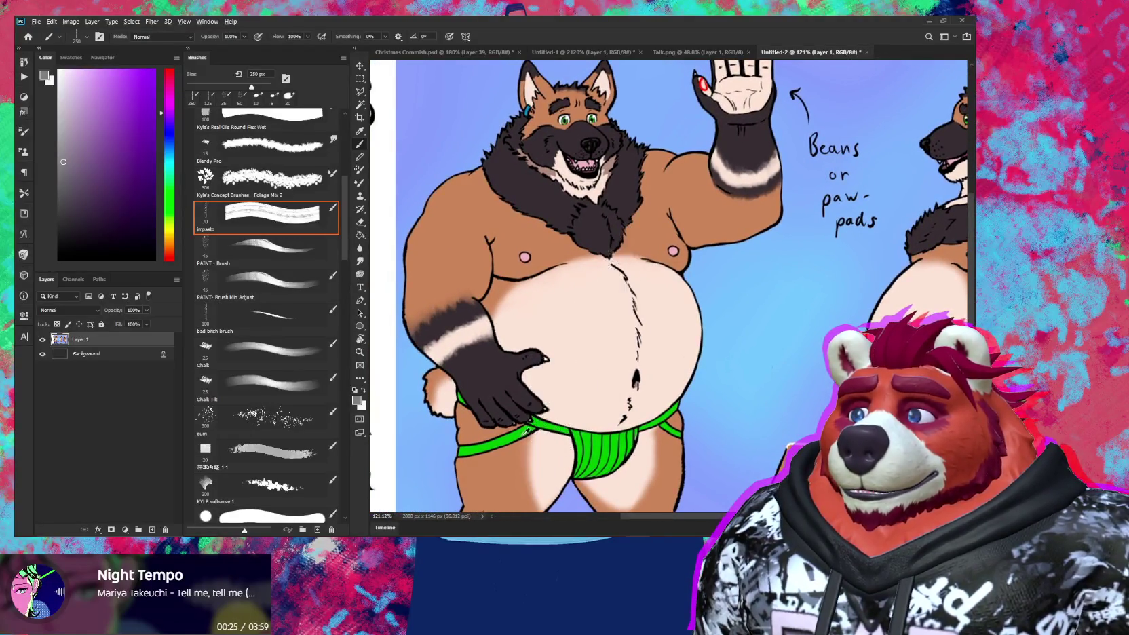
Step: Sample the bright green from the reference jockstrap and return to the Christmas commission file
{"action": "left_click", "coordinate": [522, 432], "text": "alt"}
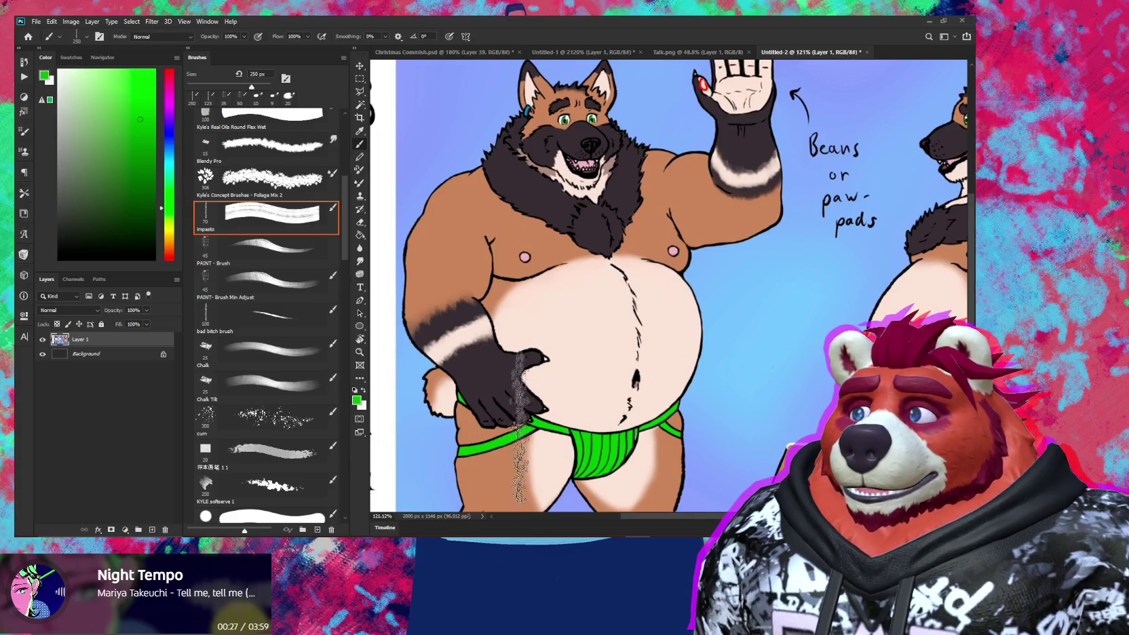
{"action": "scroll", "coordinate": [543, 380], "scroll_direction": "up", "scroll_amount": 3}
{"action": "left_click_drag", "start_coordinate": [574, 285], "coordinate": [571, 348]}
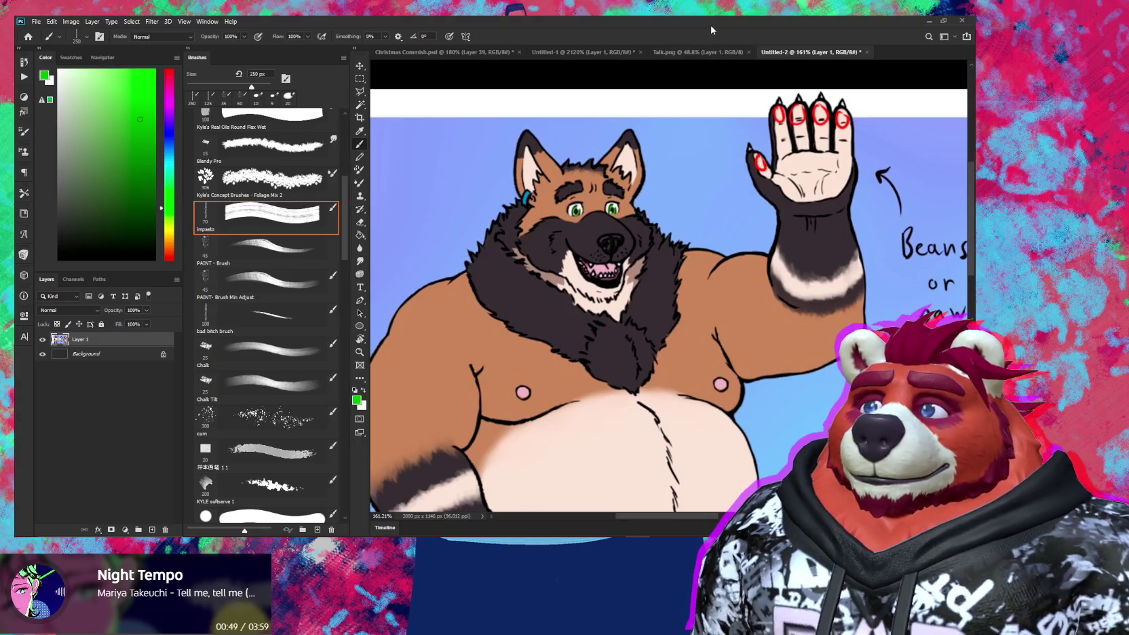
{"action": "left_click", "coordinate": [475, 54]}
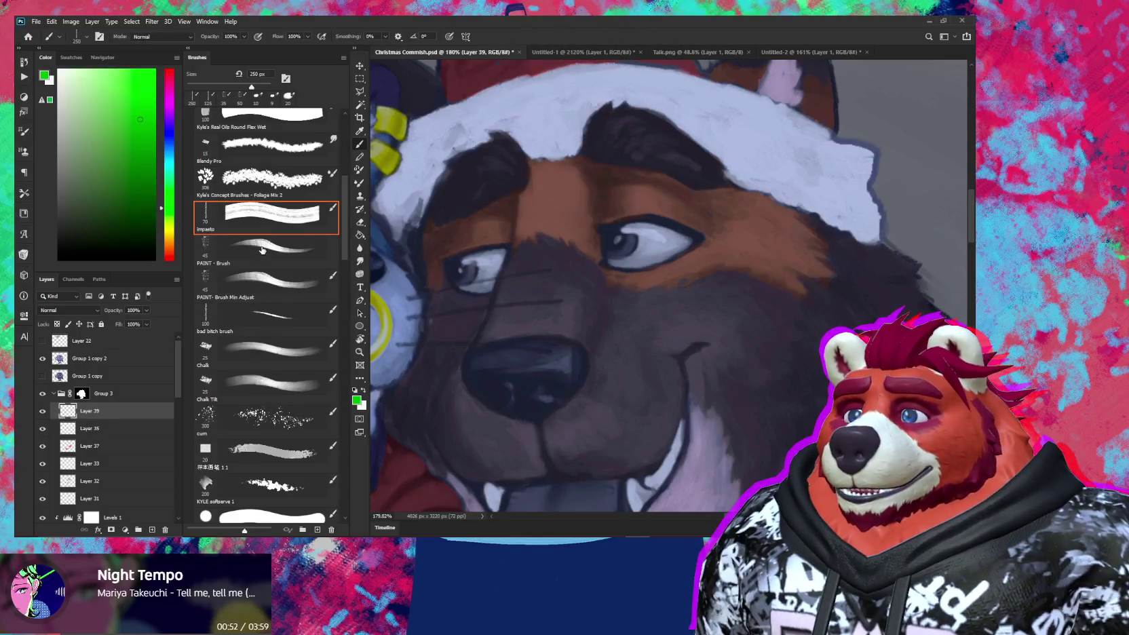
Step: Choose the PAINT- Brush Min Adjust preset and tune its size, discarding a first green stroke
{"action": "left_click", "coordinate": [269, 281]}
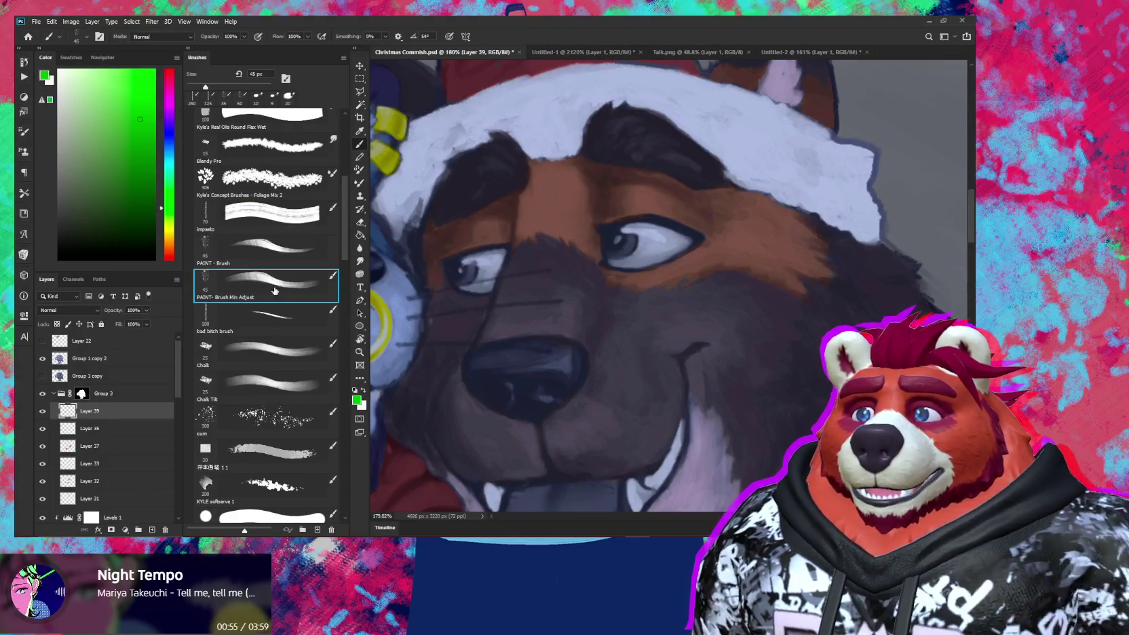
{"action": "left_click_drag", "start_coordinate": [659, 251], "coordinate": [666, 311]}
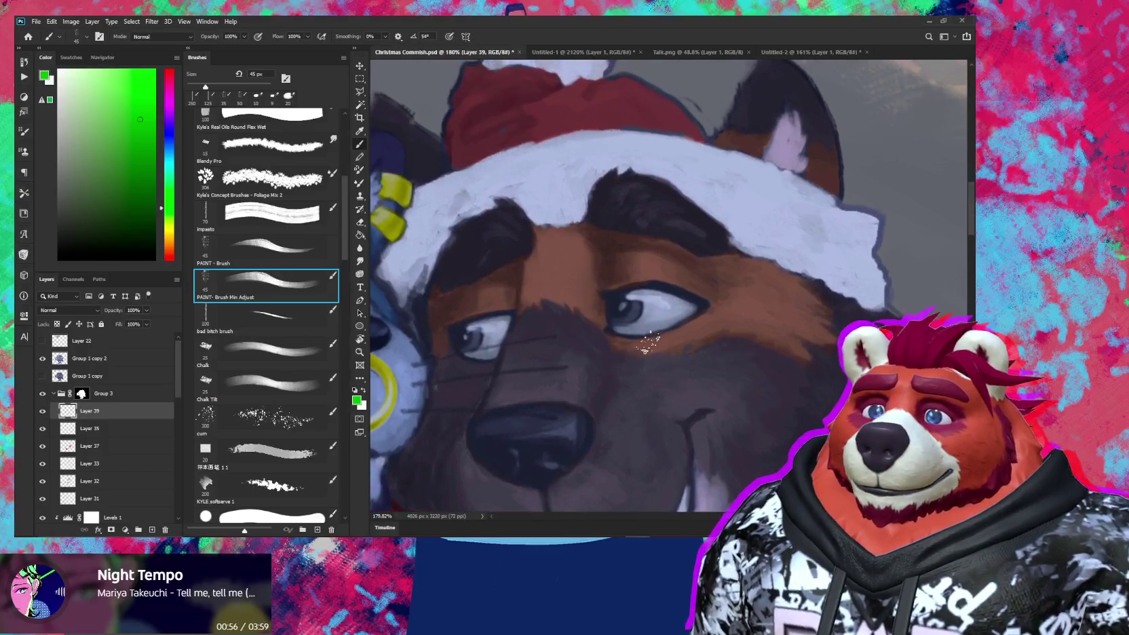
{"action": "key", "text": "bracketleft"}
{"action": "key", "text": "bracketright"}
{"action": "key", "text": "ctrl+z"}
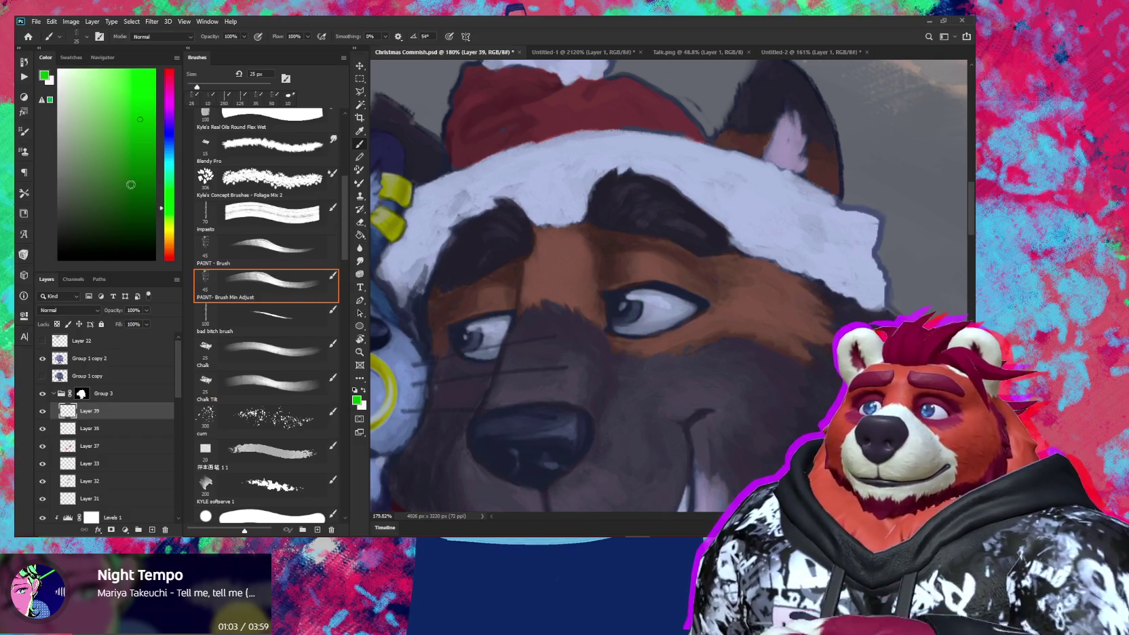
Step: Paint the dog's irises in a lighter green, then zoom out to check both characters
{"action": "left_click", "coordinate": [147, 88]}
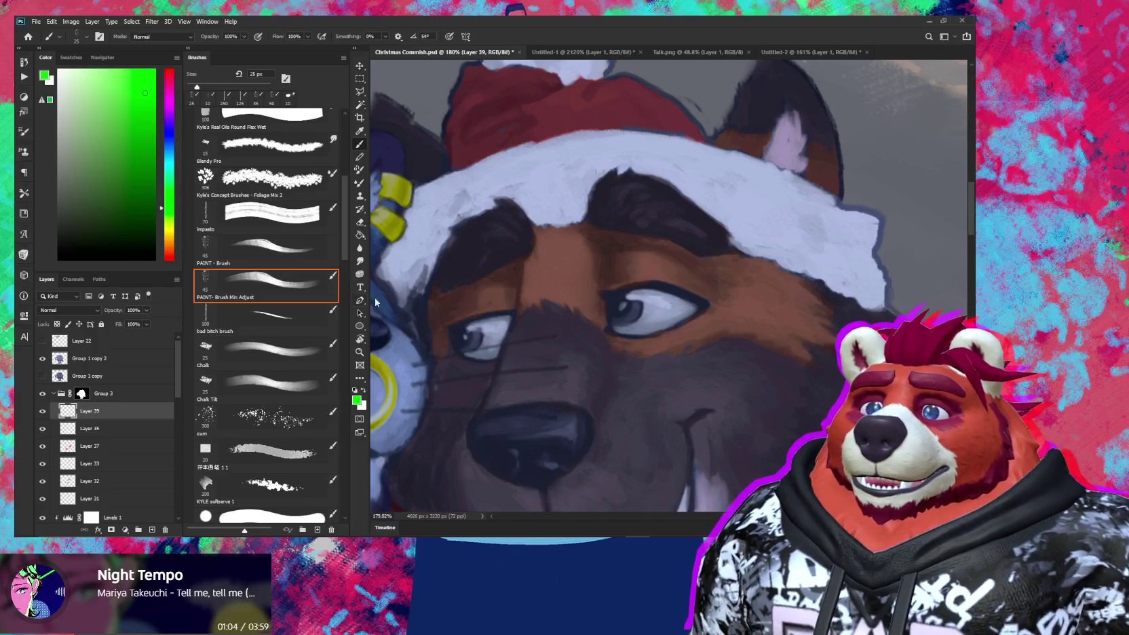
{"action": "scroll", "coordinate": [610, 332], "scroll_direction": "up", "scroll_amount": 3, "text": "alt"}
{"action": "key", "text": "bracketleft"}
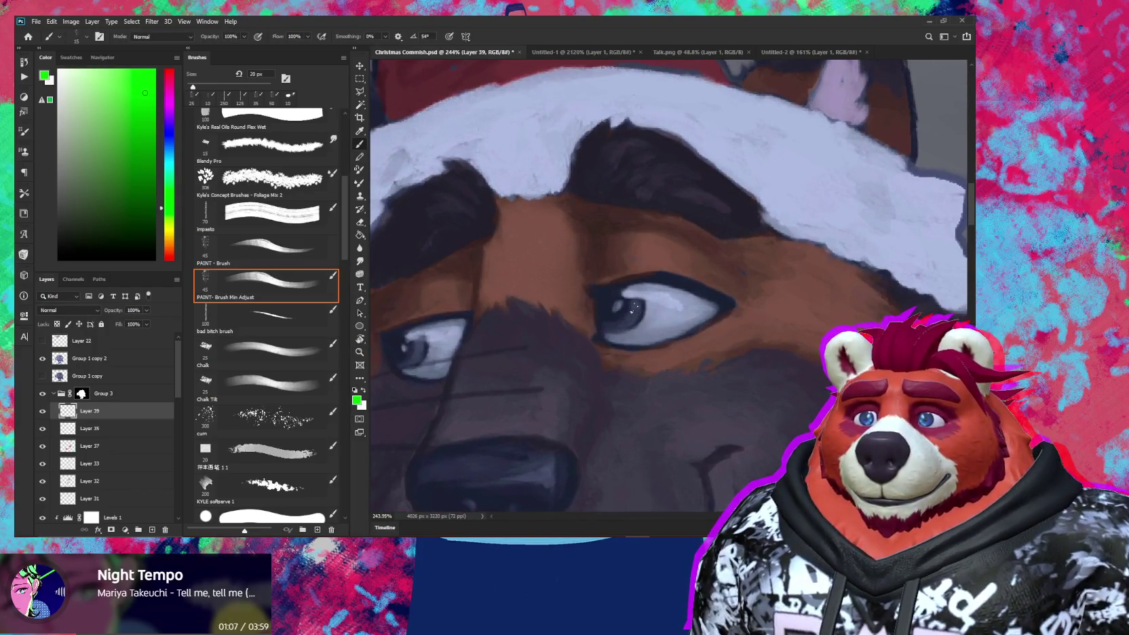
{"action": "left_click_drag", "start_coordinate": [635, 307], "coordinate": [602, 327]}
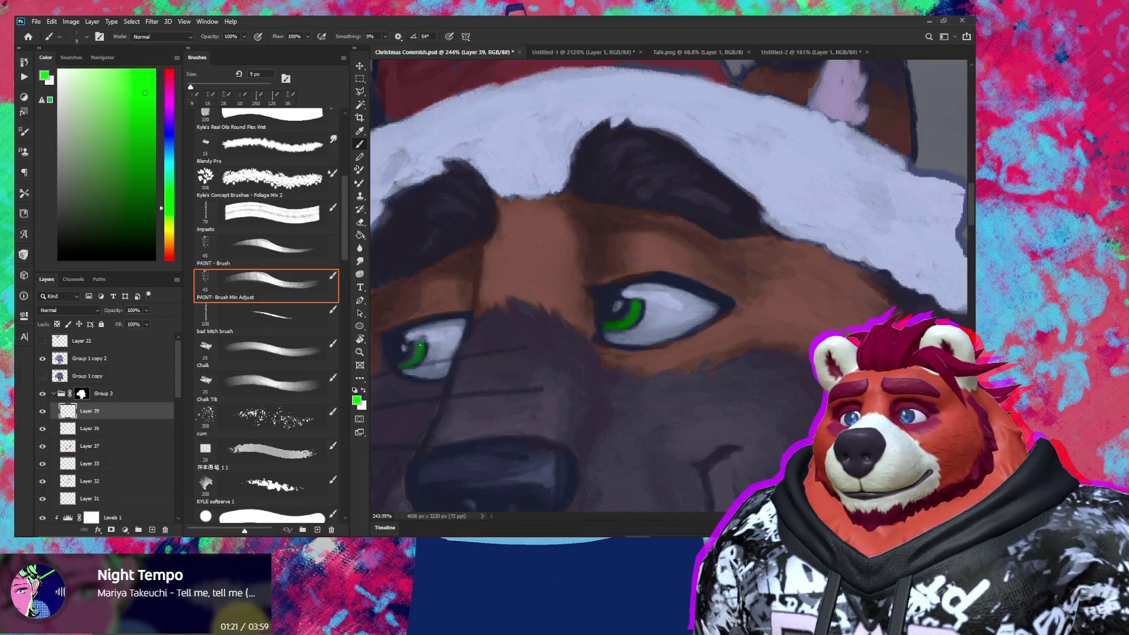
{"action": "scroll", "coordinate": [579, 398], "scroll_direction": "down", "scroll_amount": 6}
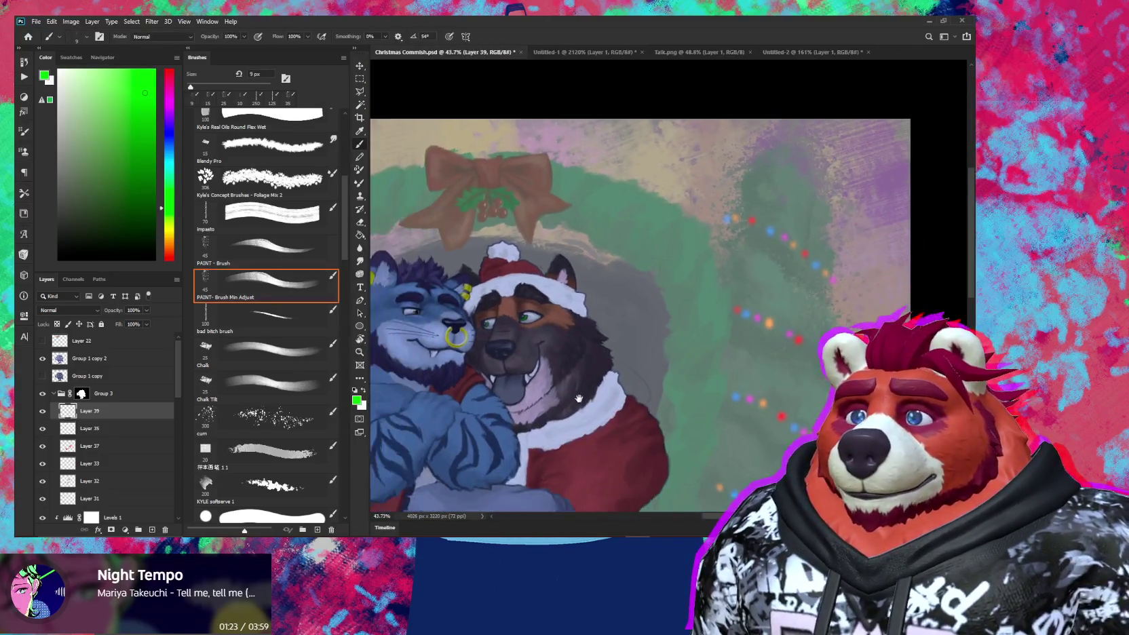
{"action": "left_click_drag", "start_coordinate": [579, 398], "coordinate": [672, 383]}
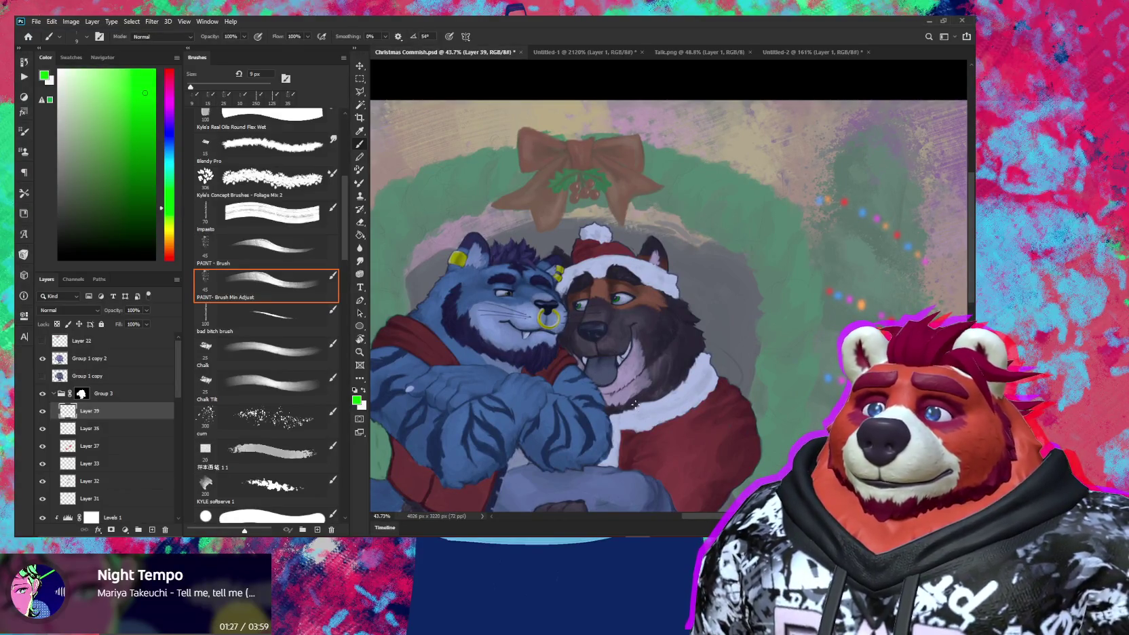
{"action": "key", "text": "z"}
{"action": "left_click_drag", "start_coordinate": [618, 391], "coordinate": [645, 378]}
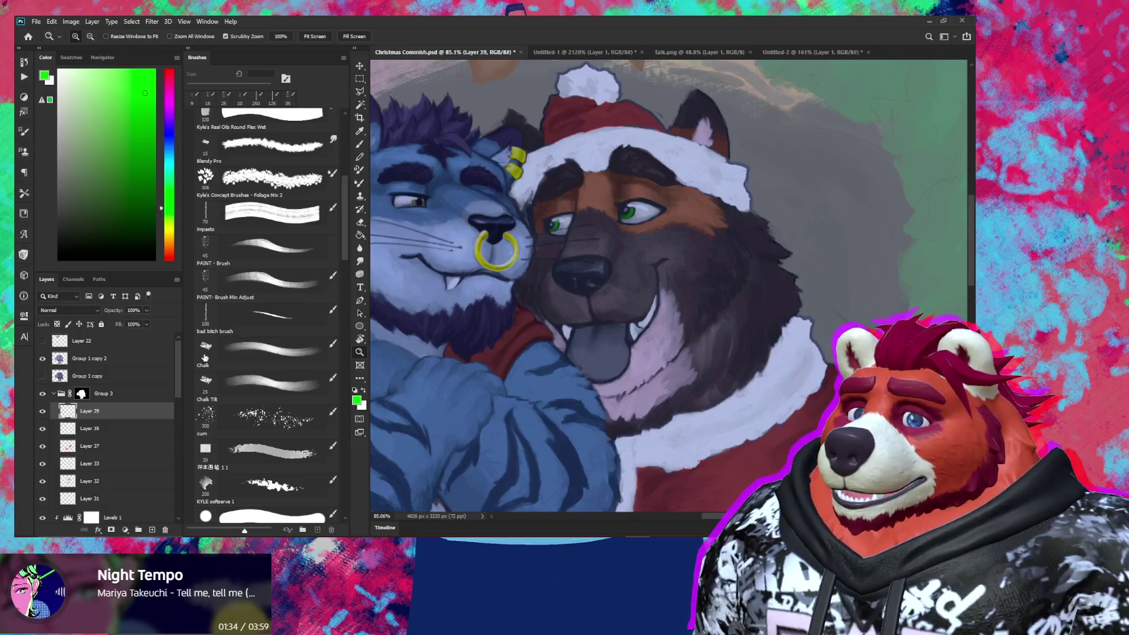
Step: Add a new layer and try a magenta-pink tone on the tongue, then undo it
{"action": "key", "text": "ctrl+shift+alt+n"}
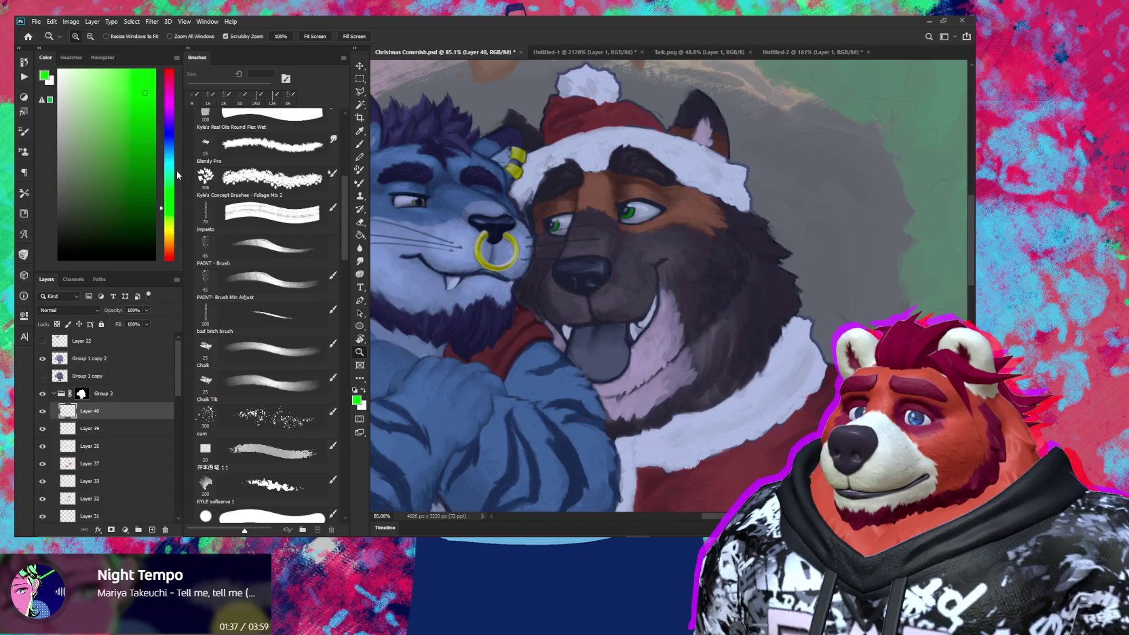
{"action": "left_click", "coordinate": [174, 94]}
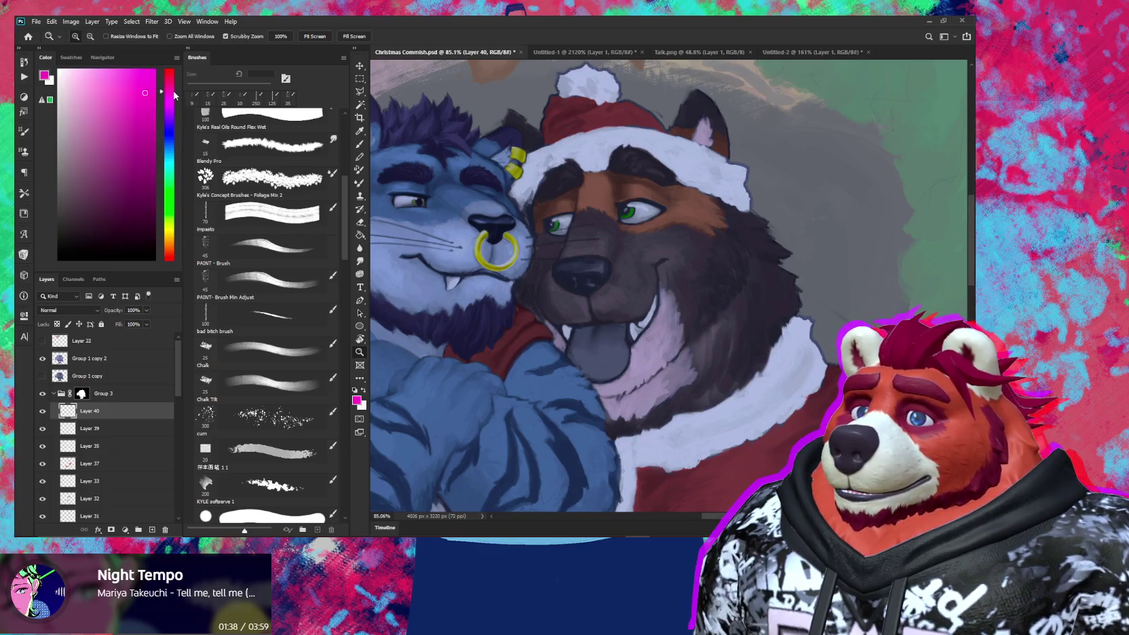
{"action": "left_click_drag", "start_coordinate": [104, 88], "coordinate": [91, 81]}
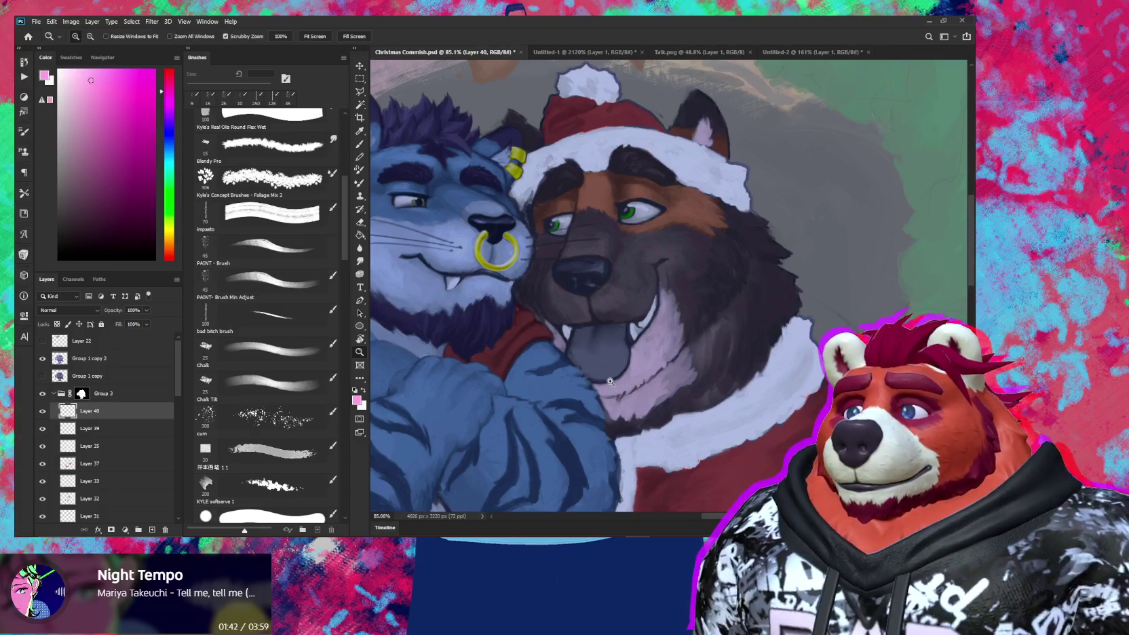
{"action": "key", "text": "b"}
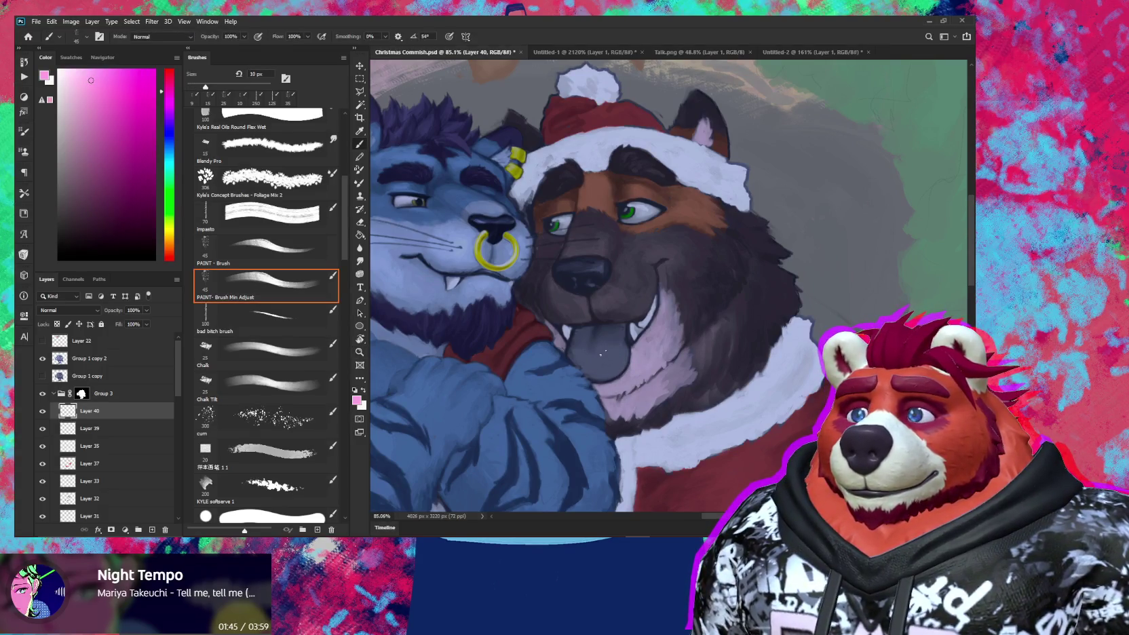
{"action": "left_click_drag", "start_coordinate": [596, 348], "coordinate": [600, 363]}
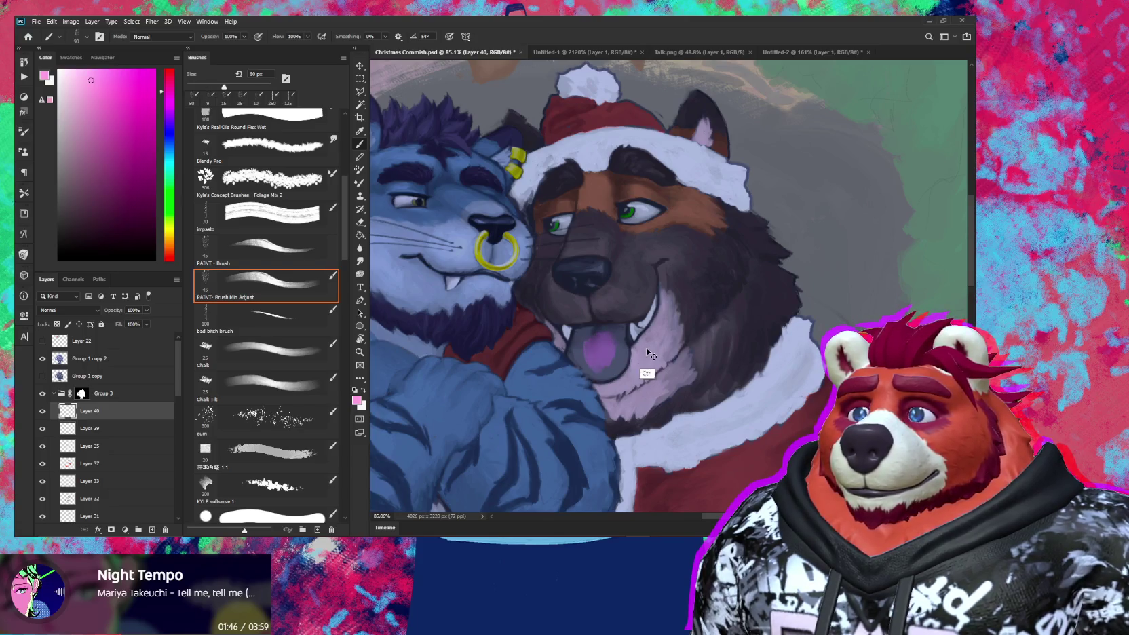
{"action": "key", "text": "ctrl+z"}
Step: Dab pale grey-lavender speckled highlights onto the dog's tongue with a smaller brush
{"action": "left_click", "coordinate": [73, 89]}
{"action": "left_click_drag", "start_coordinate": [604, 337], "coordinate": [592, 358]}
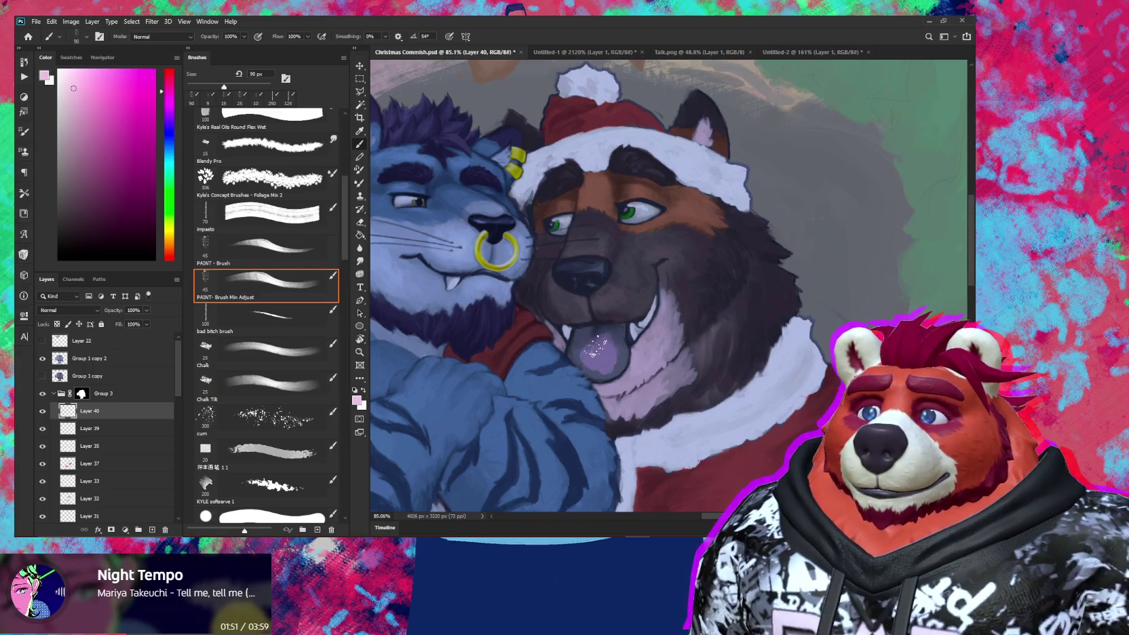
{"action": "key", "text": "ctrl+z"}
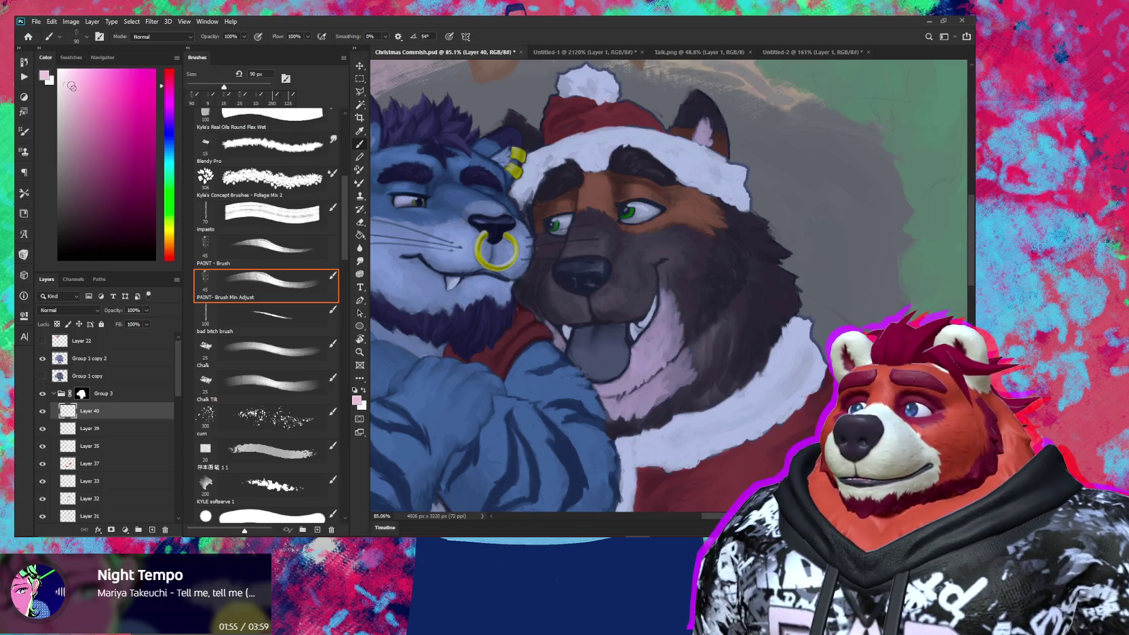
{"action": "left_click", "coordinate": [68, 108]}
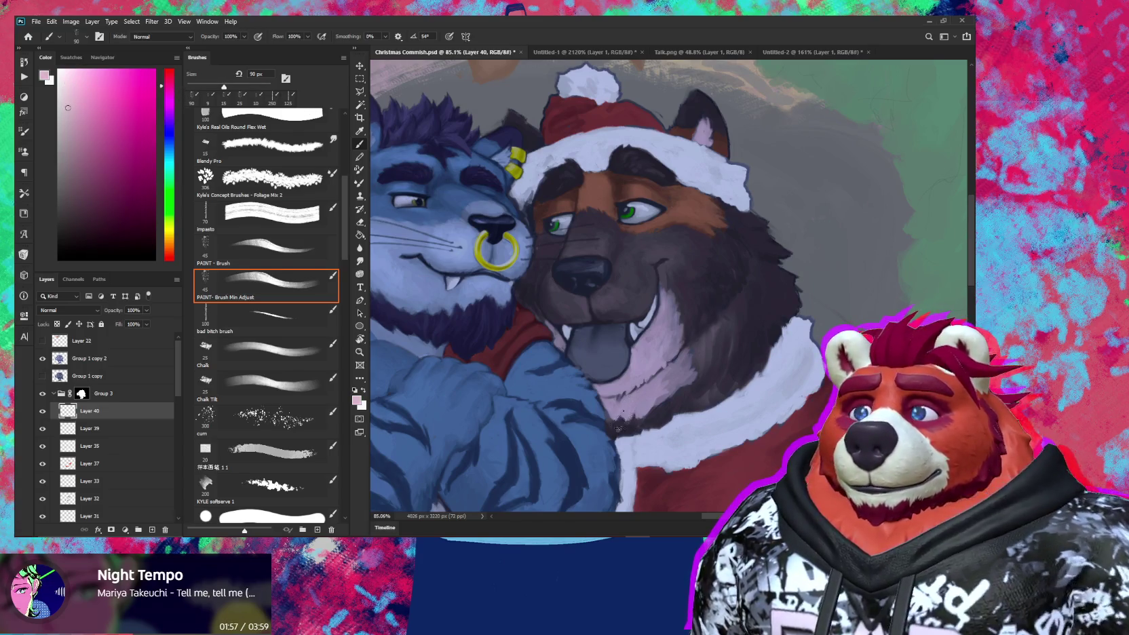
{"action": "mouse_move", "coordinate": [604, 337]}
{"action": "left_mouse_down"}
{"action": "mouse_move", "coordinate": [591, 359]}
{"action": "mouse_move", "coordinate": [608, 346]}
{"action": "mouse_move", "coordinate": [607, 366]}
{"action": "left_mouse_up"}
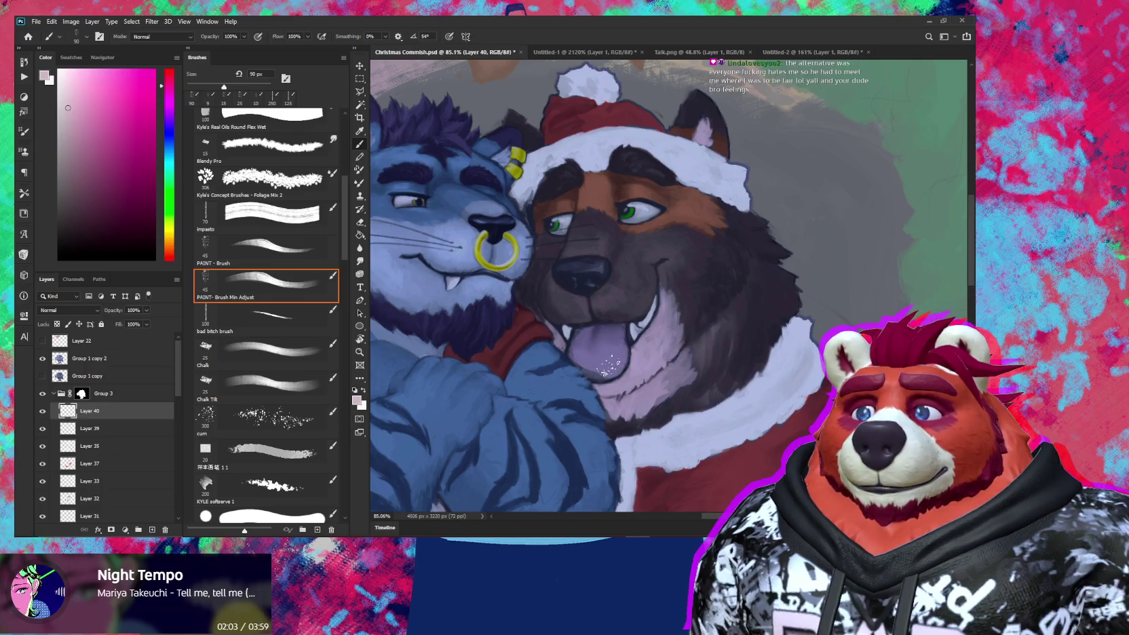
{"action": "key", "text": "bracketleft"}
{"action": "key", "text": "bracketleft"}
{"action": "key", "text": "bracketleft"}
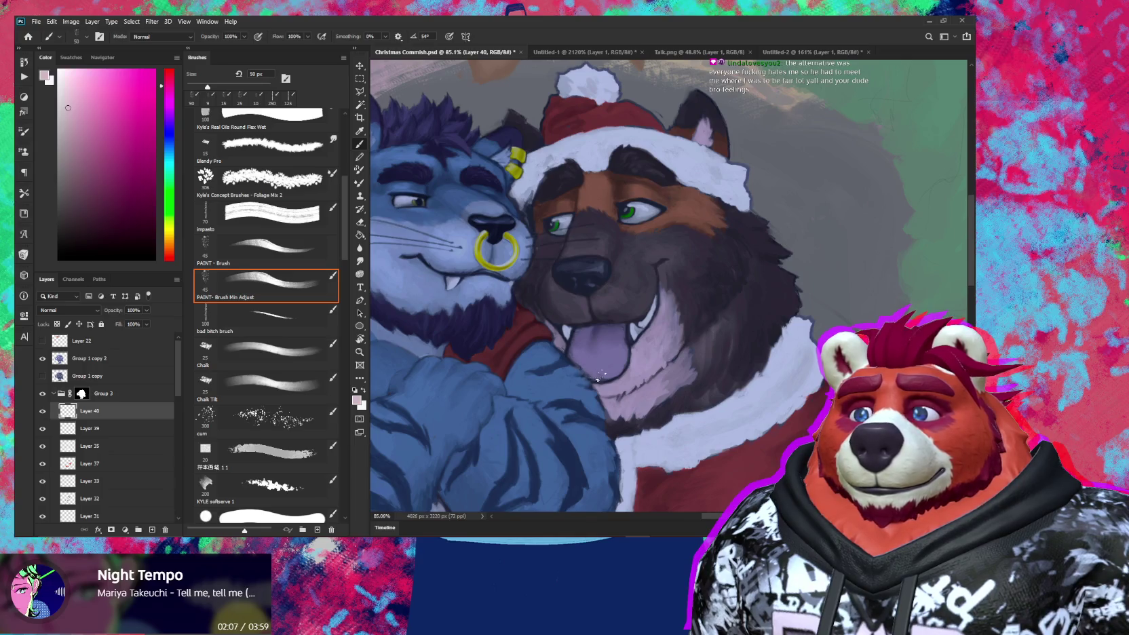
{"action": "scroll", "coordinate": [606, 375], "scroll_direction": "down", "scroll_amount": 2}
{"action": "scroll", "coordinate": [606, 375], "scroll_direction": "down", "scroll_amount": 3}
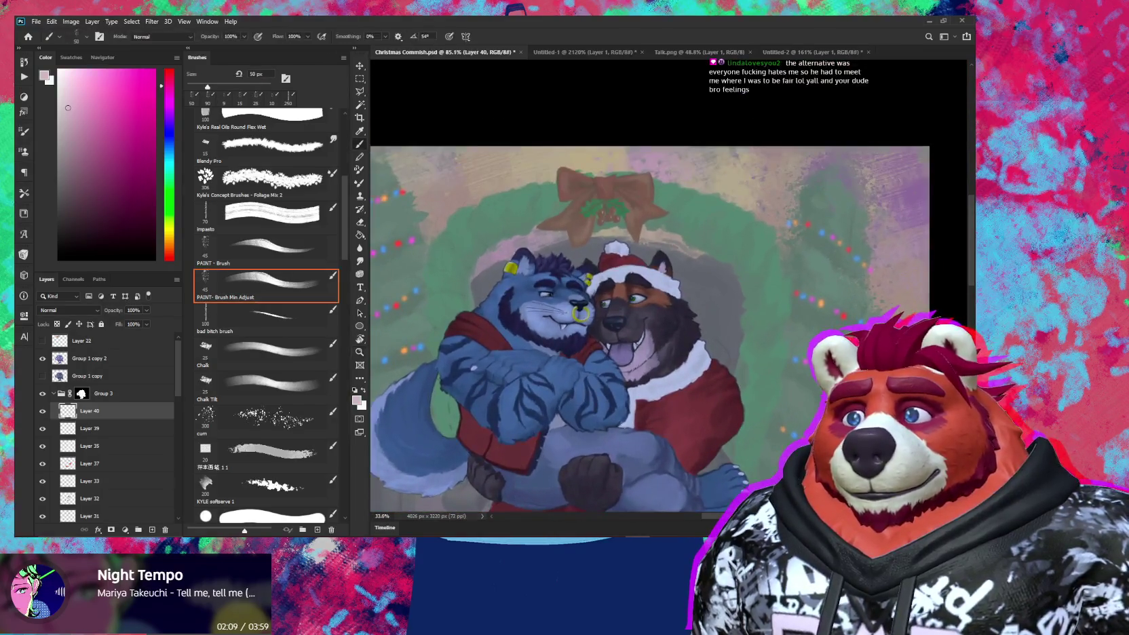
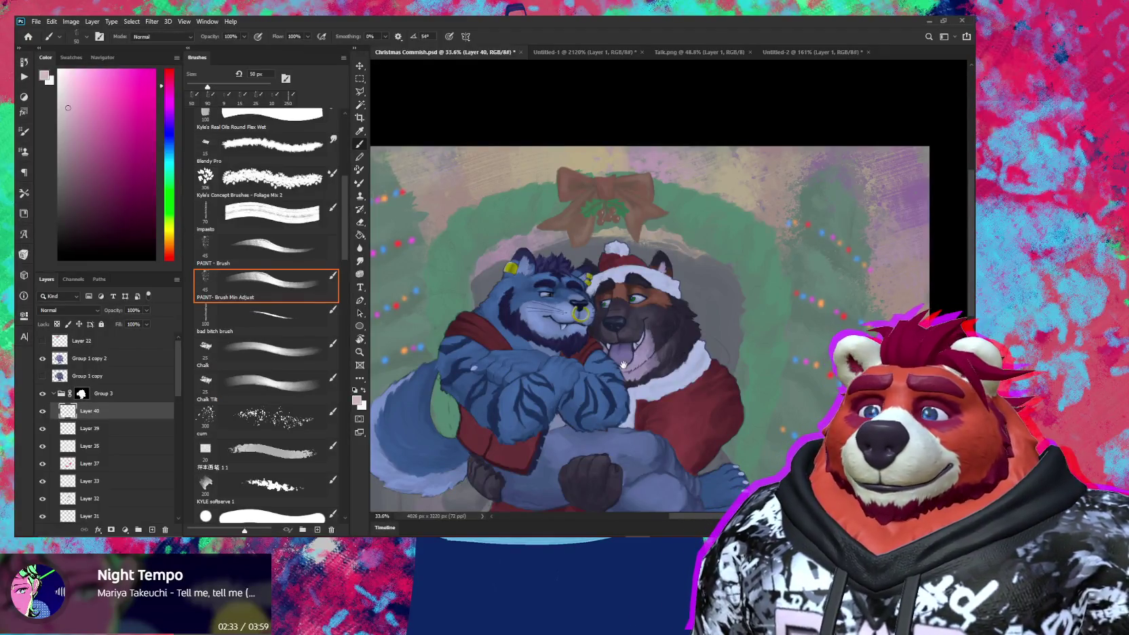
Step: Zoom in on the wolf's mouth with a smaller brush, then frame both characters' full bodies
{"action": "key", "text": "z"}
{"action": "mouse_move", "coordinate": [644, 359]}
{"action": "left_mouse_down"}
{"action": "mouse_move", "coordinate": [684, 353]}
{"action": "mouse_move", "coordinate": [638, 353]}
{"action": "left_mouse_up"}
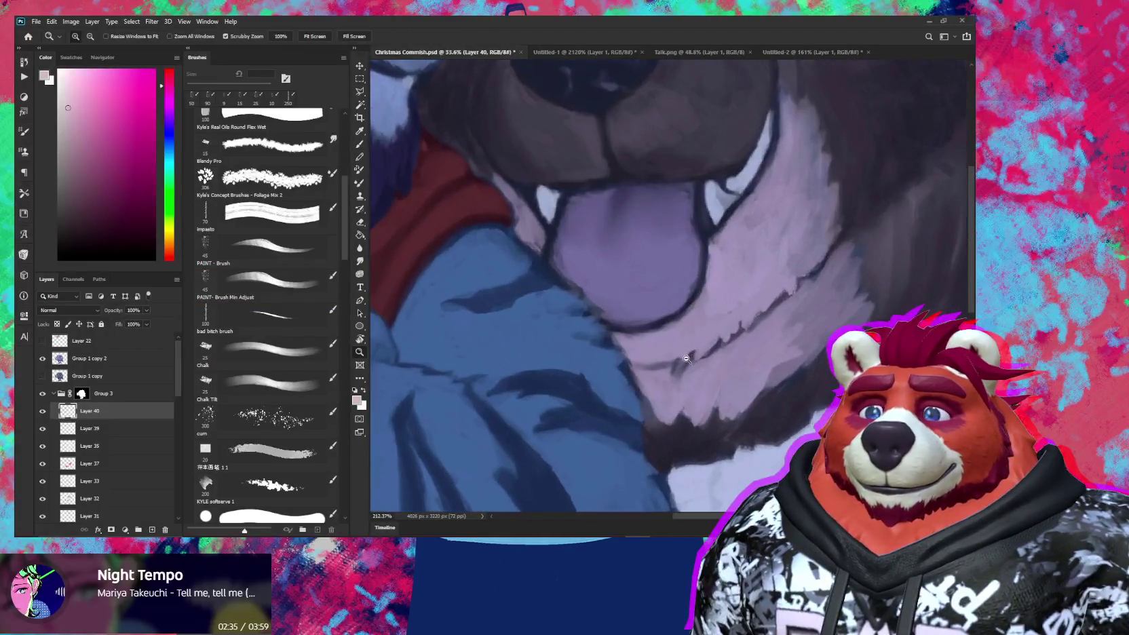
{"action": "key", "text": "b"}
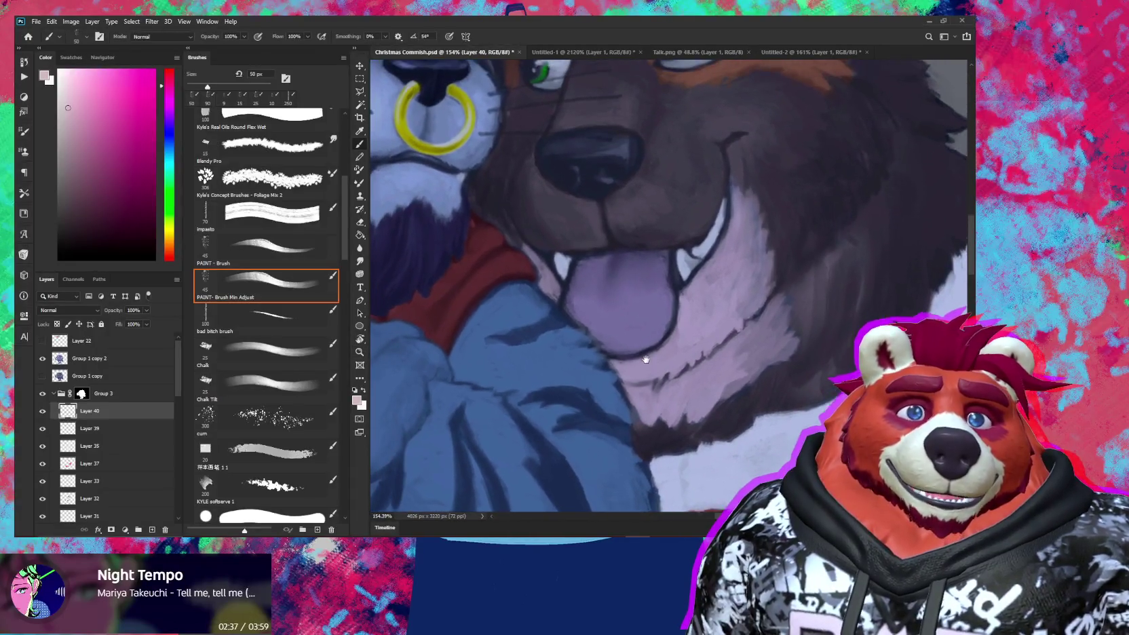
{"action": "scroll", "coordinate": [638, 349], "scroll_direction": "up", "scroll_amount": 1}
{"action": "key", "text": "bracketleft"}
{"action": "key", "text": "bracketleft"}
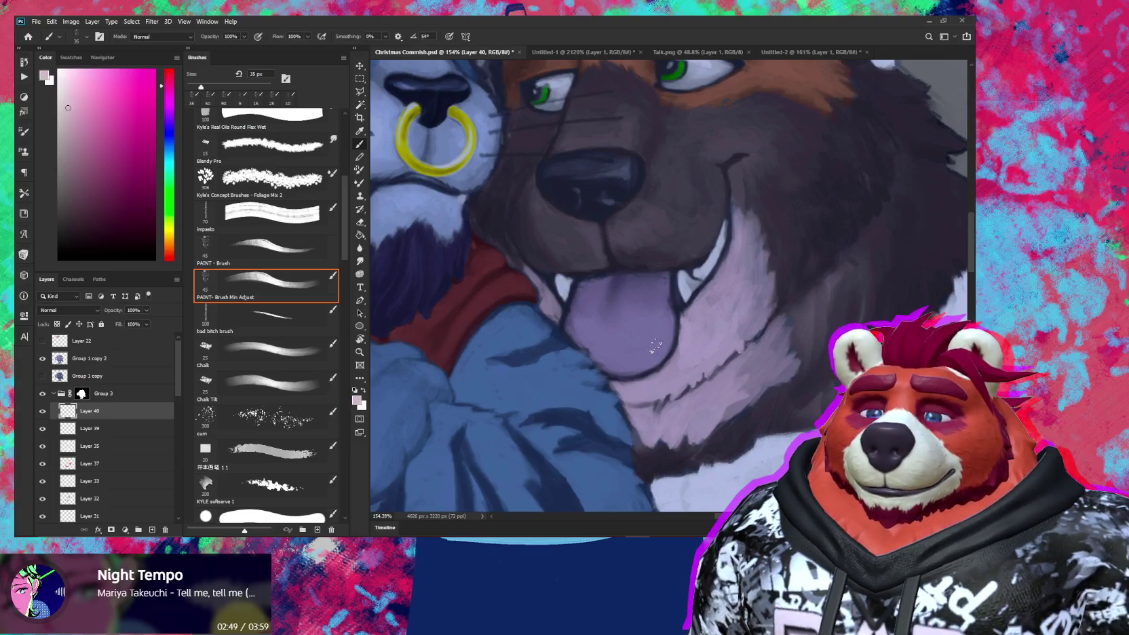
{"action": "mouse_move", "coordinate": [643, 332]}
{"action": "left_mouse_down"}
{"action": "mouse_move", "coordinate": [676, 366]}
{"action": "mouse_move", "coordinate": [675, 403]}
{"action": "mouse_move", "coordinate": [687, 407]}
{"action": "left_mouse_up"}
{"action": "scroll", "coordinate": [688, 407], "scroll_direction": "down", "scroll_amount": 3}
{"action": "scroll", "coordinate": [688, 407], "scroll_direction": "down", "scroll_amount": 3}
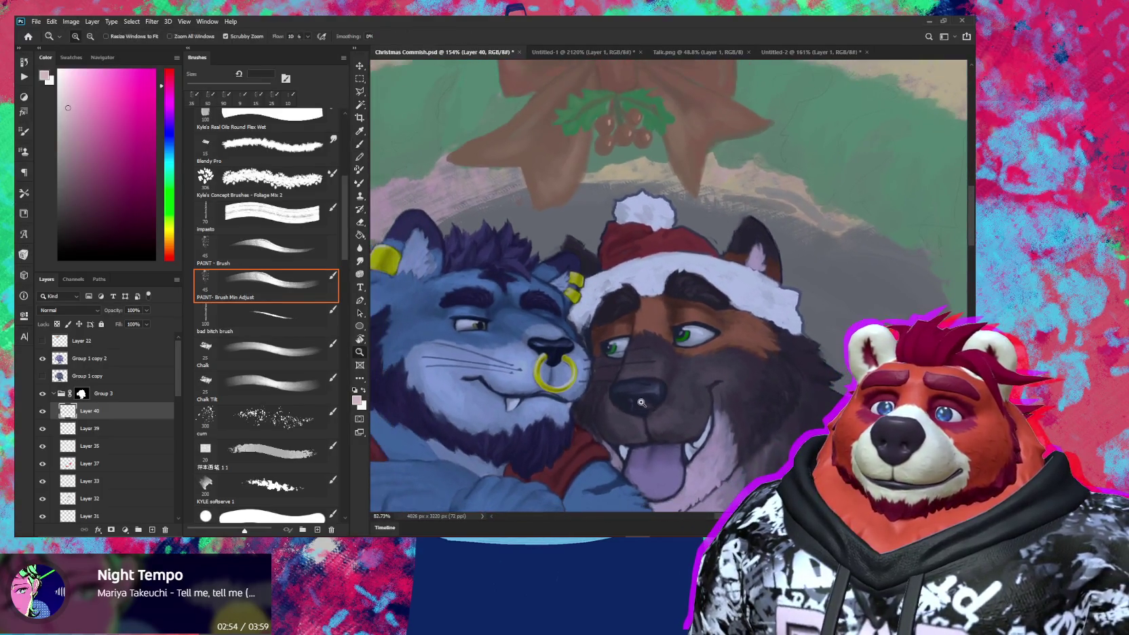
{"action": "scroll", "coordinate": [749, 448], "scroll_direction": "down", "scroll_amount": 3}
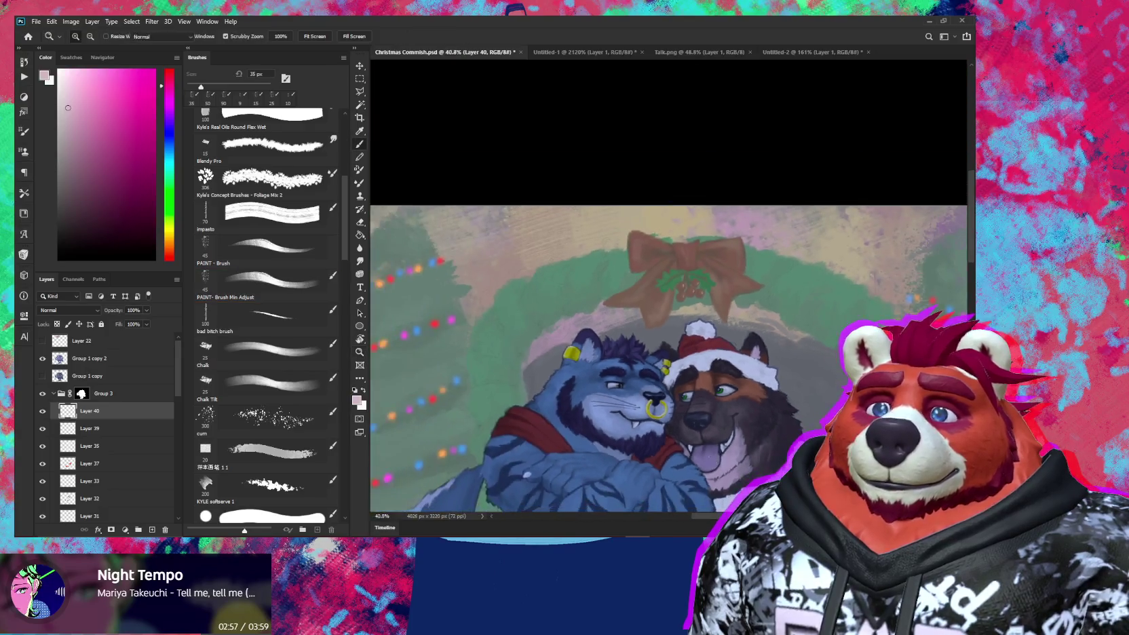
{"action": "left_click_drag", "start_coordinate": [749, 448], "coordinate": [739, 379]}
{"action": "scroll", "coordinate": [740, 379], "scroll_direction": "down", "scroll_amount": 2}
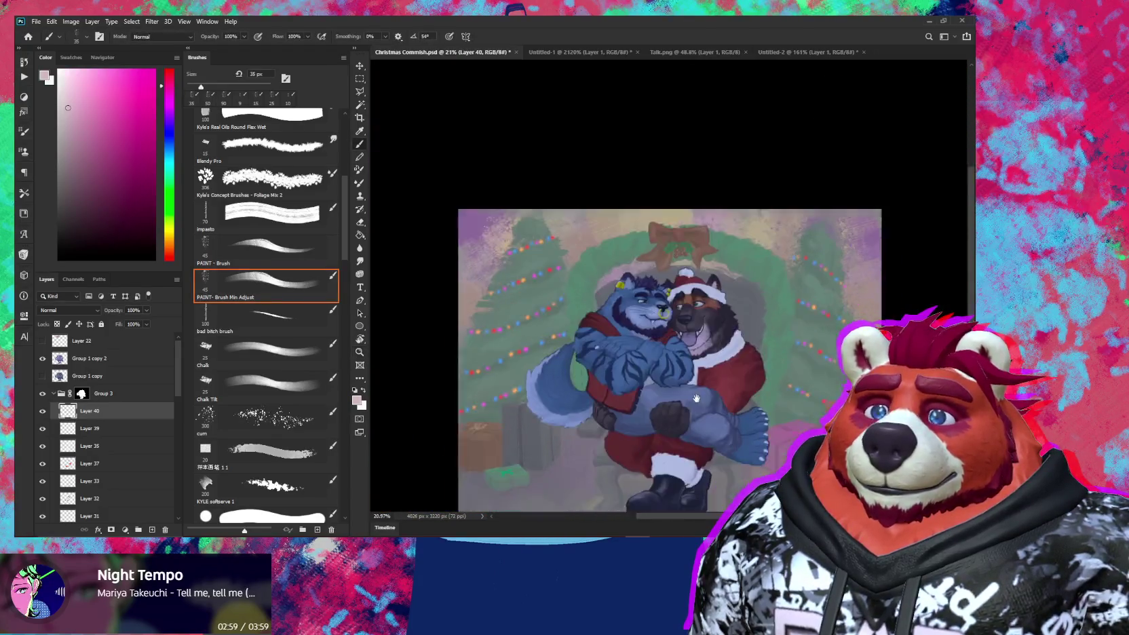
{"action": "scroll", "coordinate": [686, 348], "scroll_direction": "down", "scroll_amount": 1}
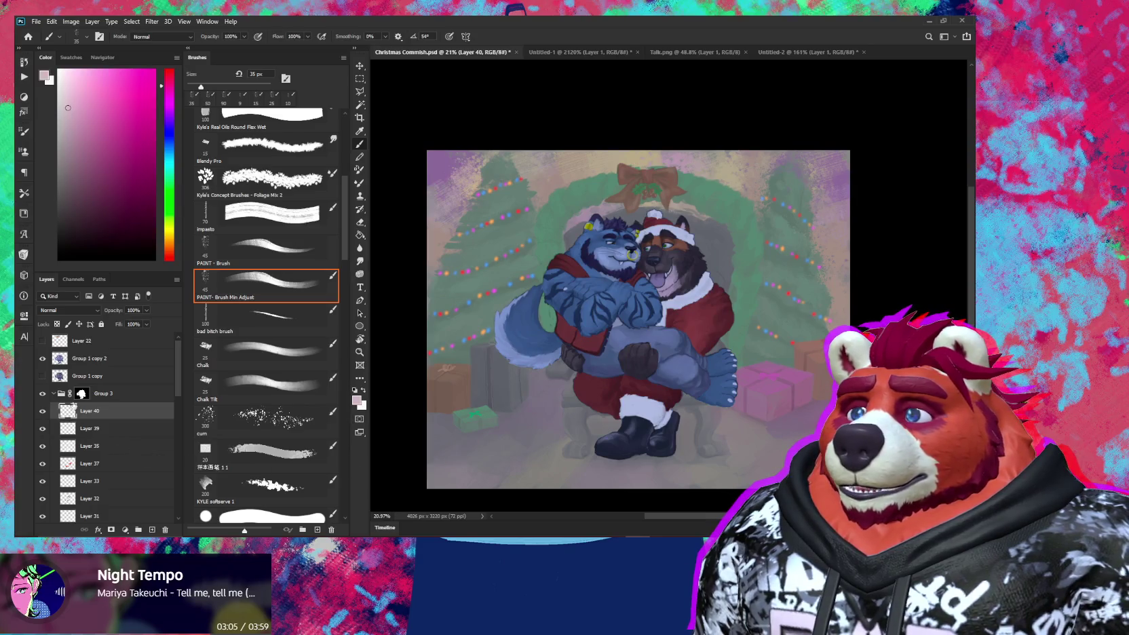
Step: Collapse Group 3 and toggle the visibility of Layer 13 and Layer 14
{"action": "left_click", "coordinate": [54, 393]}
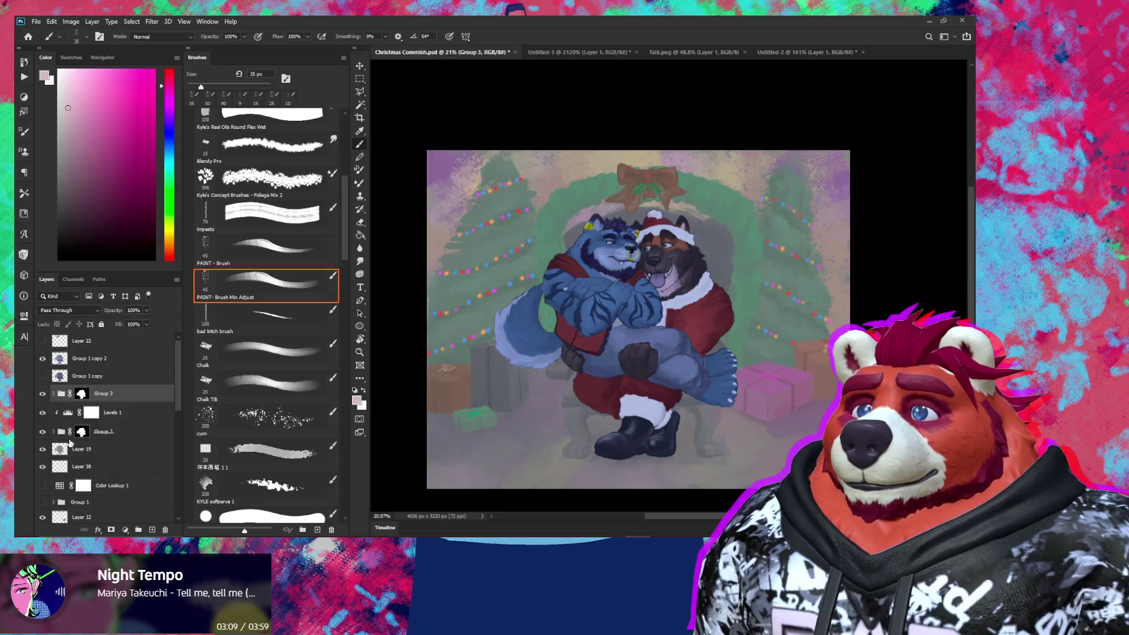
{"action": "scroll", "coordinate": [68, 446], "scroll_direction": "down", "scroll_amount": 2}
{"action": "scroll", "coordinate": [75, 447], "scroll_direction": "down", "scroll_amount": 4}
{"action": "scroll", "coordinate": [80, 446], "scroll_direction": "down", "scroll_amount": 2}
{"action": "scroll", "coordinate": [94, 447], "scroll_direction": "down", "scroll_amount": 3}
{"action": "scroll", "coordinate": [99, 461], "scroll_direction": "down", "scroll_amount": 1}
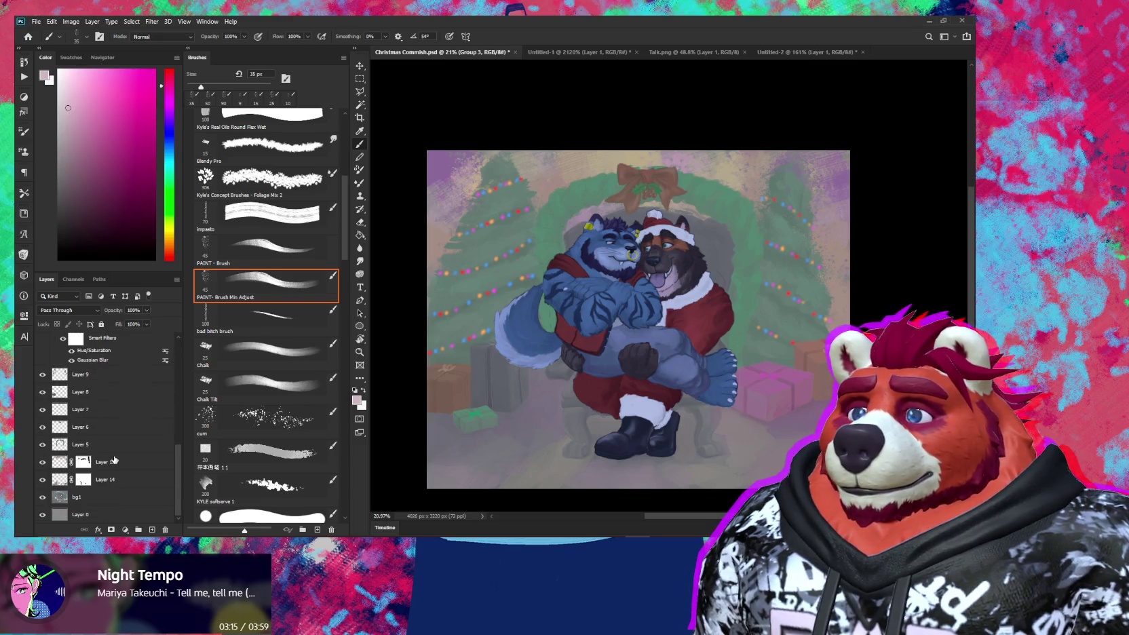
{"action": "left_click", "coordinate": [41, 464]}
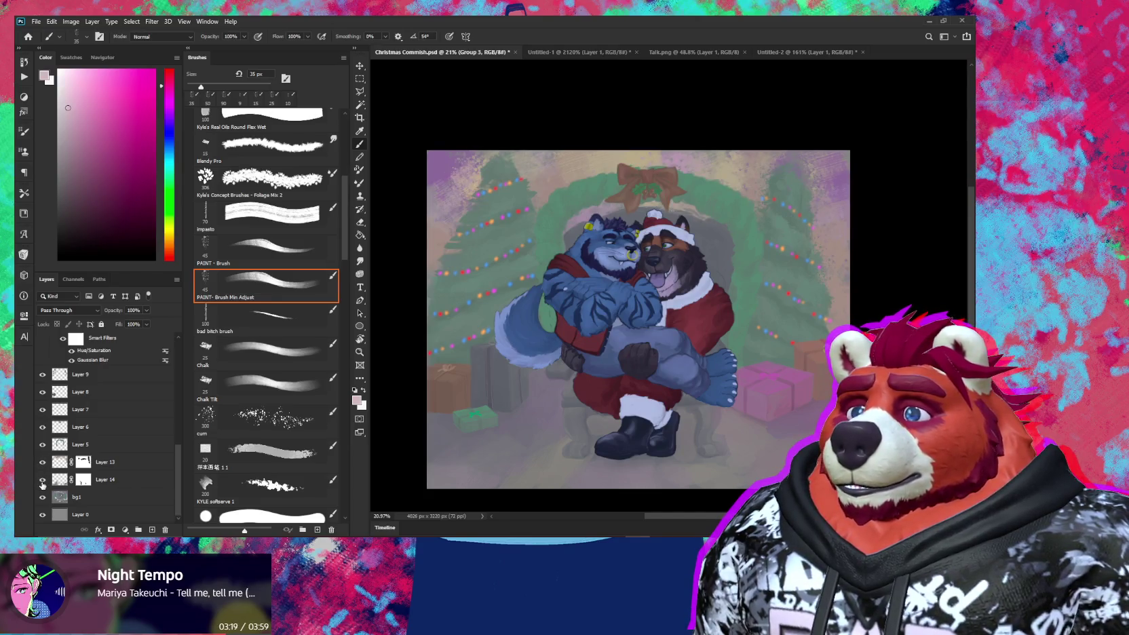
{"action": "left_click", "coordinate": [41, 482]}
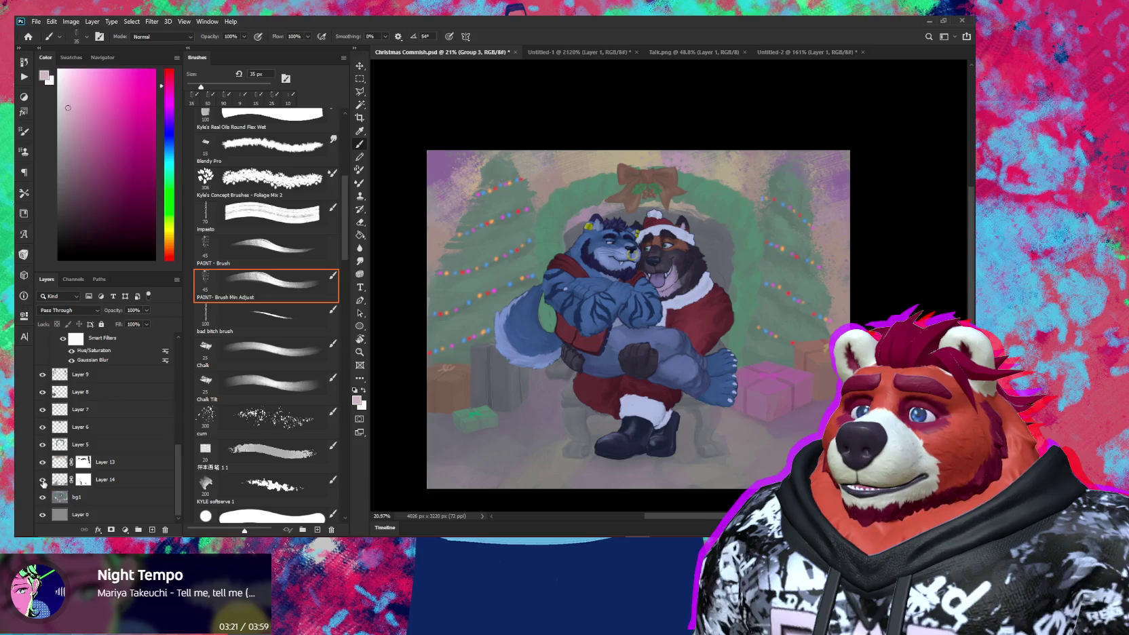
Step: Select Layer 14, choose the speckled texture brush and sample the grey floor colour
{"action": "left_click", "coordinate": [125, 480]}
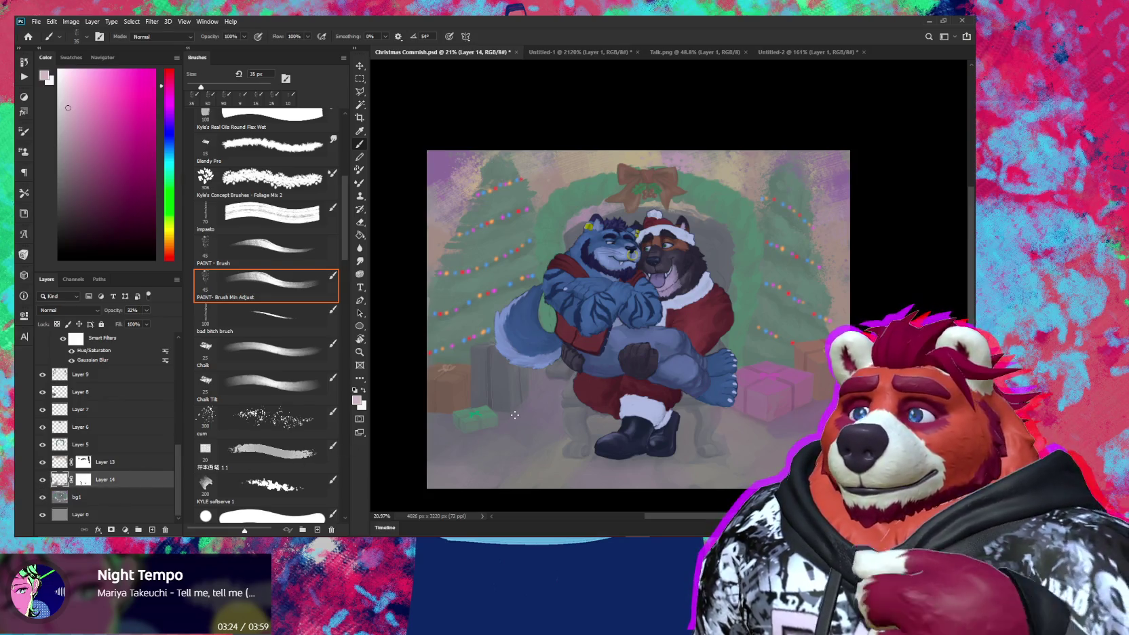
{"action": "left_click", "coordinate": [314, 430]}
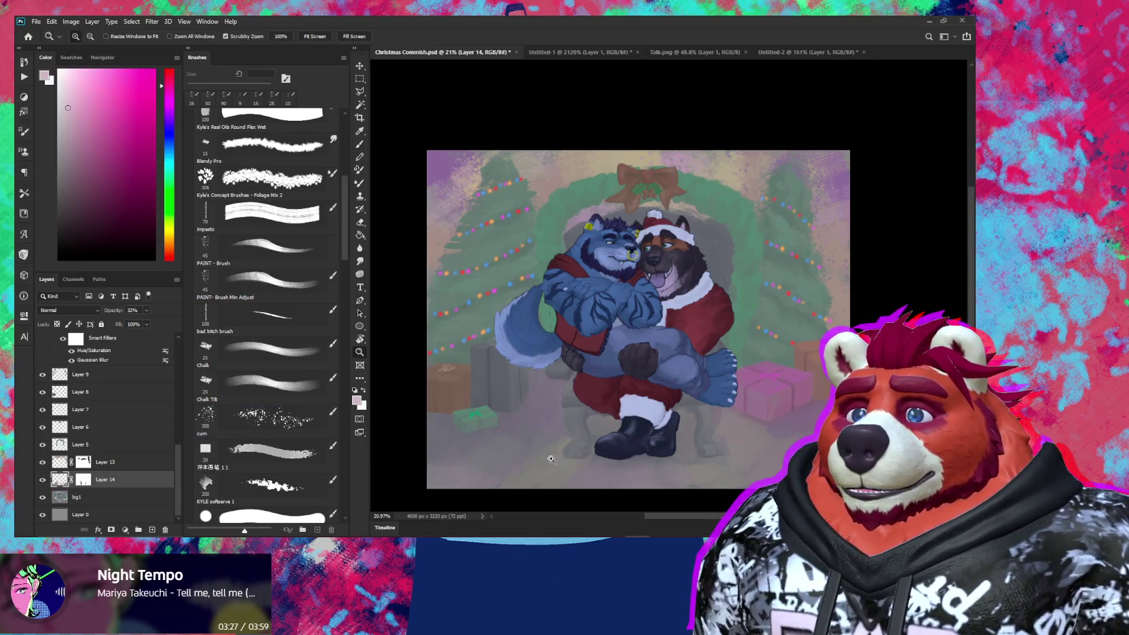
{"action": "scroll", "coordinate": [575, 435], "scroll_direction": "up", "scroll_amount": 3}
{"action": "left_click", "coordinate": [574, 440], "text": "alt"}
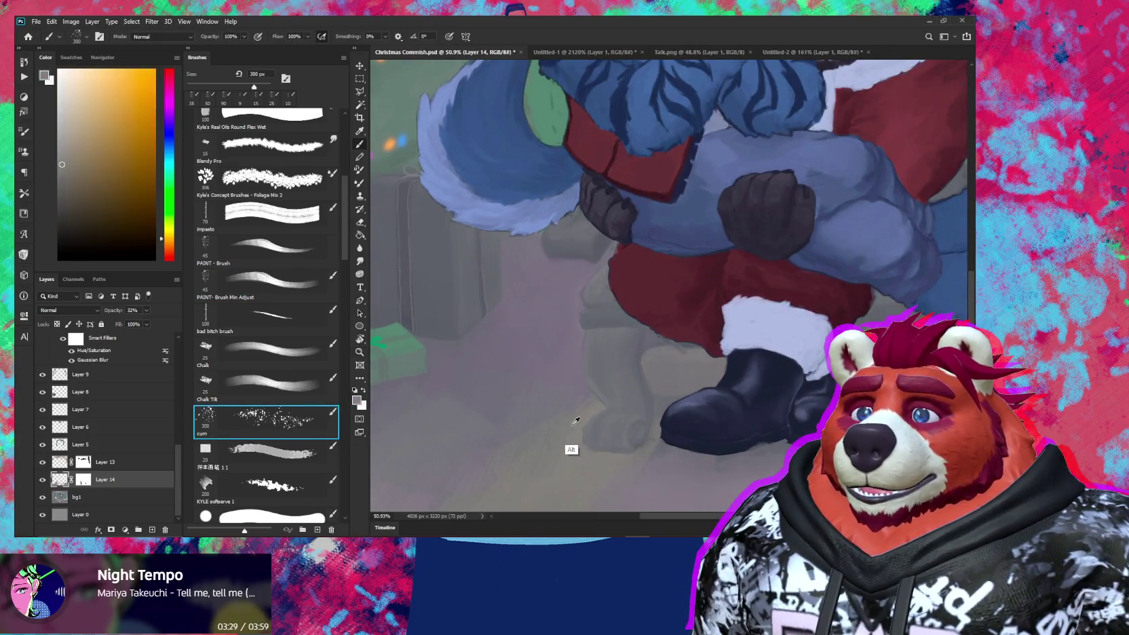
Step: Shrink the brush and sample several floor colours near the boots
{"action": "key", "text": "bracketleft"}
{"action": "key", "text": "bracketleft"}
{"action": "left_click", "coordinate": [570, 390], "text": "alt"}
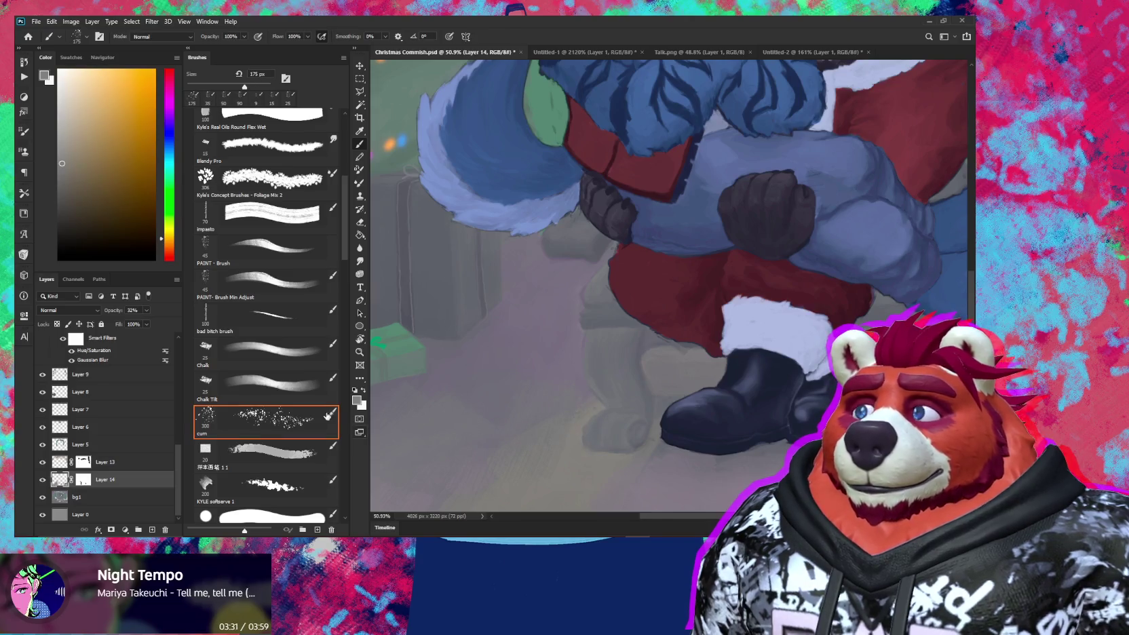
{"action": "key", "text": "bracketleft"}
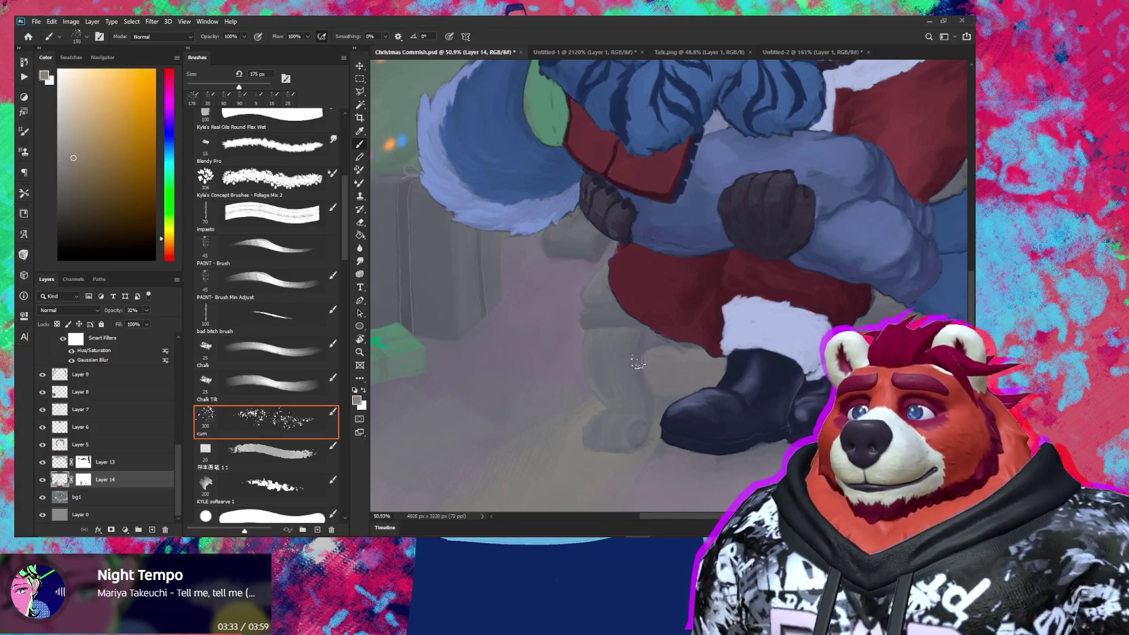
{"action": "left_click", "coordinate": [570, 391], "text": "alt"}
{"action": "key", "text": "bracketleft"}
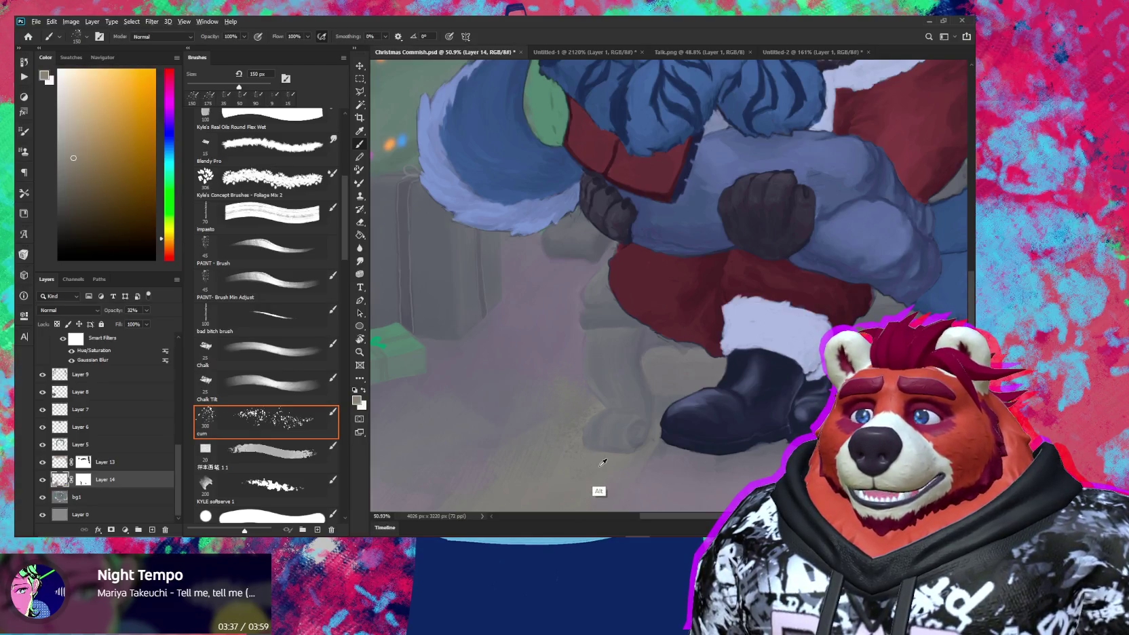
{"action": "left_click", "coordinate": [596, 466], "text": "alt"}
{"action": "left_click", "coordinate": [596, 465], "text": "alt"}
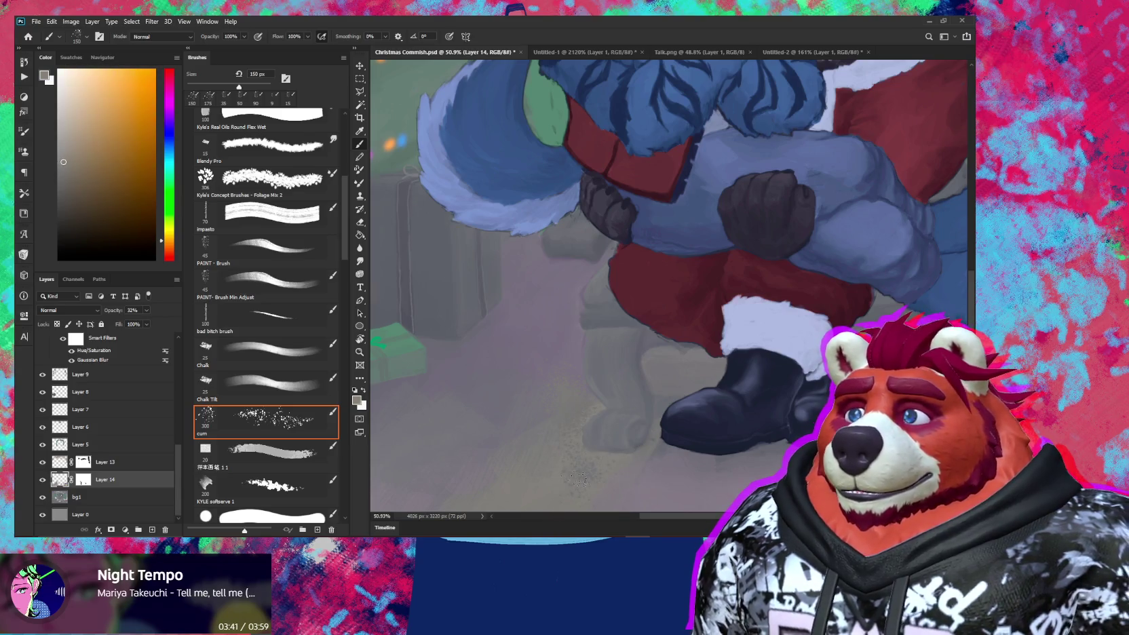
{"action": "left_click_drag", "start_coordinate": [575, 485], "coordinate": [587, 402]}
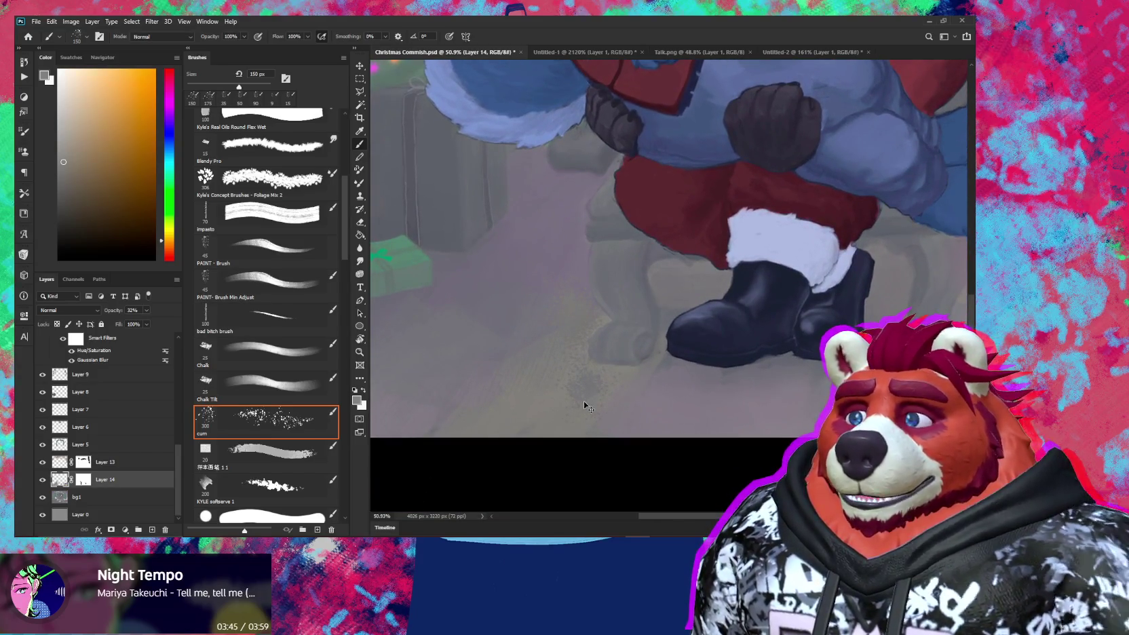
Step: Toggle Group 3, Group 2, Group 1 copy 2 and Levels 1 visibility to compare colouring
{"action": "scroll", "coordinate": [138, 445], "scroll_direction": "up", "scroll_amount": 2}
{"action": "scroll", "coordinate": [138, 445], "scroll_direction": "up", "scroll_amount": 2}
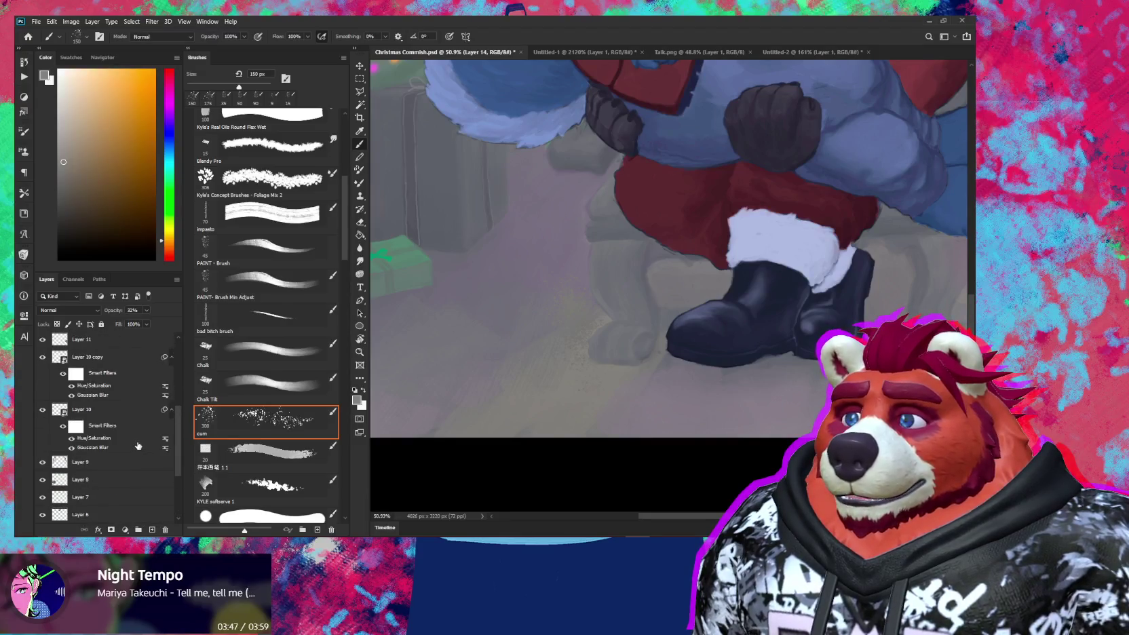
{"action": "scroll", "coordinate": [137, 448], "scroll_direction": "up", "scroll_amount": 5}
{"action": "scroll", "coordinate": [137, 448], "scroll_direction": "up", "scroll_amount": 1}
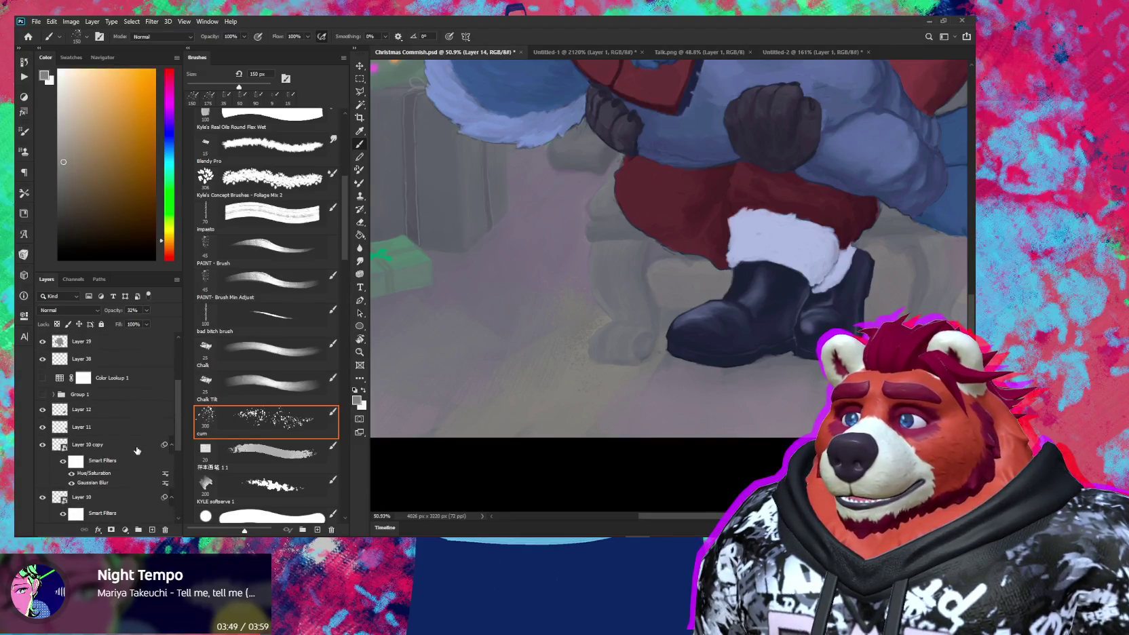
{"action": "scroll", "coordinate": [137, 450], "scroll_direction": "up", "scroll_amount": 1}
{"action": "scroll", "coordinate": [132, 453], "scroll_direction": "up", "scroll_amount": 2}
{"action": "scroll", "coordinate": [133, 454], "scroll_direction": "up", "scroll_amount": 1}
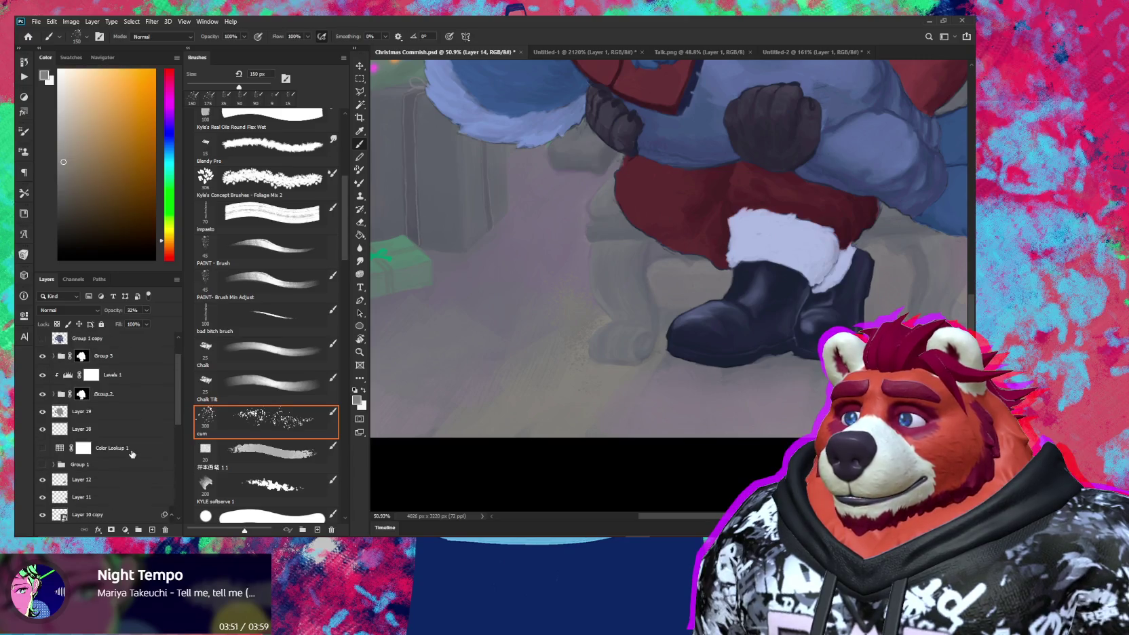
{"action": "scroll", "coordinate": [132, 454], "scroll_direction": "up", "scroll_amount": 2}
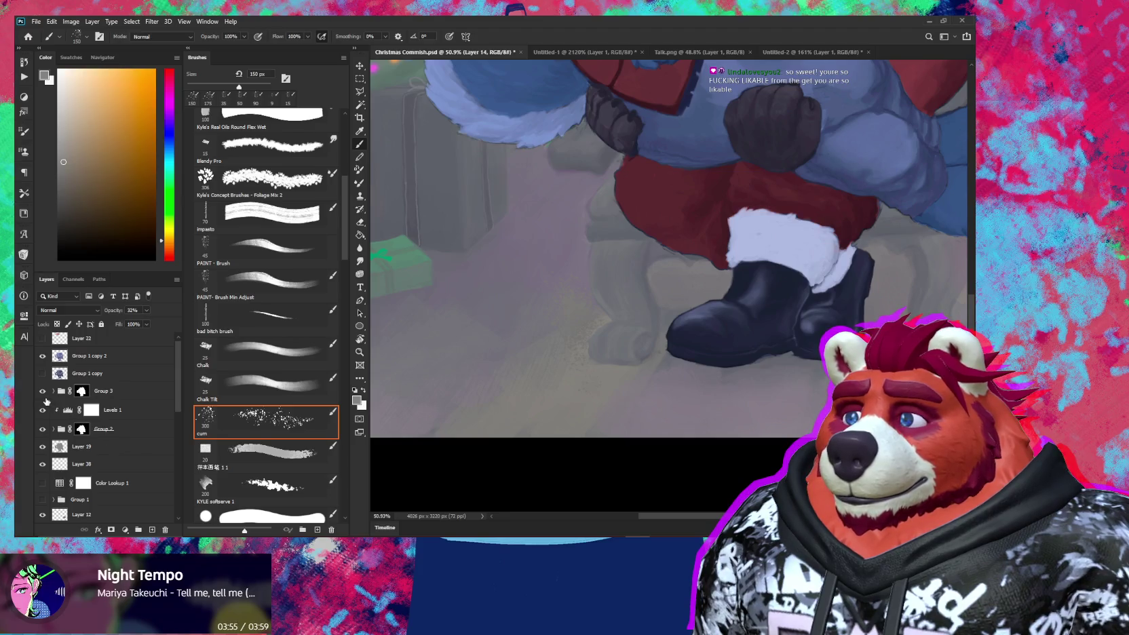
{"action": "left_click", "coordinate": [42, 427]}
{"action": "left_click", "coordinate": [42, 392]}
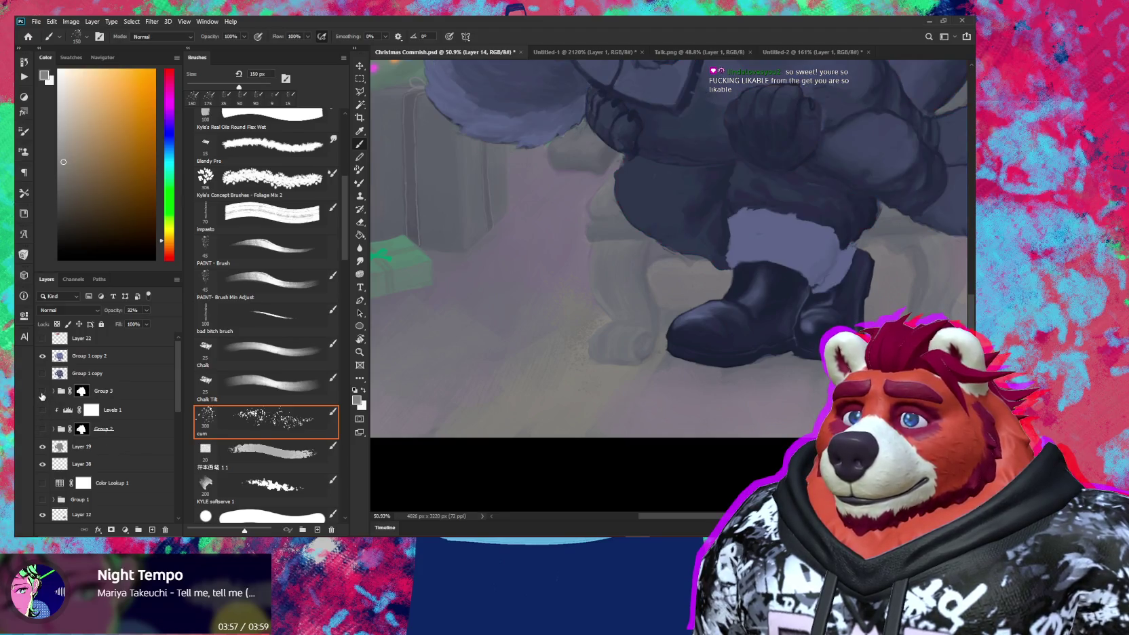
{"action": "left_click", "coordinate": [42, 355]}
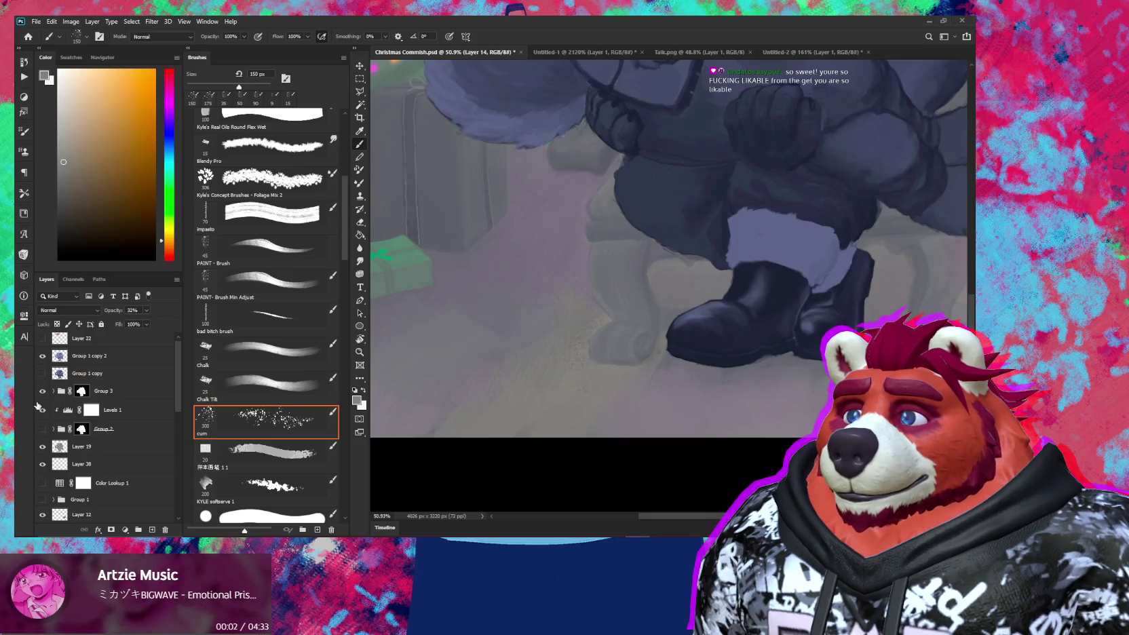
{"action": "left_click", "coordinate": [41, 410]}
{"action": "left_click", "coordinate": [42, 429]}
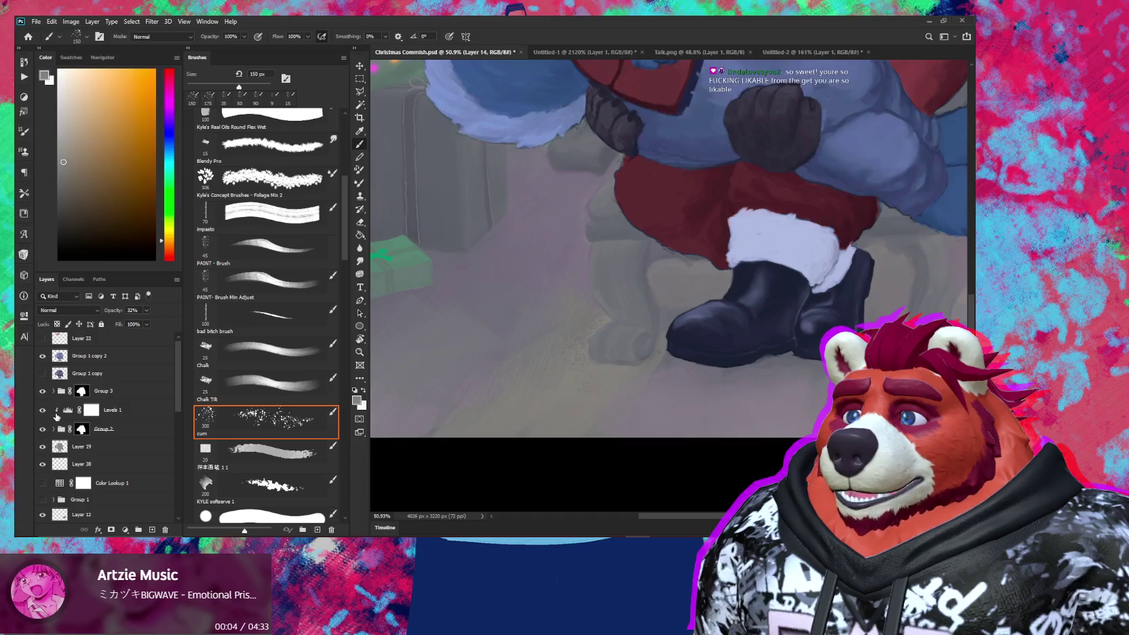
Step: Toggle Layer 19, Layer 10 copy and Layer 8 off and on, then solo Layer 14
{"action": "scroll", "coordinate": [80, 429], "scroll_direction": "down", "scroll_amount": 2}
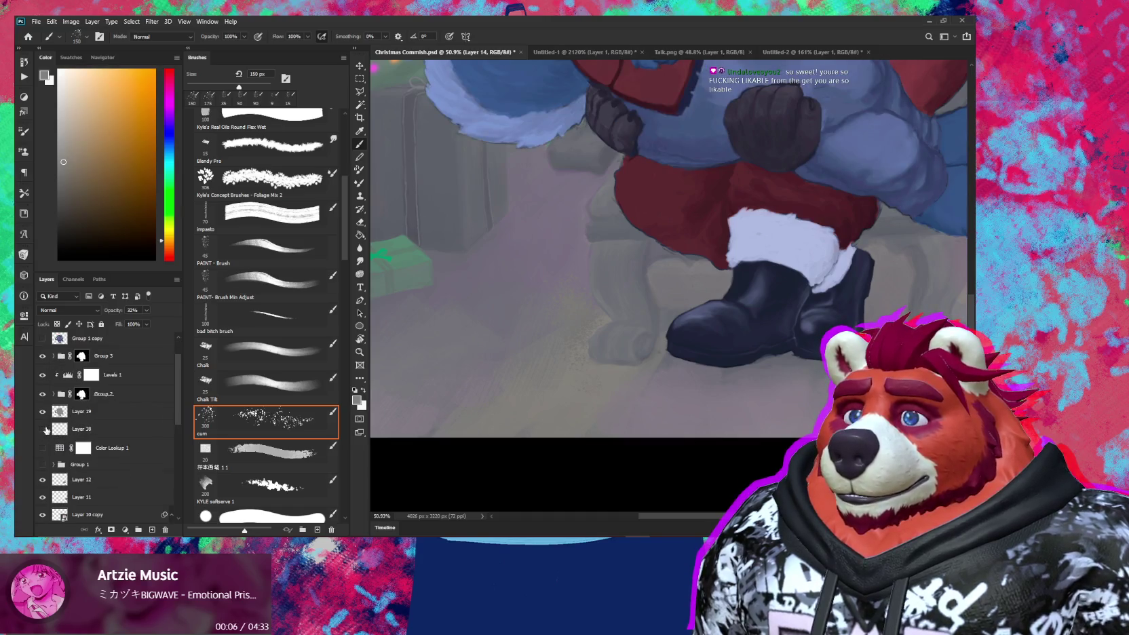
{"action": "left_click", "coordinate": [42, 411]}
{"action": "left_click", "coordinate": [43, 481]}
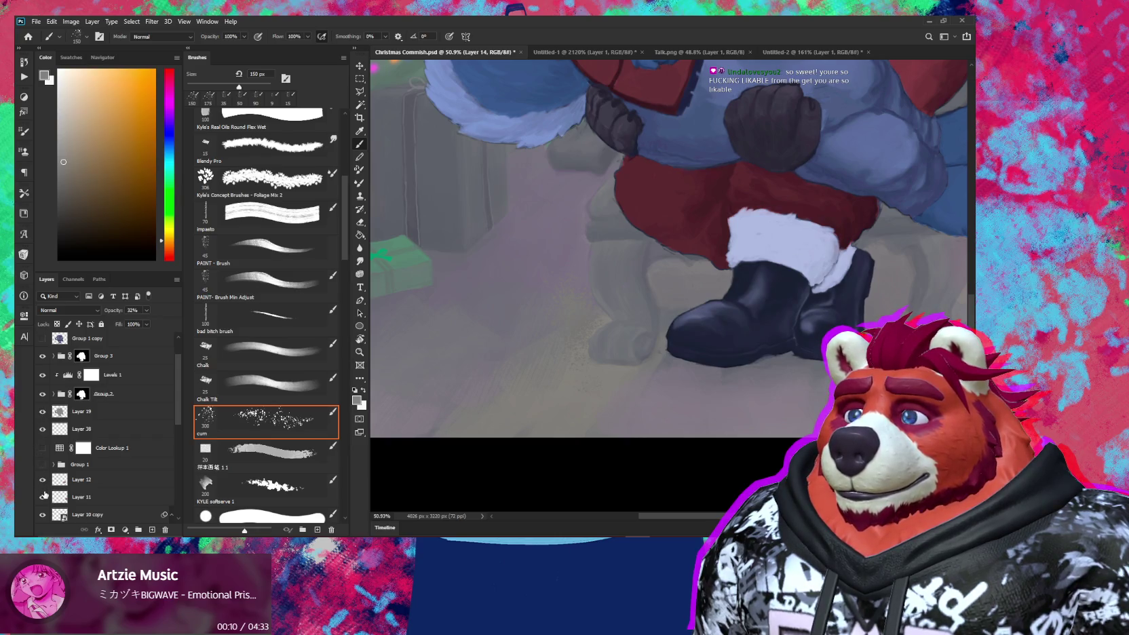
{"action": "scroll", "coordinate": [91, 486], "scroll_direction": "down", "scroll_amount": 3}
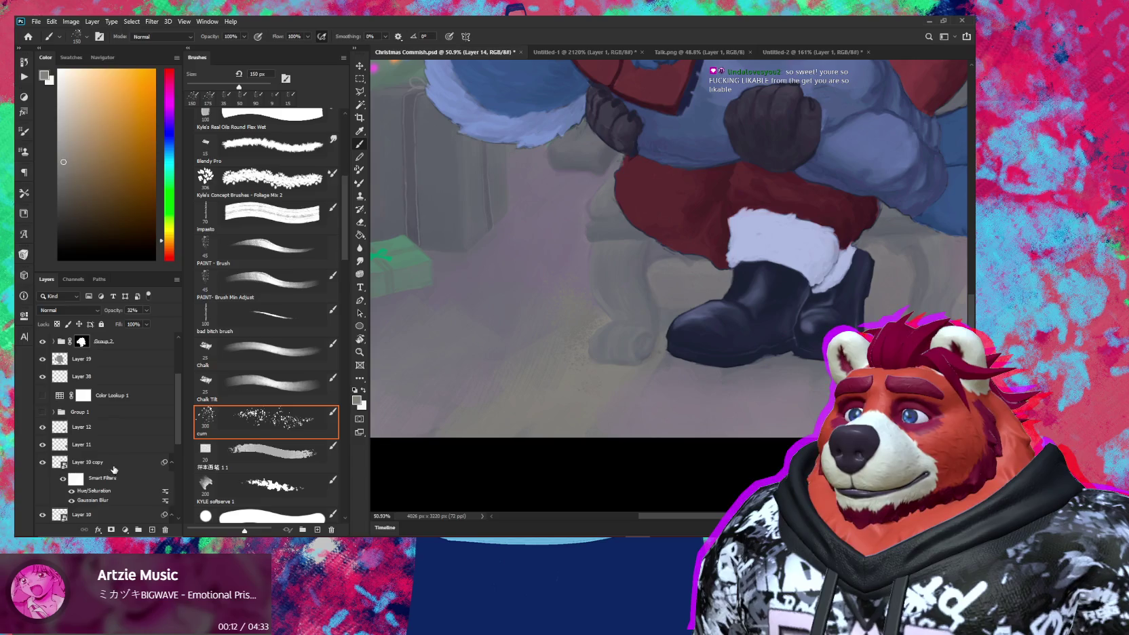
{"action": "left_click", "coordinate": [43, 463]}
{"action": "left_click", "coordinate": [43, 463]}
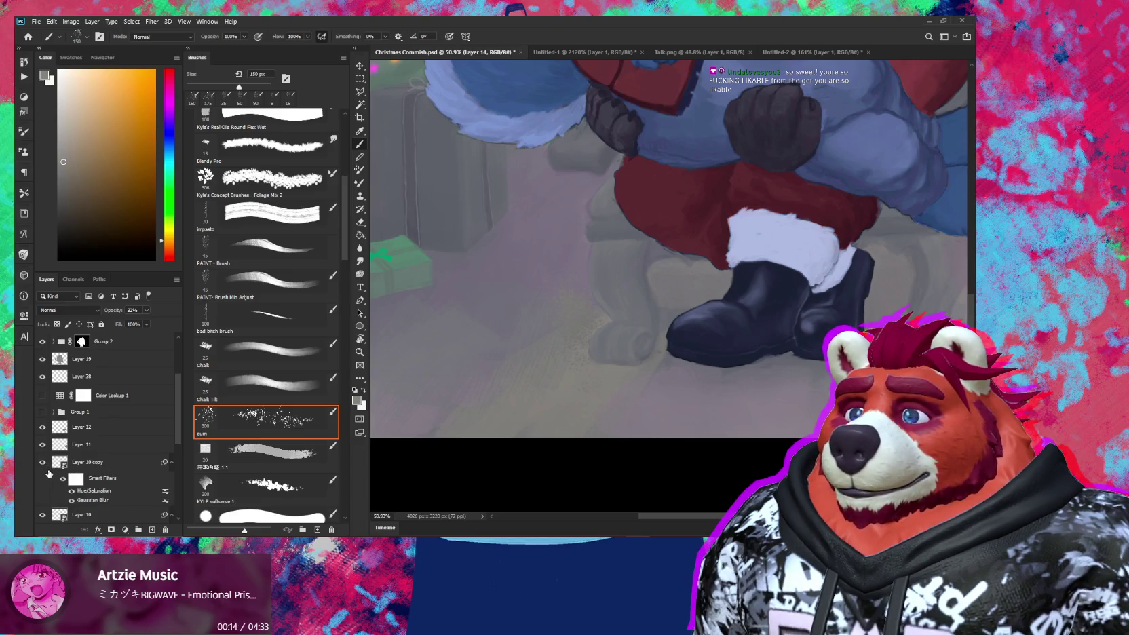
{"action": "scroll", "coordinate": [78, 468], "scroll_direction": "down", "scroll_amount": 3}
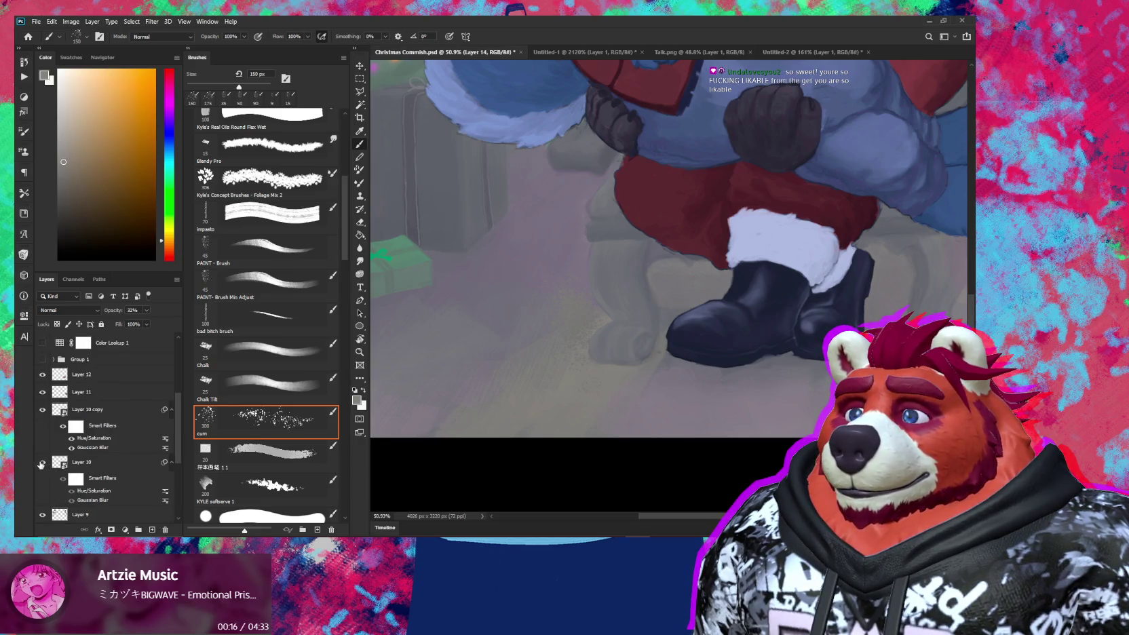
{"action": "scroll", "coordinate": [41, 464], "scroll_direction": "down", "scroll_amount": 3}
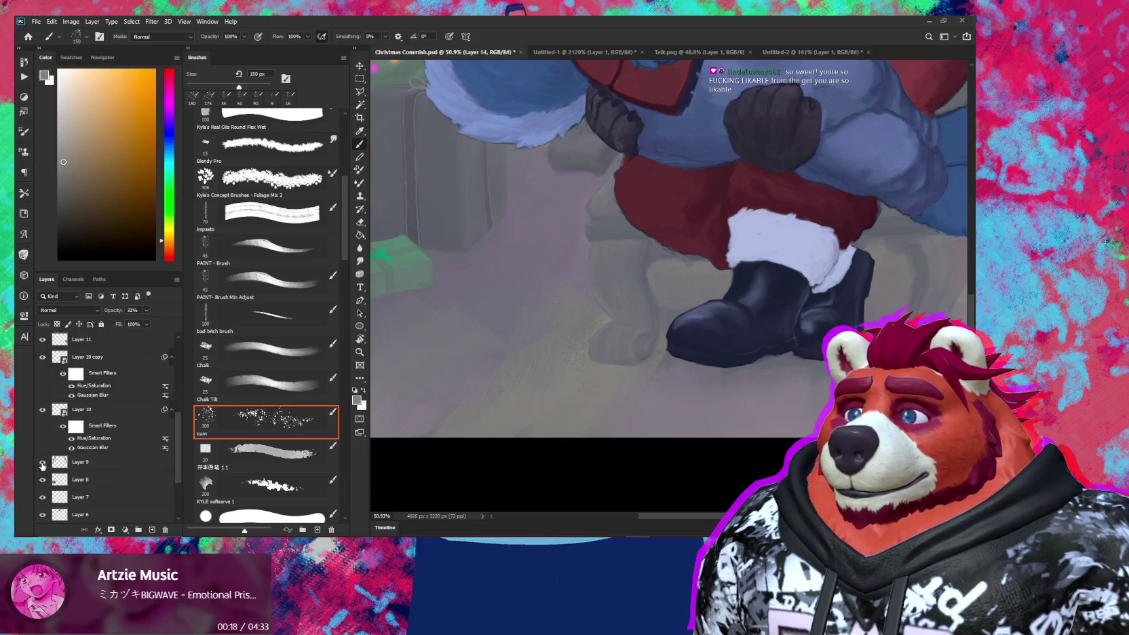
{"action": "left_click", "coordinate": [42, 479]}
{"action": "left_click", "coordinate": [42, 480]}
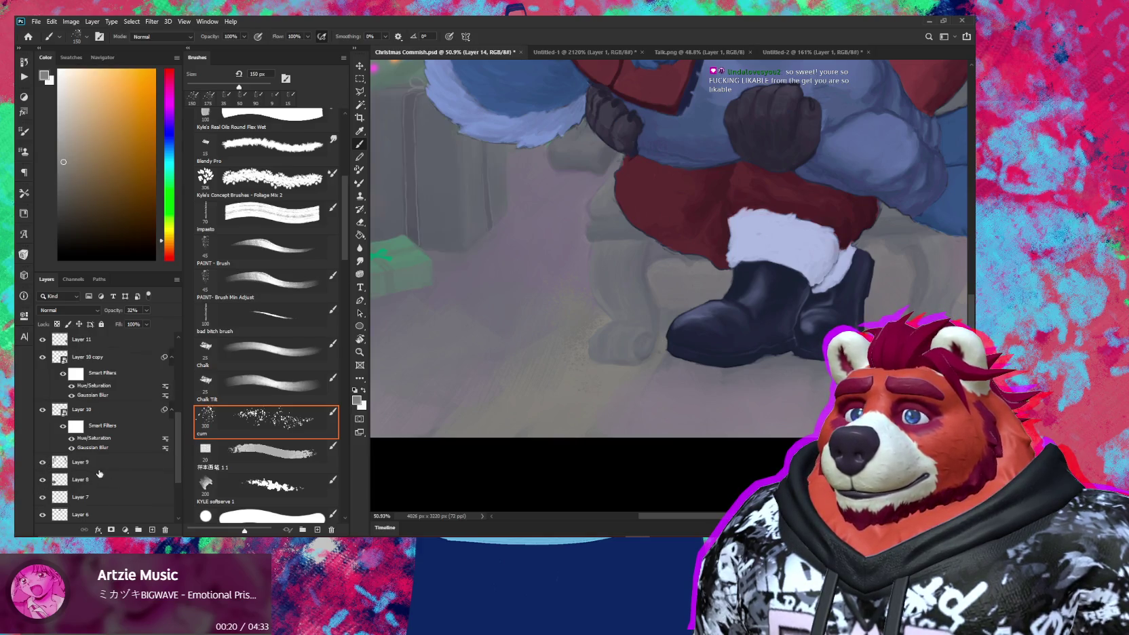
{"action": "scroll", "coordinate": [42, 482], "scroll_direction": "down", "scroll_amount": 5}
{"action": "left_click", "coordinate": [42, 479], "text": "alt"}
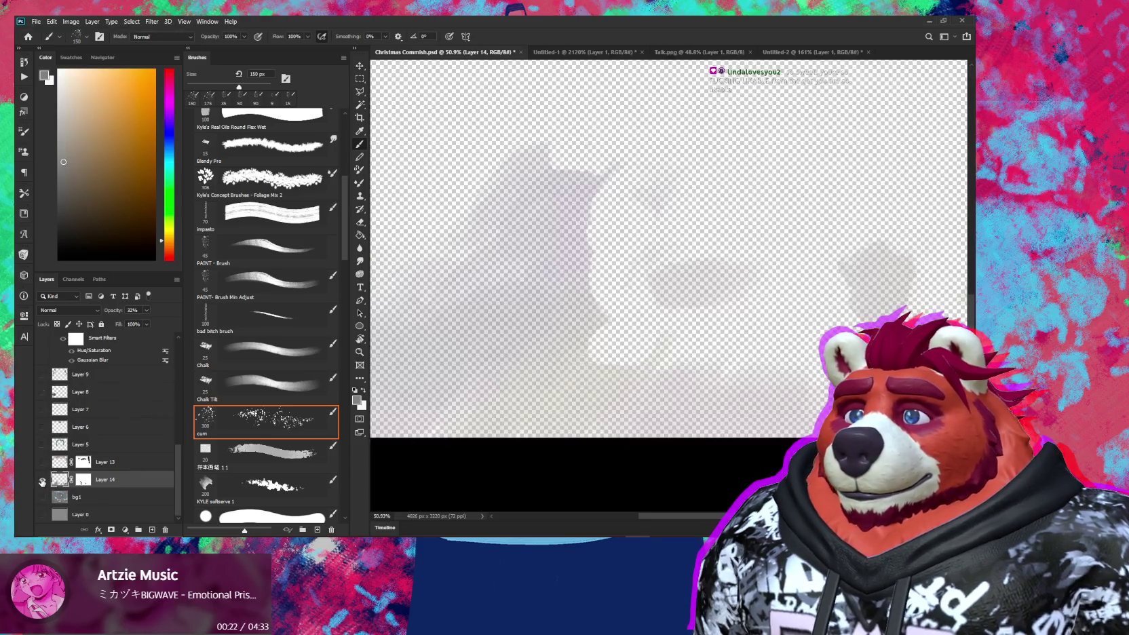
Step: Sample a light beige from Layer 14 and make all painting layers visible again
{"action": "scroll", "coordinate": [836, 333], "scroll_direction": "down", "scroll_amount": 3}
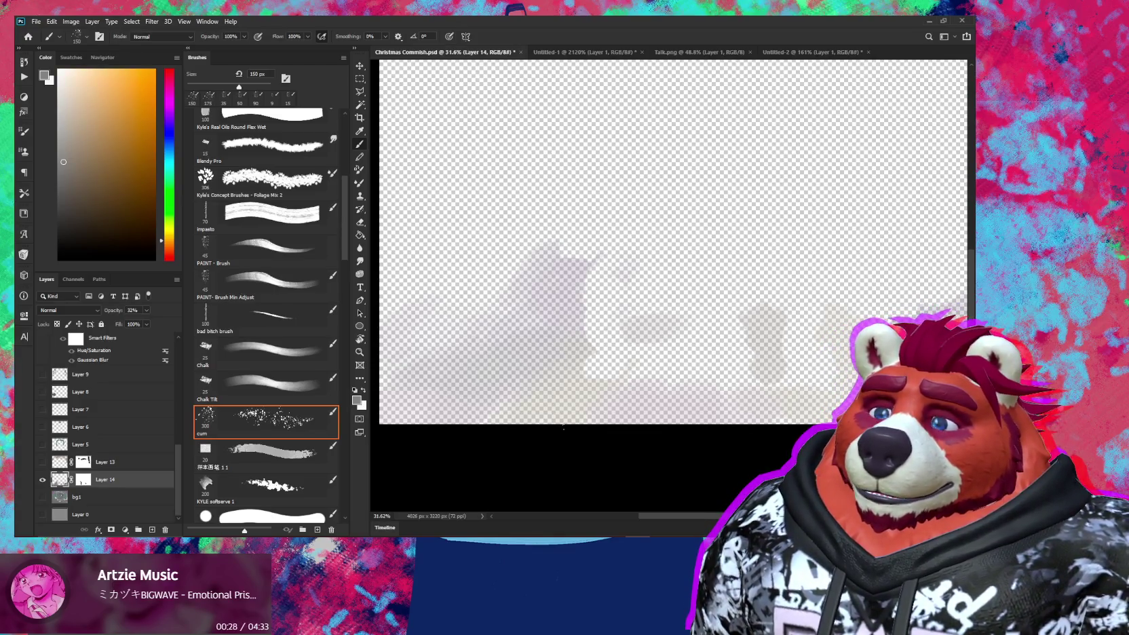
{"action": "left_click", "coordinate": [582, 394], "text": "alt"}
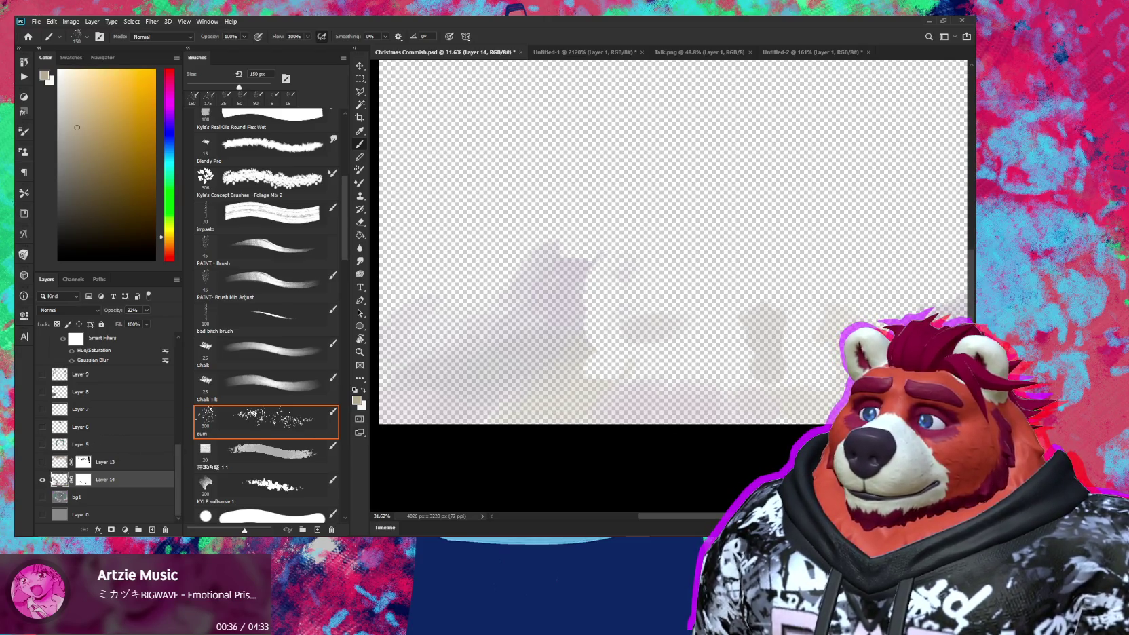
{"action": "left_click", "coordinate": [43, 480], "text": "alt"}
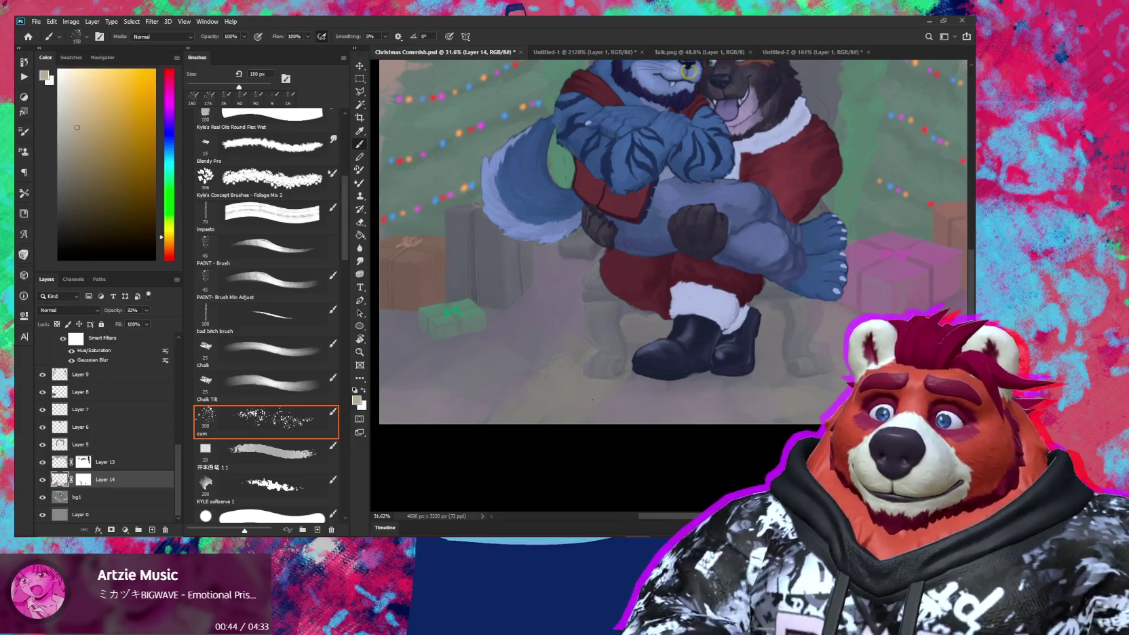
Step: Sample a greyish purple and raise Layer 14's opacity to 100%
{"action": "left_click", "coordinate": [631, 414], "text": "alt"}
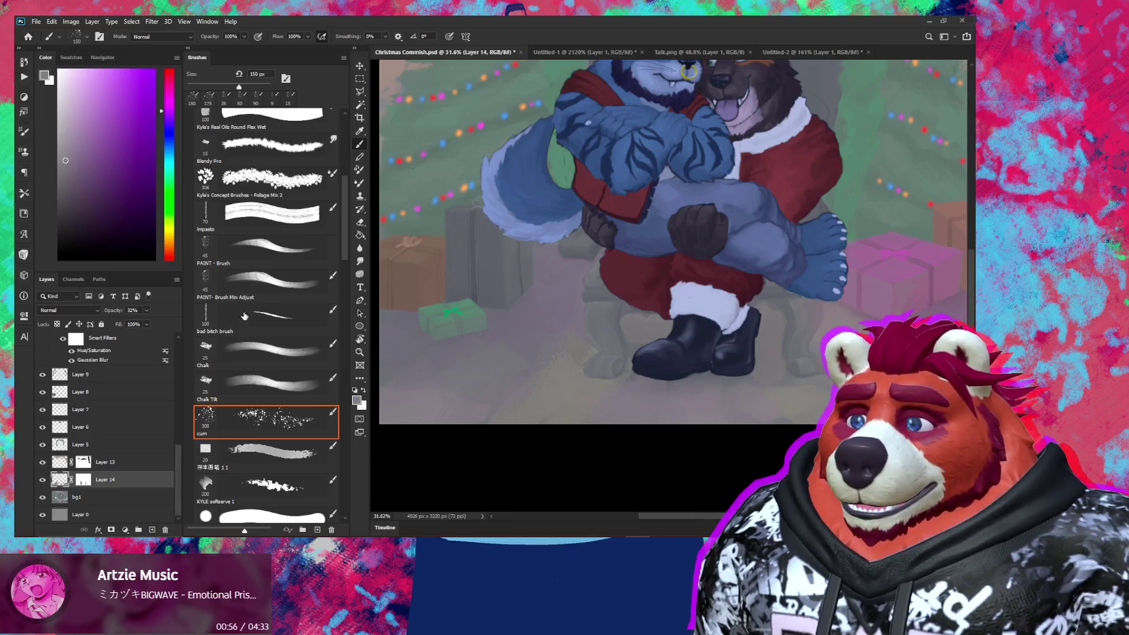
{"action": "left_click_drag", "start_coordinate": [114, 309], "coordinate": [177, 312]}
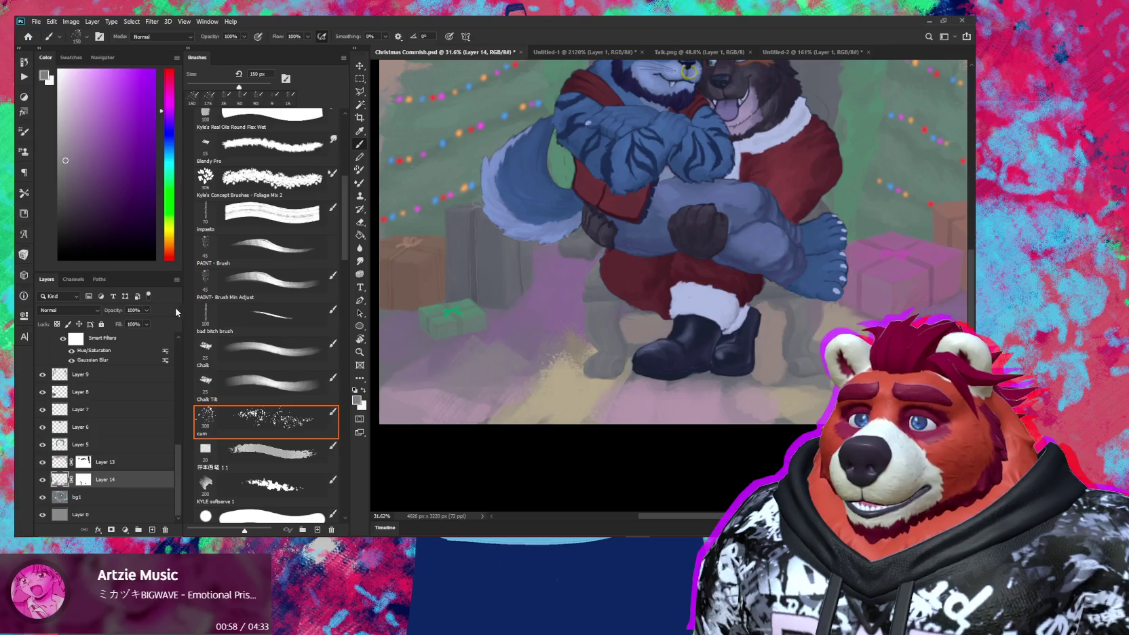
{"action": "scroll", "coordinate": [672, 227], "scroll_direction": "down", "scroll_amount": 3}
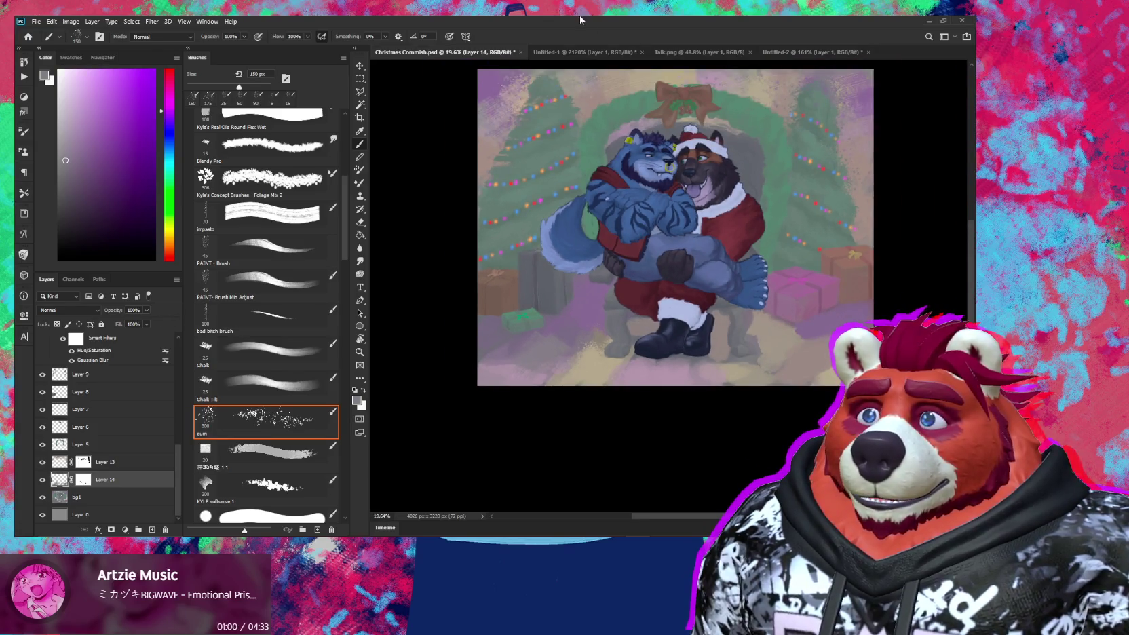
{"action": "scroll", "coordinate": [570, 349], "scroll_direction": "up", "scroll_amount": 1}
{"action": "scroll", "coordinate": [571, 351], "scroll_direction": "up", "scroll_amount": 1}
{"action": "scroll", "coordinate": [573, 354], "scroll_direction": "up", "scroll_amount": 2}
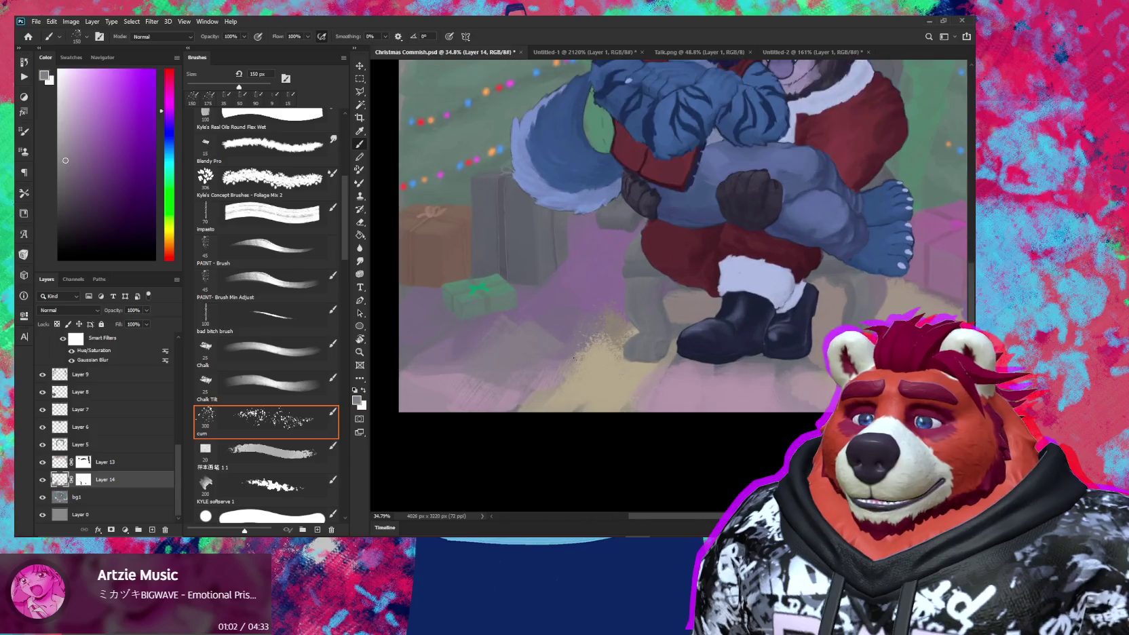
{"action": "scroll", "coordinate": [573, 354], "scroll_direction": "up", "scroll_amount": 1}
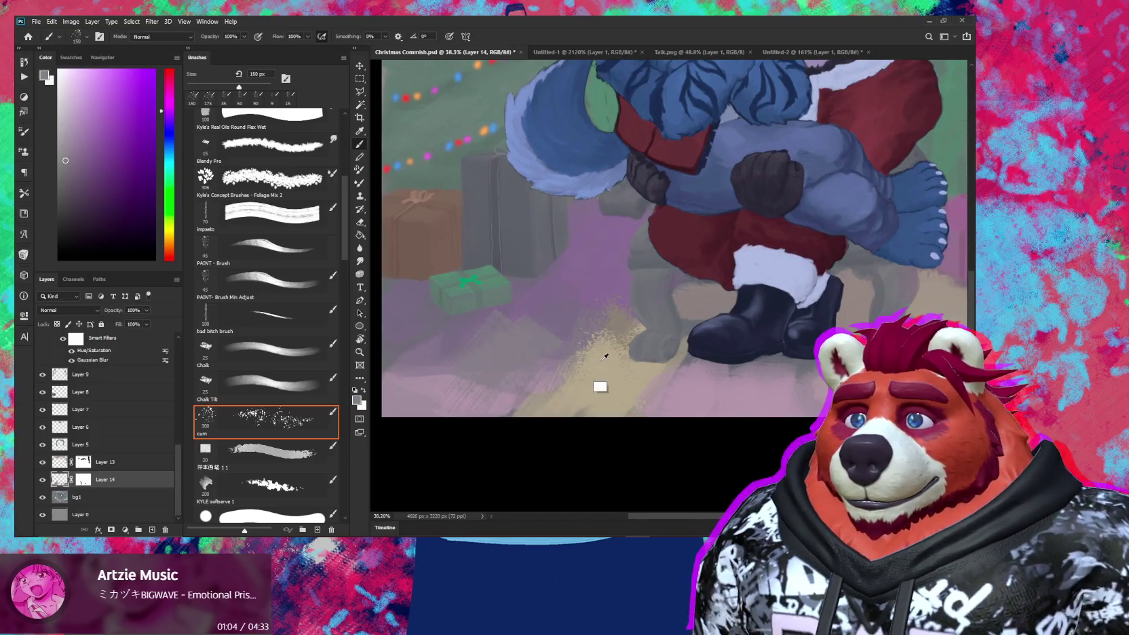
Step: Sample sandy beige and mauve floor colours and enlarge the brush to 500 px
{"action": "left_click", "coordinate": [603, 389], "text": "alt"}
{"action": "left_click", "coordinate": [611, 331], "text": "alt"}
{"action": "left_click", "coordinate": [606, 332], "text": "alt"}
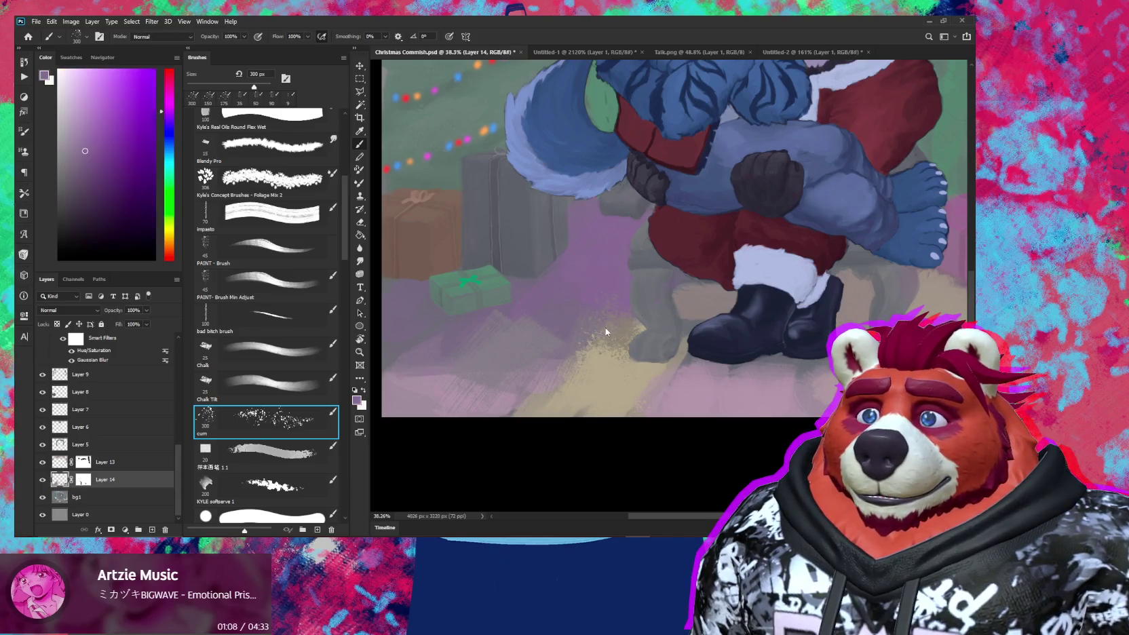
{"action": "left_click", "coordinate": [528, 349], "text": "alt"}
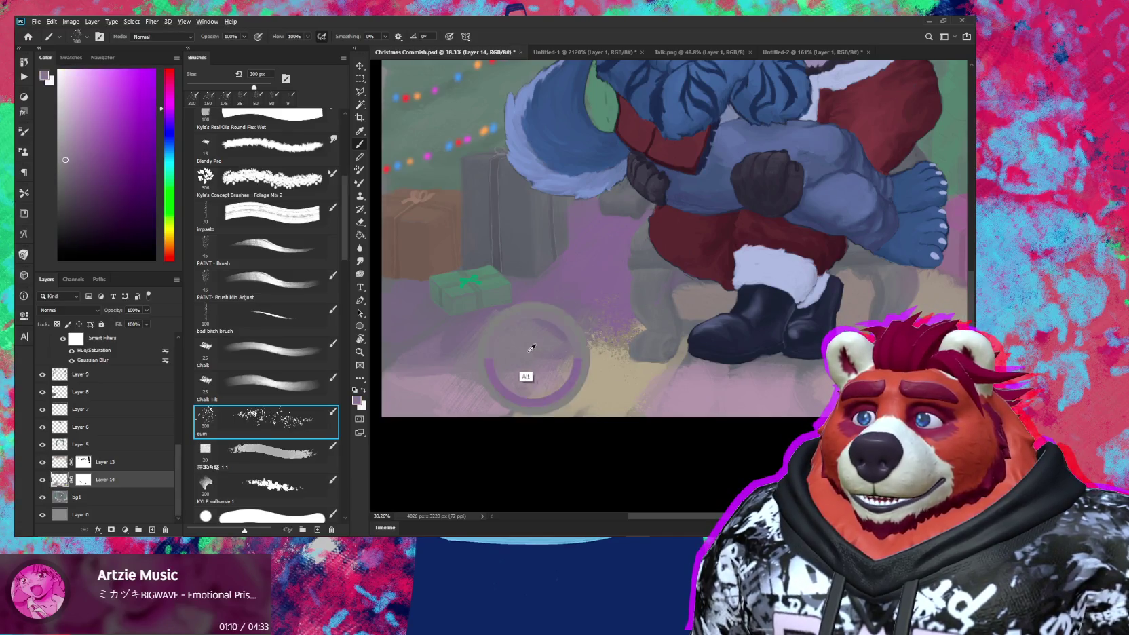
{"action": "left_click", "coordinate": [556, 316], "text": "alt"}
{"action": "key", "text": "bracketright"}
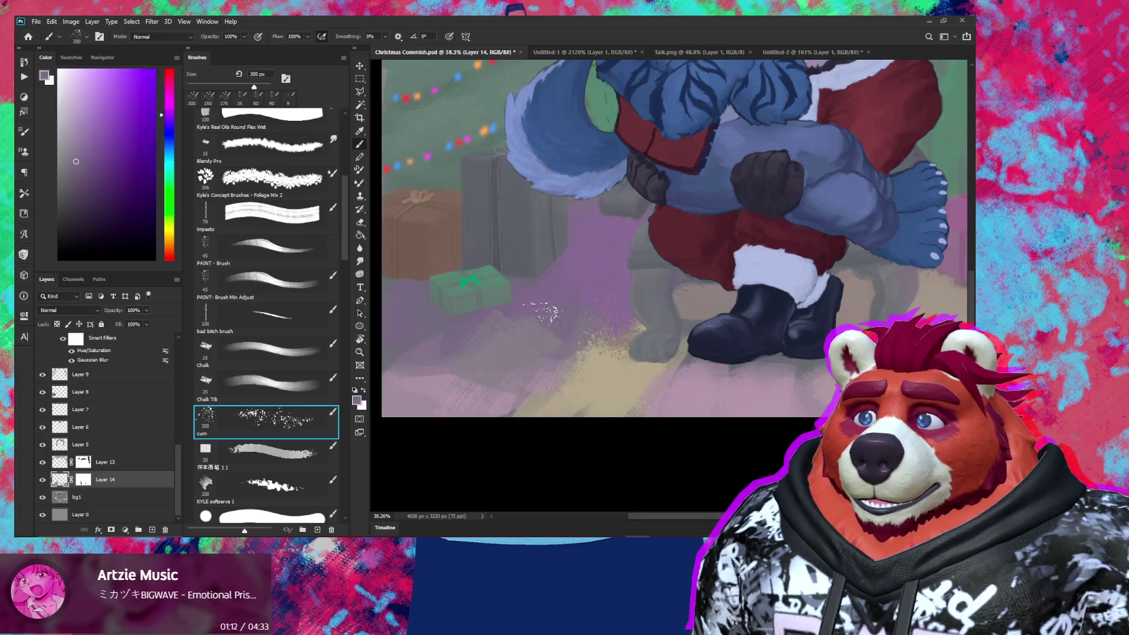
{"action": "key", "text": "bracketright"}
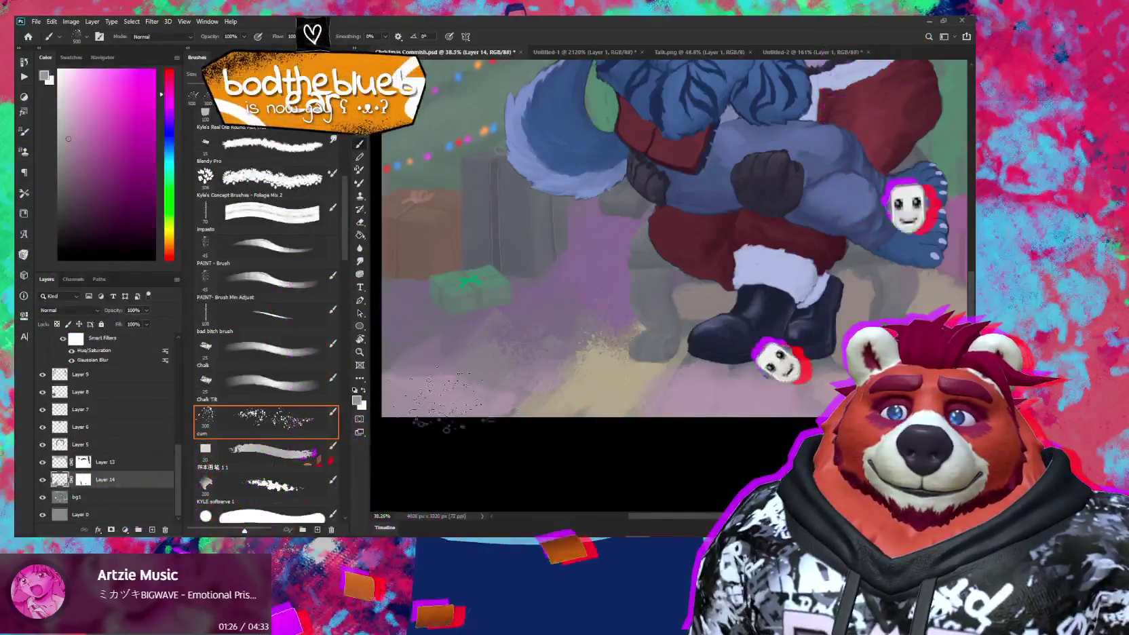
Step: Resize the brush to 175 then 227 px and sample more floor colours
{"action": "left_click_drag", "start_coordinate": [448, 400], "coordinate": [427, 376]}
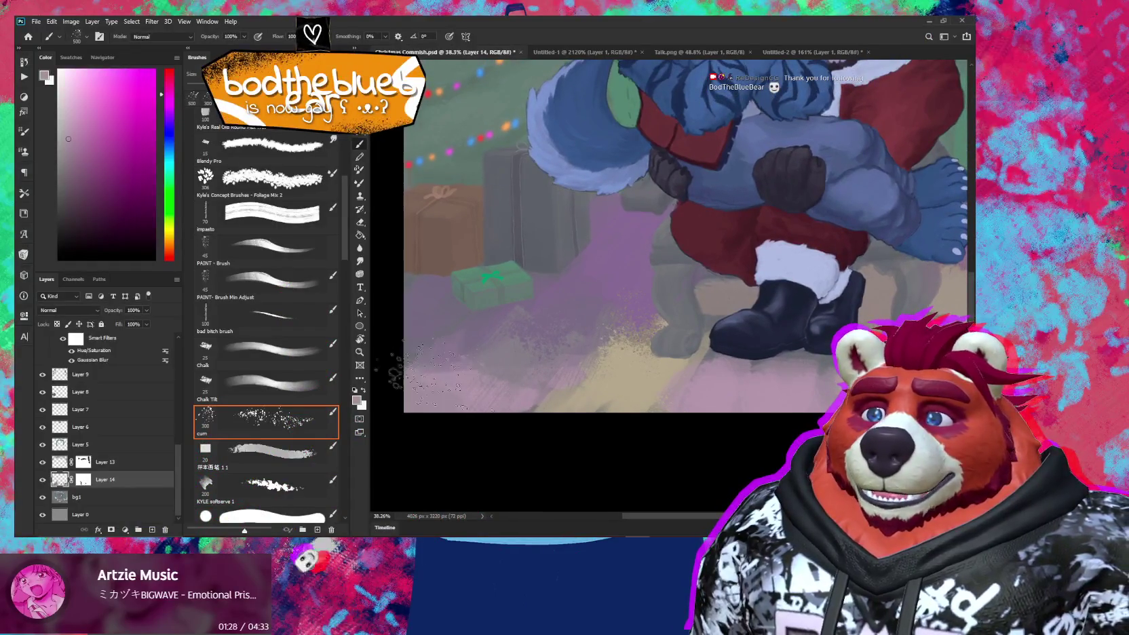
{"action": "key", "text": "bracketleft"}
{"action": "key", "text": "bracketleft"}
{"action": "key", "text": "bracketleft"}
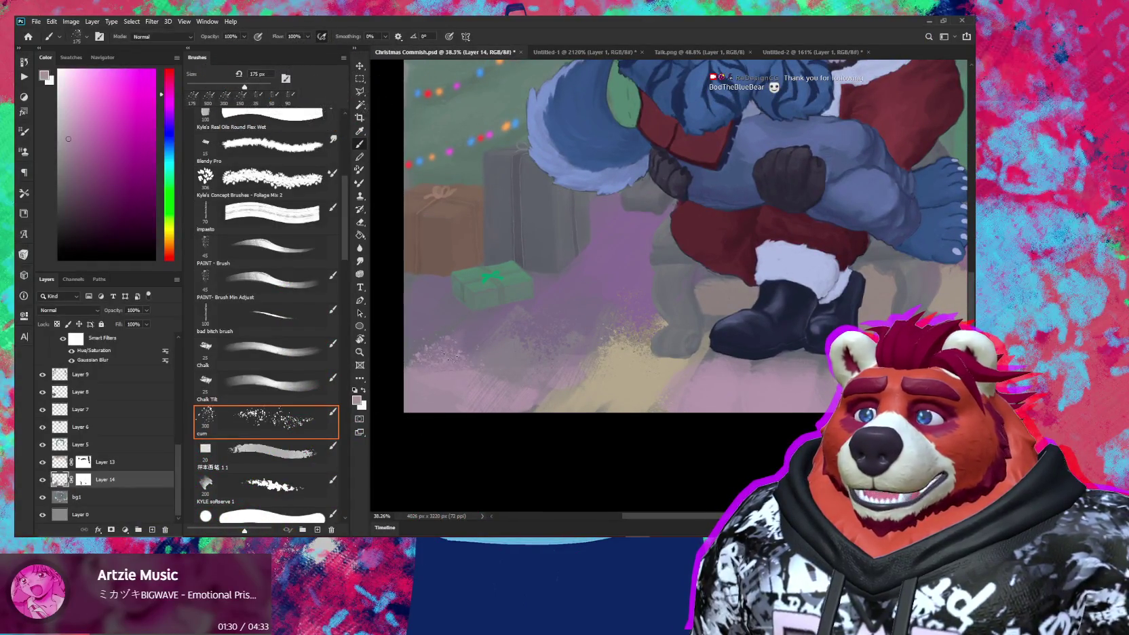
{"action": "left_click", "coordinate": [481, 328], "text": "alt"}
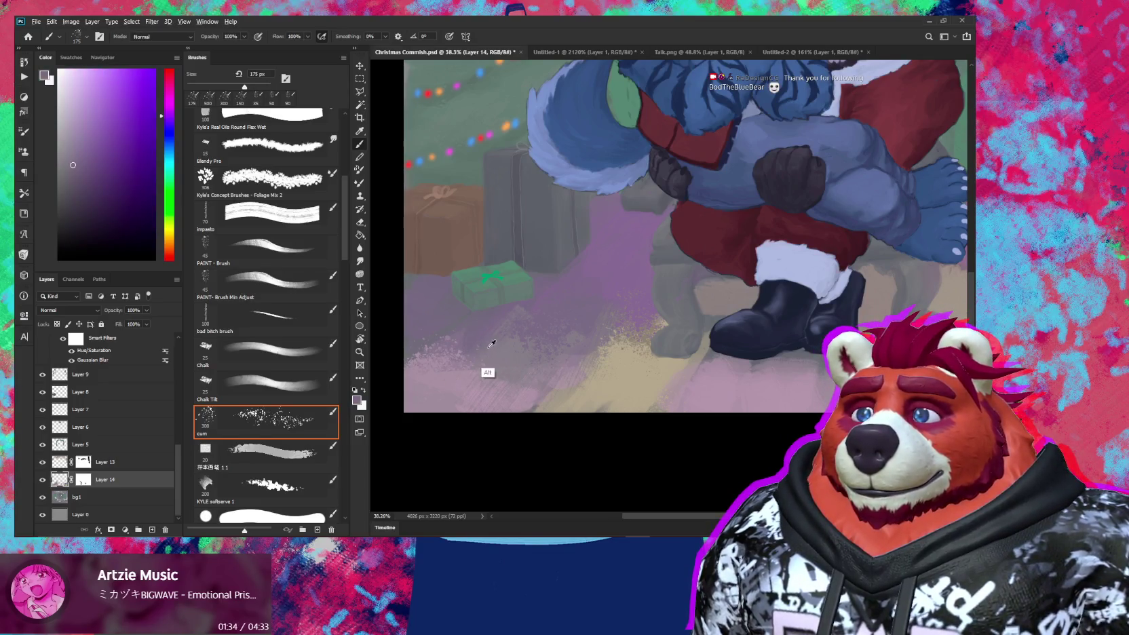
{"action": "left_click_drag", "start_coordinate": [502, 323], "coordinate": [511, 323]}
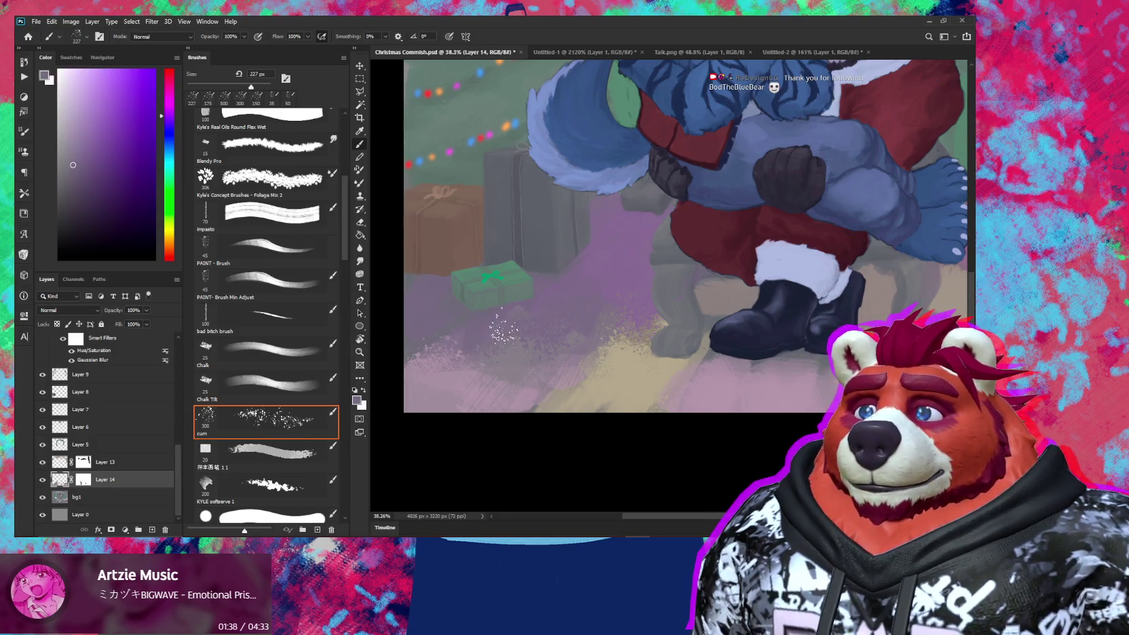
{"action": "left_click", "coordinate": [542, 282], "text": "alt"}
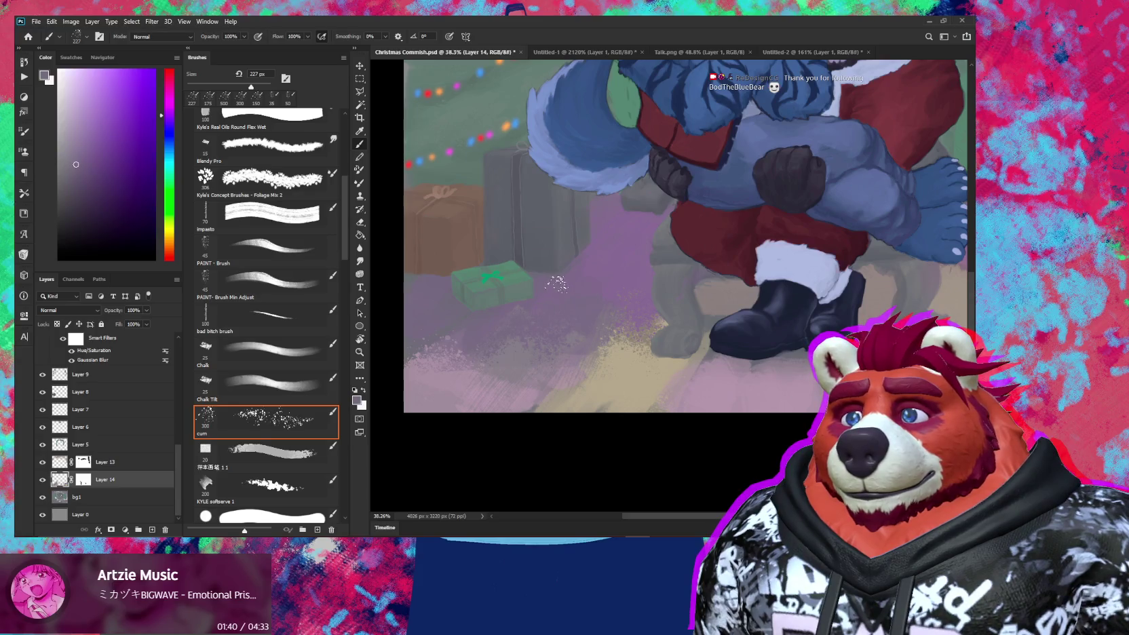
{"action": "left_click_drag", "start_coordinate": [622, 247], "coordinate": [578, 313]}
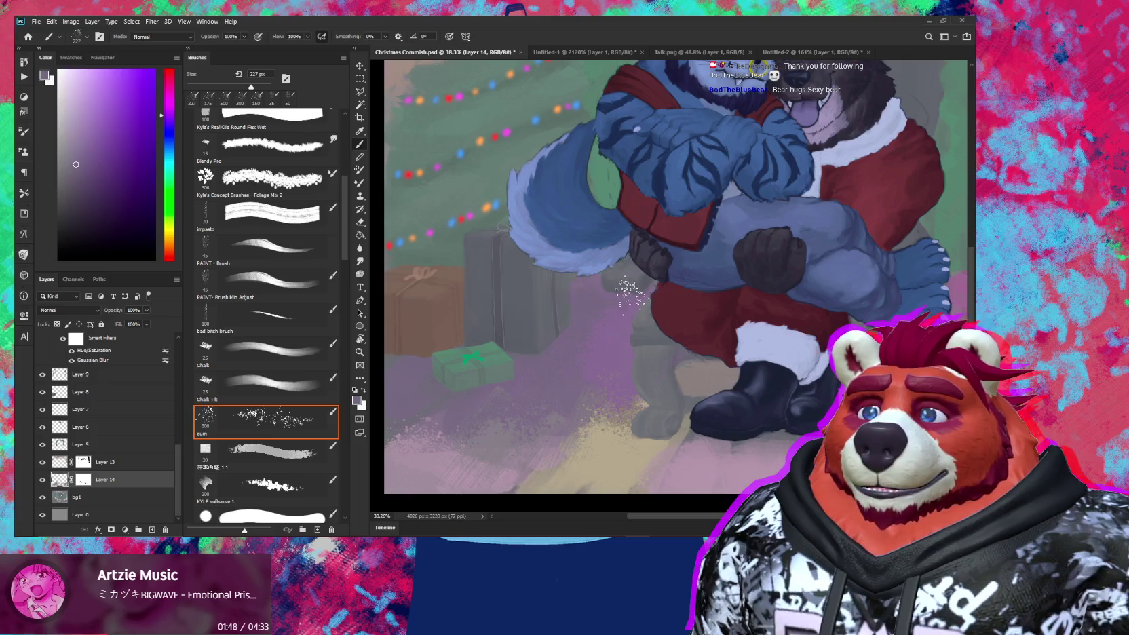
{"action": "left_click", "coordinate": [605, 330], "text": "alt"}
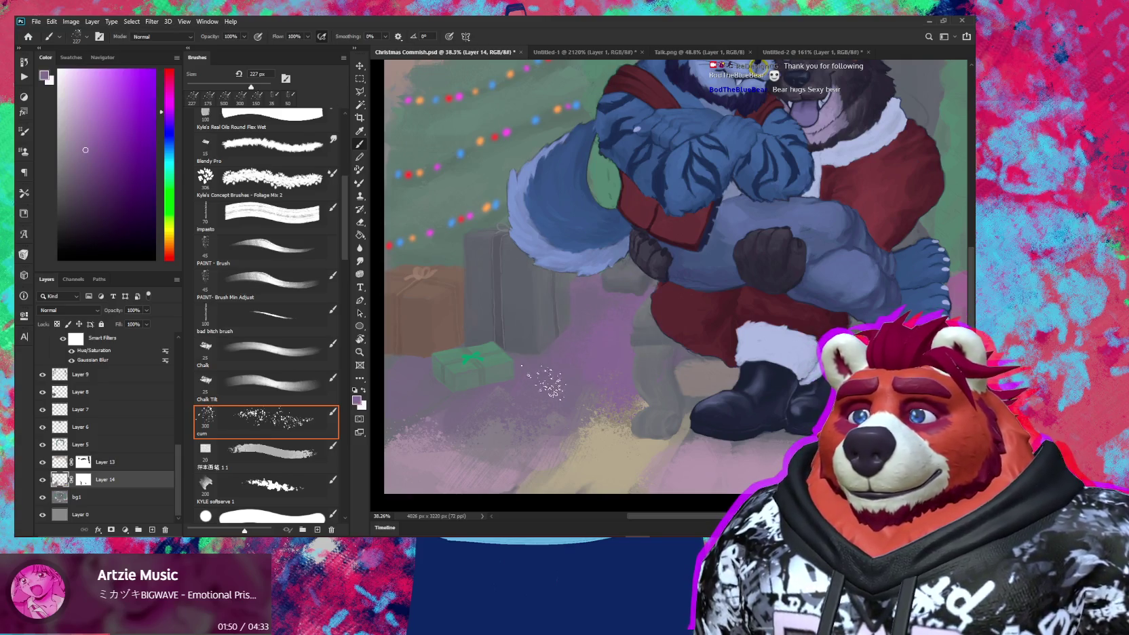
{"action": "left_click_drag", "start_coordinate": [616, 452], "coordinate": [530, 391]}
Step: Spray dark blue-grey speckles below the boots and purple shading beside the right boot
{"action": "left_click", "coordinate": [682, 383], "text": "alt"}
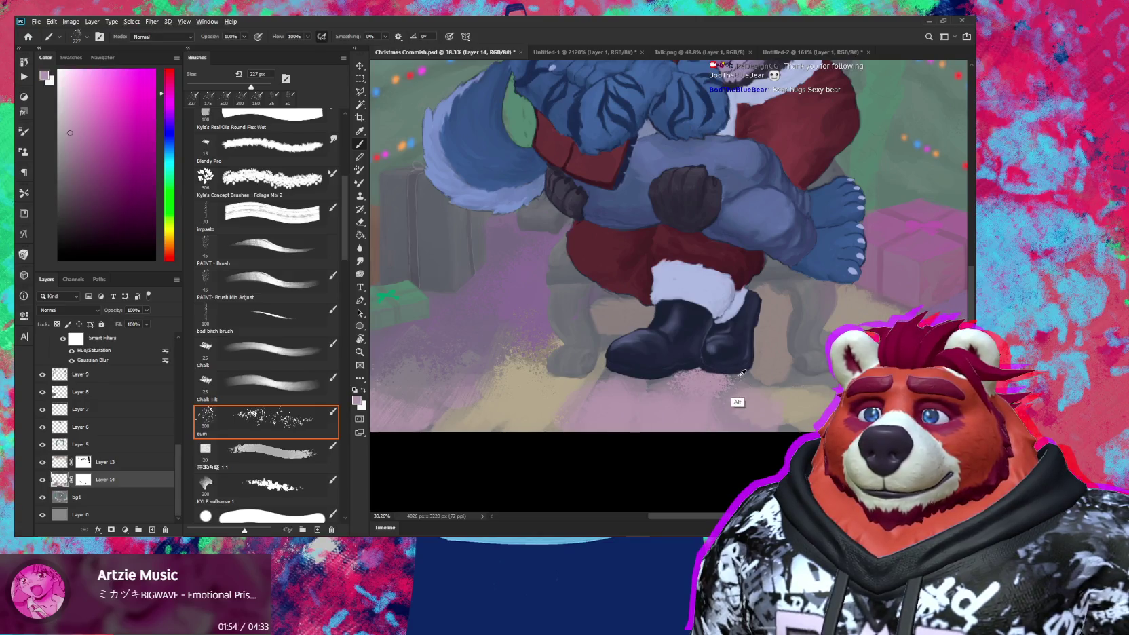
{"action": "left_click", "coordinate": [736, 404], "text": "alt"}
{"action": "left_click_drag", "start_coordinate": [746, 377], "coordinate": [696, 375]}
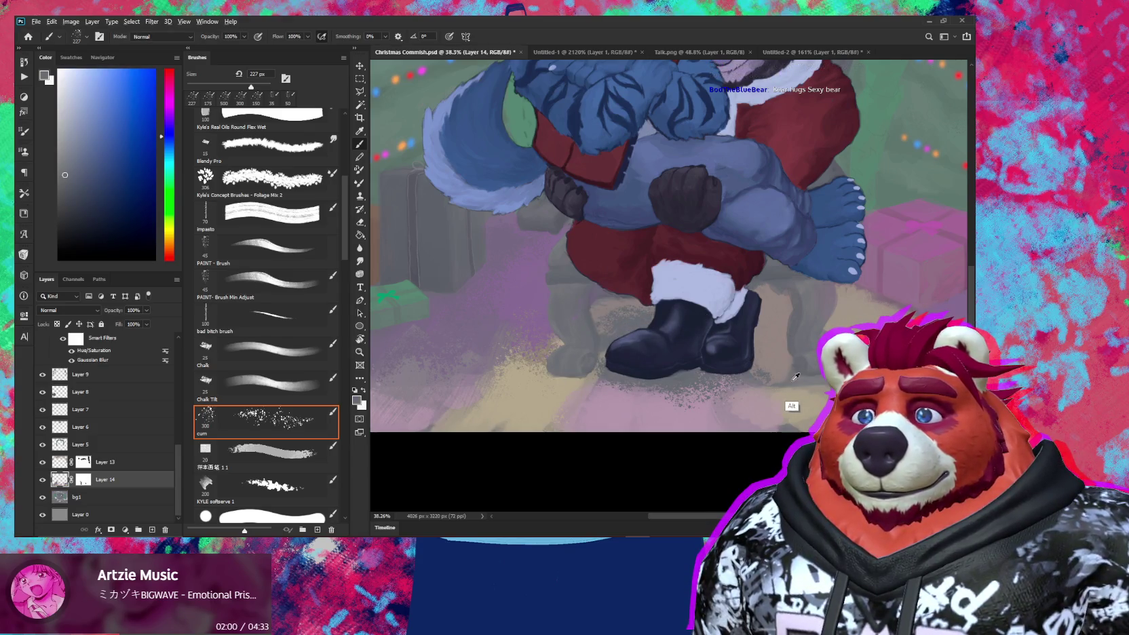
{"action": "scroll", "coordinate": [749, 349], "scroll_direction": "right", "scroll_amount": 5}
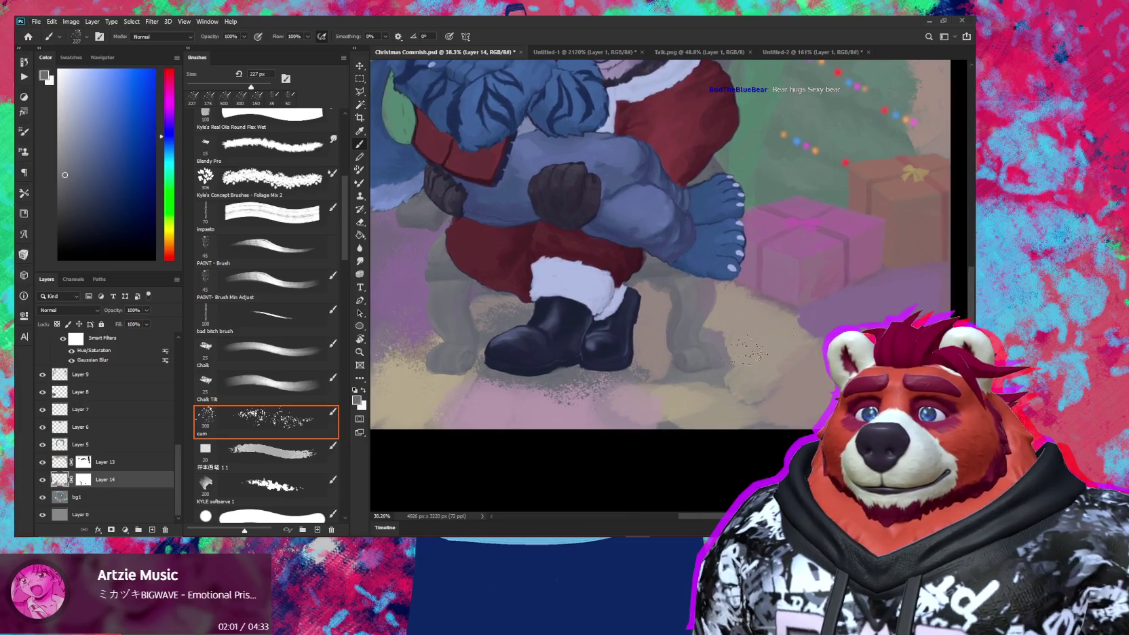
{"action": "left_click", "coordinate": [851, 300], "text": "alt"}
{"action": "left_click_drag", "start_coordinate": [648, 301], "coordinate": [643, 346]}
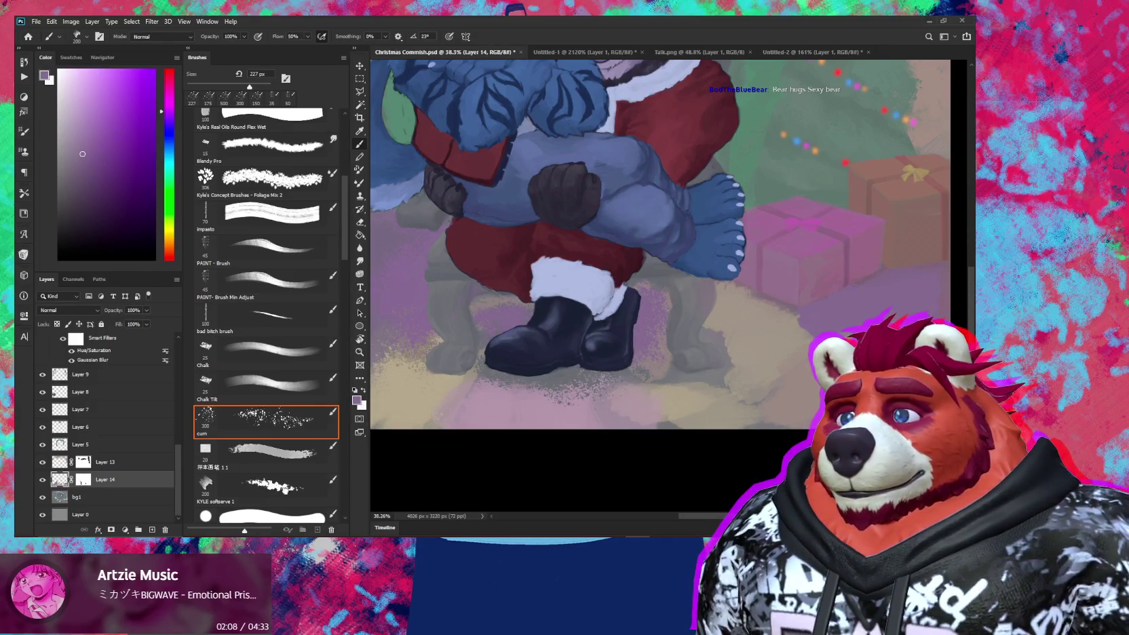
{"action": "left_click", "coordinate": [214, 487]}
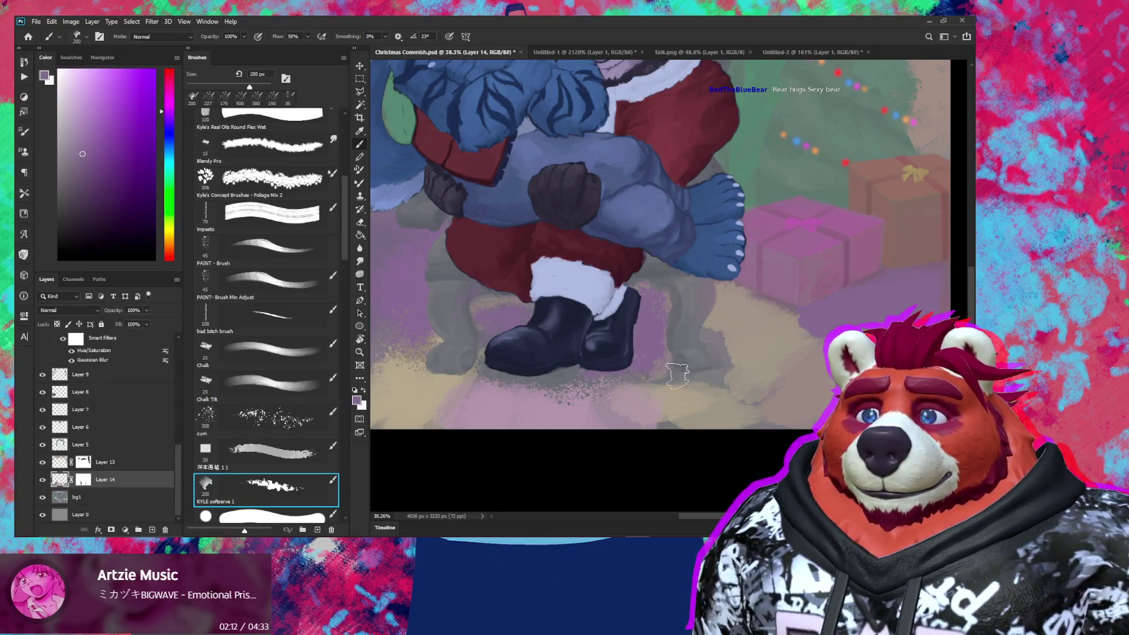
Step: Sample blue-grey and purple floor colours and enlarge the brush to 352 px
{"action": "key", "text": "alt"}
{"action": "left_click", "coordinate": [580, 380], "text": "alt"}
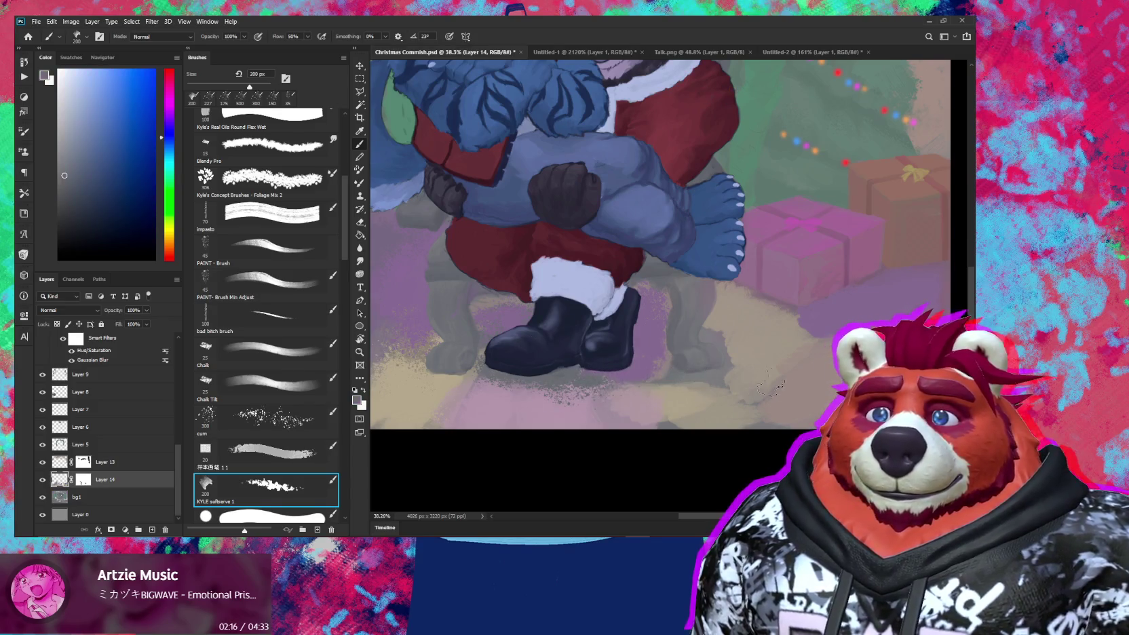
{"action": "left_click", "coordinate": [834, 318], "text": "alt"}
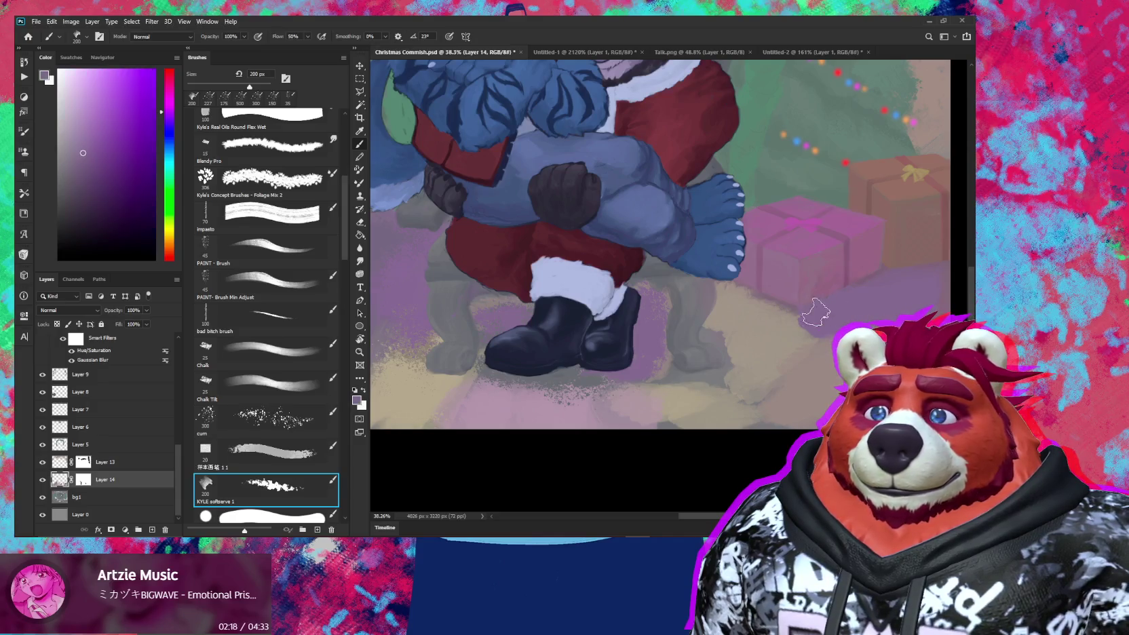
{"action": "left_click_drag", "start_coordinate": [688, 351], "coordinate": [719, 313]}
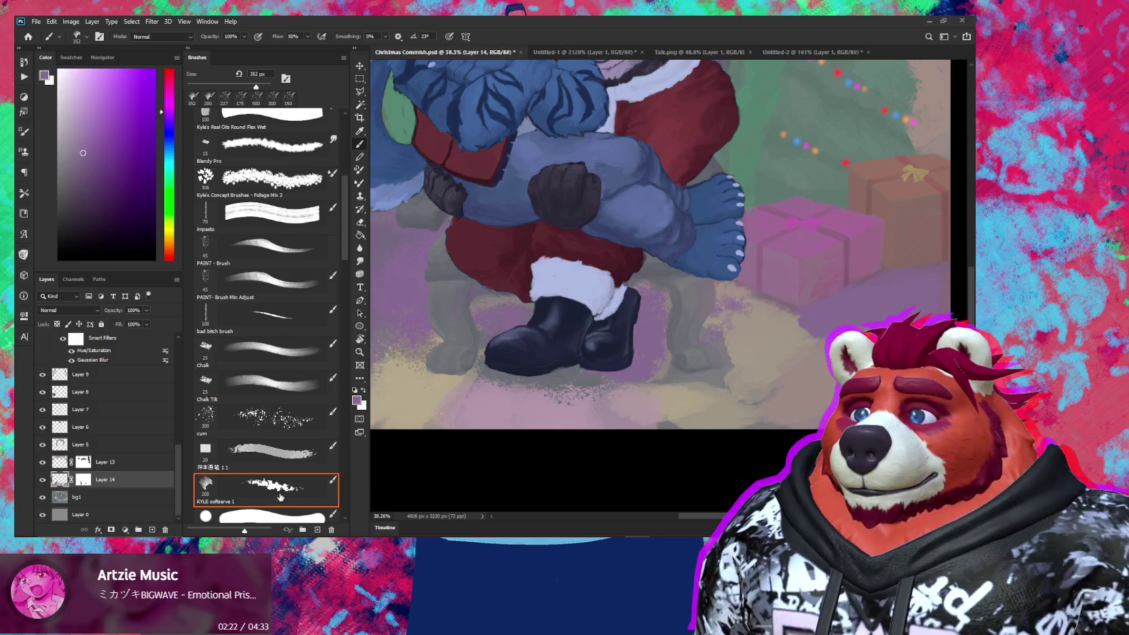
Step: Set minimum diameter to 54%, save preset 'KYLE softserve Min Controll', then target Layer 14's mask
{"action": "key", "text": "F5"}
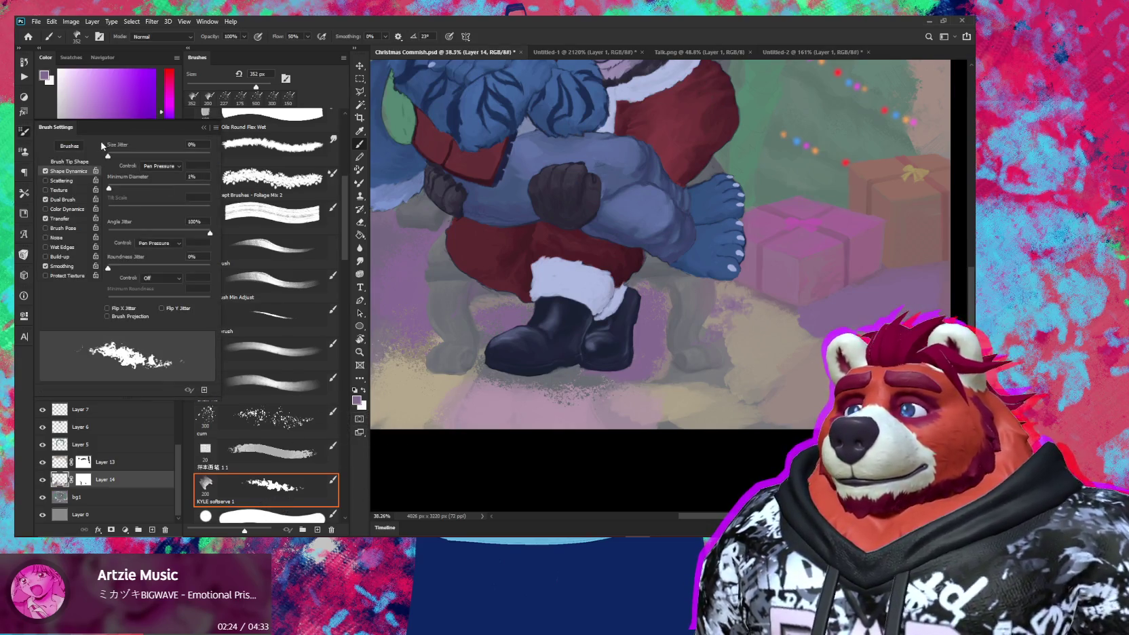
{"action": "left_click_drag", "start_coordinate": [142, 186], "coordinate": [163, 188]}
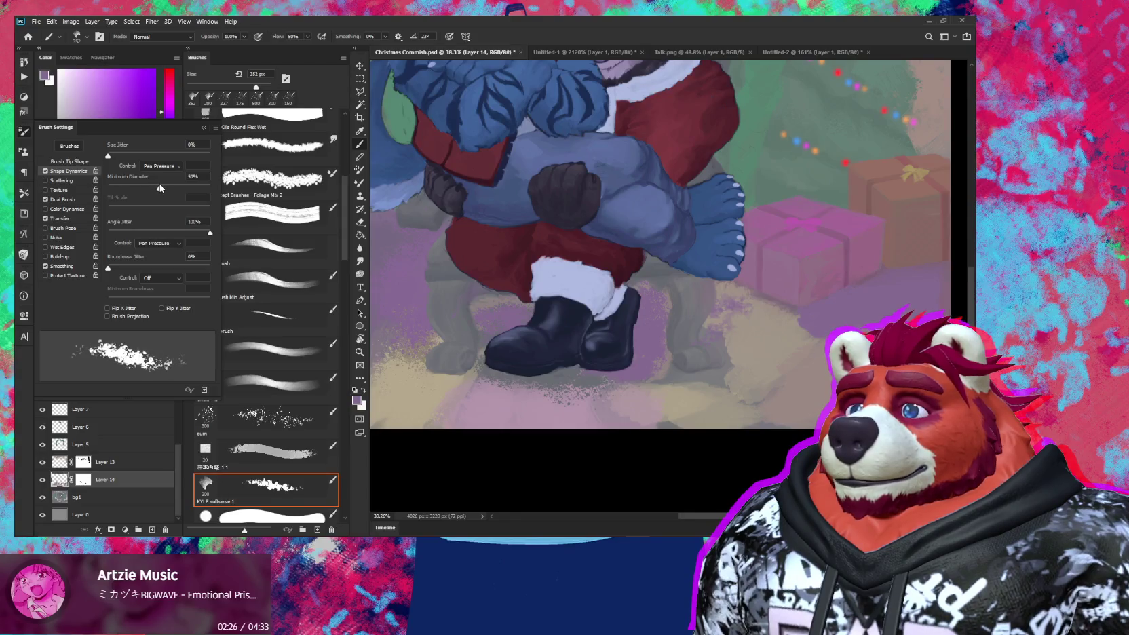
{"action": "left_click", "coordinate": [202, 128]}
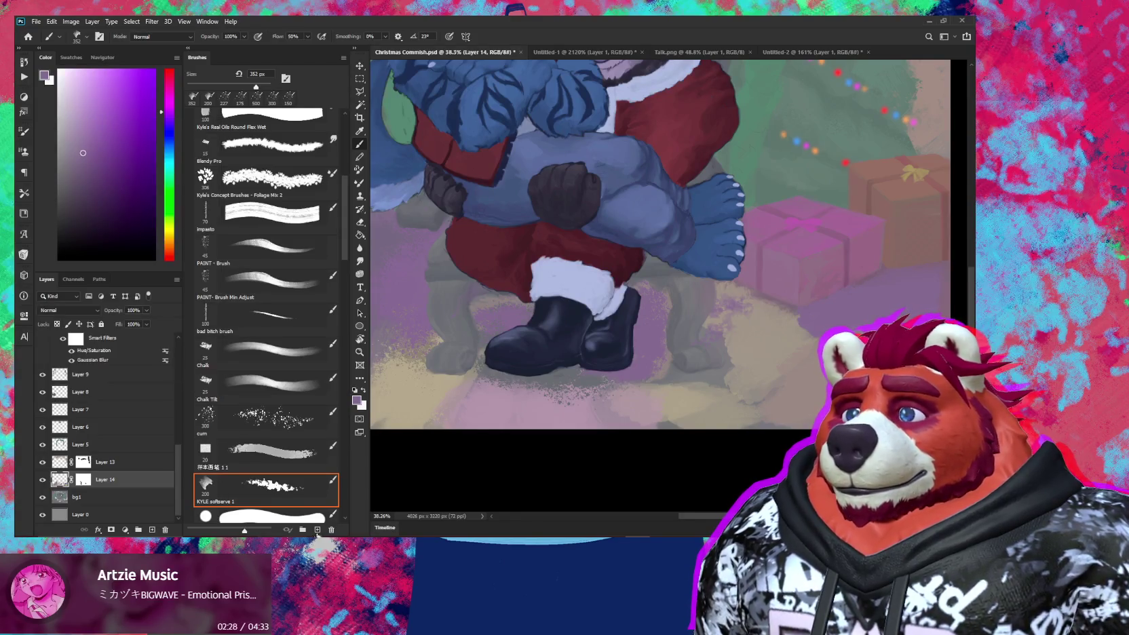
{"action": "left_click", "coordinate": [317, 530]}
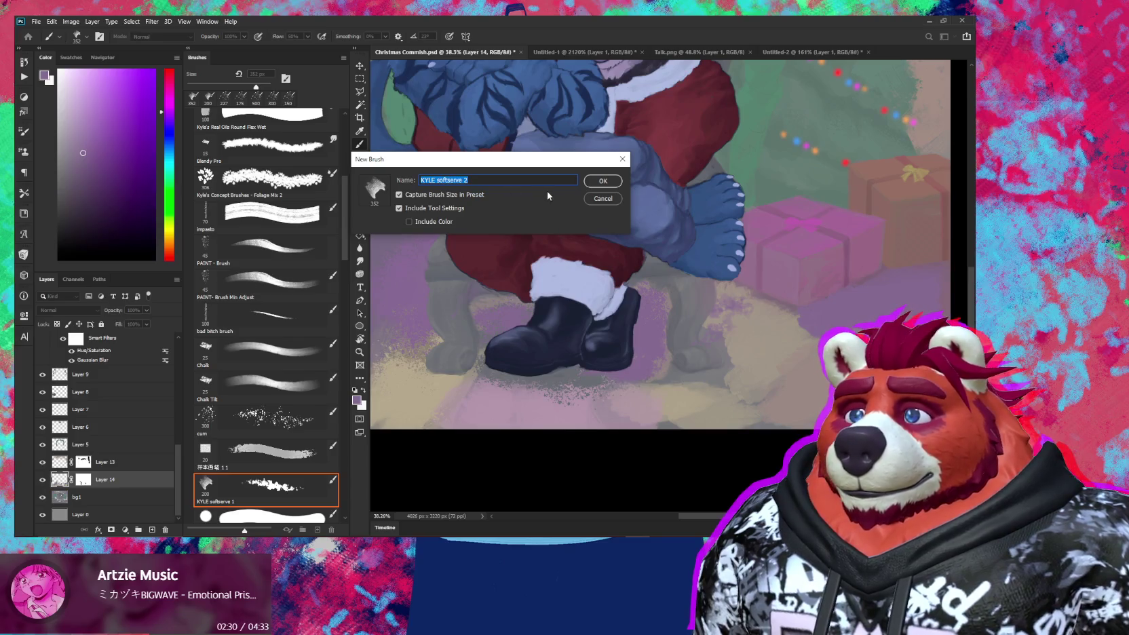
{"action": "key", "text": "Right"}
{"action": "key", "text": "BackSpace"}
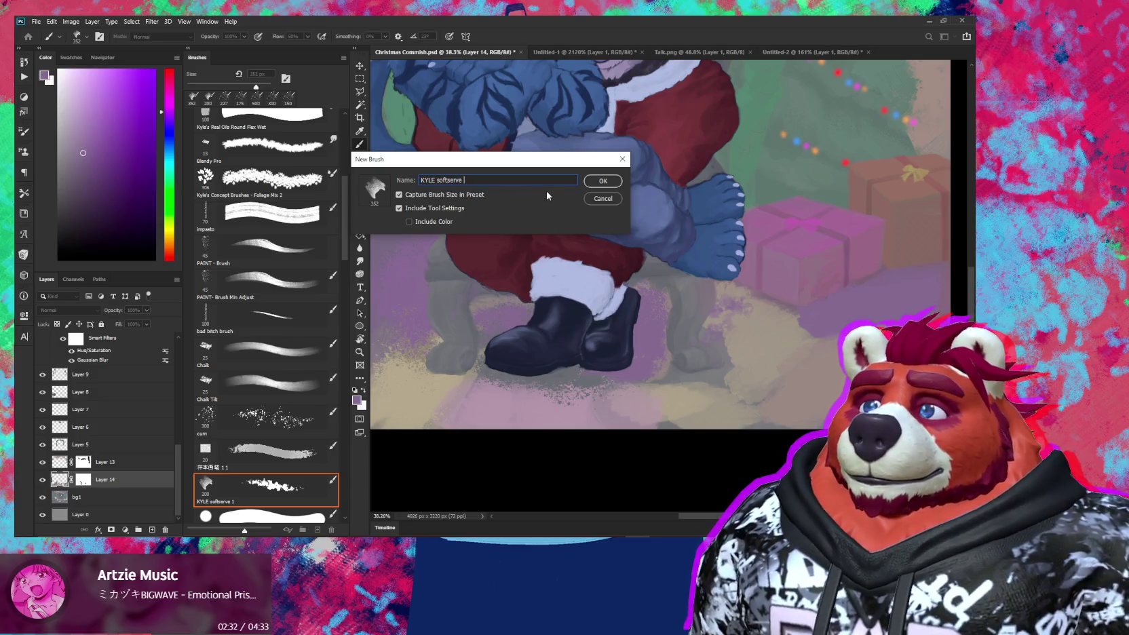
{"action": "type", "text": "Min Control"}
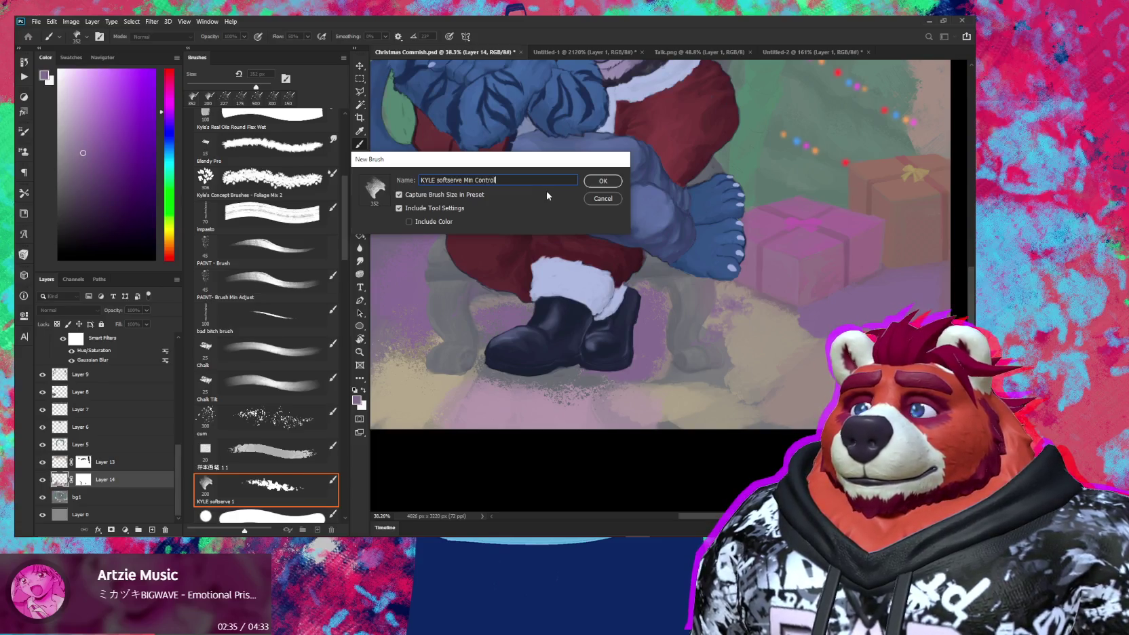
{"action": "key", "text": "Return"}
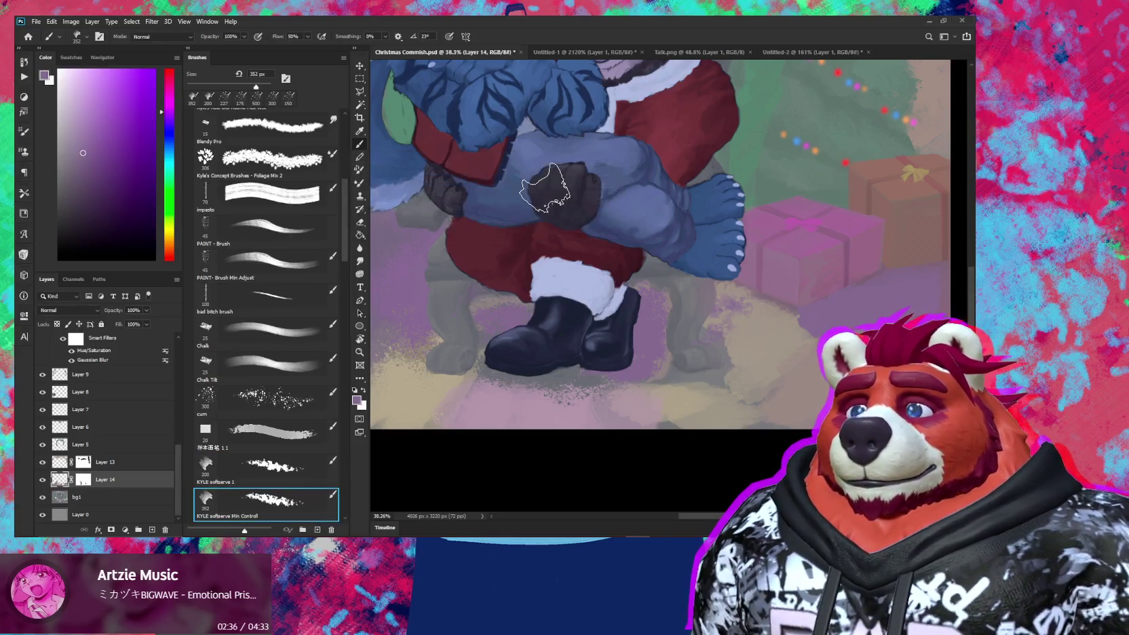
{"action": "left_click", "coordinate": [620, 404], "text": "alt"}
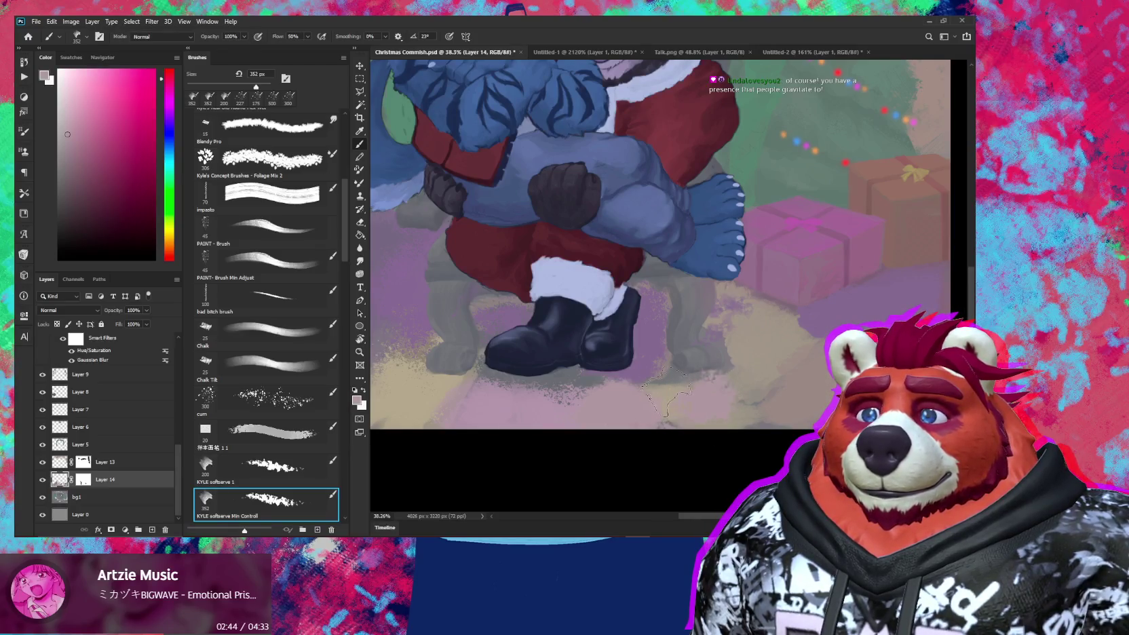
{"action": "left_click", "coordinate": [83, 479]}
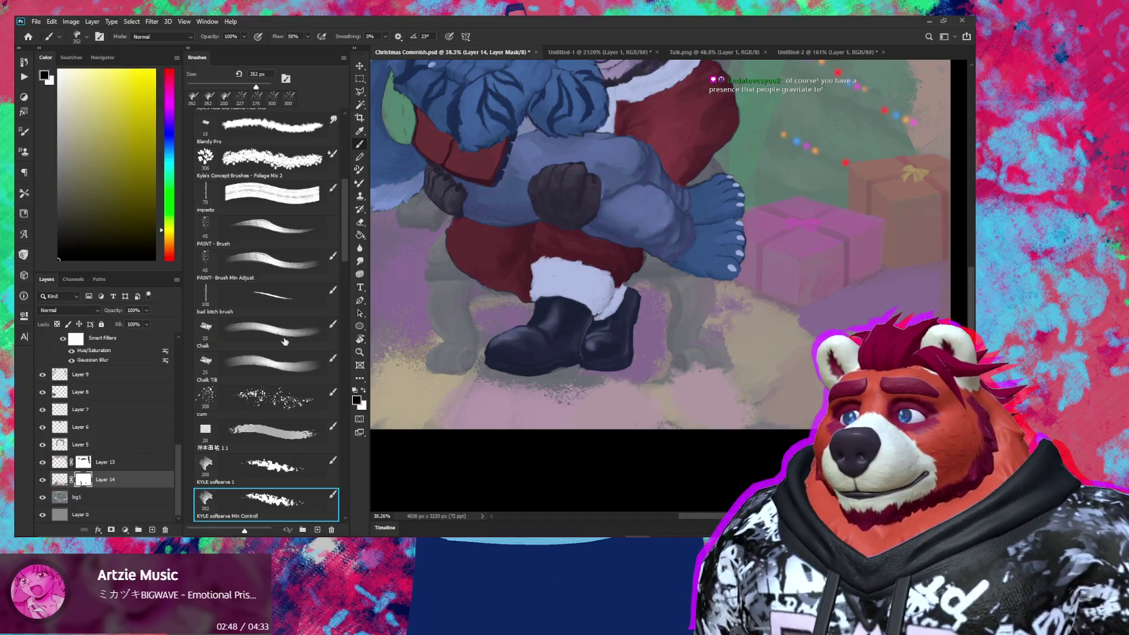
Step: Switch to the Chalk Tilt brush, frame the boots and fur cuffs, and paint white
{"action": "left_click", "coordinate": [284, 367]}
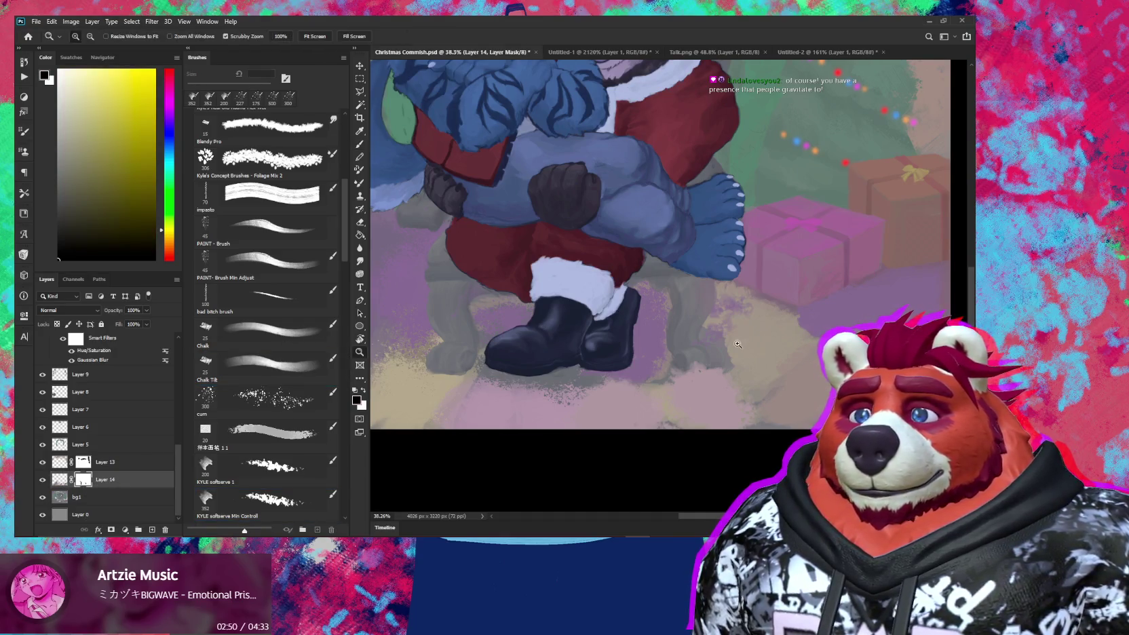
{"action": "scroll", "coordinate": [695, 367], "scroll_direction": "up", "scroll_amount": 3}
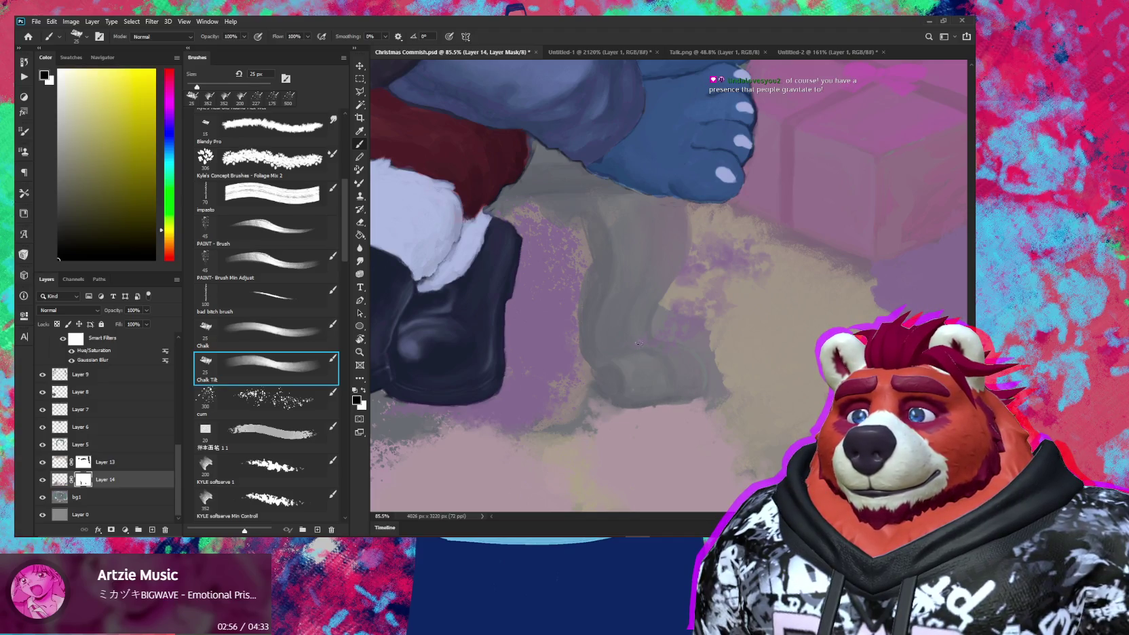
{"action": "scroll", "coordinate": [643, 365], "scroll_direction": "up", "scroll_amount": 3}
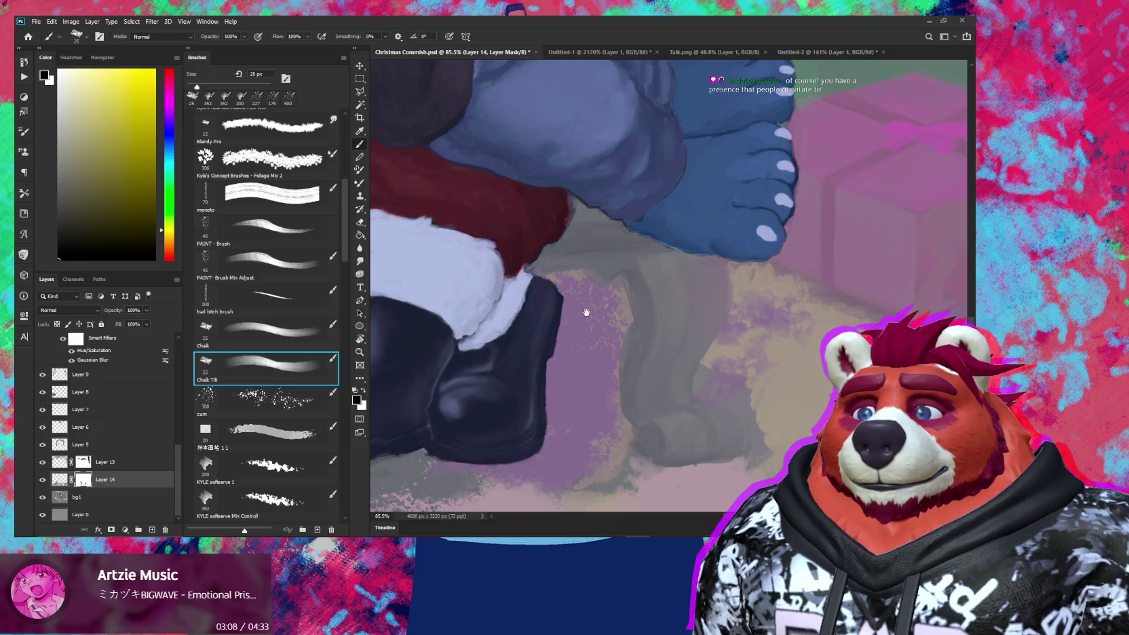
{"action": "left_click_drag", "start_coordinate": [586, 312], "coordinate": [767, 290]}
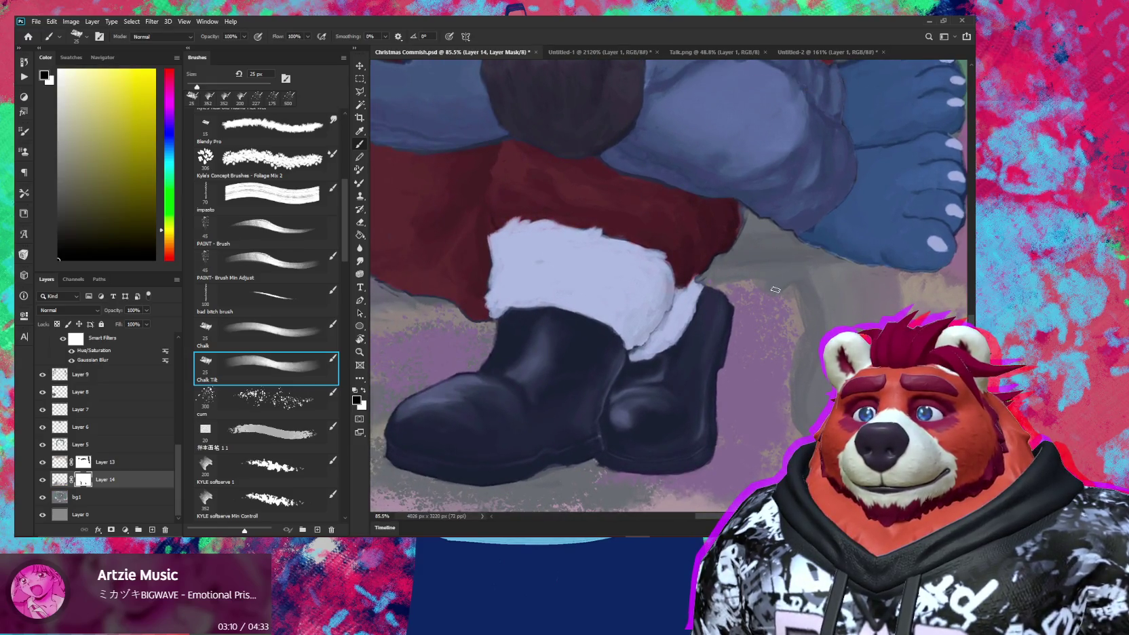
{"action": "left_click_drag", "start_coordinate": [414, 305], "coordinate": [587, 295]}
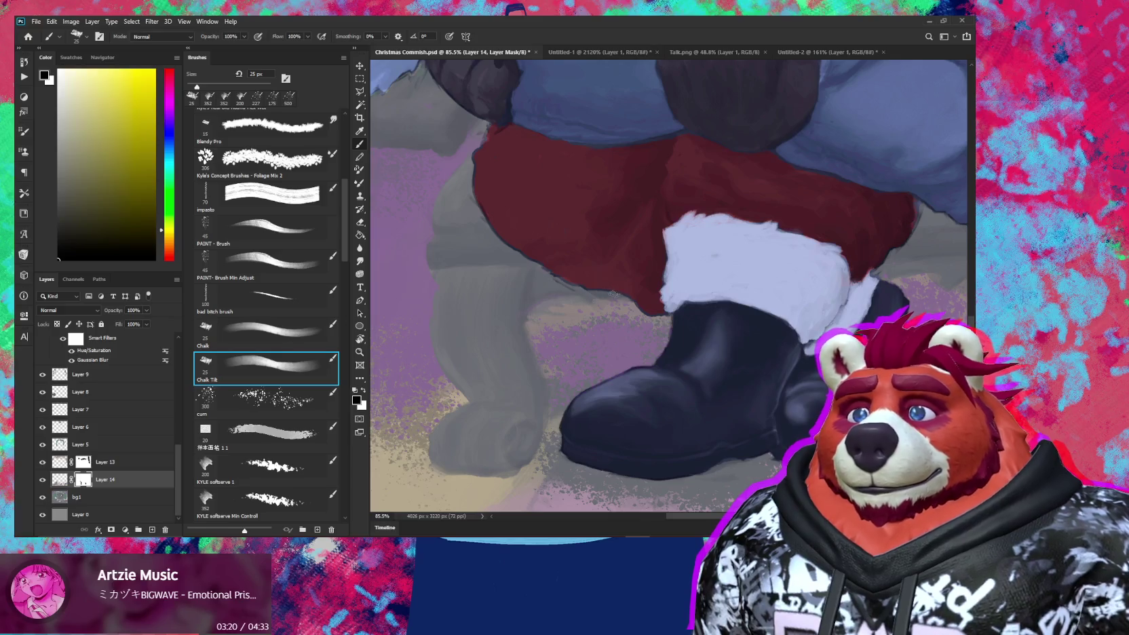
{"action": "key", "text": "z"}
{"action": "mouse_move", "coordinate": [558, 322]}
{"action": "left_mouse_down"}
{"action": "mouse_move", "coordinate": [522, 334]}
{"action": "mouse_move", "coordinate": [559, 373]}
{"action": "mouse_move", "coordinate": [525, 313]}
{"action": "mouse_move", "coordinate": [572, 282]}
{"action": "left_mouse_up"}
{"action": "key", "text": "b"}
{"action": "key", "text": "period"}
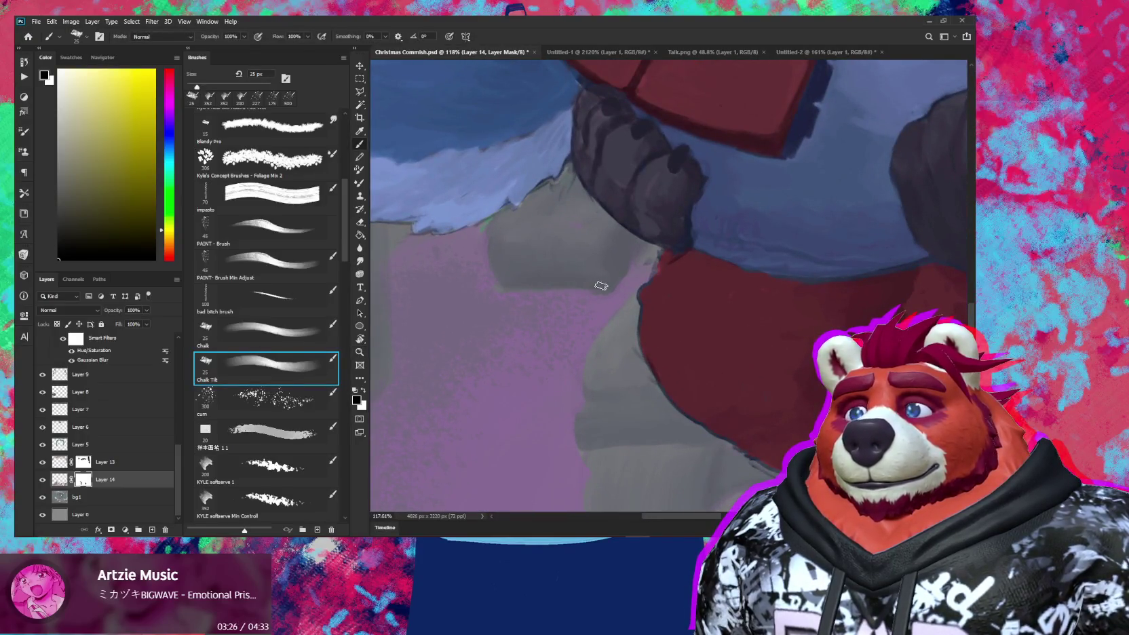
{"action": "key", "text": "x"}
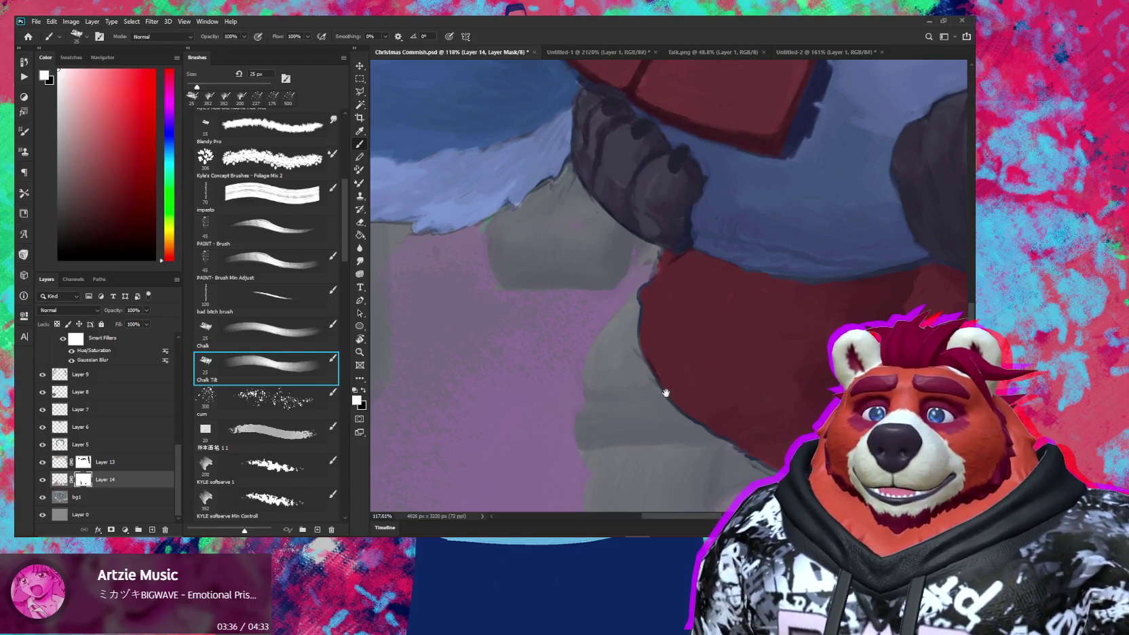
Step: Paint the mask in black and white along the chair leg below the jacket
{"action": "left_click_drag", "start_coordinate": [665, 393], "coordinate": [655, 302]}
{"action": "left_click_drag", "start_coordinate": [688, 383], "coordinate": [620, 363]}
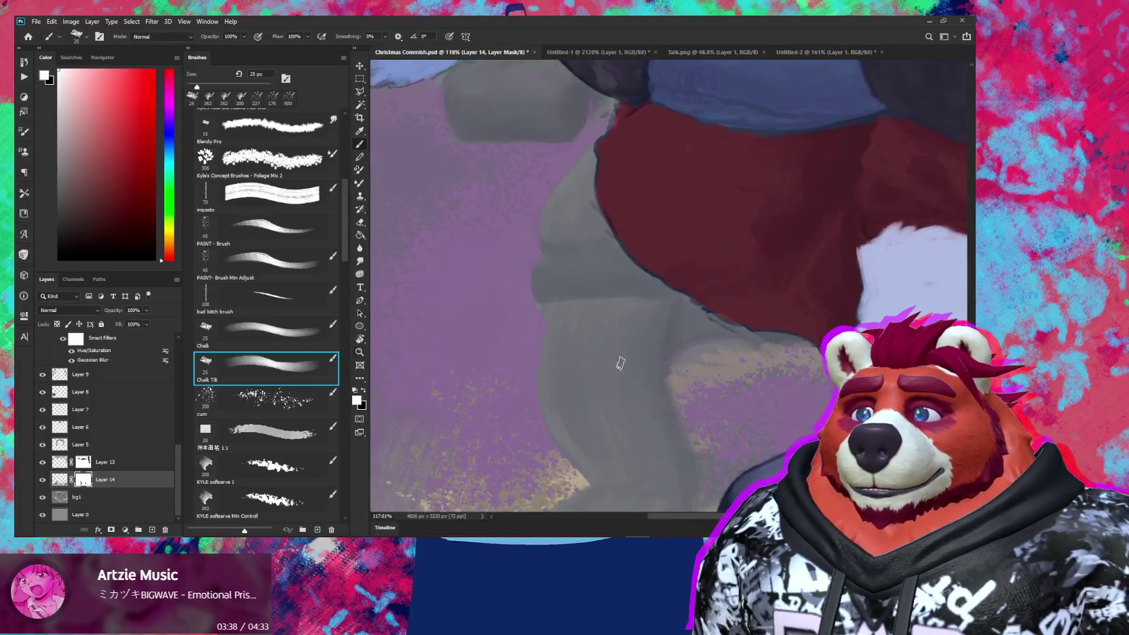
{"action": "scroll", "coordinate": [620, 363], "scroll_direction": "down", "scroll_amount": 3}
{"action": "scroll", "coordinate": [618, 363], "scroll_direction": "up", "scroll_amount": 1}
{"action": "scroll", "coordinate": [616, 363], "scroll_direction": "up", "scroll_amount": 2}
{"action": "scroll", "coordinate": [614, 364], "scroll_direction": "up", "scroll_amount": 1}
{"action": "scroll", "coordinate": [614, 365], "scroll_direction": "down", "scroll_amount": 1}
{"action": "key", "text": "b"}
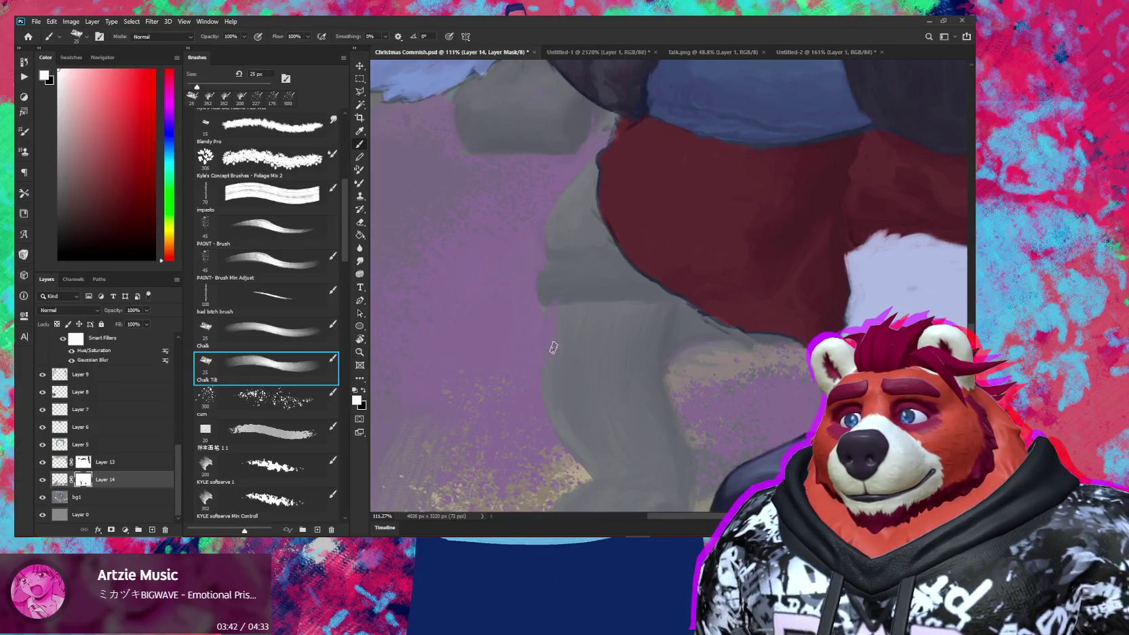
{"action": "key", "text": "x"}
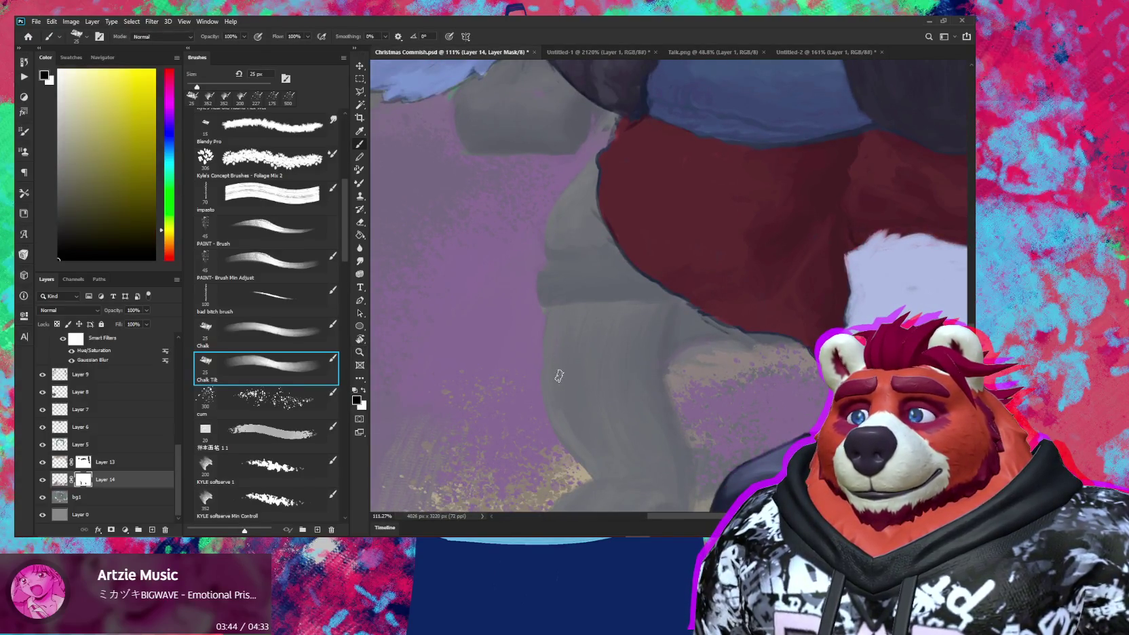
{"action": "key", "text": "x"}
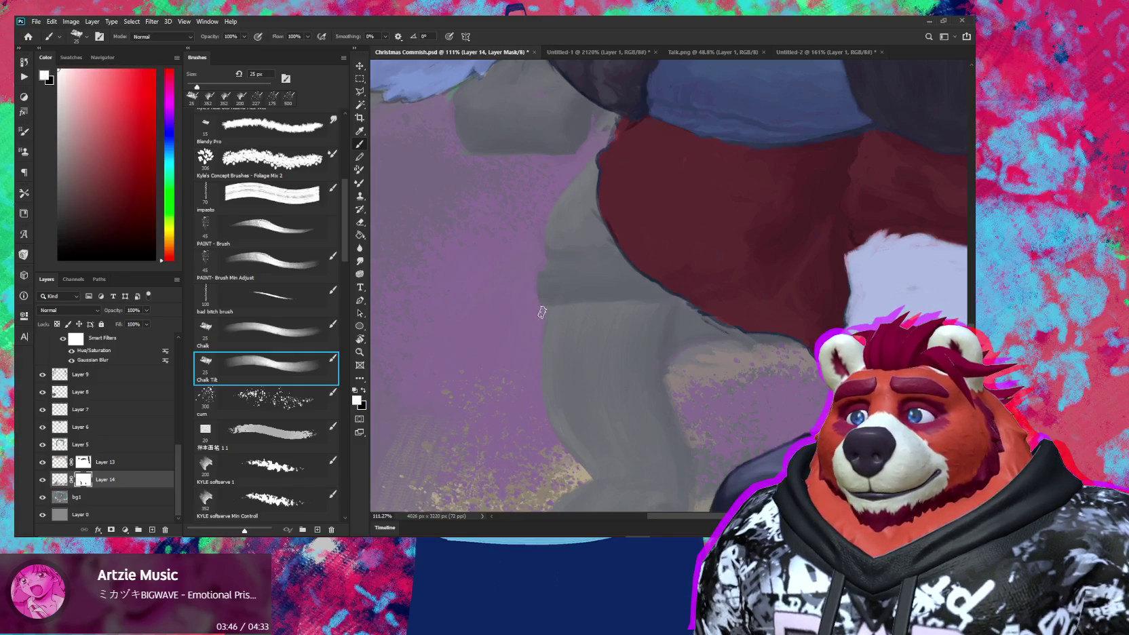
{"action": "left_click_drag", "start_coordinate": [537, 340], "coordinate": [557, 361]}
{"action": "key", "text": "x"}
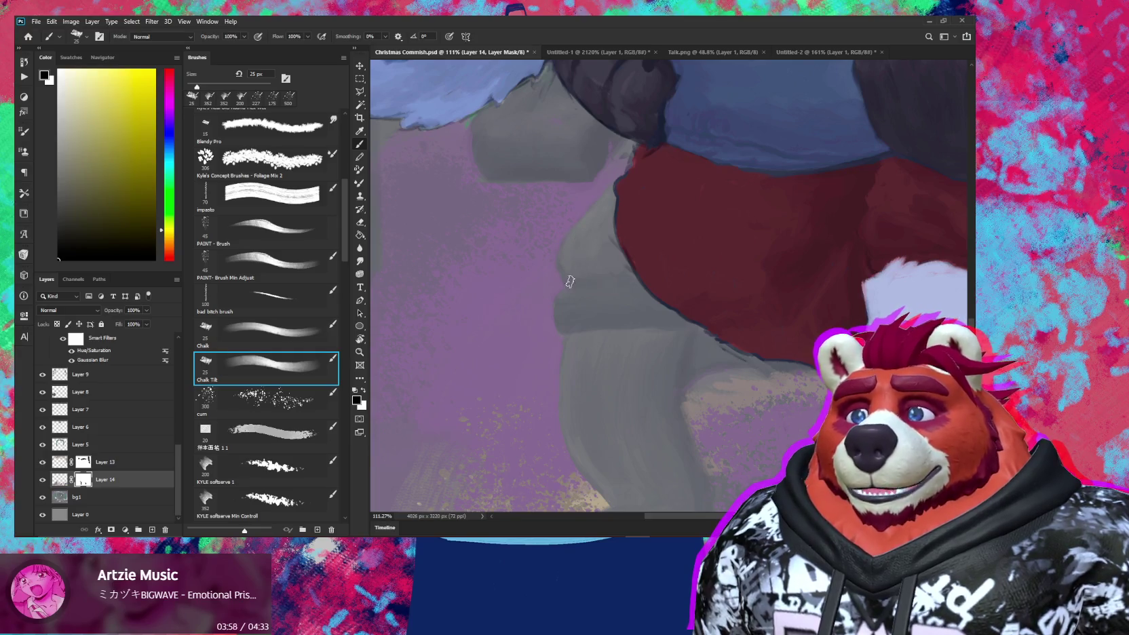
{"action": "mouse_move", "coordinate": [627, 378]}
{"action": "left_mouse_down"}
{"action": "mouse_move", "coordinate": [610, 317]}
{"action": "mouse_move", "coordinate": [604, 335]}
{"action": "left_mouse_up"}
{"action": "key", "text": "x"}
{"action": "key", "text": "x"}
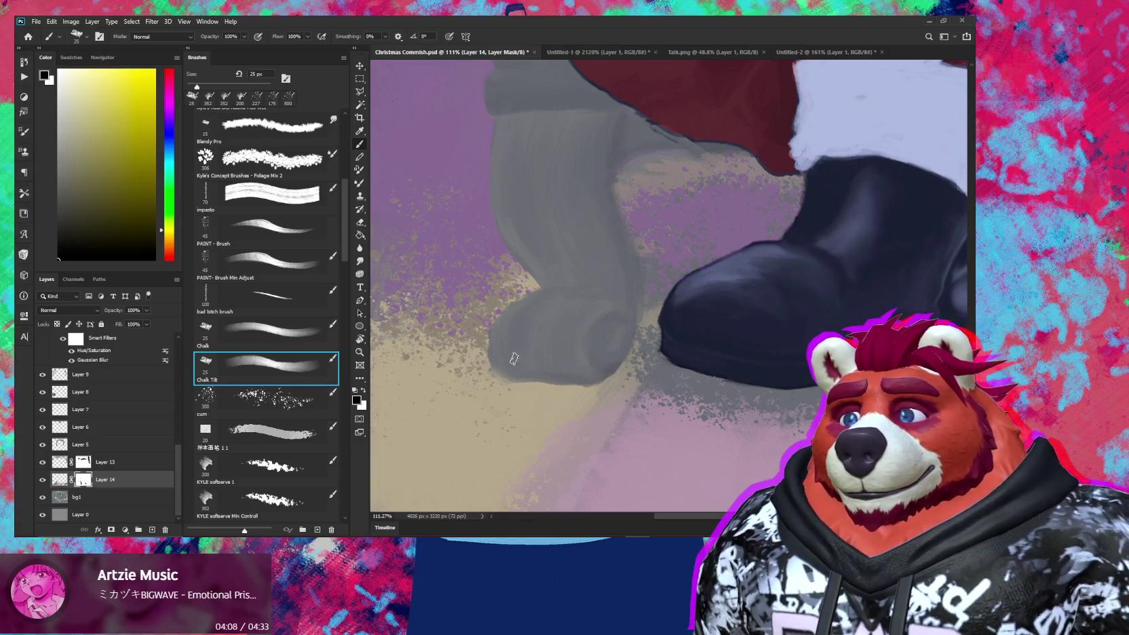
Step: Mask around the boots, chair leg, blue foot and pink gift, then recentre the illustration
{"action": "key", "text": "z"}
{"action": "mouse_move", "coordinate": [507, 370]}
{"action": "left_mouse_down"}
{"action": "mouse_move", "coordinate": [482, 395]}
{"action": "mouse_move", "coordinate": [584, 396]}
{"action": "left_mouse_up"}
{"action": "key", "text": "b"}
{"action": "left_click_drag", "start_coordinate": [709, 362], "coordinate": [739, 361]}
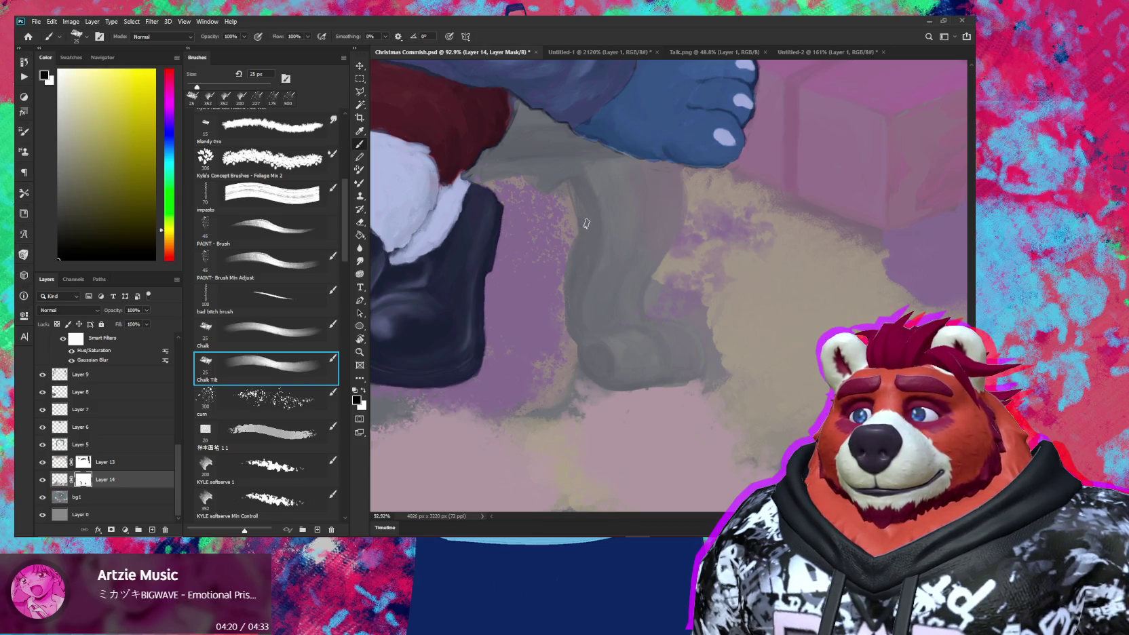
{"action": "scroll", "coordinate": [544, 186], "scroll_direction": "down", "scroll_amount": 1}
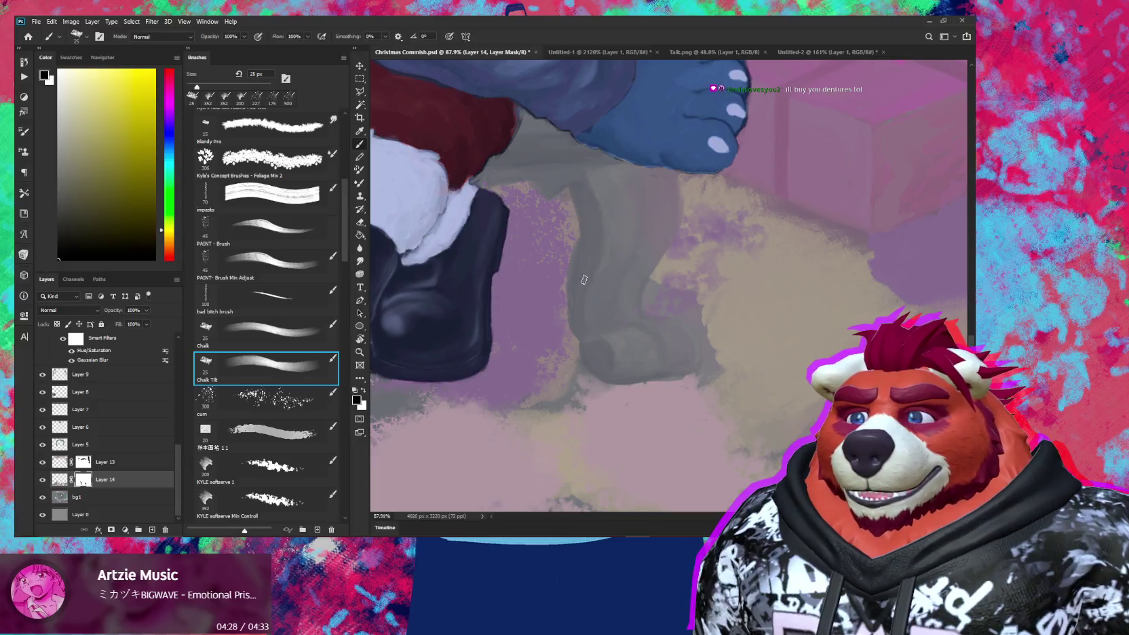
{"action": "key", "text": "x"}
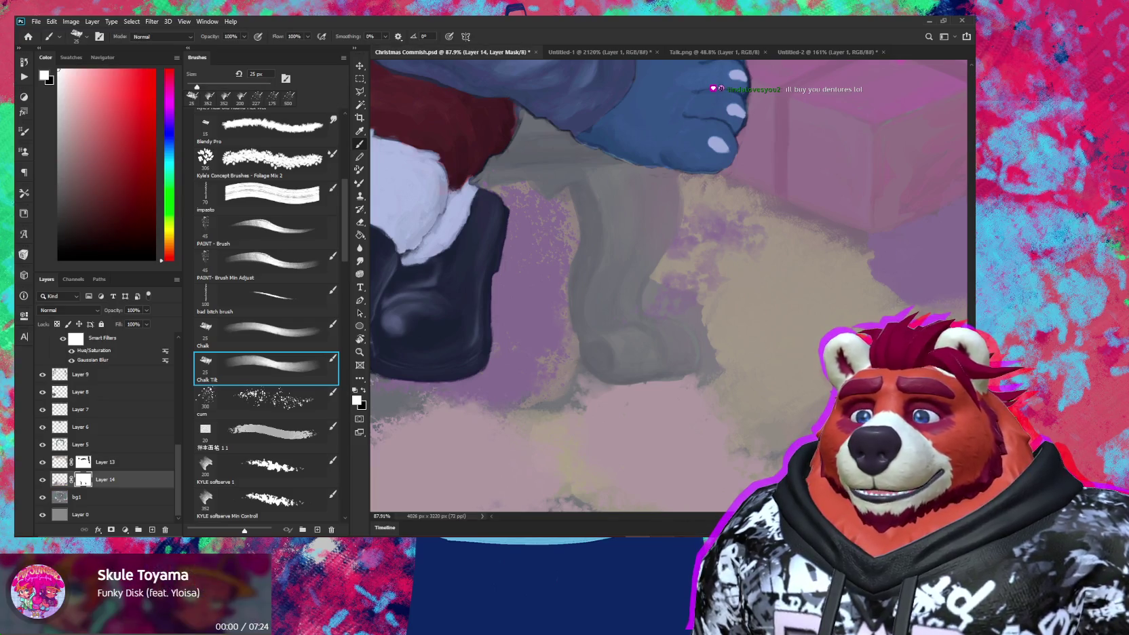
{"action": "left_click_drag", "start_coordinate": [717, 398], "coordinate": [600, 400]}
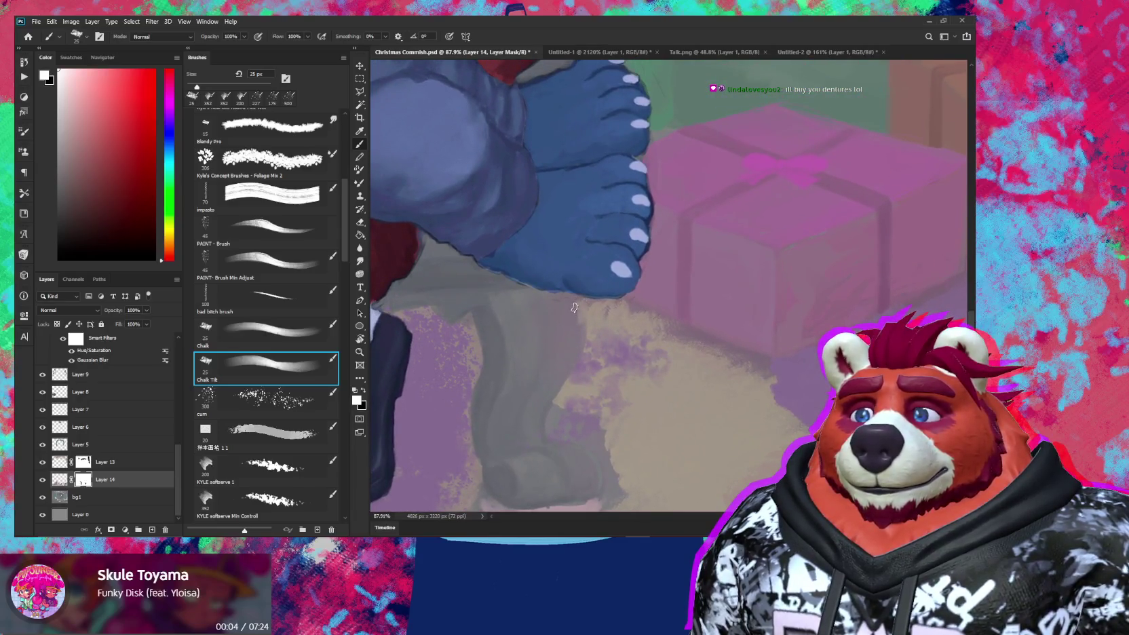
{"action": "key", "text": "x"}
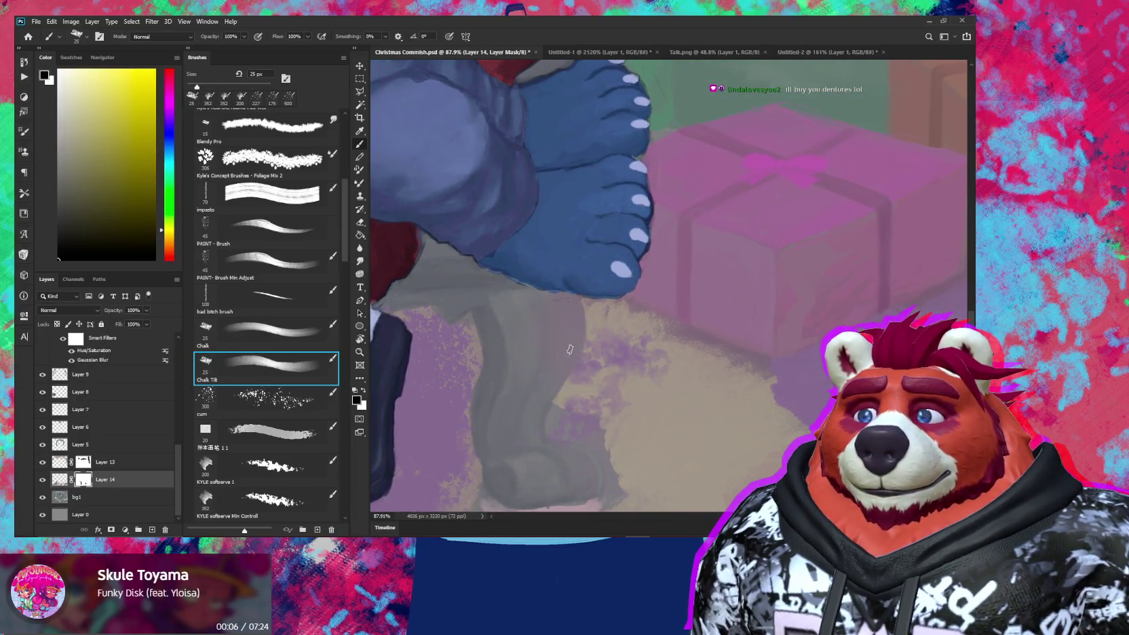
{"action": "scroll", "coordinate": [570, 355], "scroll_direction": "down", "scroll_amount": 5}
{"action": "left_click_drag", "start_coordinate": [677, 432], "coordinate": [696, 436]}
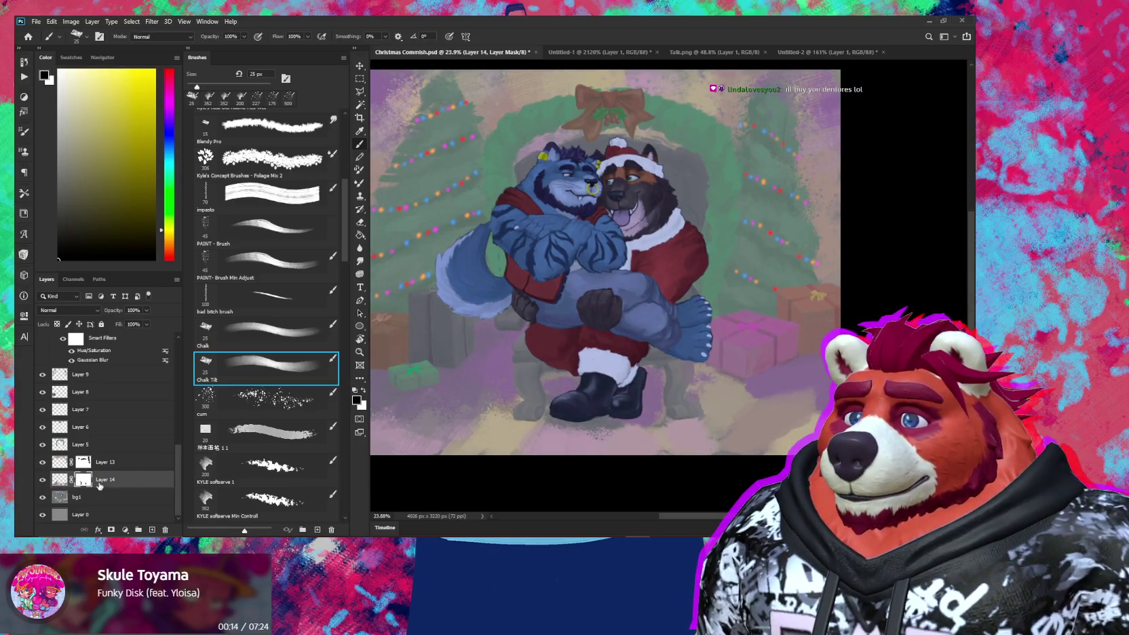
Step: Target Layer 14's pixels instead of its mask and zoom out to the painting's top
{"action": "left_click", "coordinate": [136, 487]}
{"action": "left_click_drag", "start_coordinate": [564, 411], "coordinate": [638, 380]}
{"action": "scroll", "coordinate": [511, 344], "scroll_direction": "up", "scroll_amount": 3}
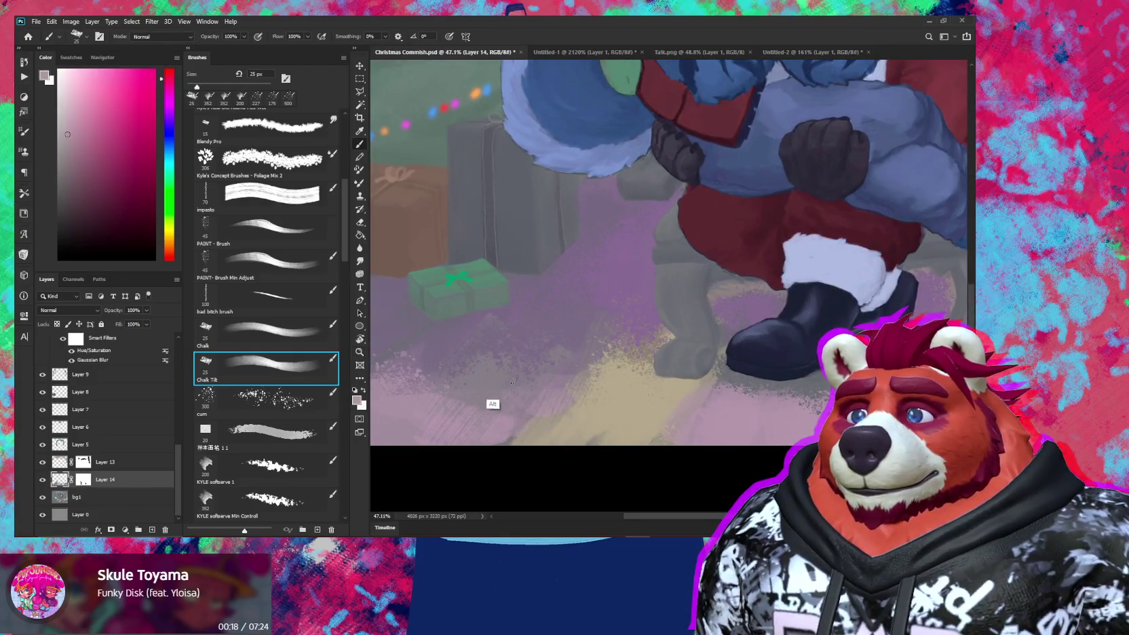
{"action": "key", "text": "z"}
{"action": "left_click_drag", "start_coordinate": [604, 333], "coordinate": [757, 283]}
Step: Sample orange from the painting and shift the brush colour to a deep red
{"action": "key", "text": "b"}
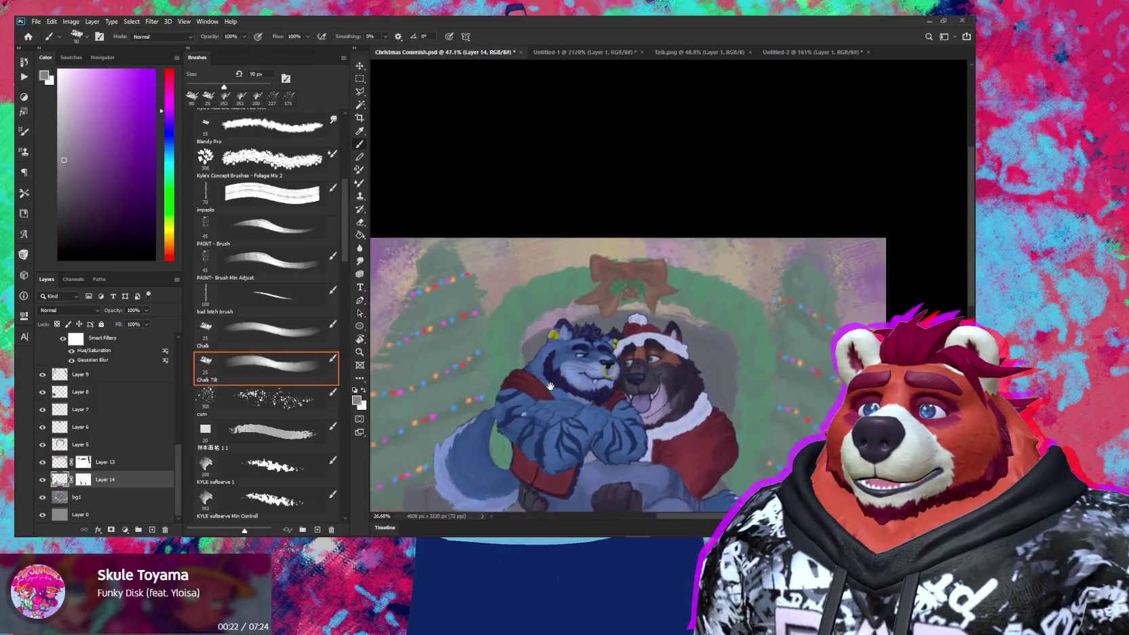
{"action": "scroll", "coordinate": [757, 282], "scroll_direction": "up", "scroll_amount": 5}
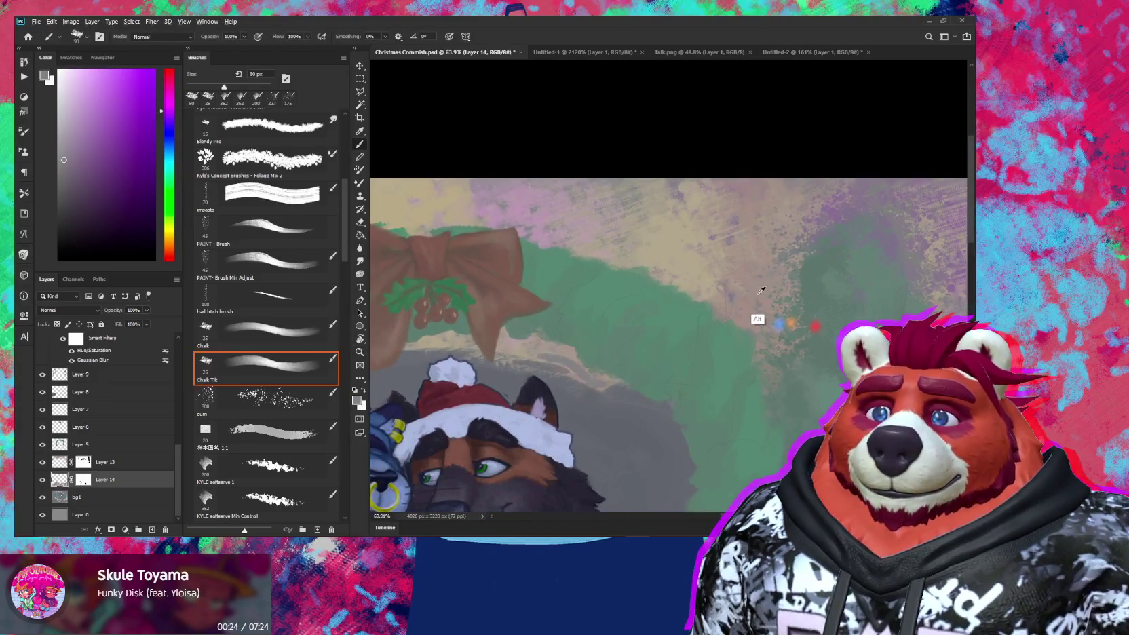
{"action": "left_click", "coordinate": [761, 293], "text": "alt"}
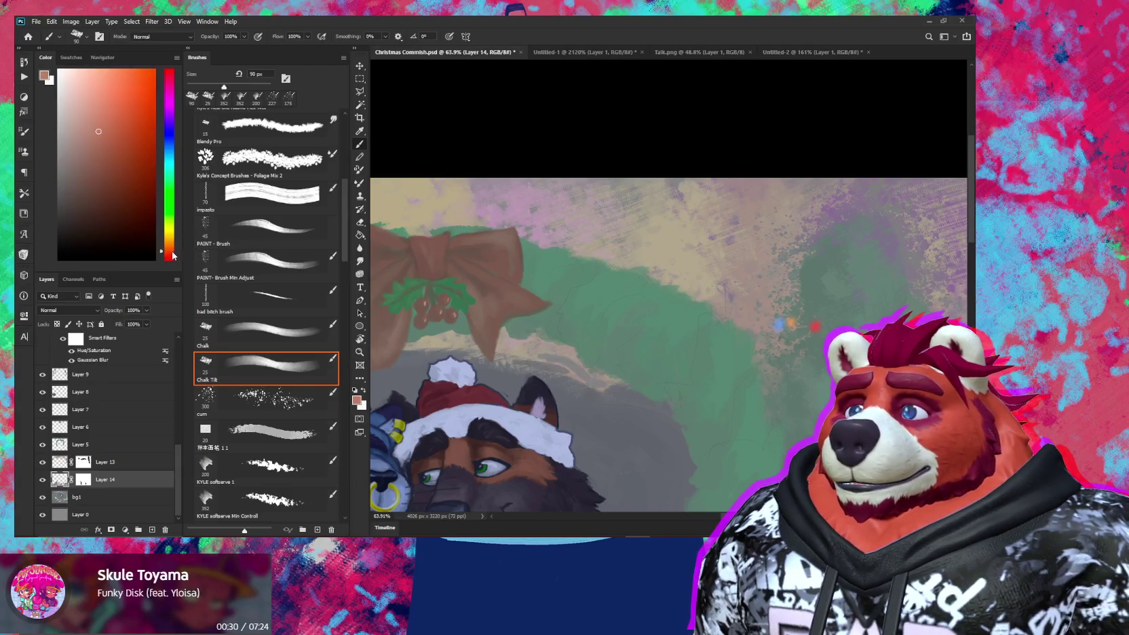
{"action": "left_click_drag", "start_coordinate": [170, 251], "coordinate": [170, 260]}
{"action": "left_click_drag", "start_coordinate": [671, 387], "coordinate": [671, 360]}
{"action": "scroll", "coordinate": [671, 360], "scroll_direction": "down", "scroll_amount": 8}
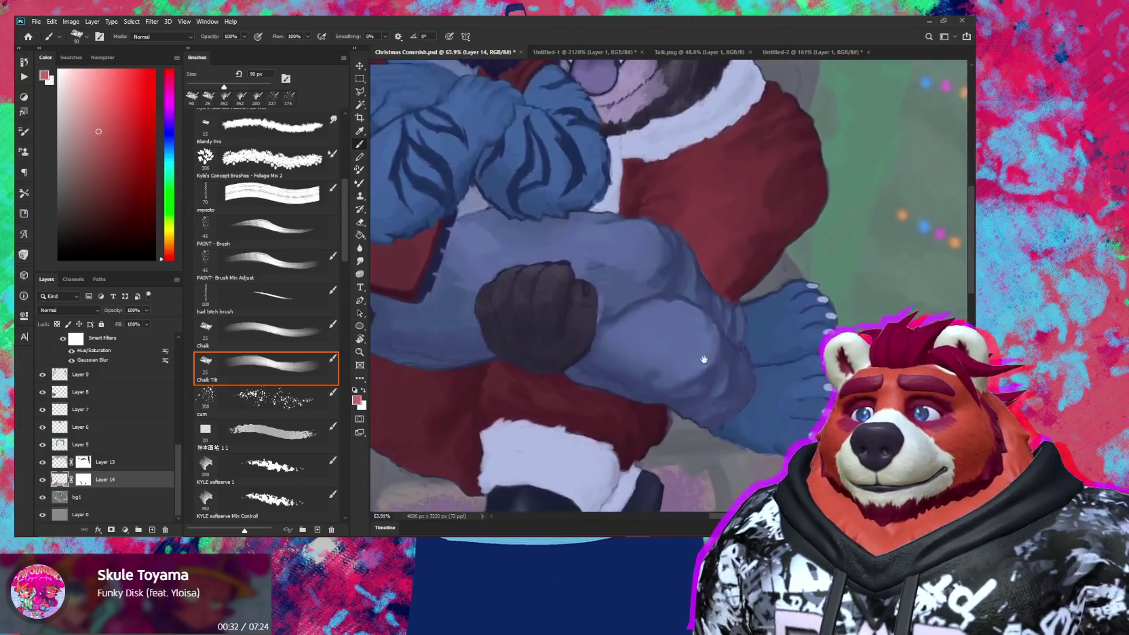
Step: Paint a reddish-pink chalk stroke on the floor below the boot
{"action": "scroll", "coordinate": [700, 360], "scroll_direction": "down", "scroll_amount": 6}
{"action": "scroll", "coordinate": [744, 184], "scroll_direction": "down", "scroll_amount": 1}
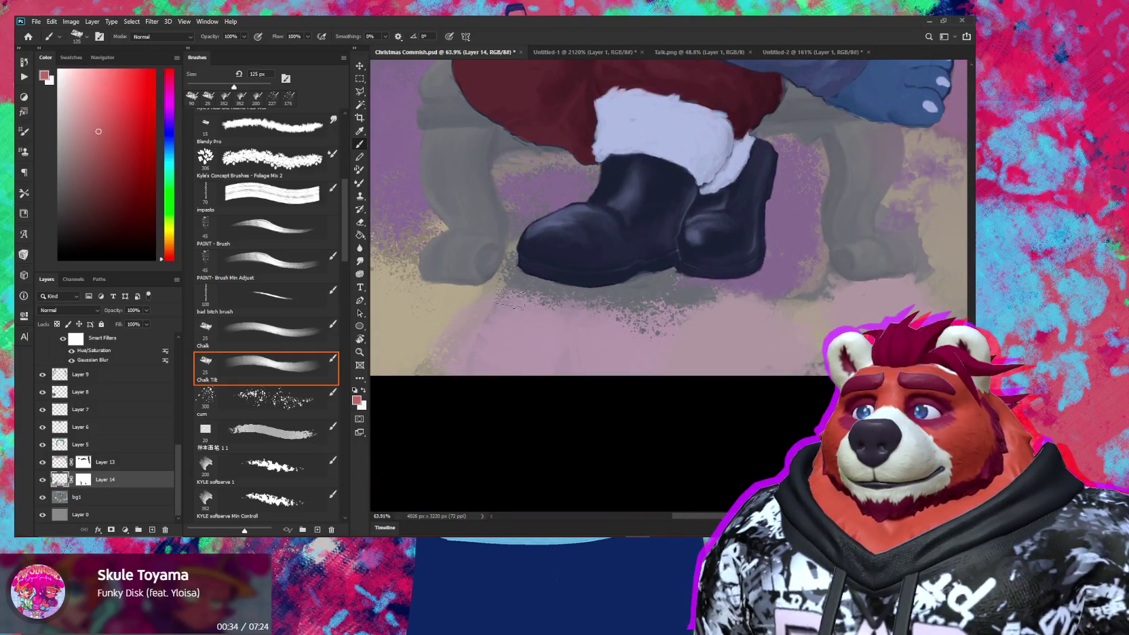
{"action": "left_click_drag", "start_coordinate": [501, 305], "coordinate": [494, 326]}
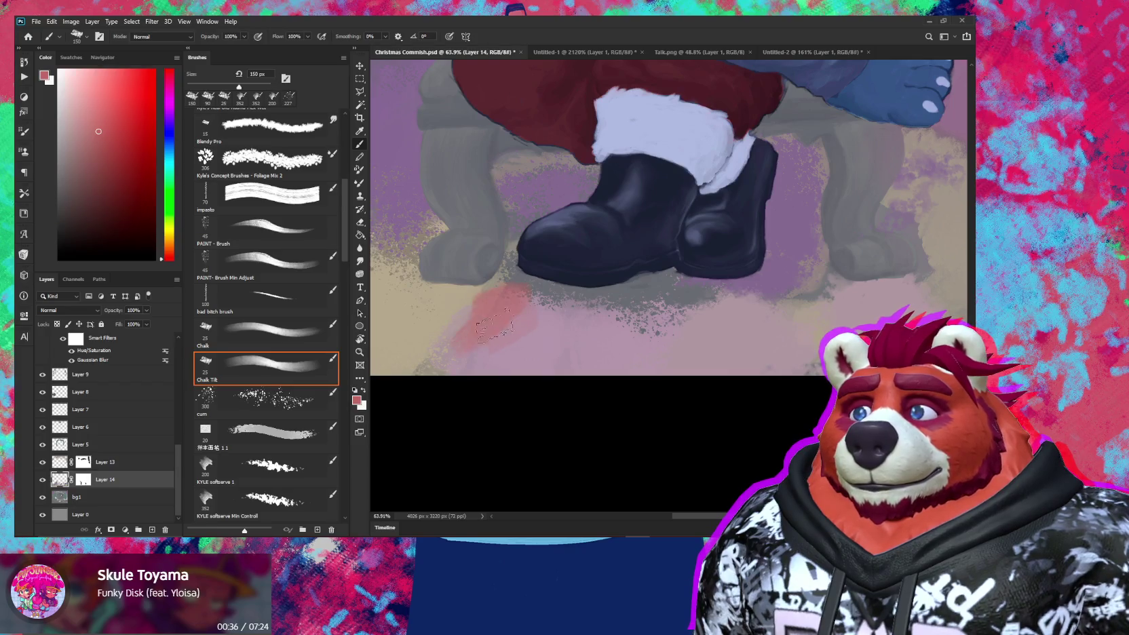
{"action": "left_click", "coordinate": [494, 317], "text": "alt"}
{"action": "left_click_drag", "start_coordinate": [570, 350], "coordinate": [688, 370]}
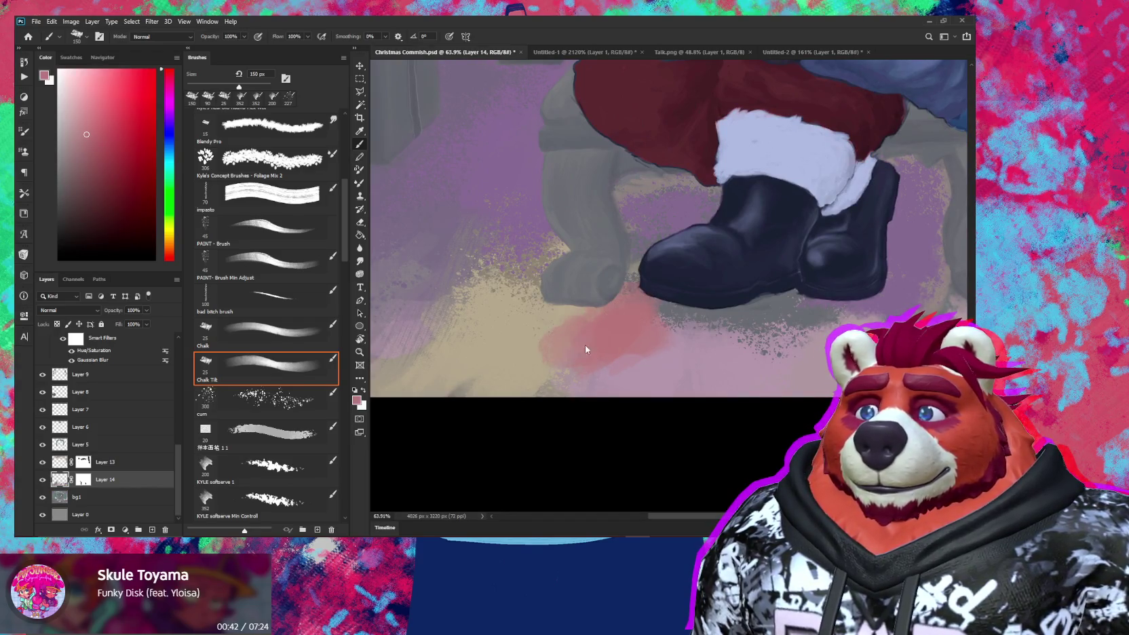
{"action": "key", "text": "z"}
{"action": "left_click_drag", "start_coordinate": [653, 347], "coordinate": [635, 336]}
{"action": "key", "text": "b"}
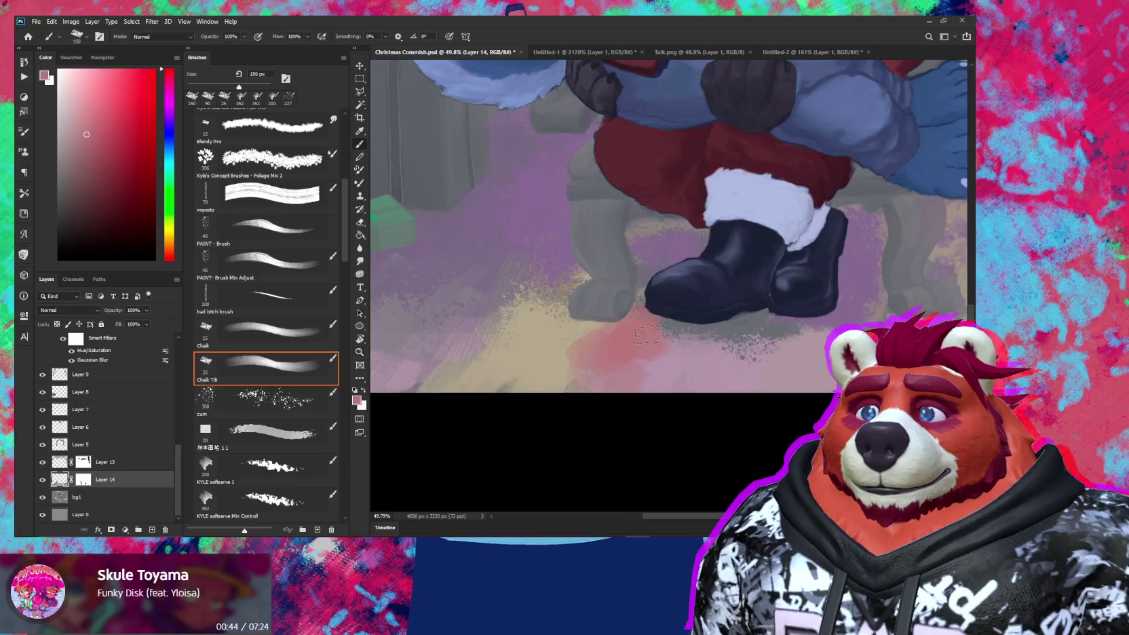
Step: Blend sampled grey-blue, pink, red-pink, muted purple and magenta tones into the floor under the boots
{"action": "left_click", "coordinate": [713, 329], "text": "alt"}
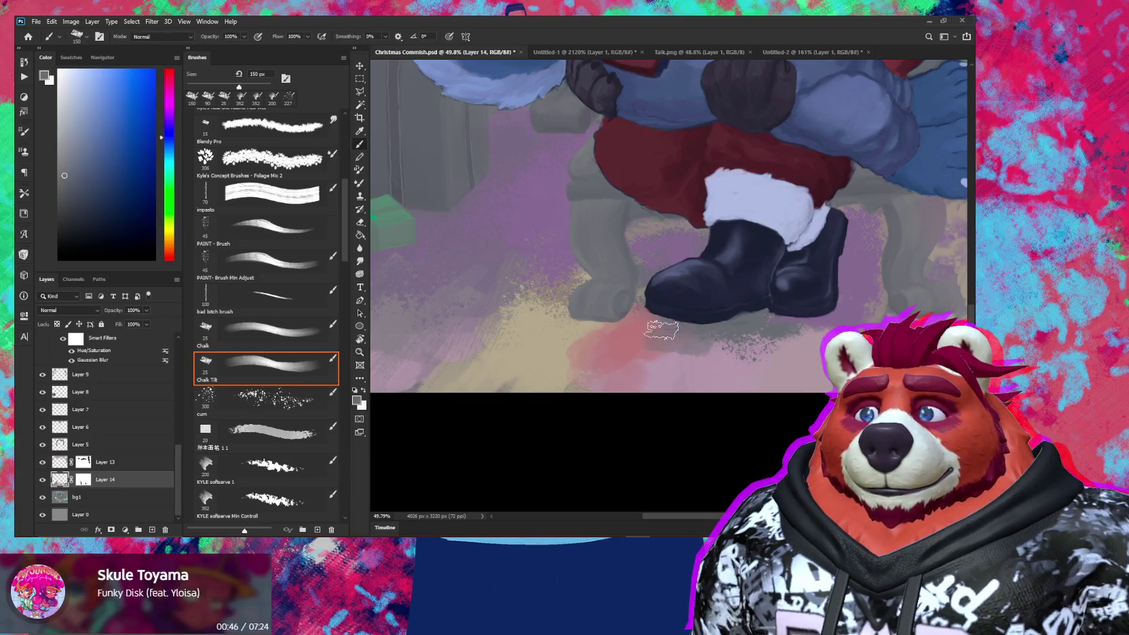
{"action": "left_click", "coordinate": [715, 347], "text": "alt"}
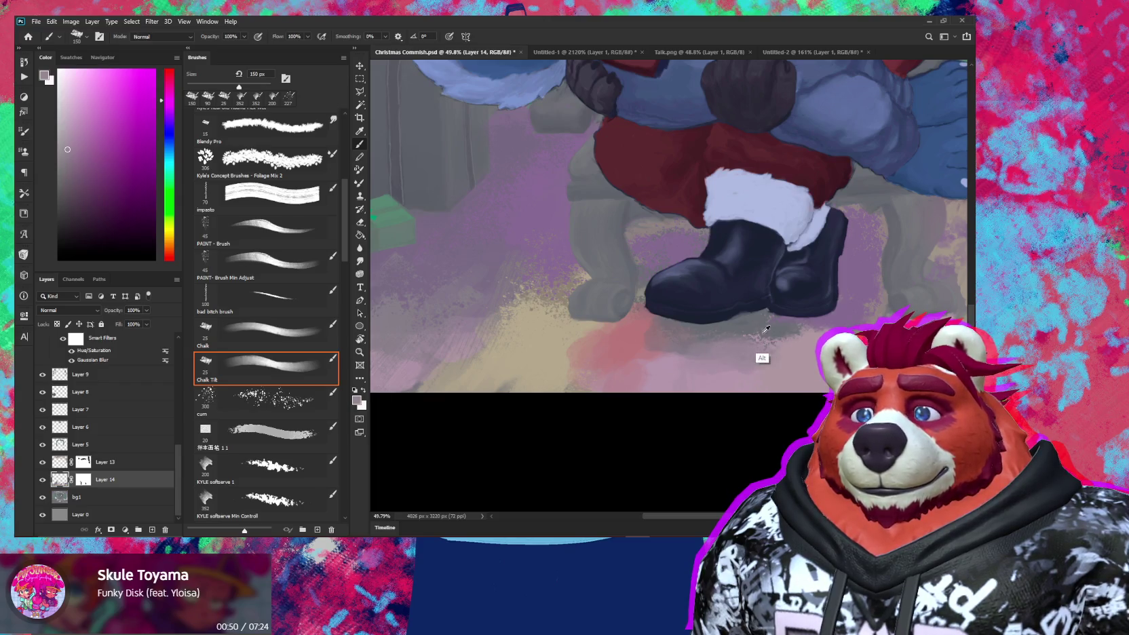
{"action": "left_click", "coordinate": [760, 332], "text": "alt"}
{"action": "left_click", "coordinate": [799, 352], "text": "alt"}
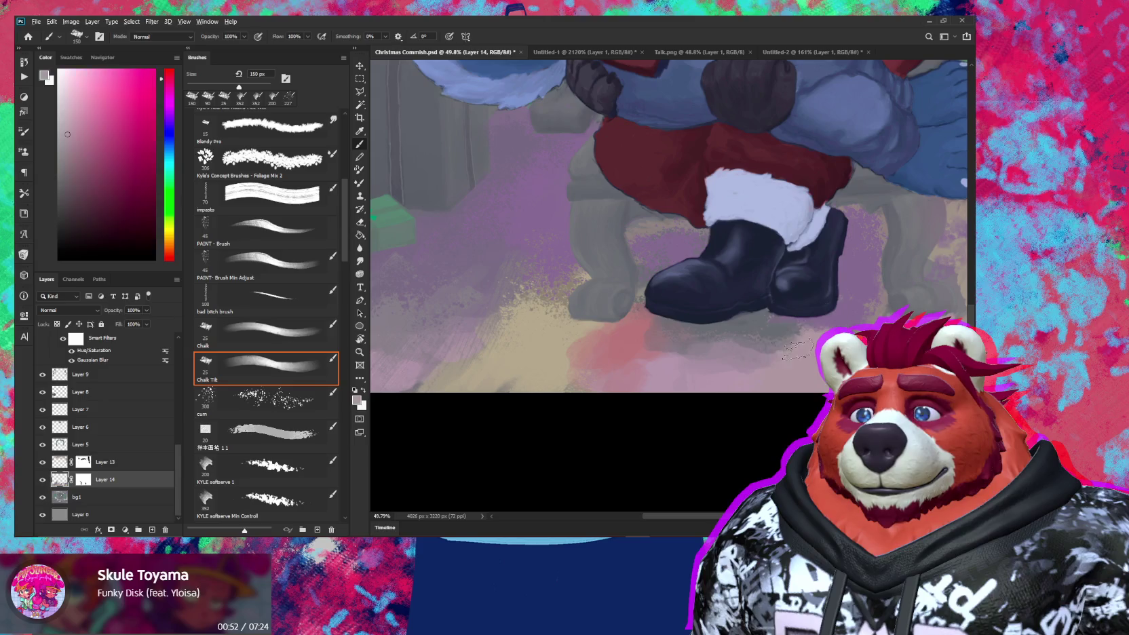
{"action": "left_click", "coordinate": [840, 316], "text": "alt"}
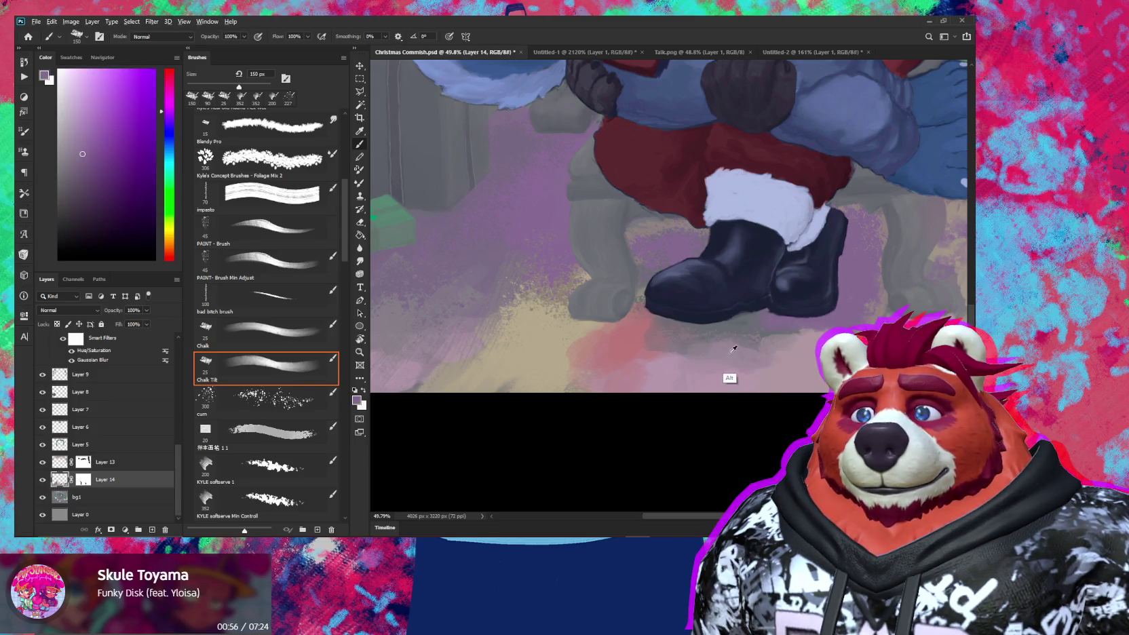
{"action": "left_click", "coordinate": [729, 378], "text": "alt"}
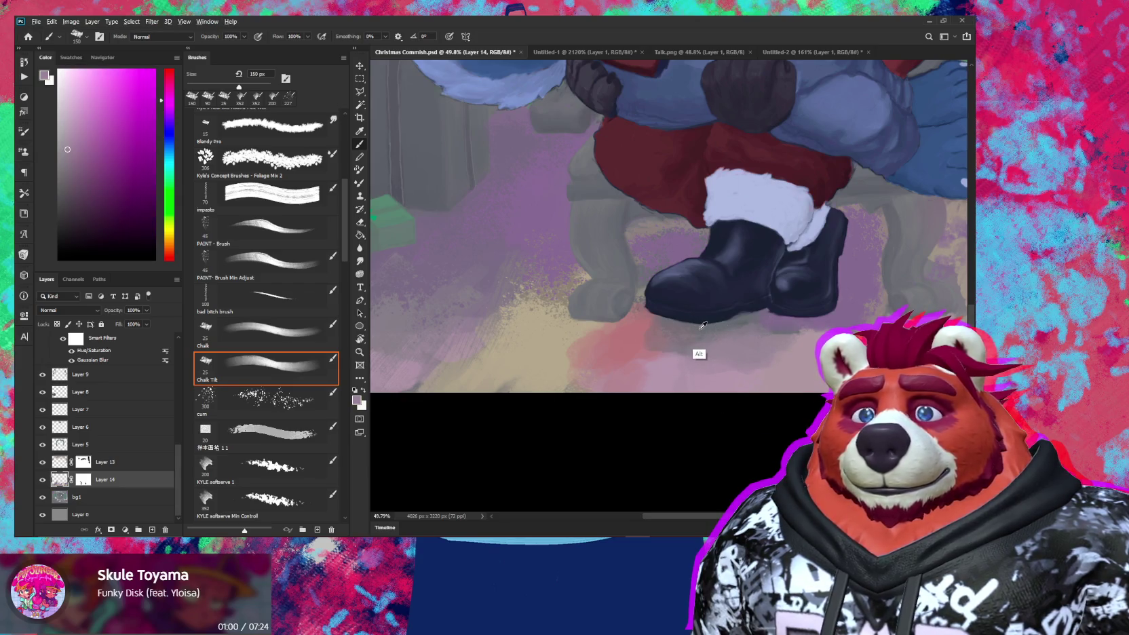
{"action": "left_click", "coordinate": [699, 330], "text": "alt"}
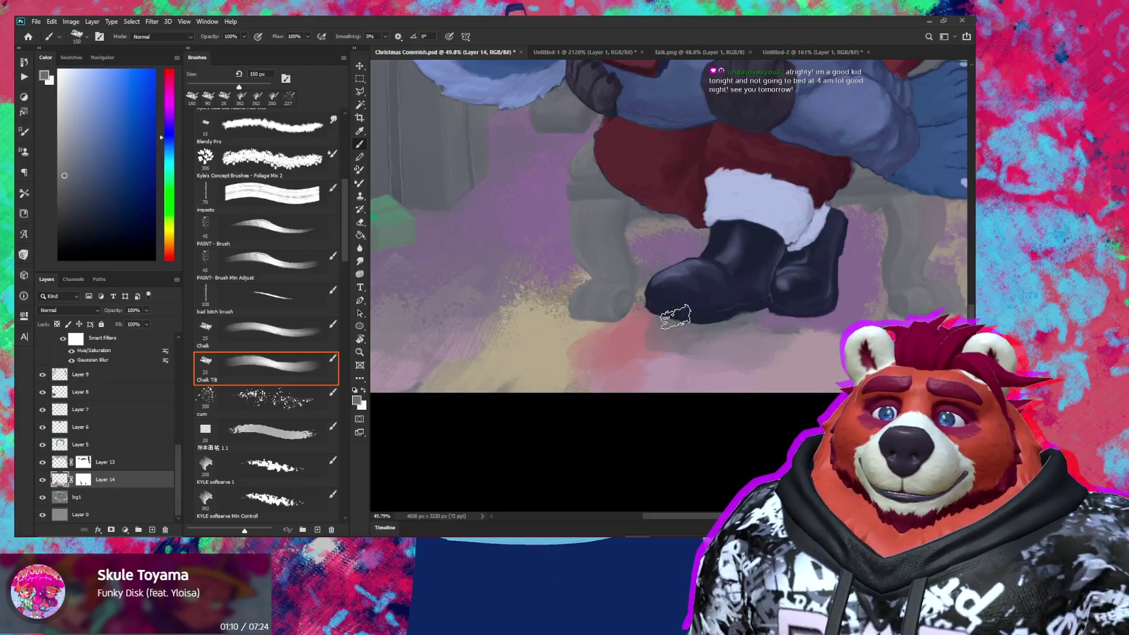
{"action": "left_click", "coordinate": [622, 351], "text": "alt"}
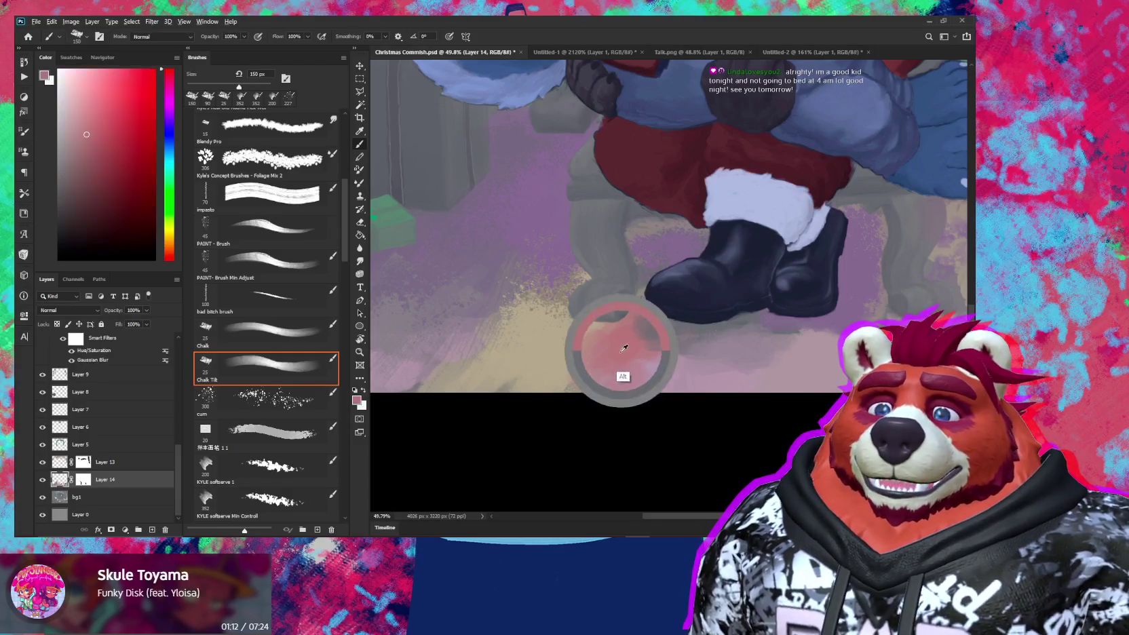
{"action": "key", "text": "z"}
{"action": "left_click_drag", "start_coordinate": [707, 352], "coordinate": [443, 476]}
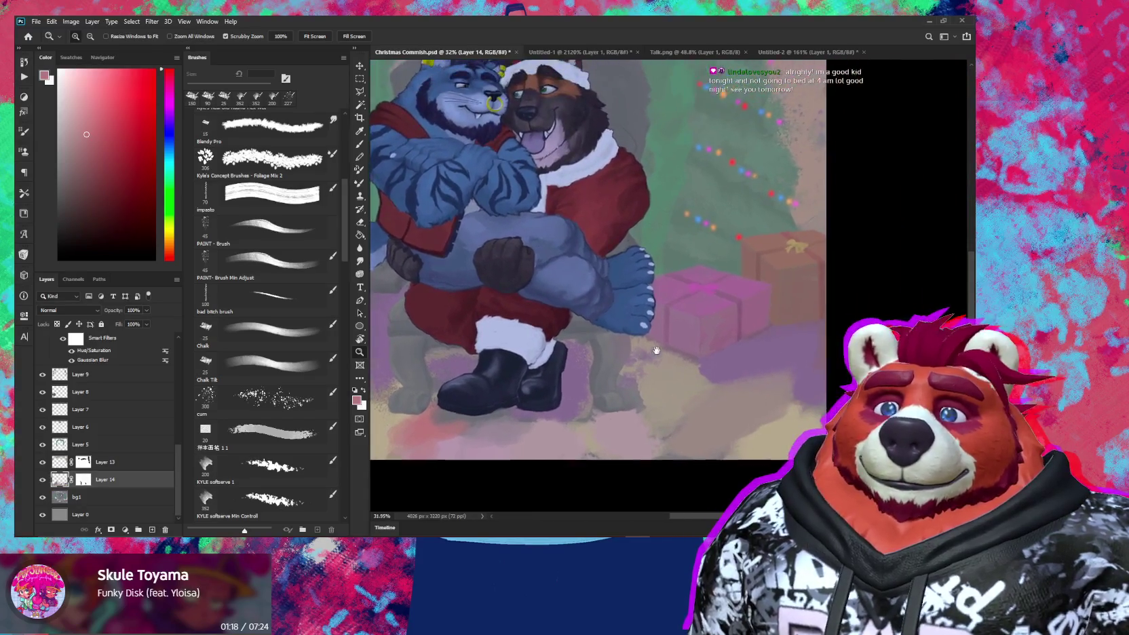
Step: Paint sampled muted purple, dusty pink and beige-grey floor tones with a 250 px chalky brush
{"action": "key", "text": "b"}
{"action": "left_click", "coordinate": [658, 383], "text": "alt"}
{"action": "left_click", "coordinate": [685, 364], "text": "alt"}
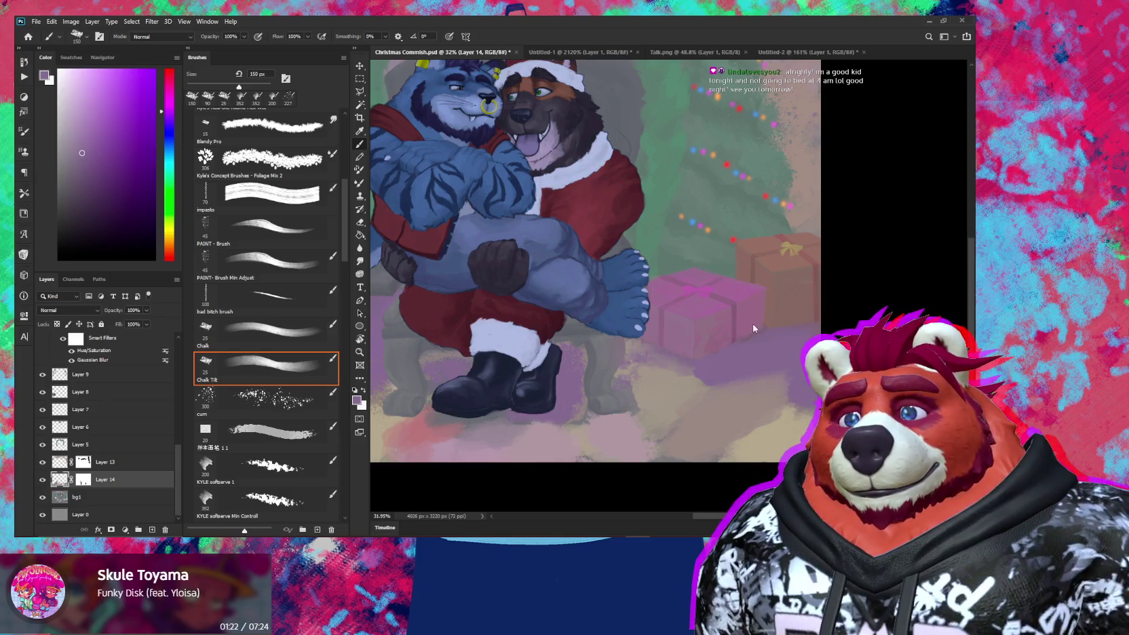
{"action": "left_click", "coordinate": [759, 404], "text": "alt"}
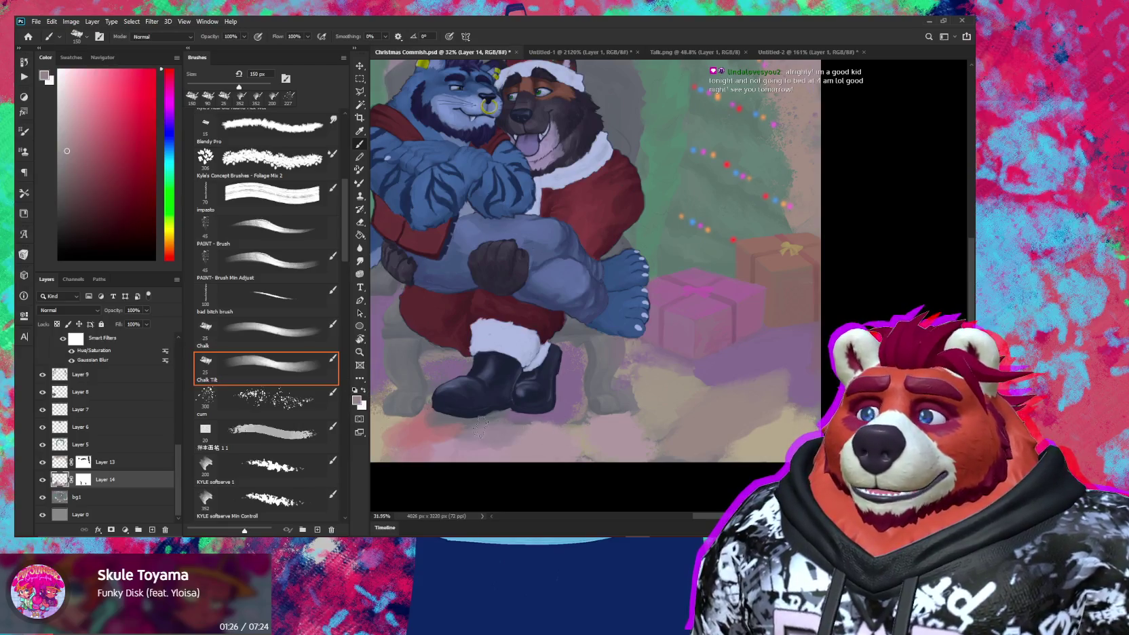
{"action": "left_click", "coordinate": [422, 430], "text": "alt"}
{"action": "key", "text": "bracketright"}
{"action": "key", "text": "bracketright"}
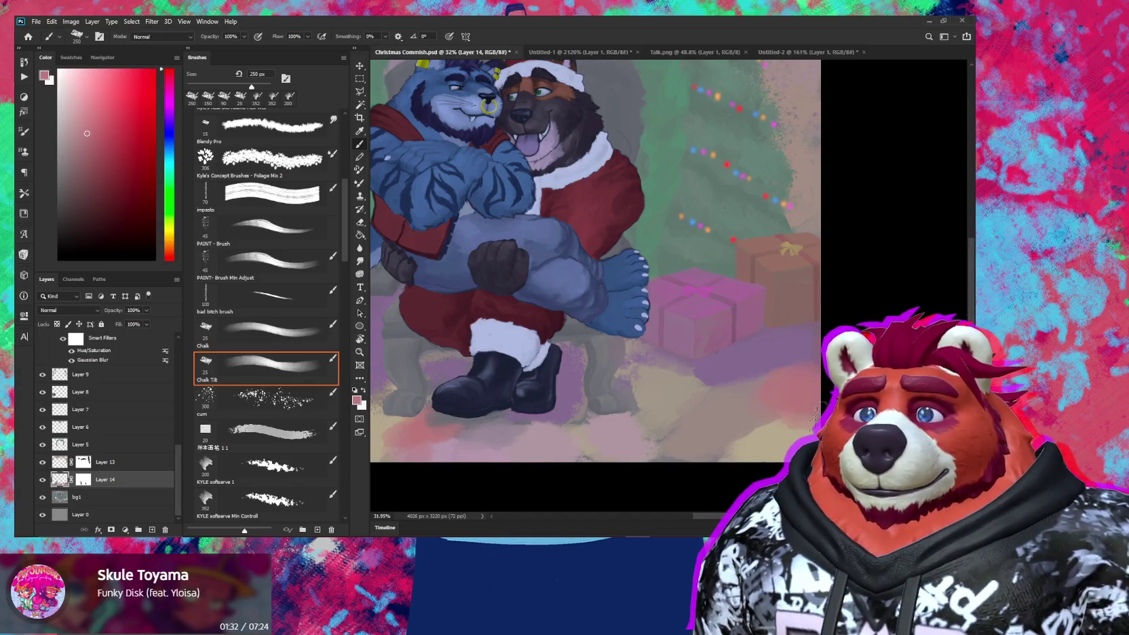
{"action": "left_click", "coordinate": [790, 435], "text": "alt"}
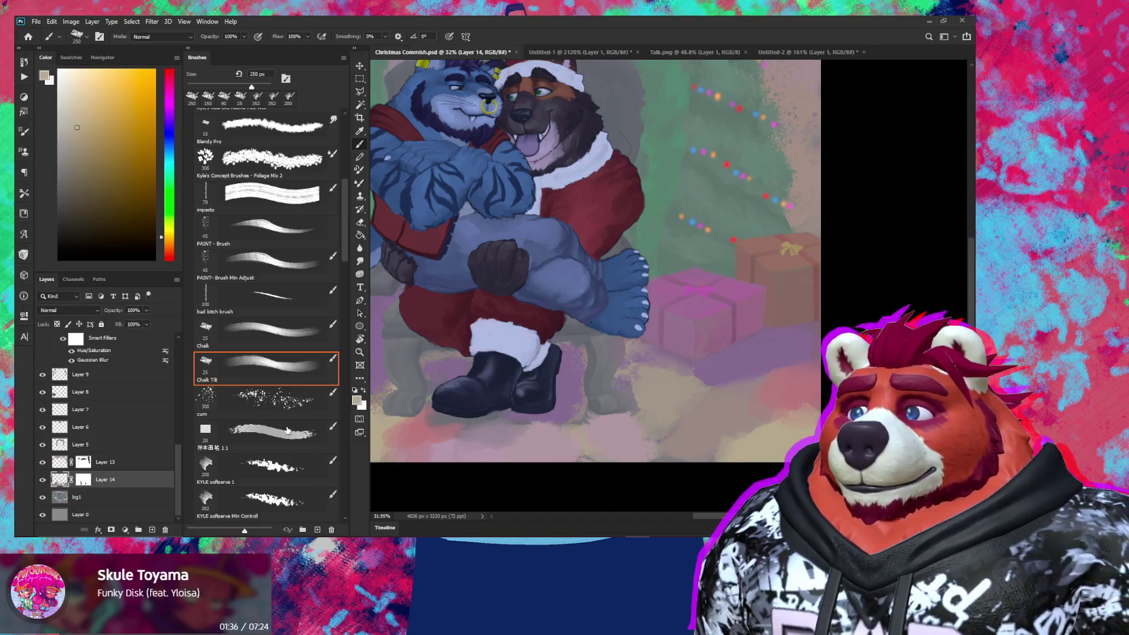
Step: With a larger, softer textured brush, add red, orange, salmon and pink-magenta floor strokes
{"action": "left_click", "coordinate": [285, 503]}
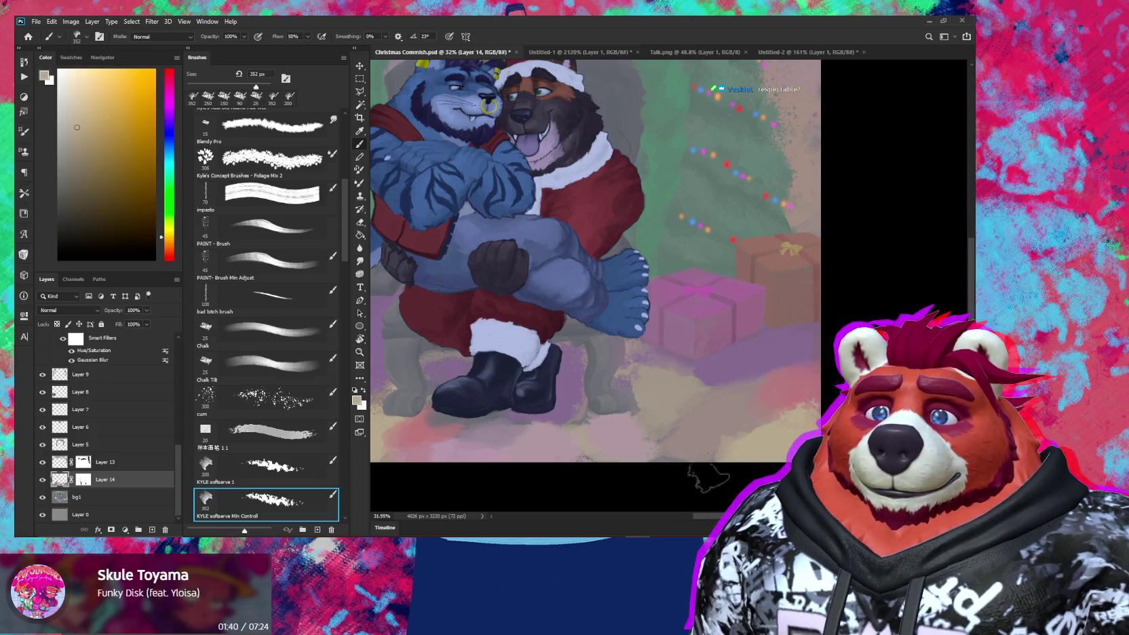
{"action": "left_click", "coordinate": [724, 426], "text": "alt"}
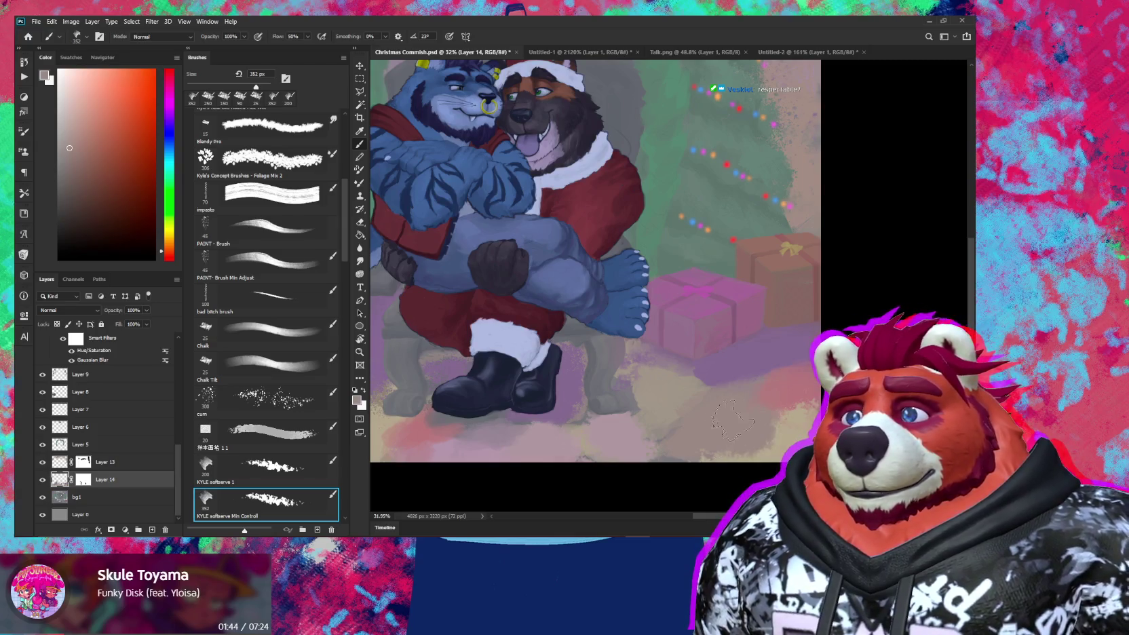
{"action": "left_click", "coordinate": [678, 373], "text": "alt"}
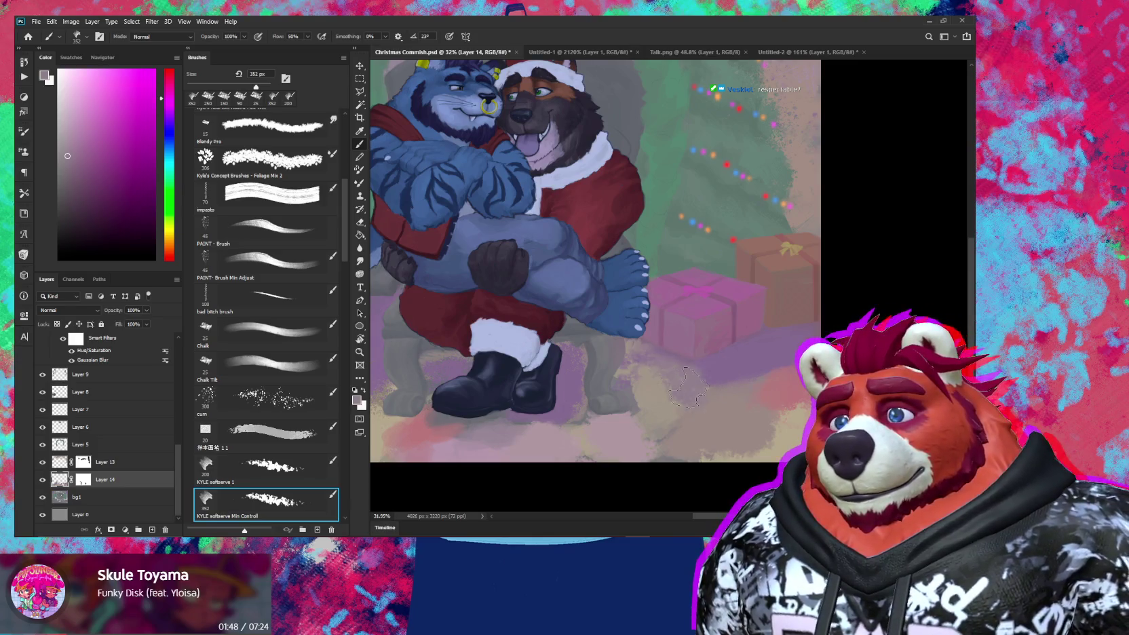
{"action": "left_click", "coordinate": [658, 393], "text": "alt"}
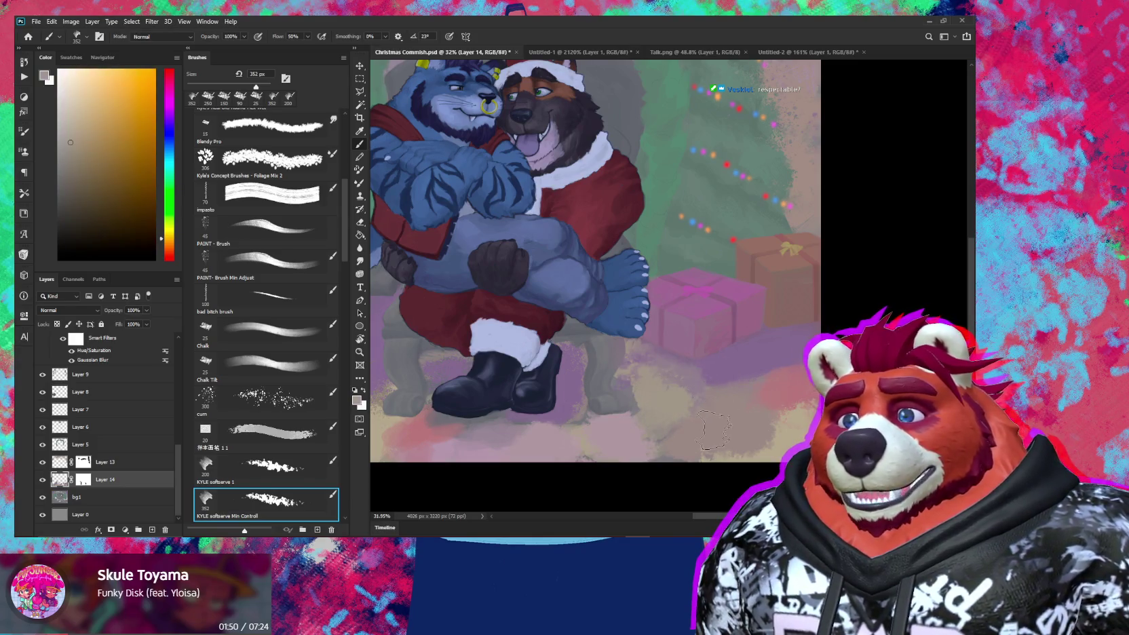
{"action": "left_click", "coordinate": [698, 427], "text": "alt"}
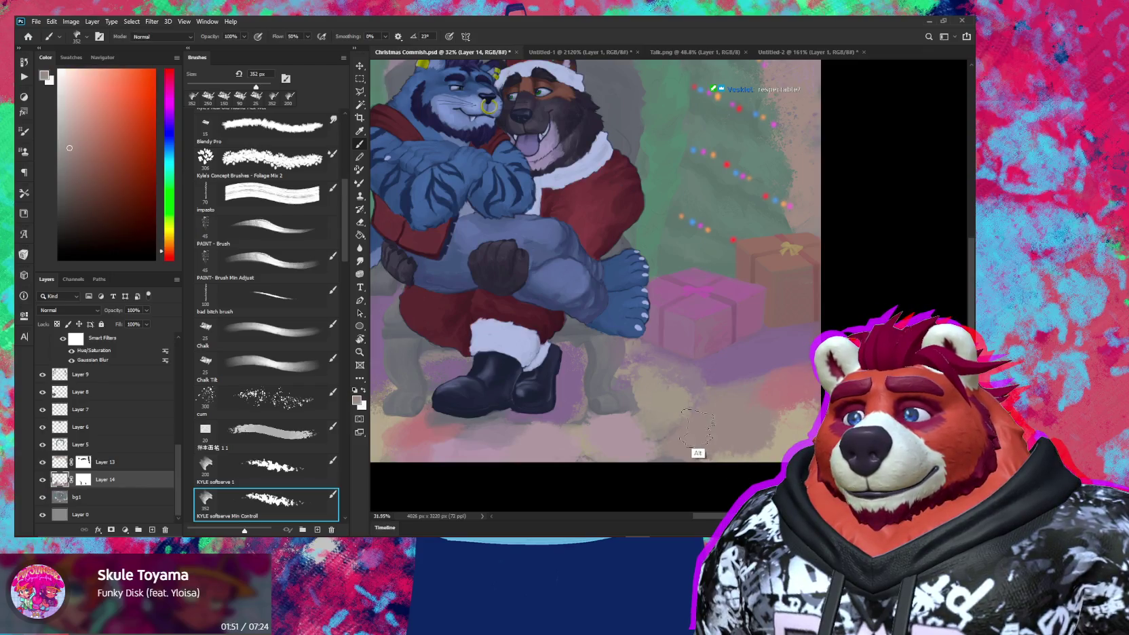
{"action": "left_click", "coordinate": [628, 444], "text": "alt"}
Step: Add a pinkish tone to the floor by the gifts, then target Layer 14's mask
{"action": "key", "text": "z"}
{"action": "left_click_drag", "start_coordinate": [669, 473], "coordinate": [671, 473]}
{"action": "left_click_drag", "start_coordinate": [672, 394], "coordinate": [705, 393]}
{"action": "key", "text": "b"}
{"action": "left_click", "coordinate": [686, 361], "text": "alt"}
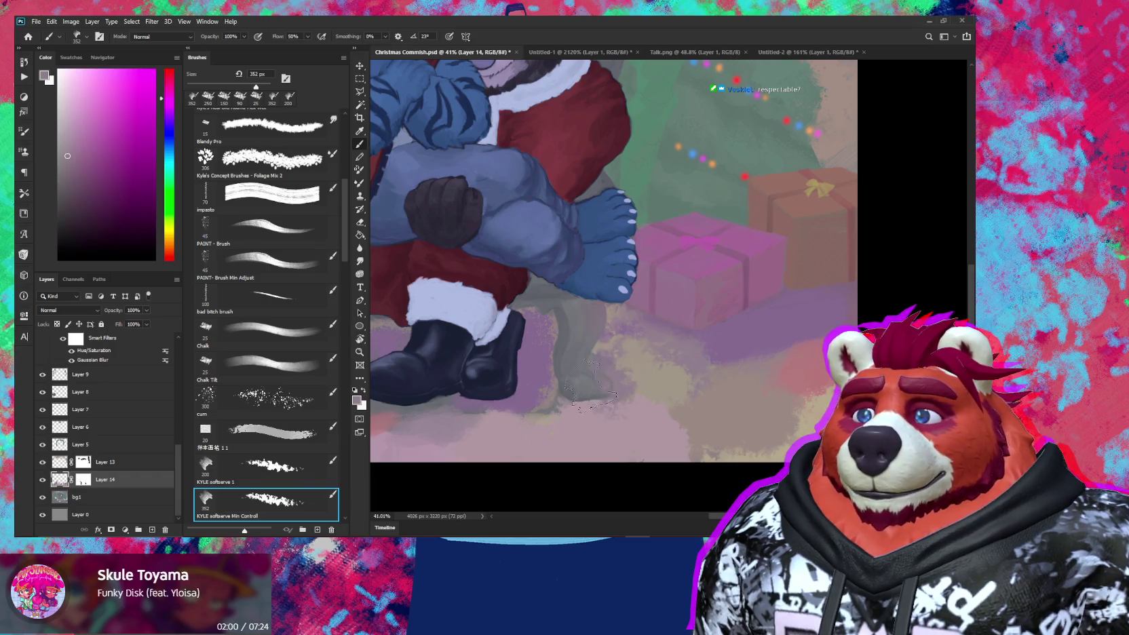
{"action": "left_click", "coordinate": [81, 480]}
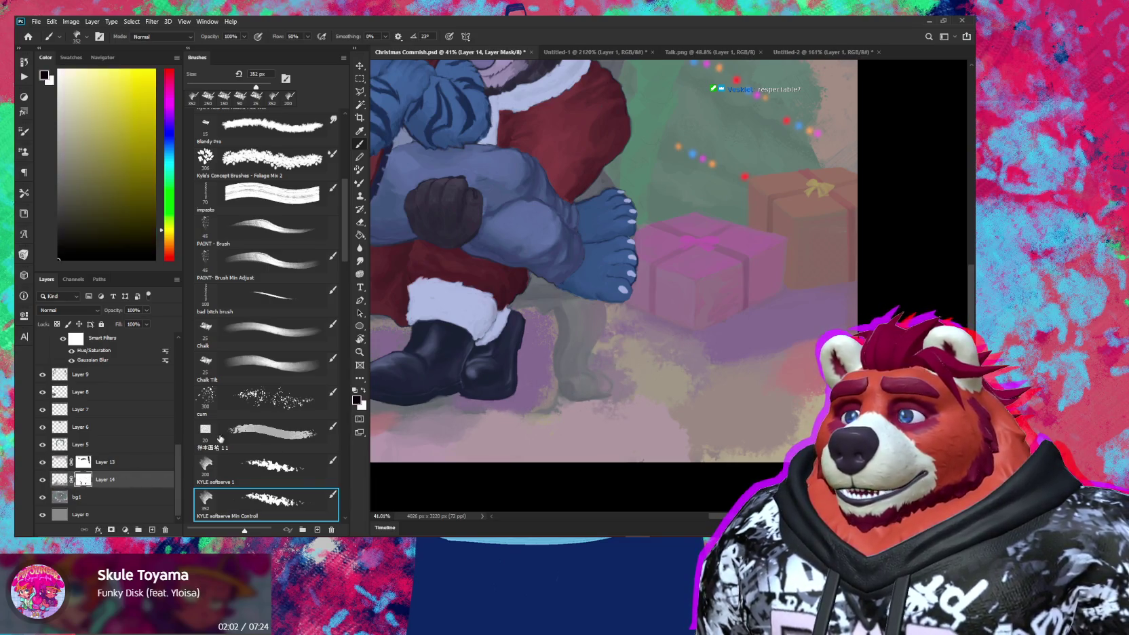
Step: Set a 25 px chalky brush with white as the paint colour
{"action": "left_click", "coordinate": [282, 377]}
{"action": "scroll", "coordinate": [598, 379], "scroll_direction": "up", "scroll_amount": 4}
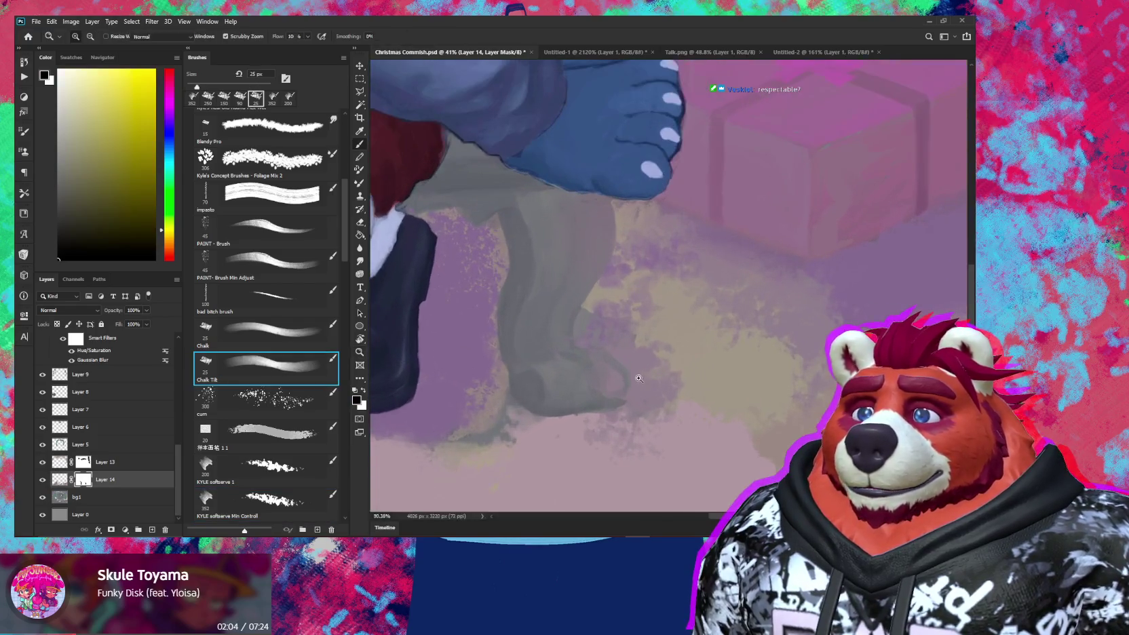
{"action": "key", "text": "x"}
{"action": "key", "text": "x"}
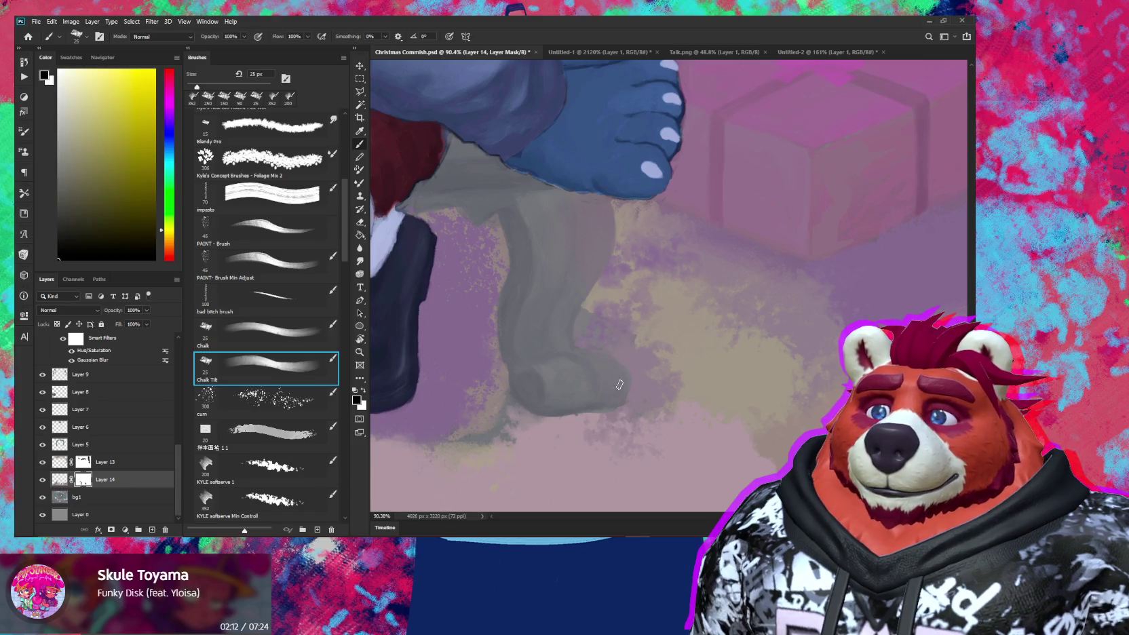
{"action": "scroll", "coordinate": [621, 399], "scroll_direction": "down", "scroll_amount": 5}
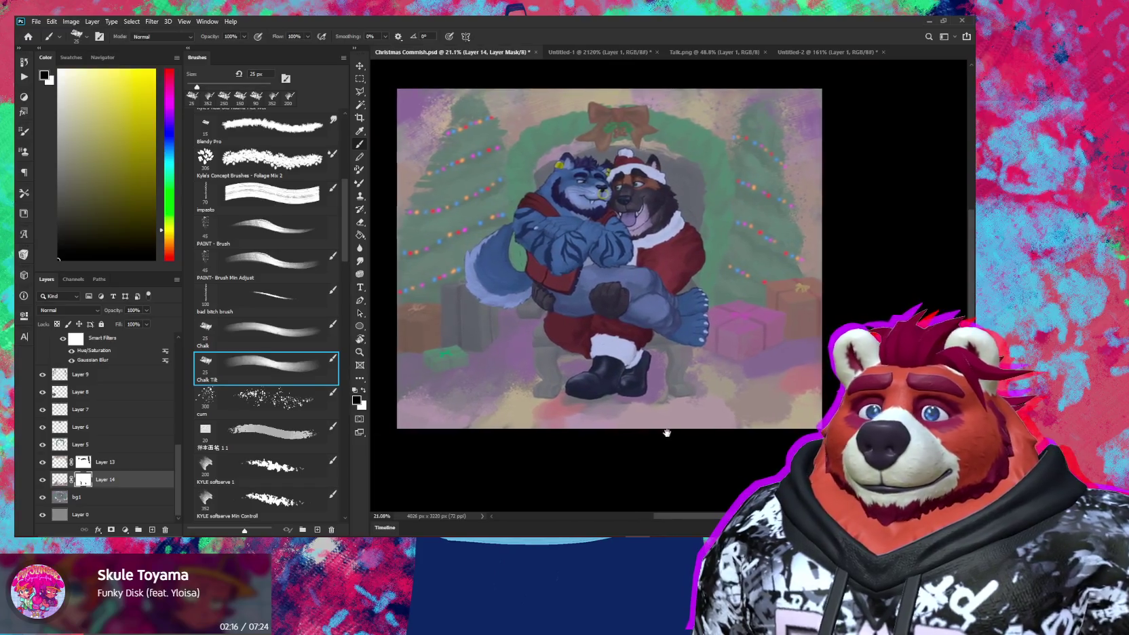
Step: Reposition the view around the illustration and the characters' close-up
{"action": "left_click_drag", "start_coordinate": [653, 442], "coordinate": [623, 443]}
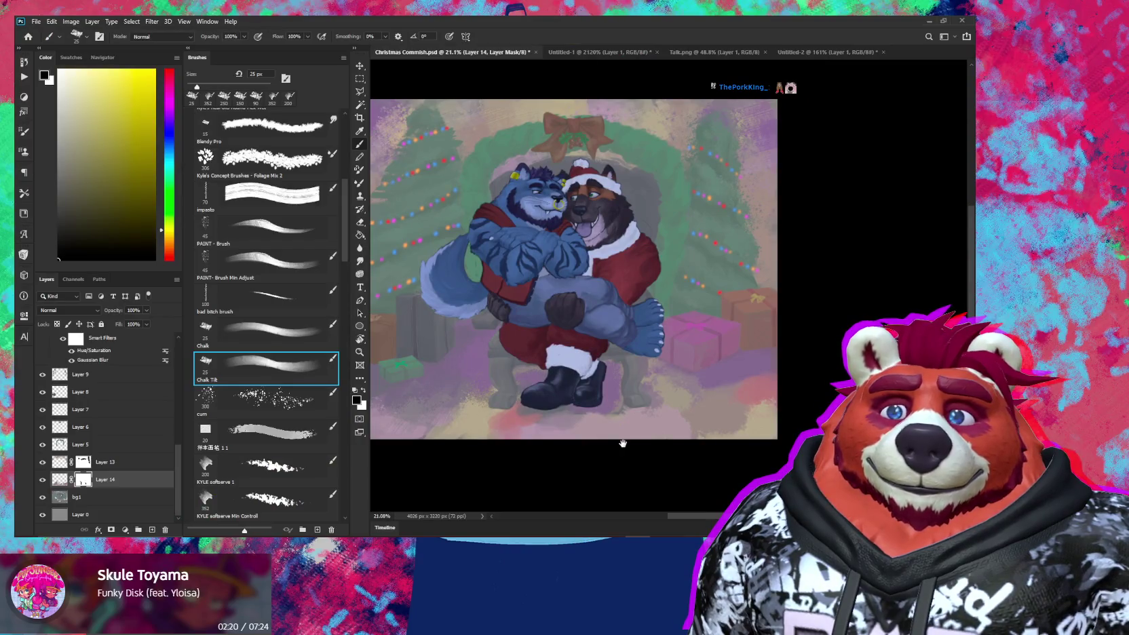
{"action": "left_click_drag", "start_coordinate": [623, 443], "coordinate": [635, 446]}
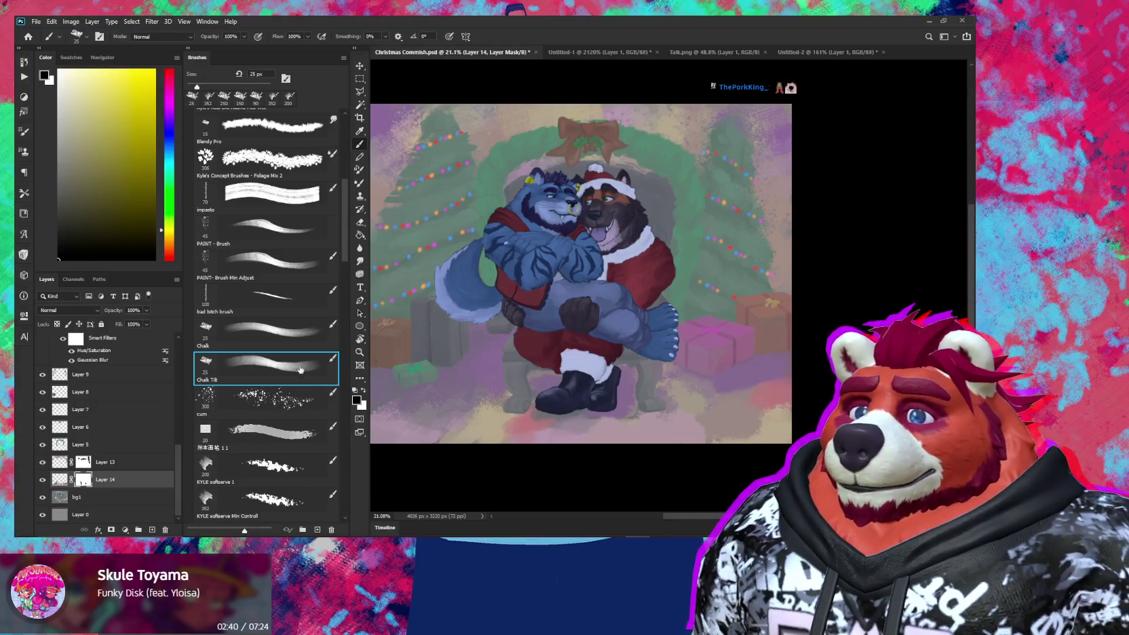
{"action": "left_click_drag", "start_coordinate": [665, 385], "coordinate": [709, 432]}
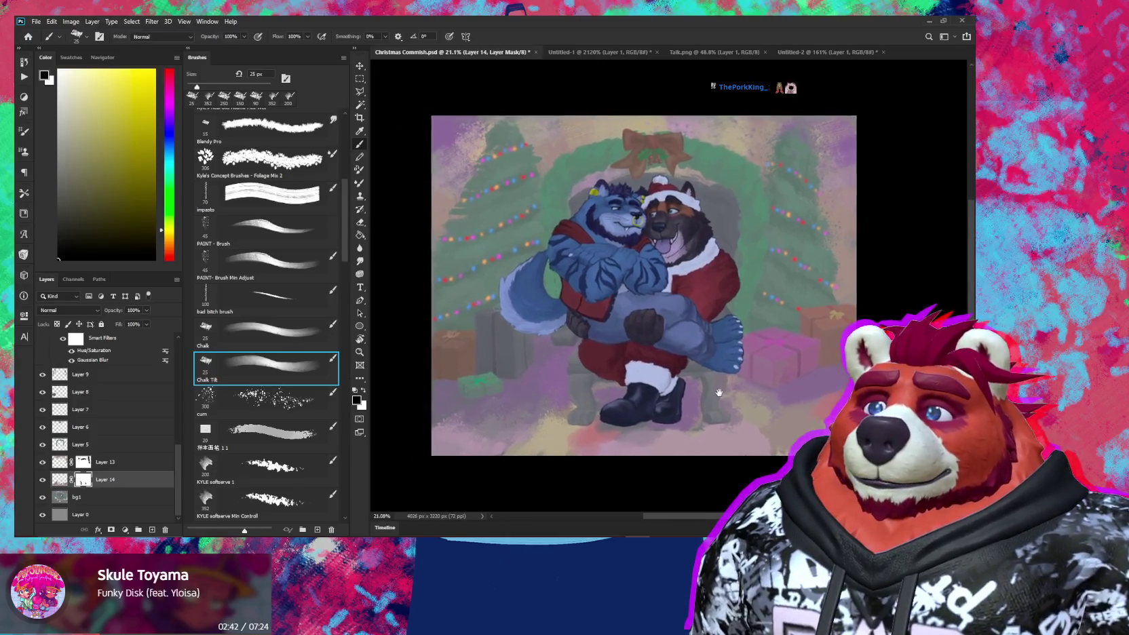
{"action": "scroll", "coordinate": [523, 319], "scroll_direction": "up", "scroll_amount": 2}
{"action": "scroll", "coordinate": [526, 333], "scroll_direction": "up", "scroll_amount": 2}
{"action": "scroll", "coordinate": [527, 338], "scroll_direction": "up", "scroll_amount": 1}
{"action": "left_click_drag", "start_coordinate": [586, 359], "coordinate": [708, 421]}
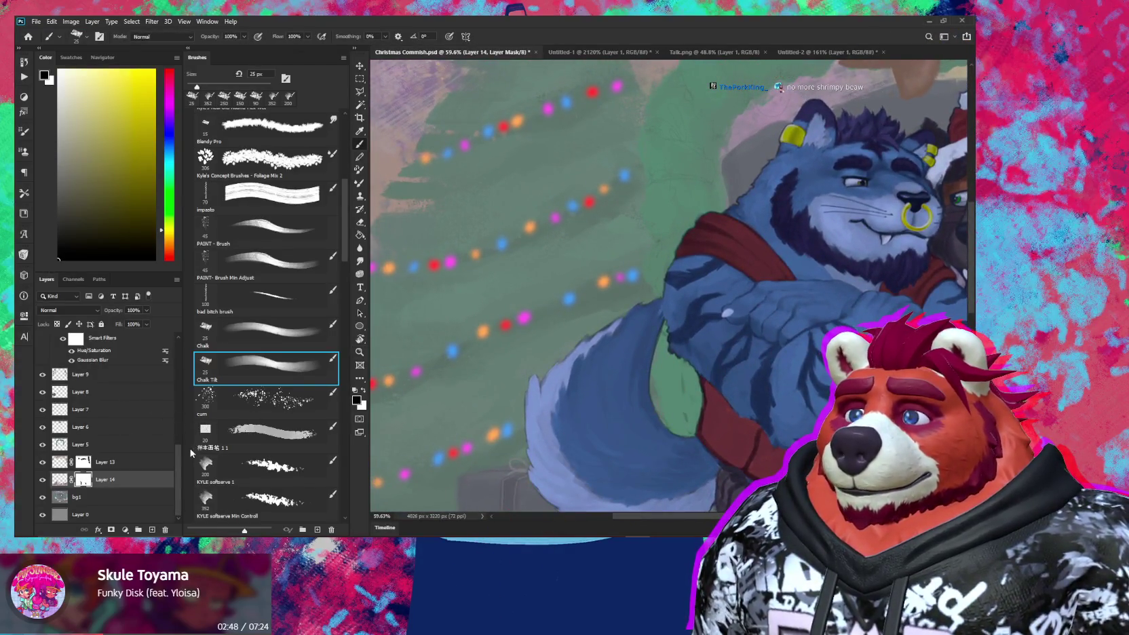
Step: Zoom out to see the whole hugging pair and trees
{"action": "key", "text": "z"}
{"action": "scroll", "coordinate": [633, 409], "scroll_direction": "down", "scroll_amount": 5}
{"action": "scroll", "coordinate": [633, 409], "scroll_direction": "up", "scroll_amount": 2}
{"action": "scroll", "coordinate": [633, 409], "scroll_direction": "up", "scroll_amount": 1}
{"action": "scroll", "coordinate": [630, 411], "scroll_direction": "up", "scroll_amount": 2}
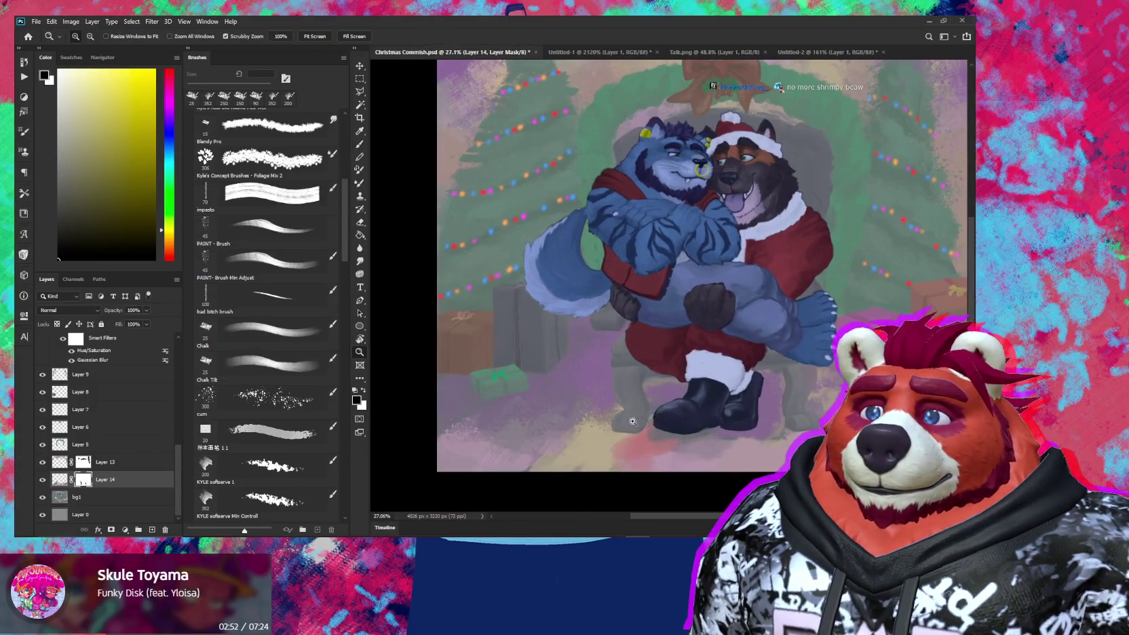
{"action": "scroll", "coordinate": [624, 412], "scroll_direction": "up", "scroll_amount": 1}
{"action": "scroll", "coordinate": [617, 414], "scroll_direction": "up", "scroll_amount": 1}
{"action": "scroll", "coordinate": [628, 405], "scroll_direction": "down", "scroll_amount": 1}
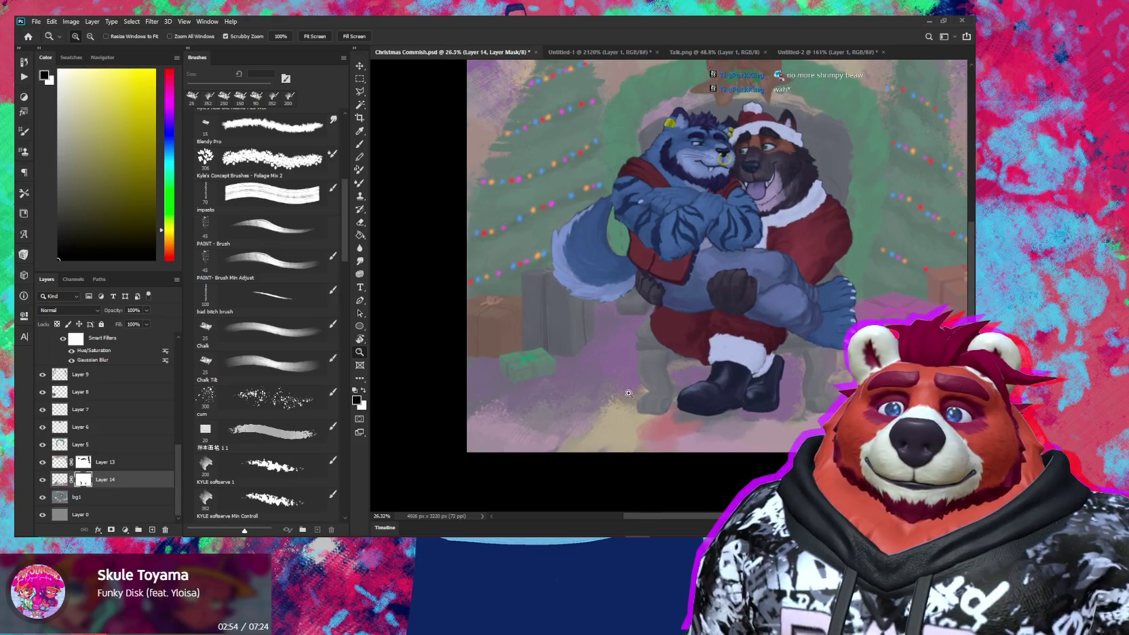
{"action": "scroll", "coordinate": [611, 398], "scroll_direction": "up", "scroll_amount": 1}
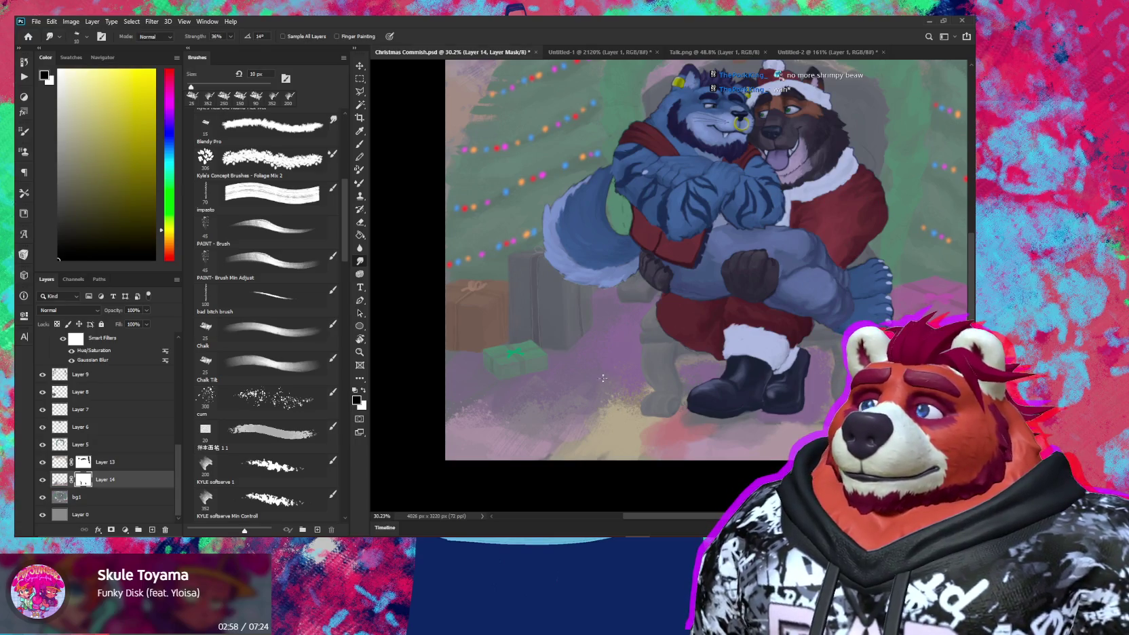
Step: Enlarge the smudge brush to about 195 px, target Layer 14's pixels, and pan to the gifts
{"action": "left_click_drag", "start_coordinate": [621, 396], "coordinate": [612, 383]}
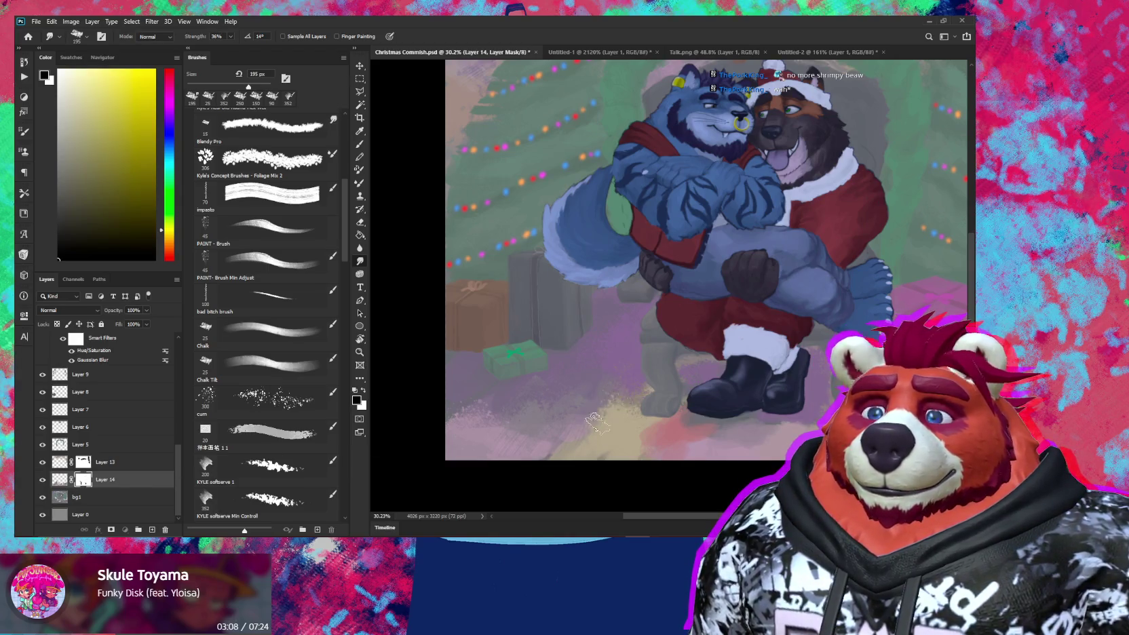
{"action": "left_click", "coordinate": [60, 479]}
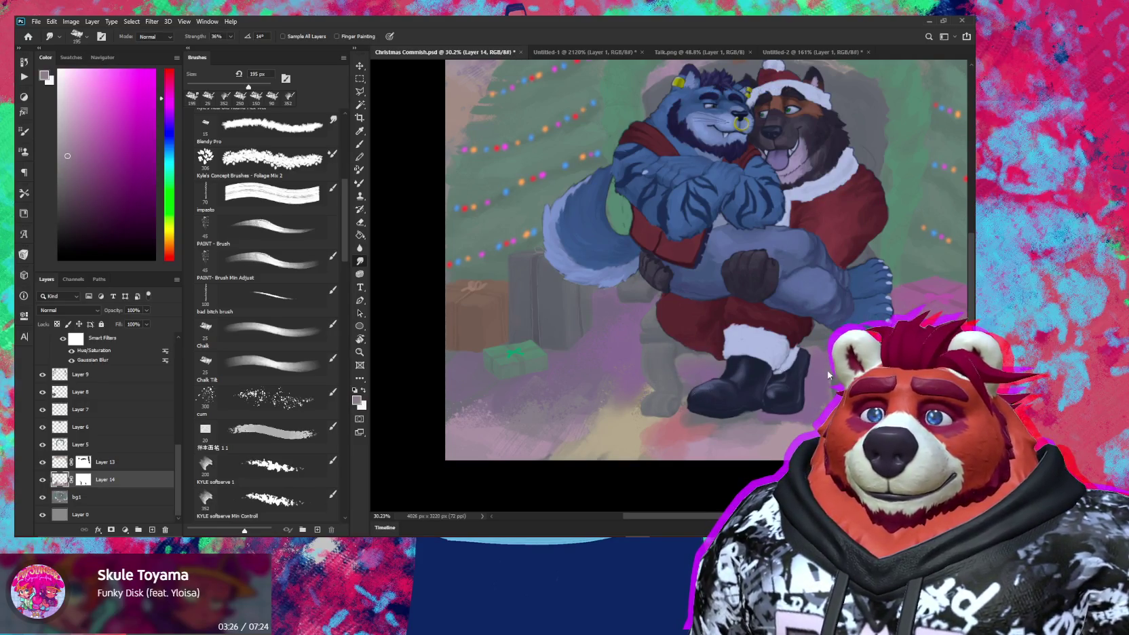
{"action": "left_click_drag", "start_coordinate": [830, 373], "coordinate": [563, 410]}
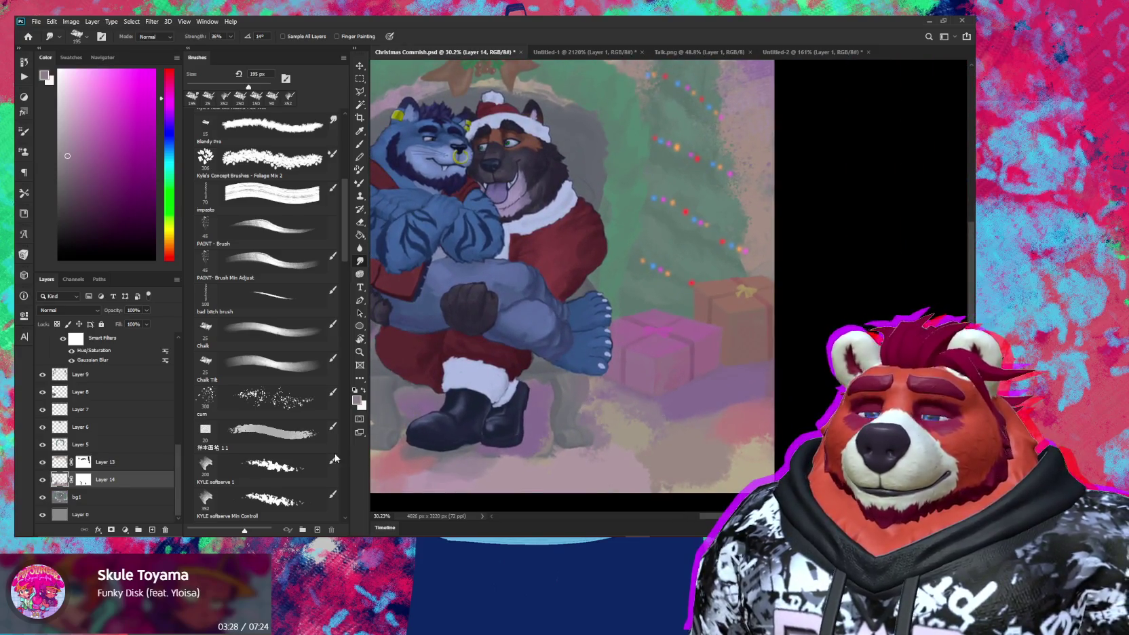
{"action": "left_click", "coordinate": [270, 366]}
Step: Select the impasto brush preset, moving the thin line preset higher in the list
{"action": "left_click", "coordinate": [270, 304]}
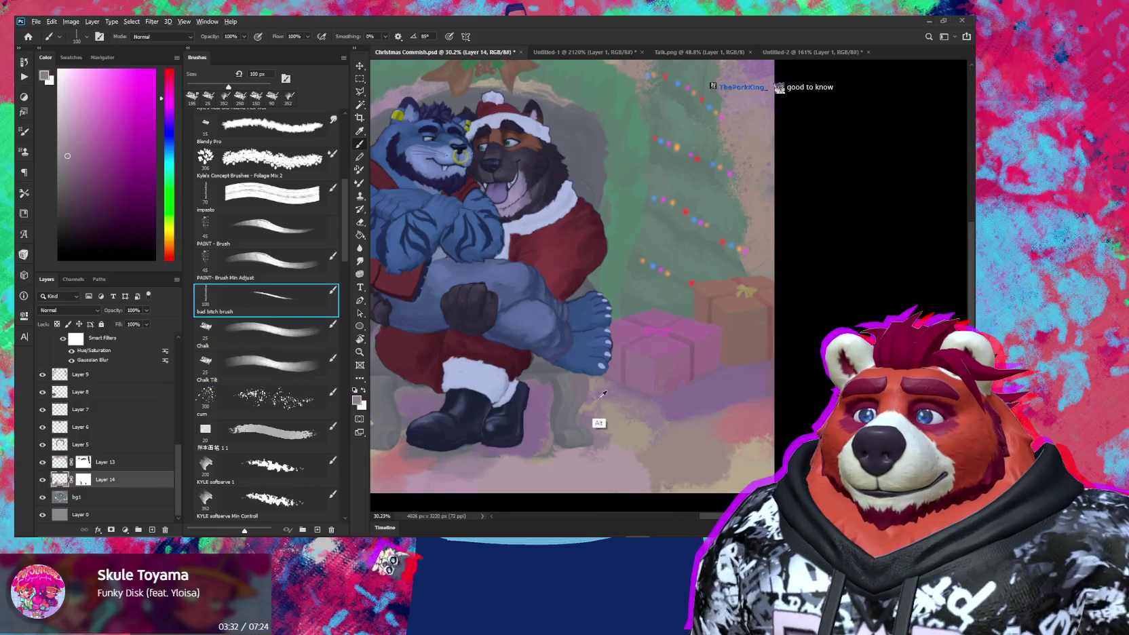
{"action": "left_click", "coordinate": [286, 201]}
{"action": "left_click_drag", "start_coordinate": [277, 308], "coordinate": [281, 223]}
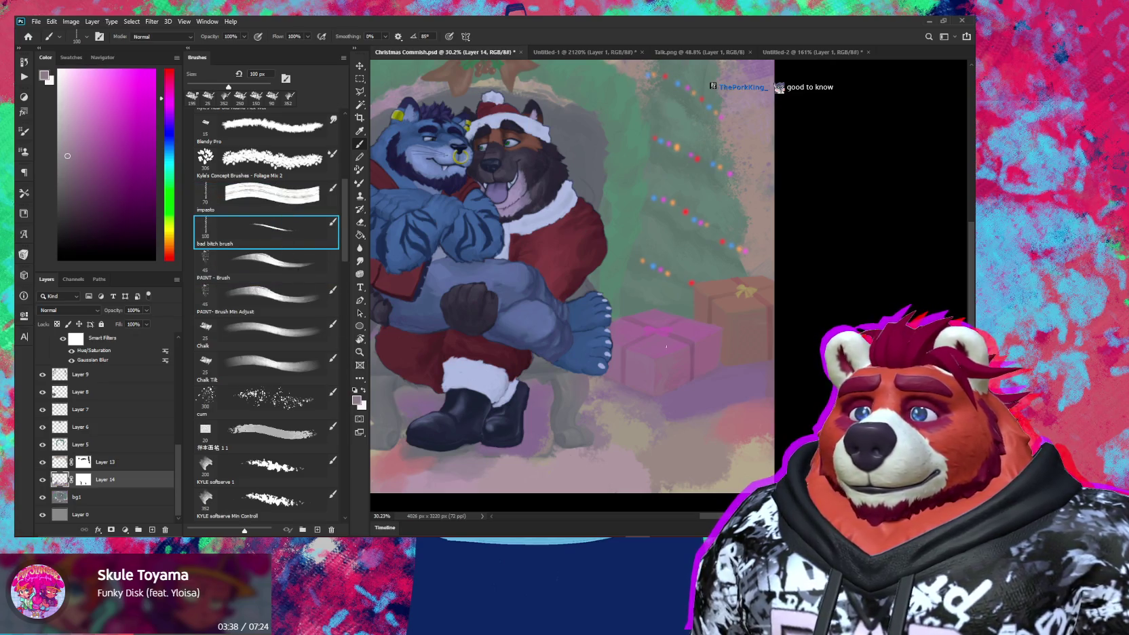
{"action": "left_click", "coordinate": [269, 213]}
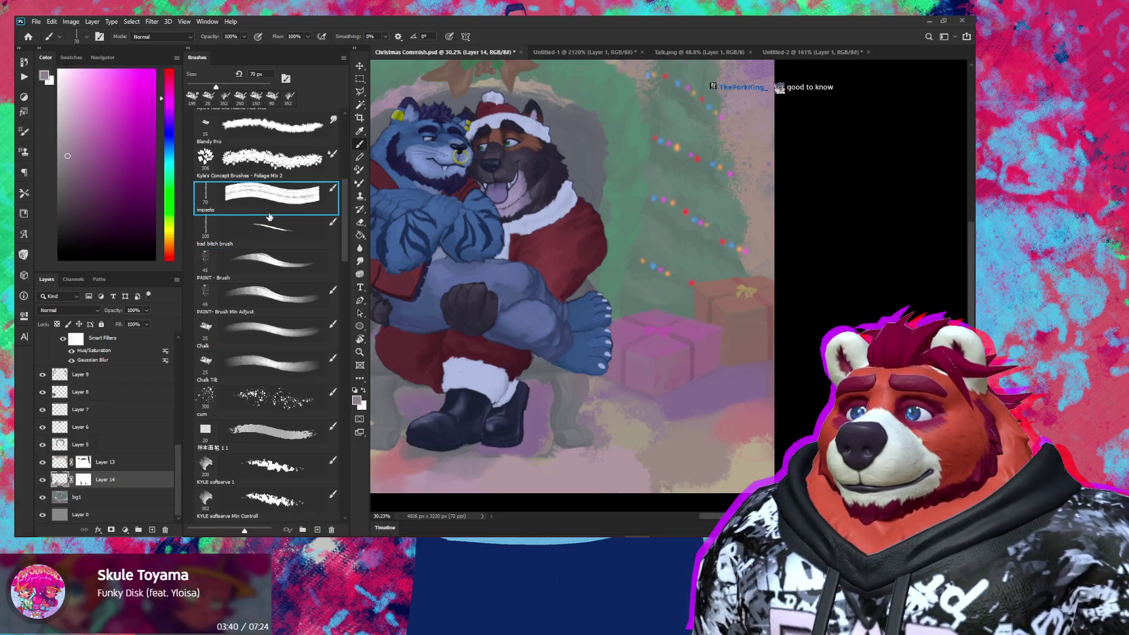
{"action": "scroll", "coordinate": [597, 397], "scroll_direction": "up", "scroll_amount": 2}
{"action": "scroll", "coordinate": [624, 380], "scroll_direction": "up", "scroll_amount": 2}
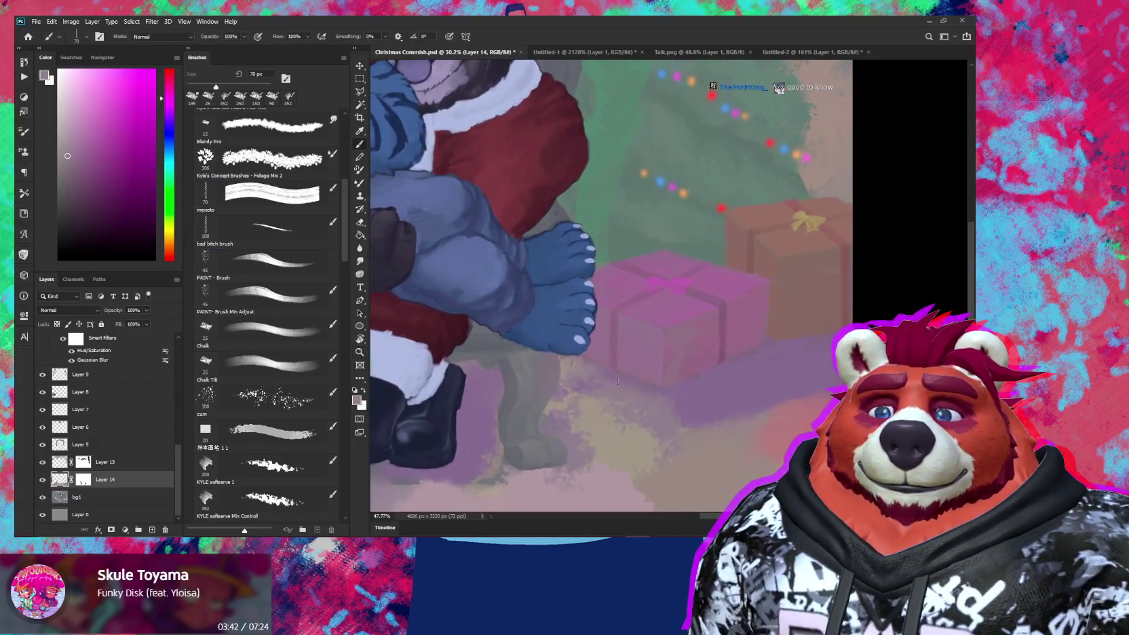
{"action": "key", "text": "bracketright"}
{"action": "key", "text": "bracketright"}
{"action": "key", "text": "bracketright"}
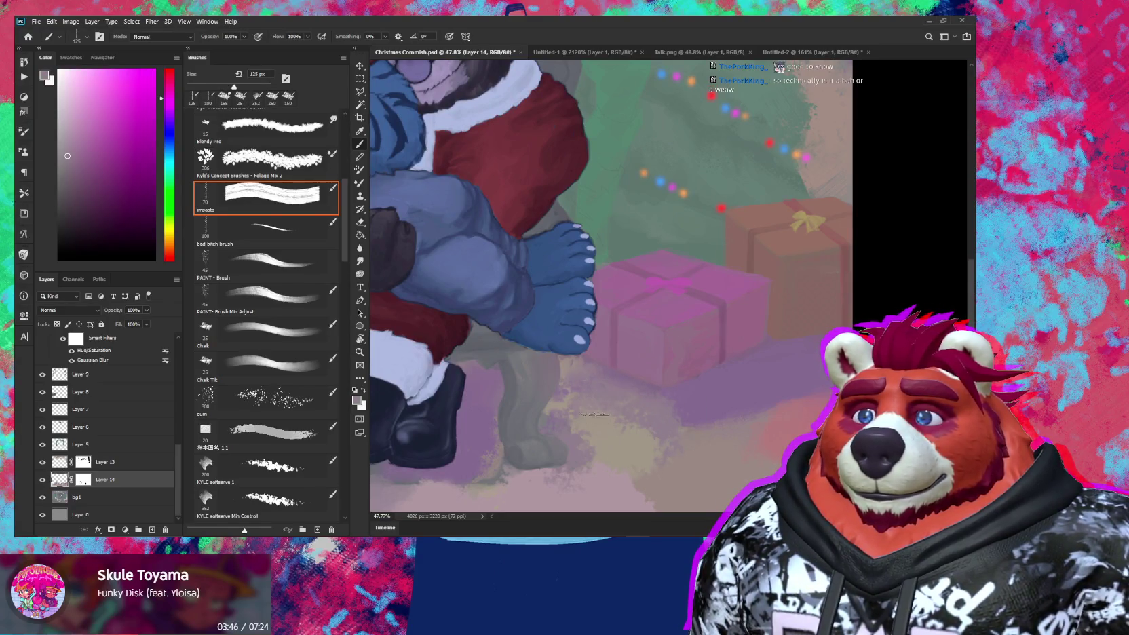
Step: Paint purple, dusty pink and pink-red impasto strokes on the floor at 150 px
{"action": "left_click", "coordinate": [565, 427], "text": "alt"}
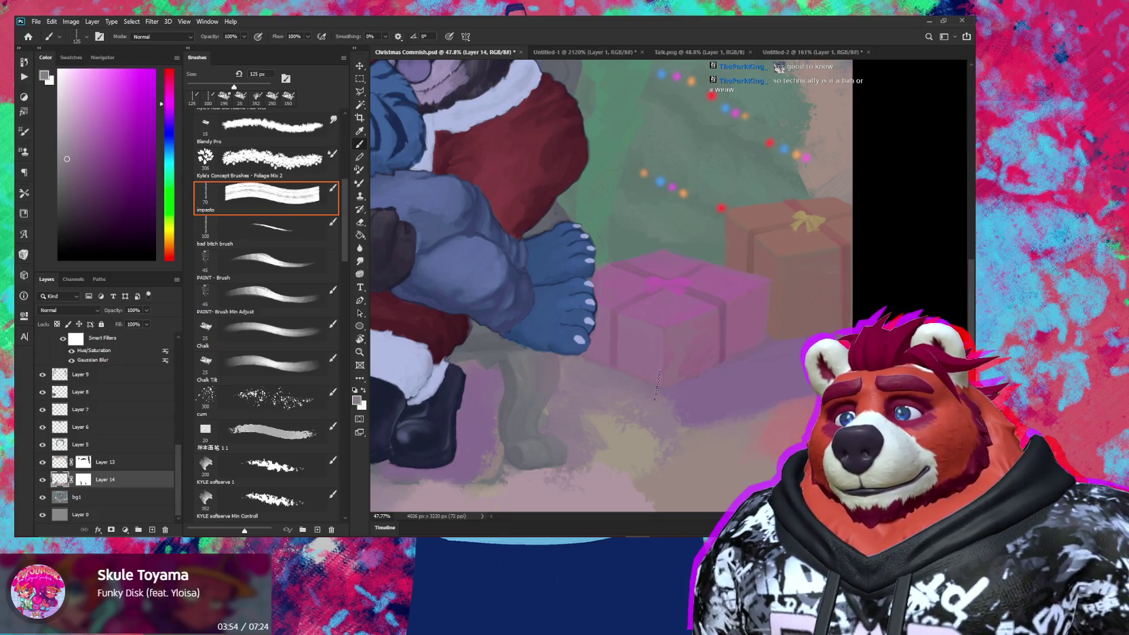
{"action": "left_click", "coordinate": [716, 380], "text": "alt"}
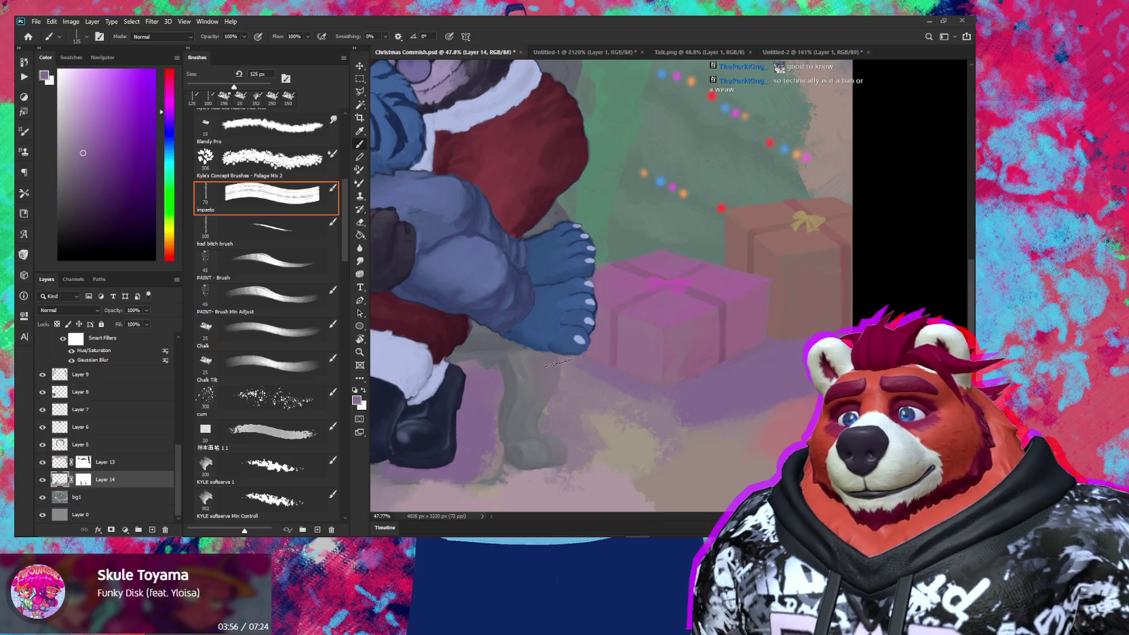
{"action": "key", "text": "bracketright"}
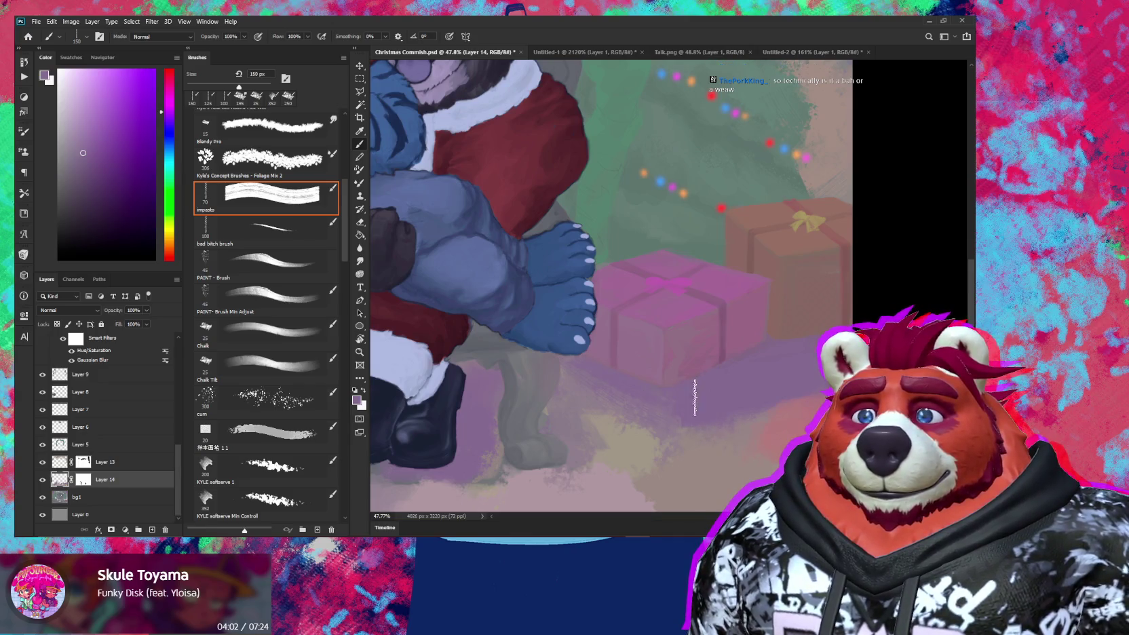
{"action": "left_click", "coordinate": [769, 453], "text": "alt"}
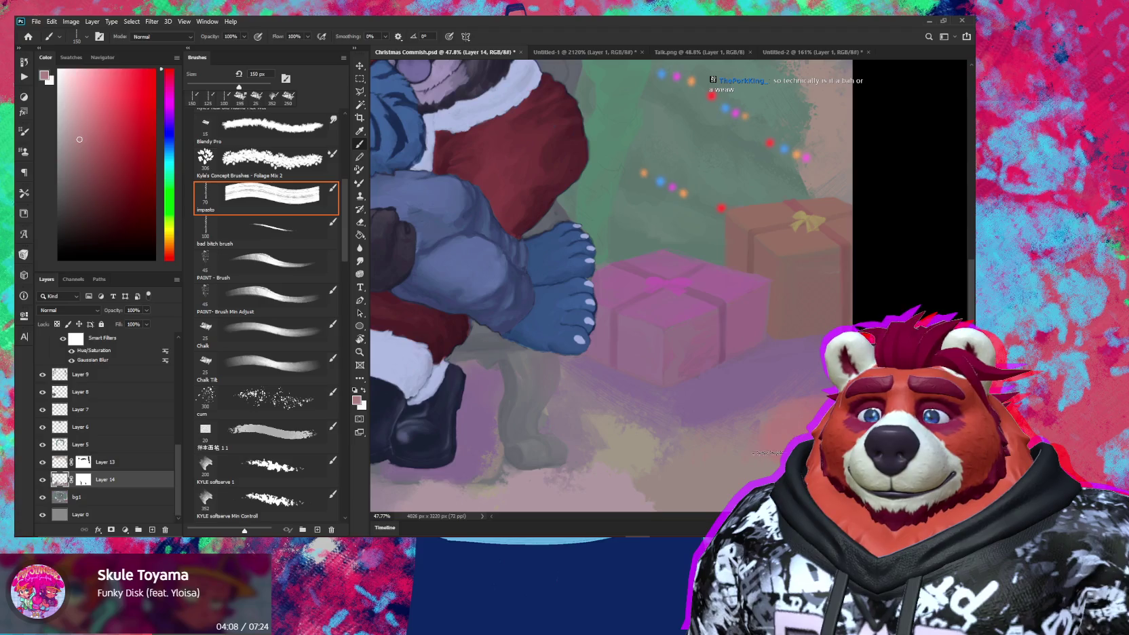
{"action": "left_click_drag", "start_coordinate": [819, 385], "coordinate": [771, 372]}
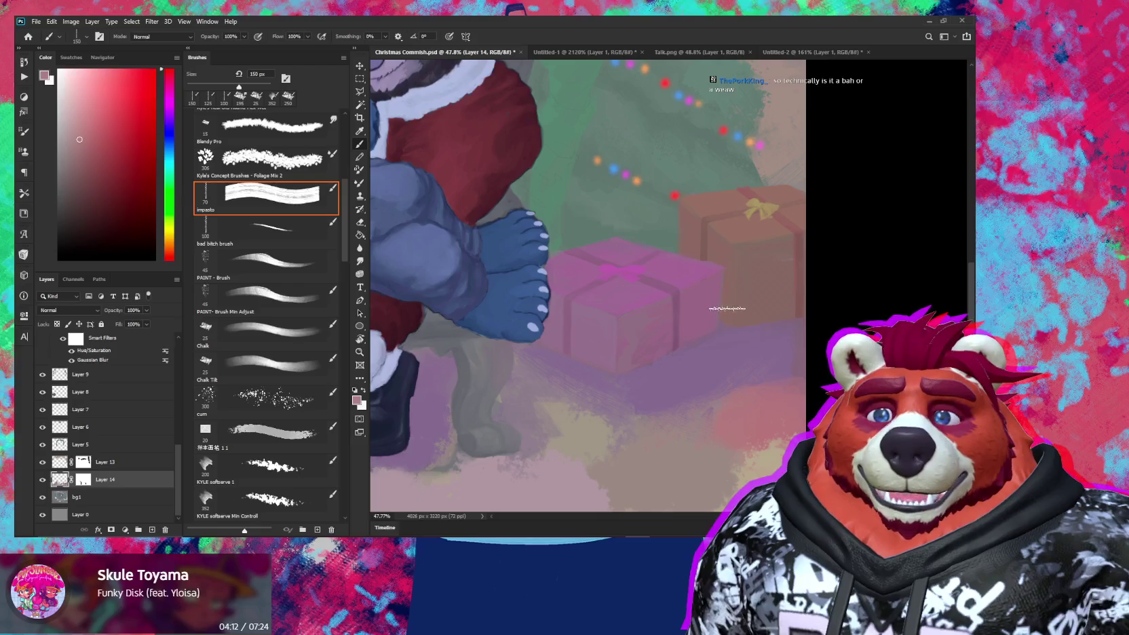
{"action": "left_click", "coordinate": [751, 339], "text": "alt"}
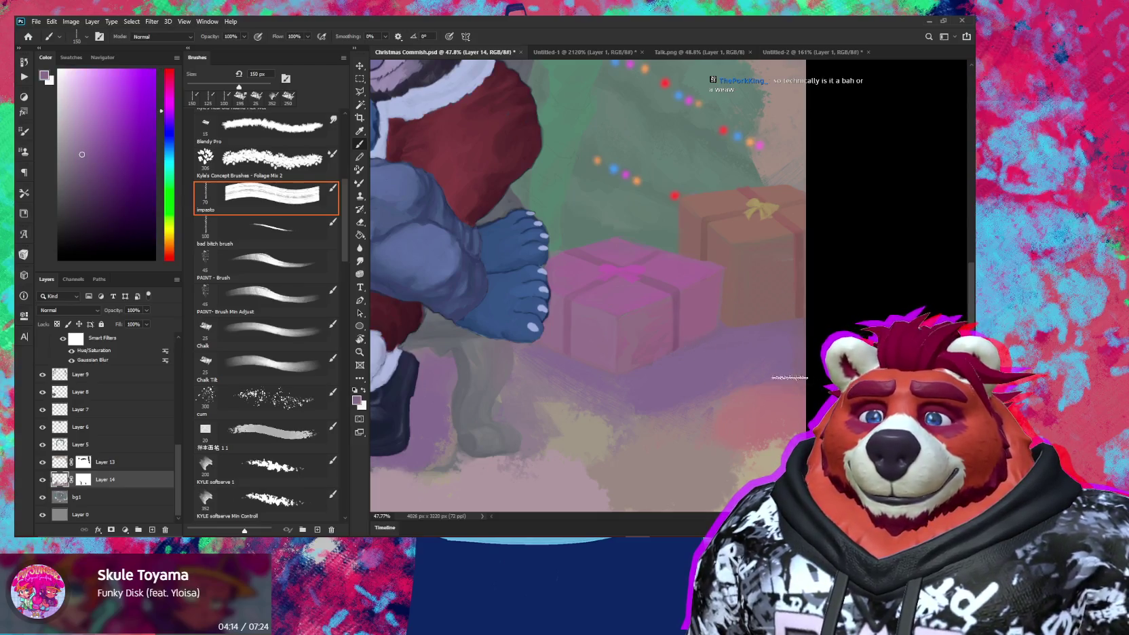
{"action": "left_click", "coordinate": [743, 372], "text": "alt"}
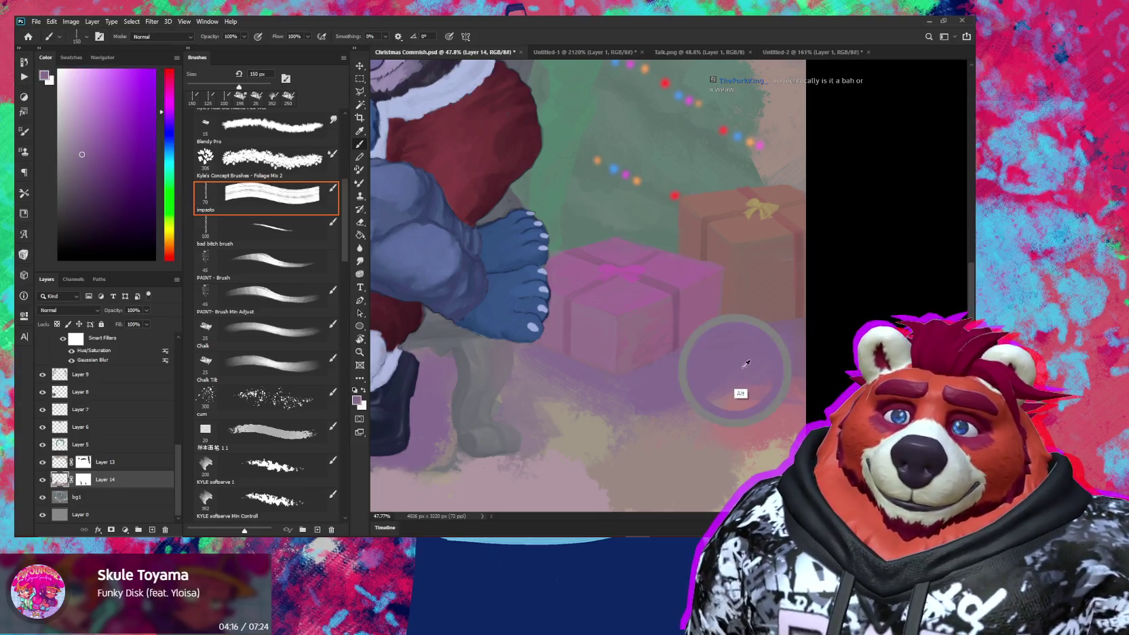
{"action": "left_click", "coordinate": [740, 449], "text": "alt"}
Step: Add beige and reddish-brown strokes with a 200 px brush around the gifts and feet
{"action": "key", "text": "z"}
{"action": "mouse_move", "coordinate": [772, 384]}
{"action": "left_mouse_down"}
{"action": "mouse_move", "coordinate": [794, 342]}
{"action": "mouse_move", "coordinate": [814, 342]}
{"action": "left_mouse_up"}
{"action": "key", "text": "b"}
{"action": "left_click", "coordinate": [271, 195]}
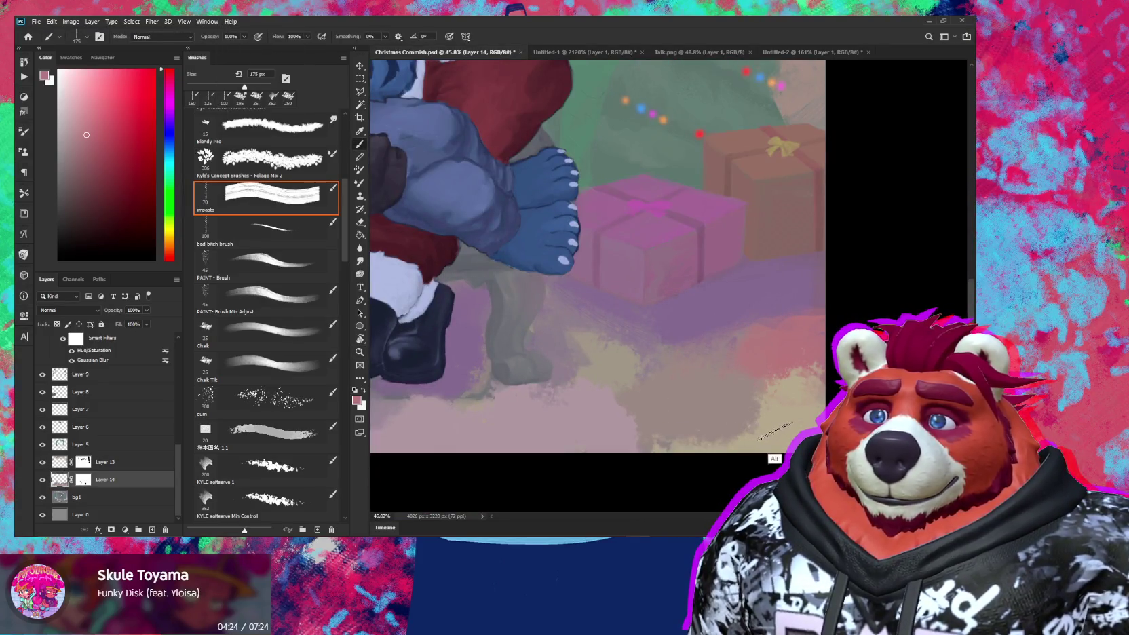
{"action": "left_click", "coordinate": [776, 430], "text": "alt"}
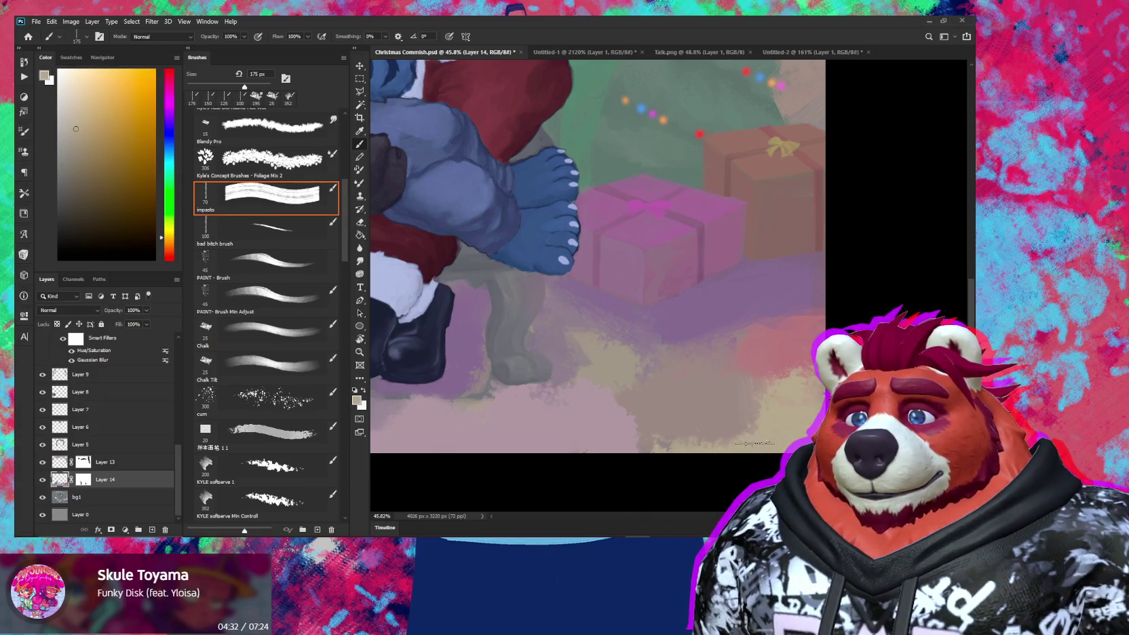
{"action": "key", "text": "bracketright"}
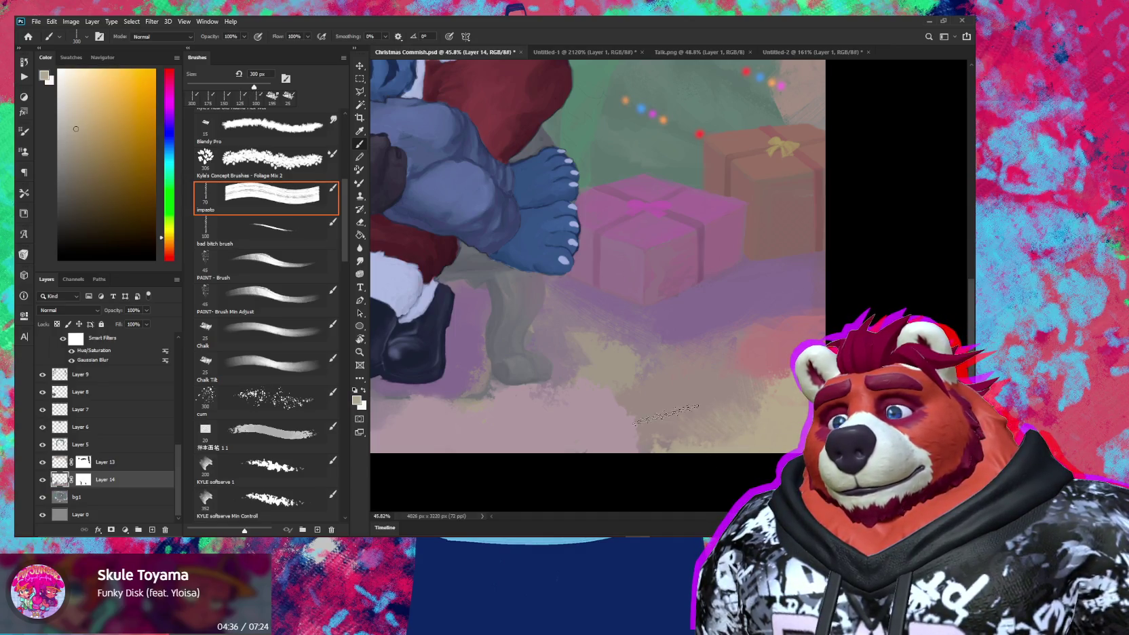
{"action": "left_click", "coordinate": [750, 377], "text": "alt"}
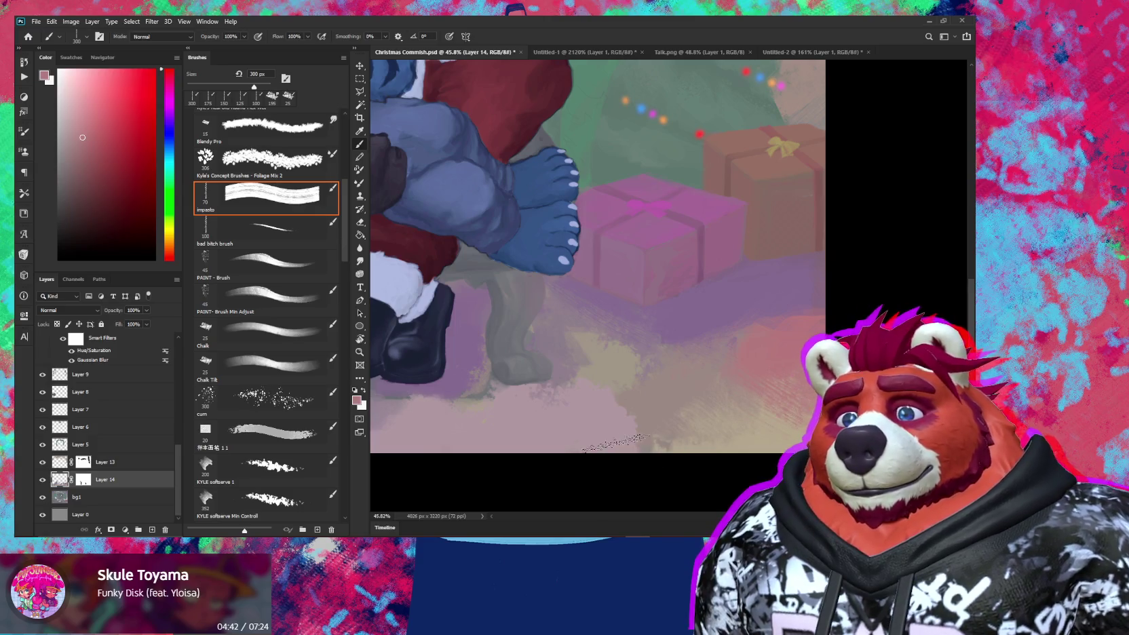
Step: Add orange-beige, light pink, lavender, muted beige and red strokes to the left floor
{"action": "left_click_drag", "start_coordinate": [647, 402], "coordinate": [717, 390]}
{"action": "left_click", "coordinate": [692, 389], "text": "alt"}
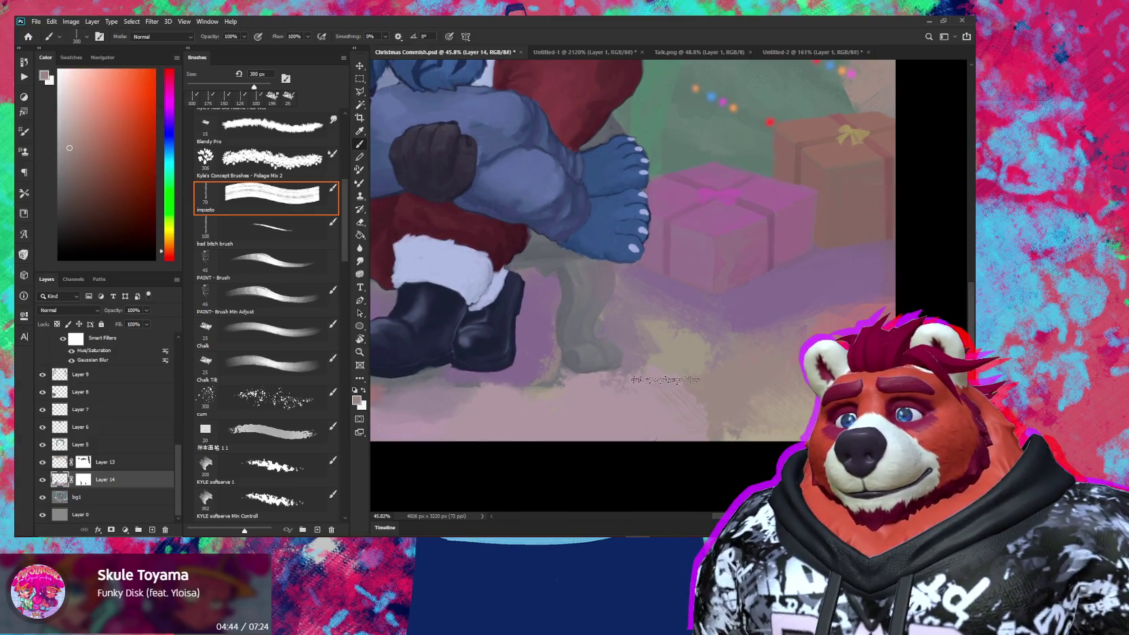
{"action": "left_click", "coordinate": [654, 420], "text": "alt"}
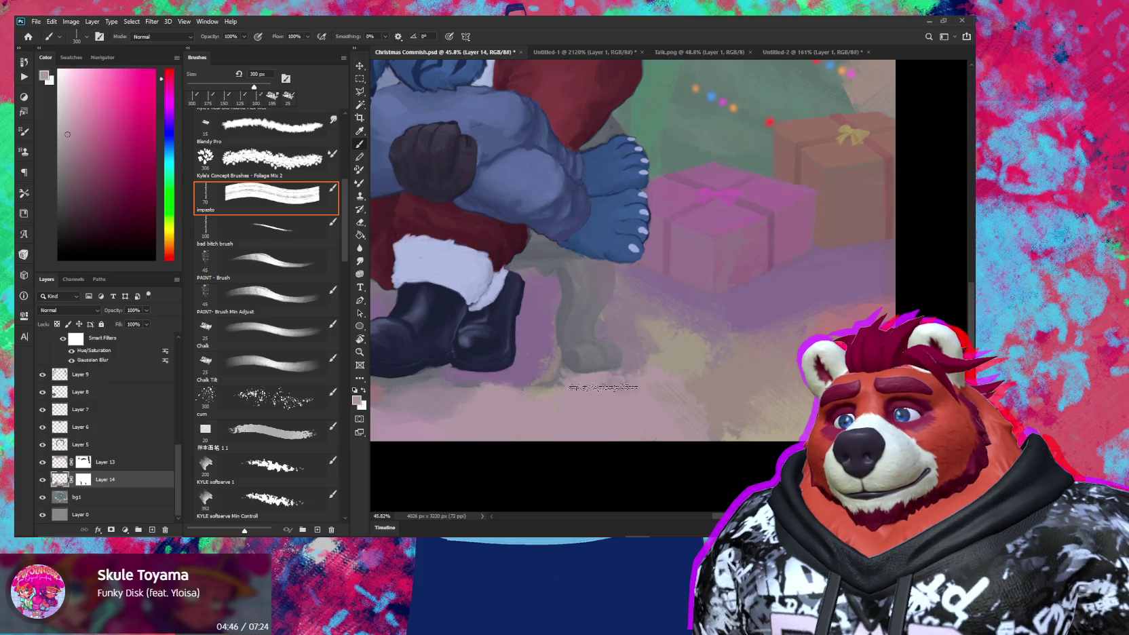
{"action": "left_click", "coordinate": [585, 344], "text": "alt"}
{"action": "key", "text": "bracketleft"}
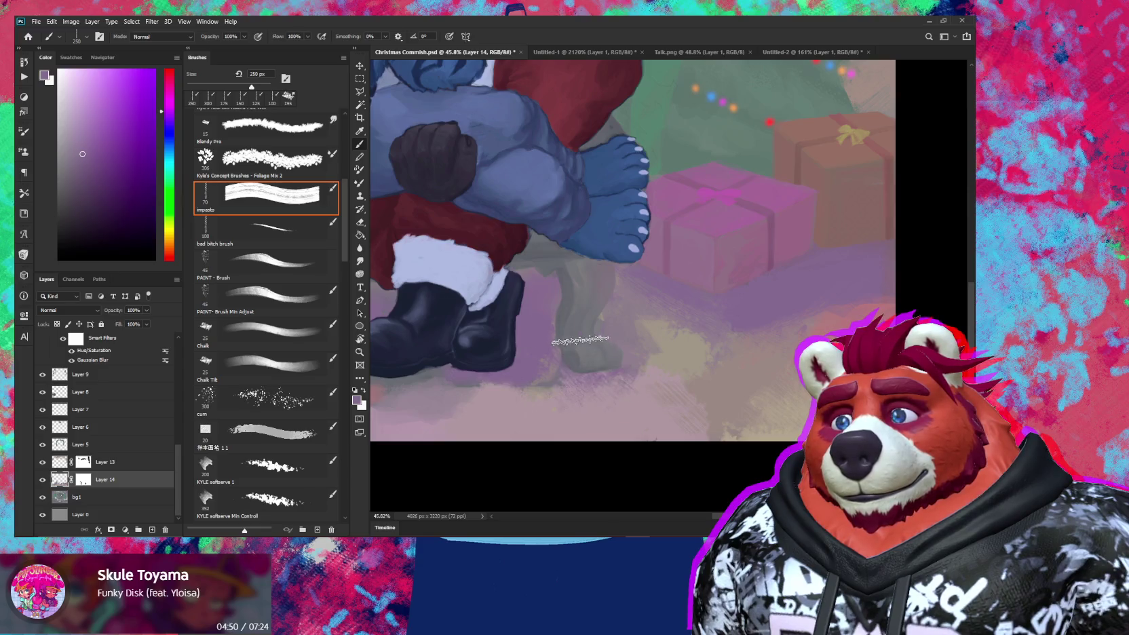
{"action": "left_click", "coordinate": [666, 345], "text": "alt"}
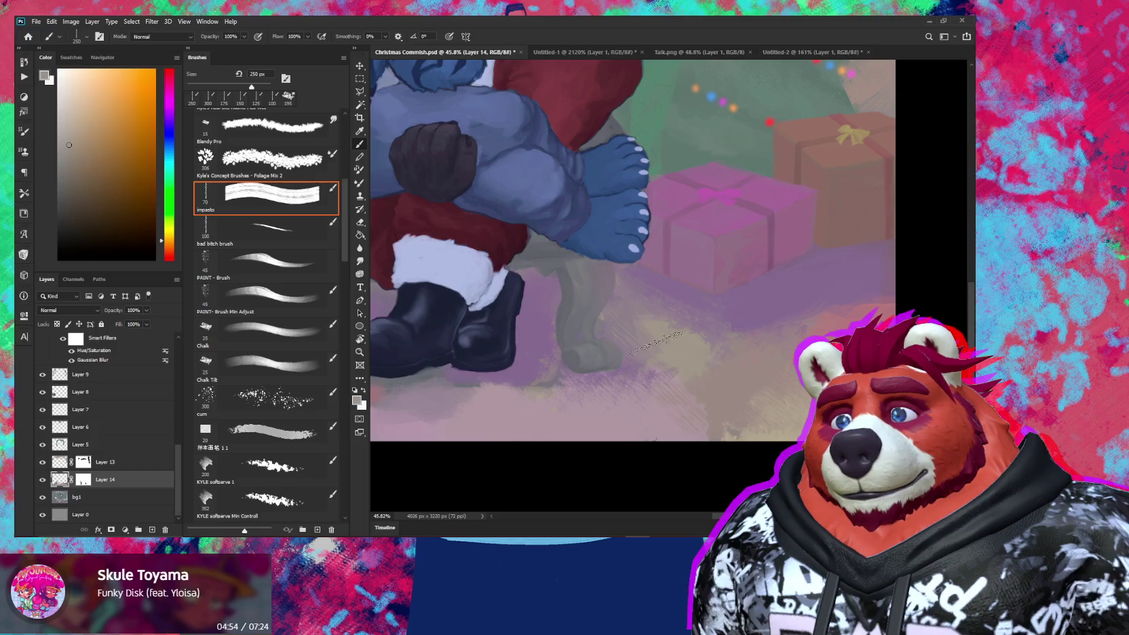
{"action": "left_click", "coordinate": [705, 383], "text": "alt"}
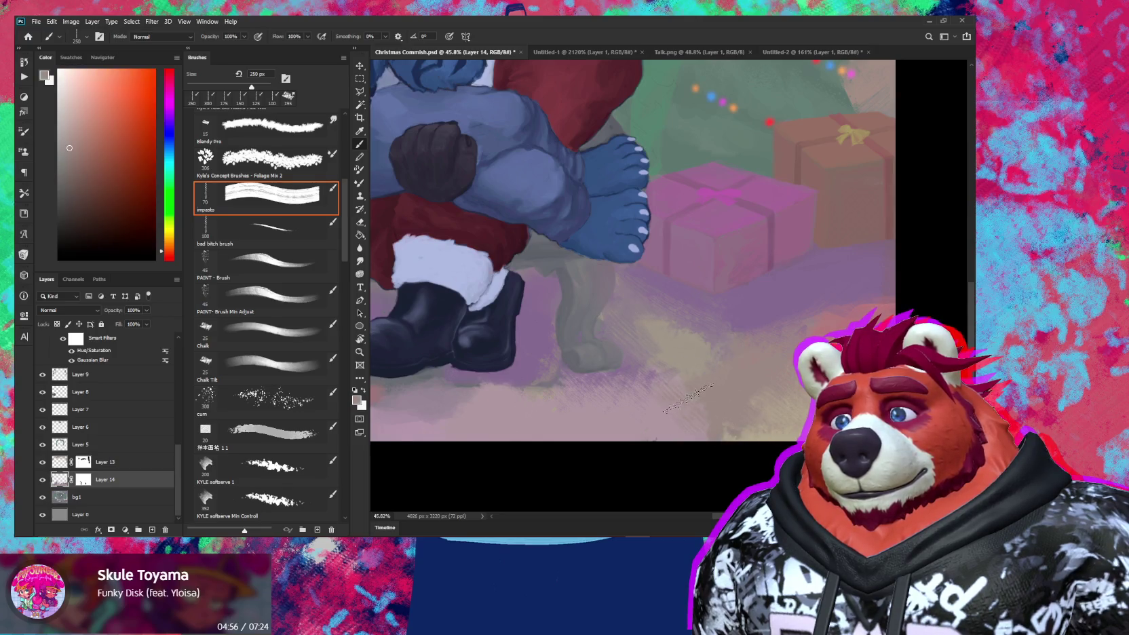
Step: Layer purple, light pinkish-grey and pink strokes under the boots and chair legs
{"action": "left_click_drag", "start_coordinate": [685, 404], "coordinate": [797, 384]}
{"action": "left_click", "coordinate": [624, 370], "text": "alt"}
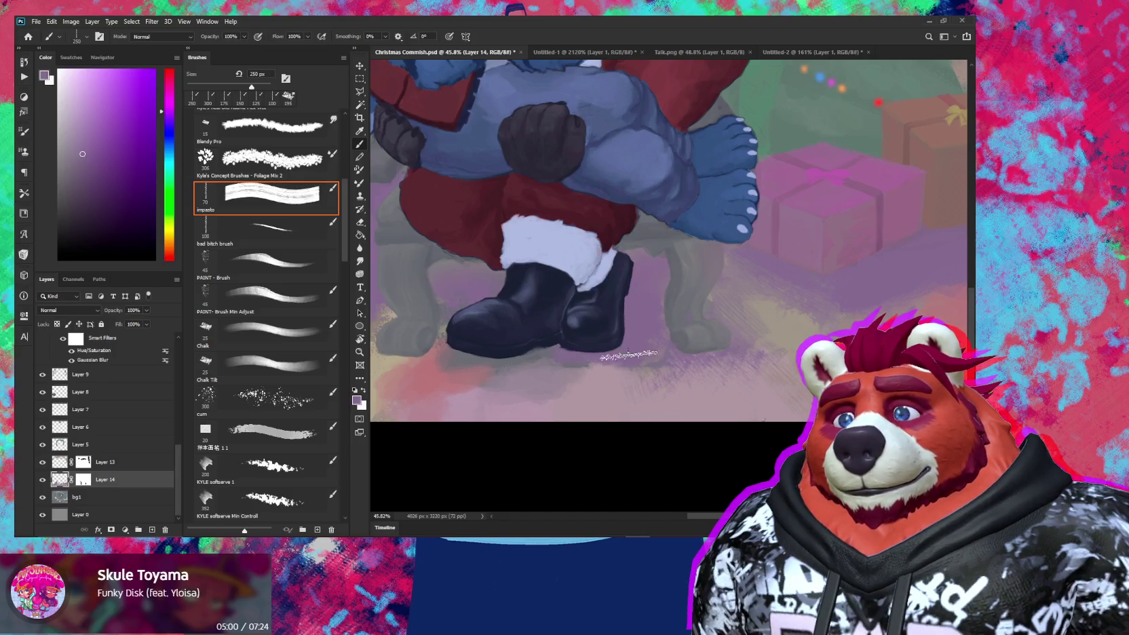
{"action": "left_click", "coordinate": [627, 395], "text": "alt"}
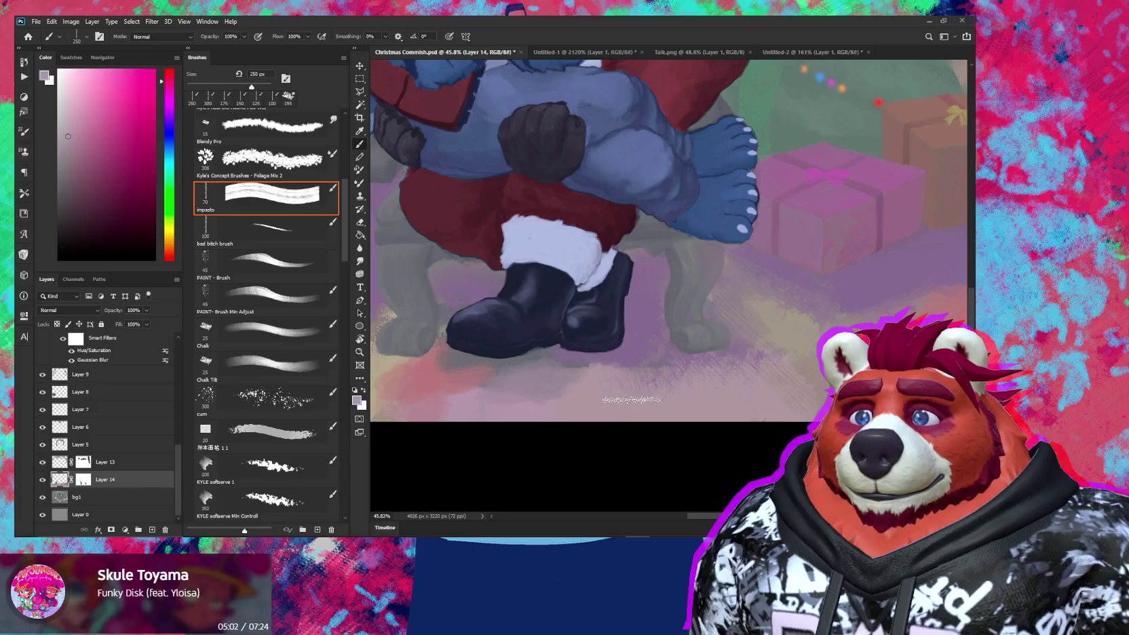
{"action": "left_click", "coordinate": [568, 362], "text": "alt"}
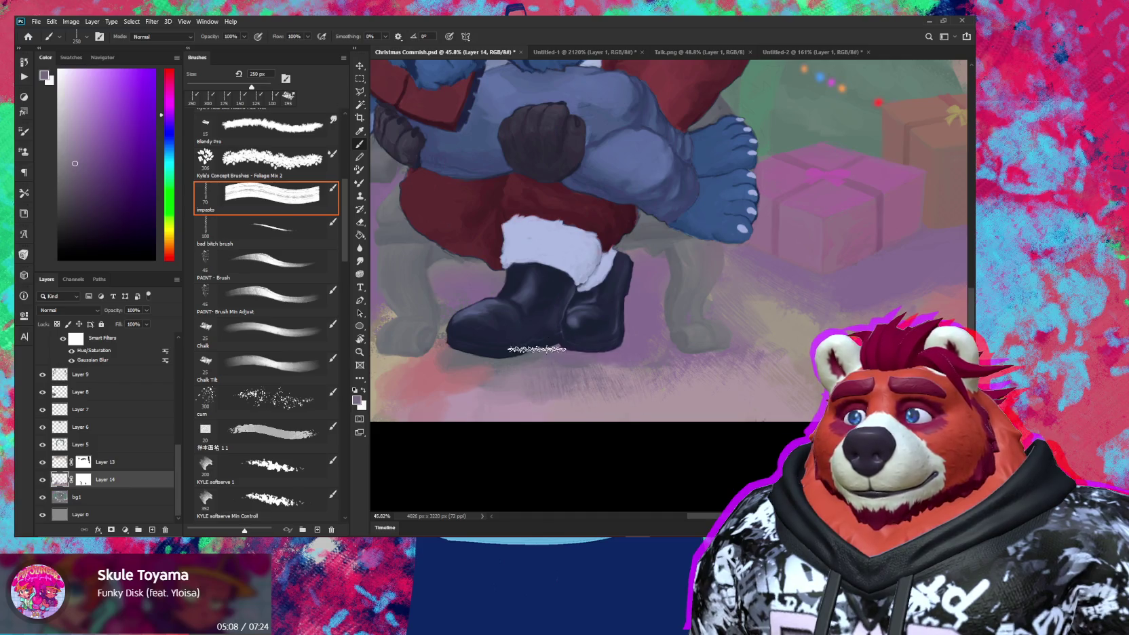
{"action": "left_click", "coordinate": [623, 412], "text": "alt"}
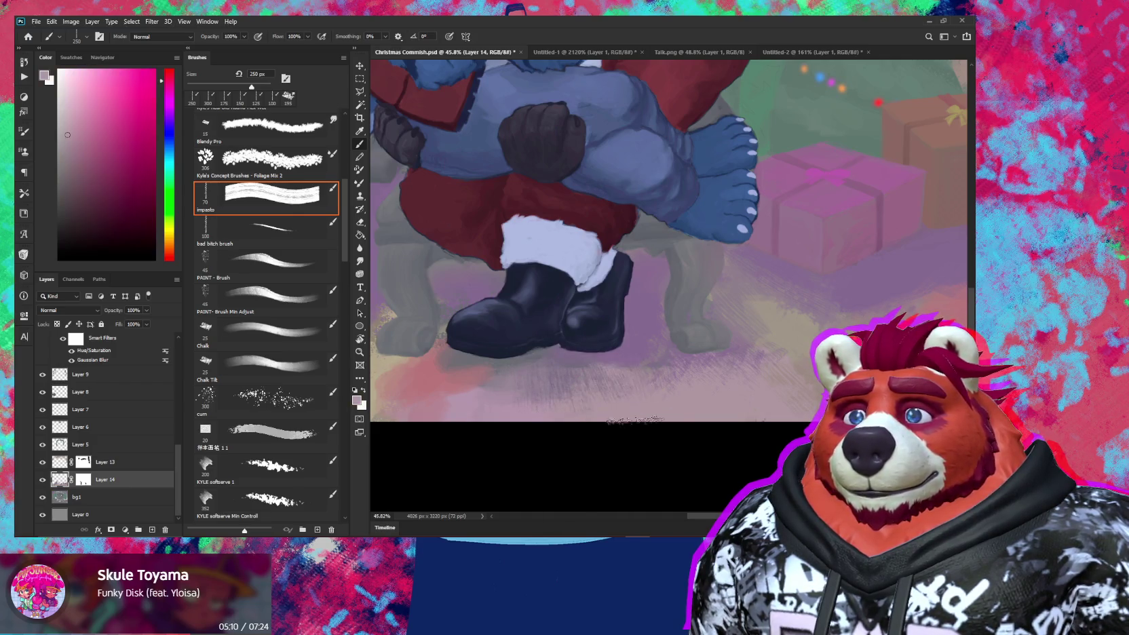
{"action": "left_click", "coordinate": [632, 347], "text": "alt"}
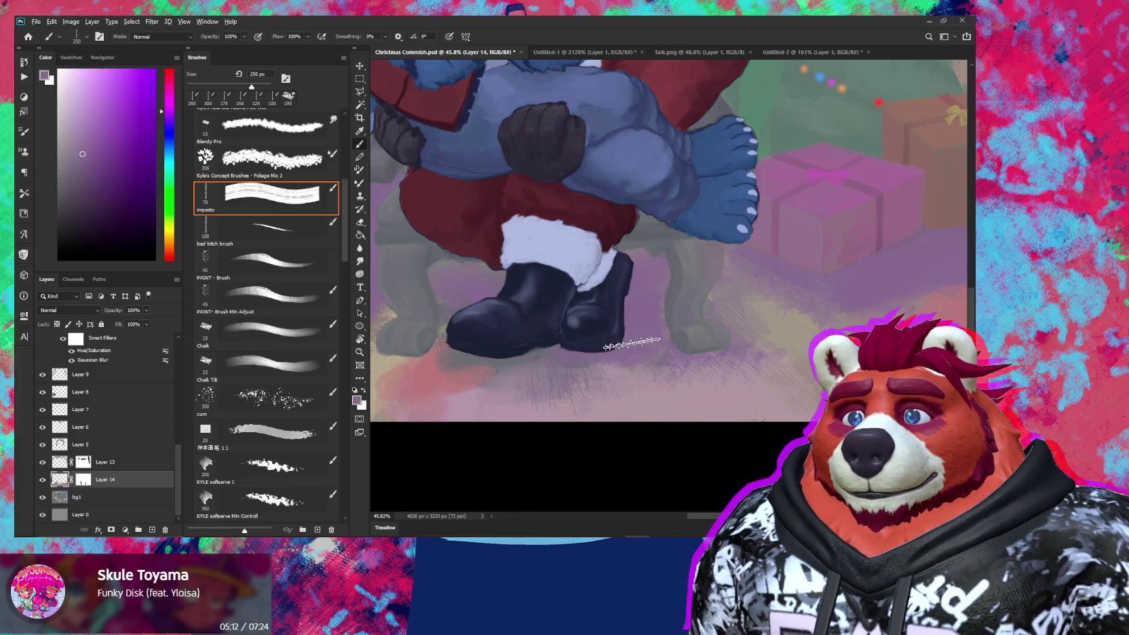
{"action": "key", "text": "z"}
{"action": "scroll", "coordinate": [627, 395], "scroll_direction": "down", "scroll_amount": 2}
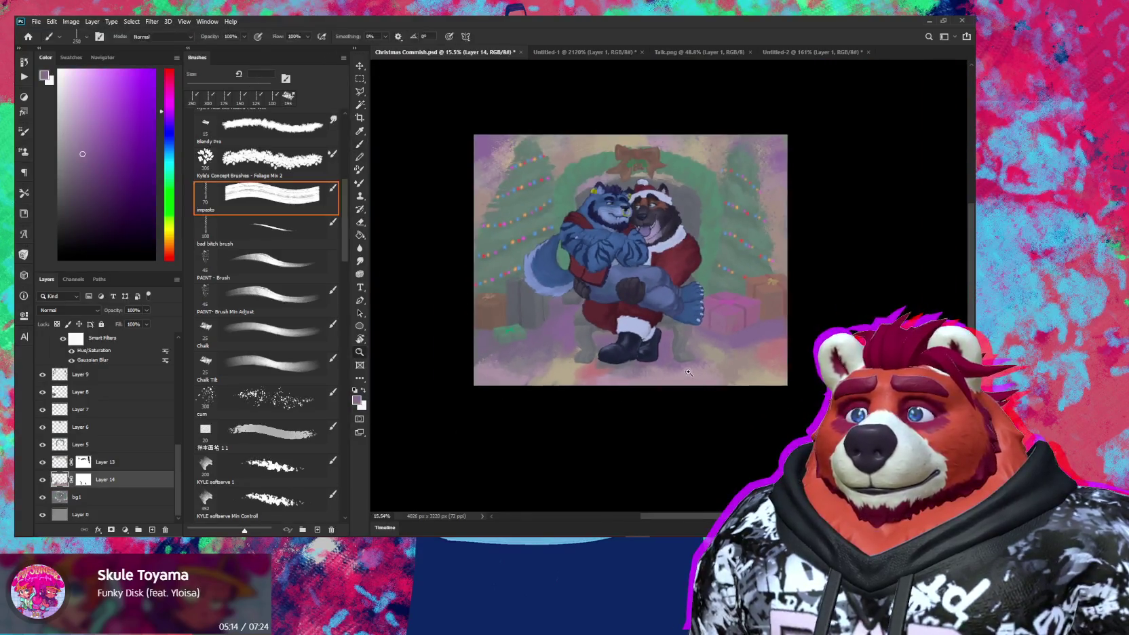
Step: Erase stray floor strokes around the chair leg beside the boots with the Natural Edge eraser
{"action": "scroll", "coordinate": [696, 323], "scroll_direction": "up", "scroll_amount": 4}
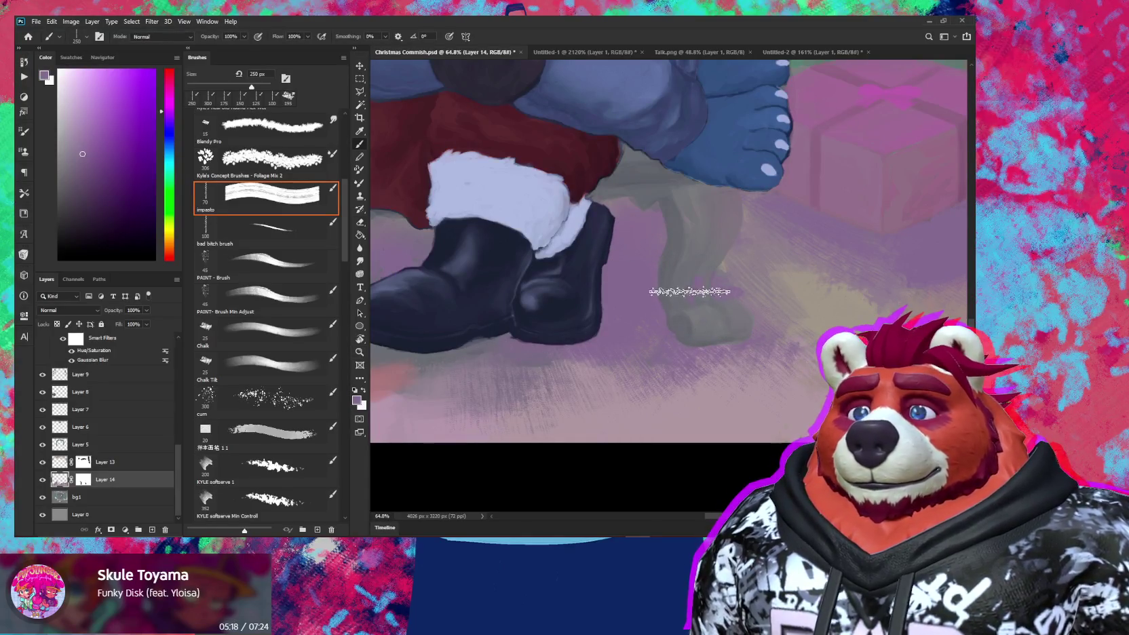
{"action": "key", "text": "e"}
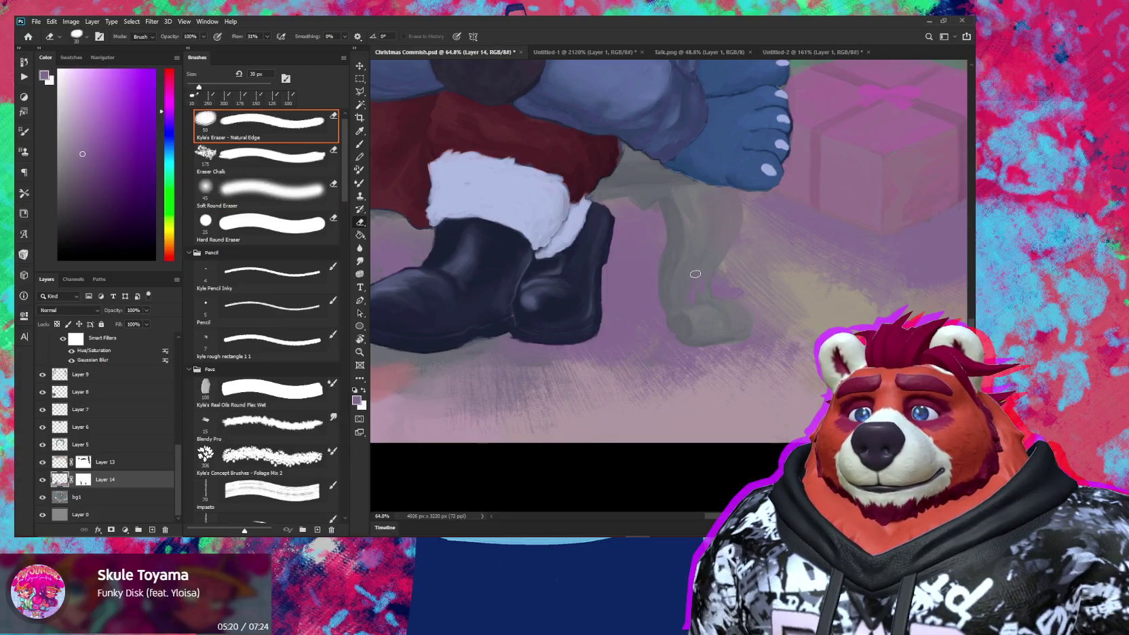
{"action": "key", "text": "b"}
{"action": "left_click_drag", "start_coordinate": [657, 338], "coordinate": [672, 364]}
{"action": "key", "text": "e"}
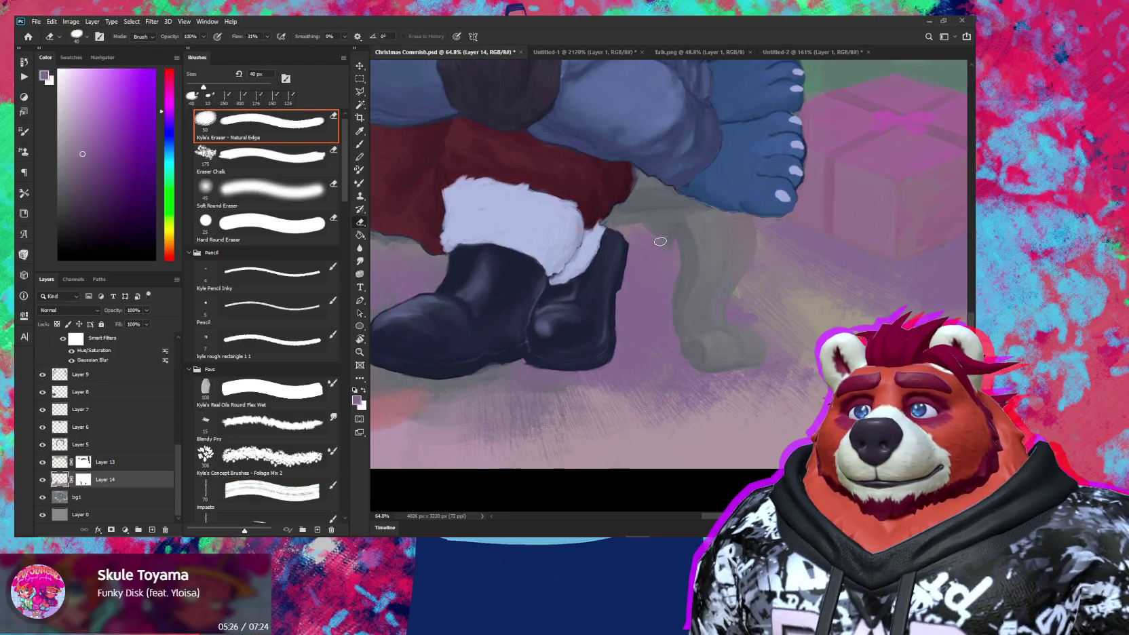
{"action": "mouse_move", "coordinate": [667, 328]}
{"action": "left_mouse_down"}
{"action": "mouse_move", "coordinate": [738, 285]}
{"action": "mouse_move", "coordinate": [801, 292]}
{"action": "left_mouse_up"}
Step: Paint tan and purple impasto strokes at 400 px toward the green present
{"action": "key", "text": "b"}
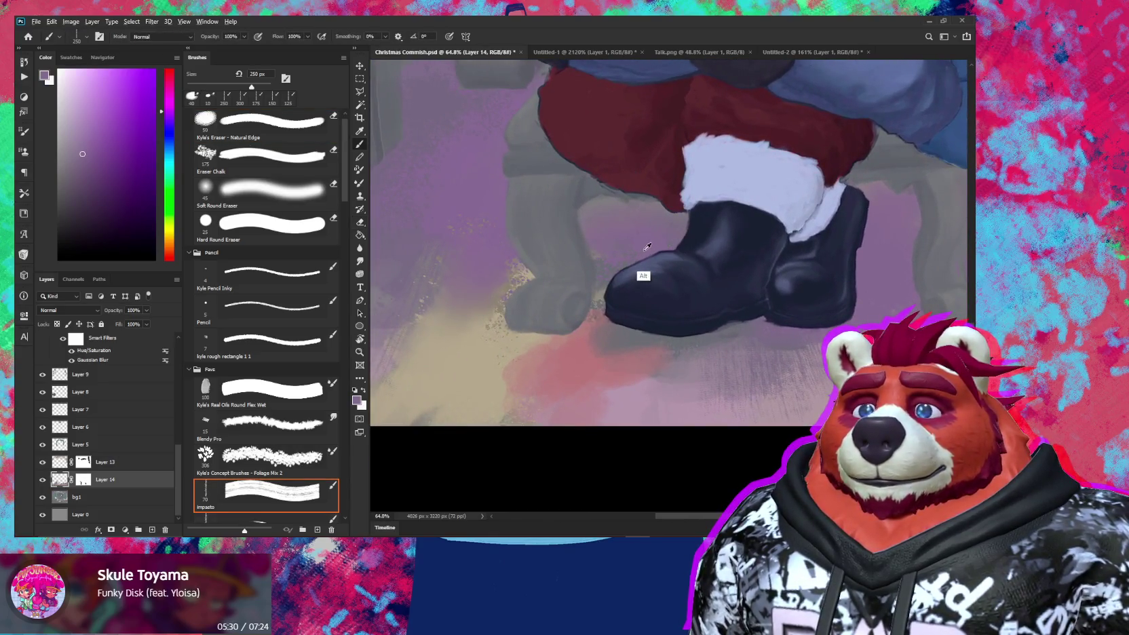
{"action": "key", "text": "bracketright"}
{"action": "key", "text": "bracketright"}
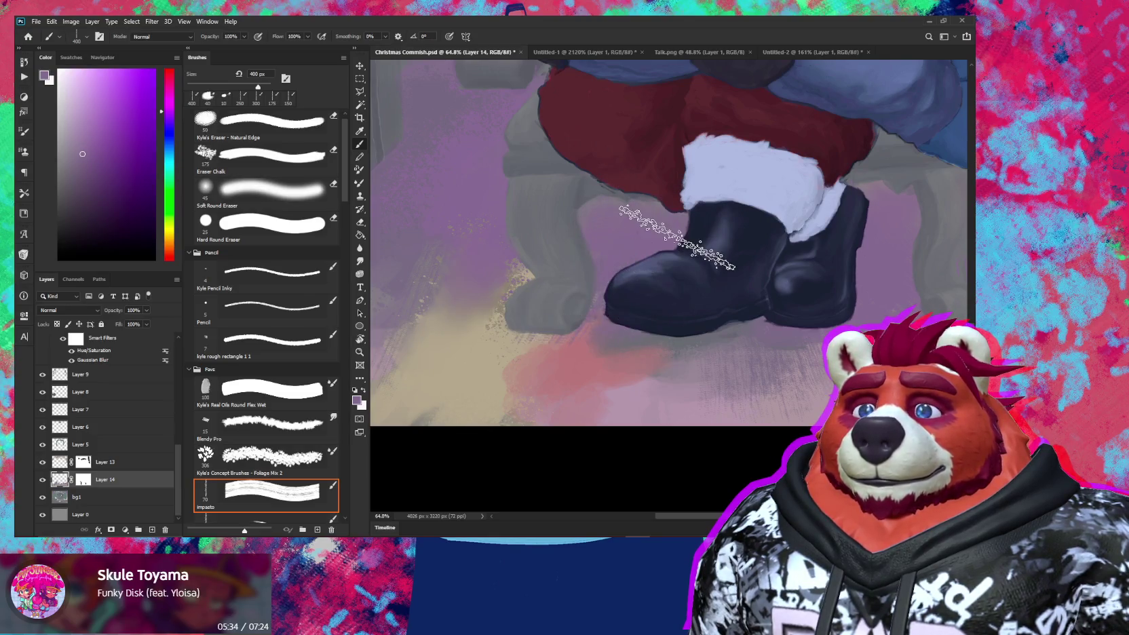
{"action": "key", "text": "alt"}
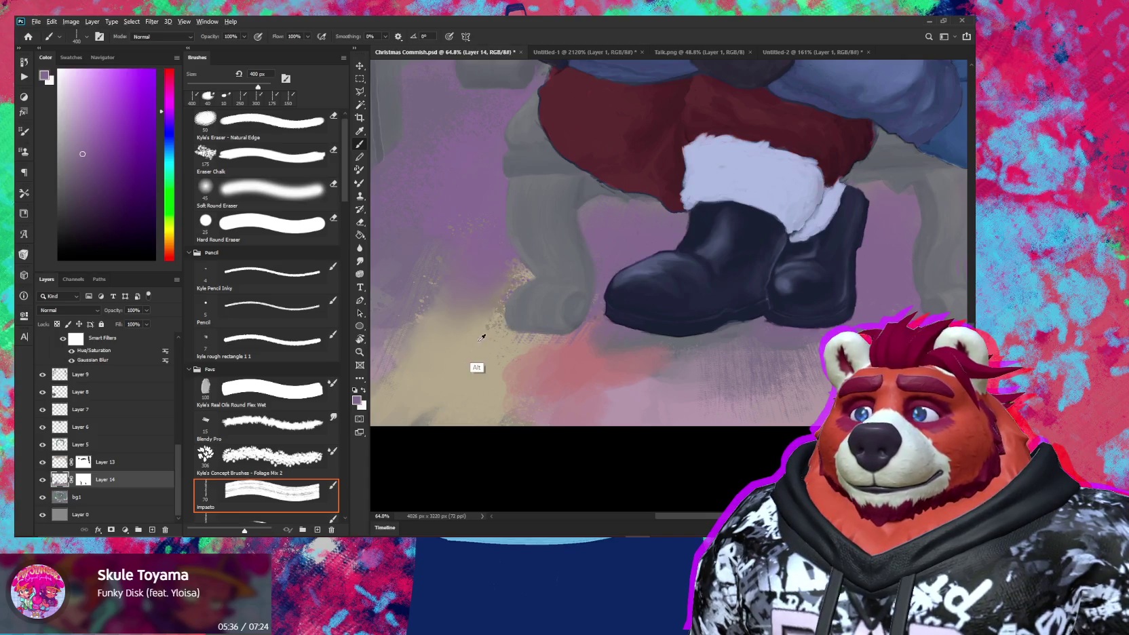
{"action": "left_click", "coordinate": [478, 369], "text": "alt"}
{"action": "left_click_drag", "start_coordinate": [483, 353], "coordinate": [578, 326]}
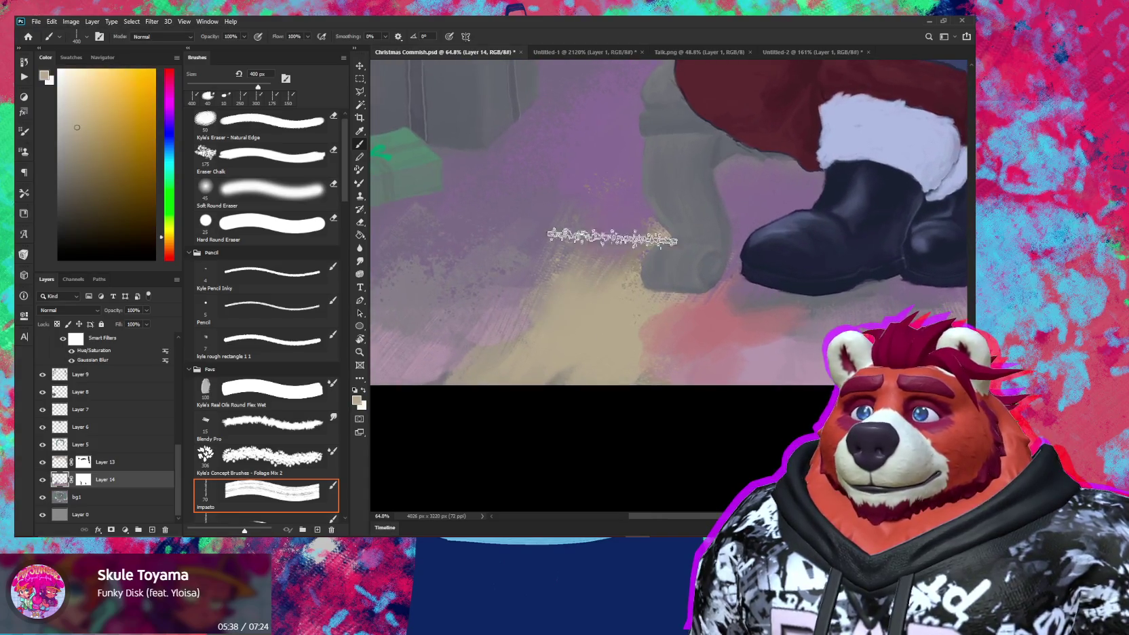
{"action": "left_click", "coordinate": [597, 224], "text": "alt"}
{"action": "mouse_move", "coordinate": [549, 284]}
{"action": "left_mouse_down"}
{"action": "mouse_move", "coordinate": [644, 311]}
{"action": "mouse_move", "coordinate": [679, 339]}
{"action": "left_mouse_up"}
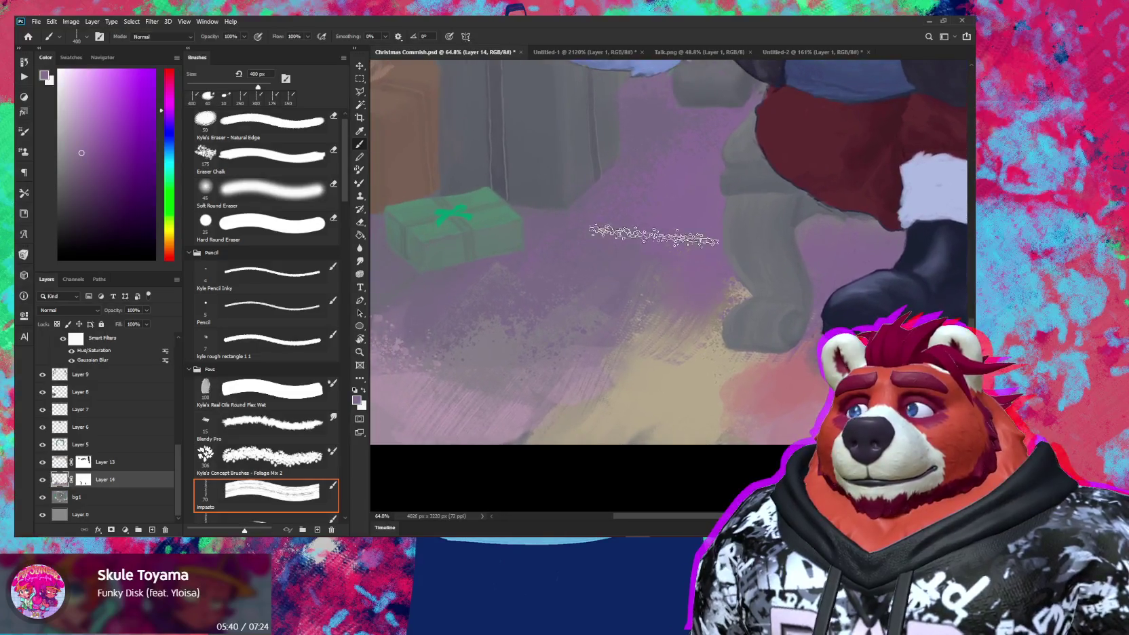
Step: Add lighter purple-grey and pinker floor strokes at 250 px left of the chair
{"action": "key", "text": "bracketright"}
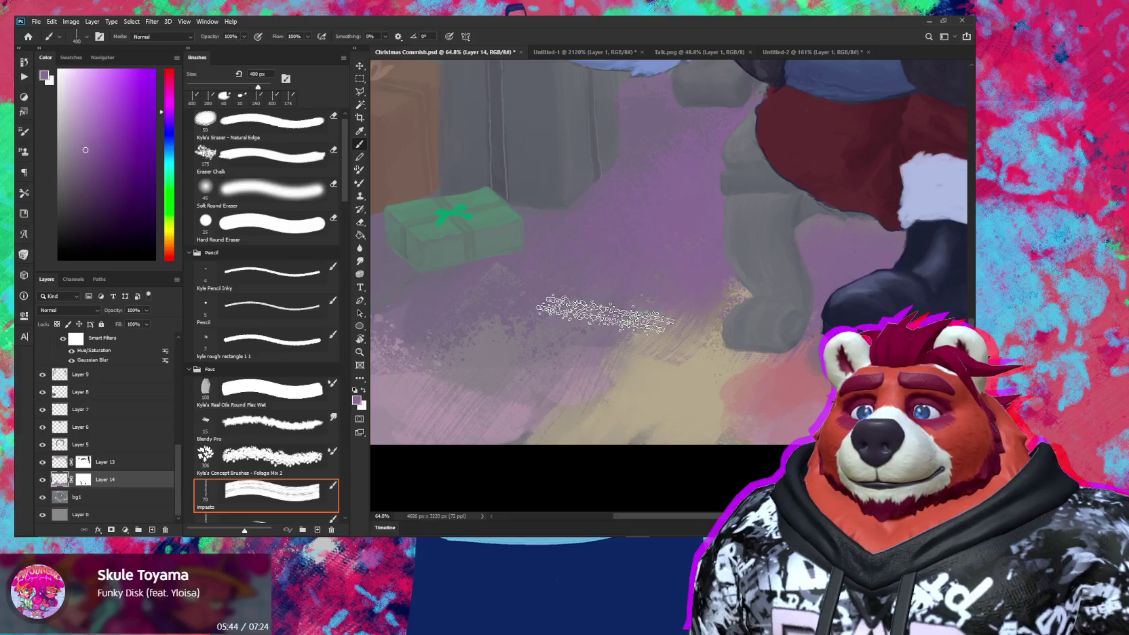
{"action": "left_click", "coordinate": [497, 390], "text": "alt"}
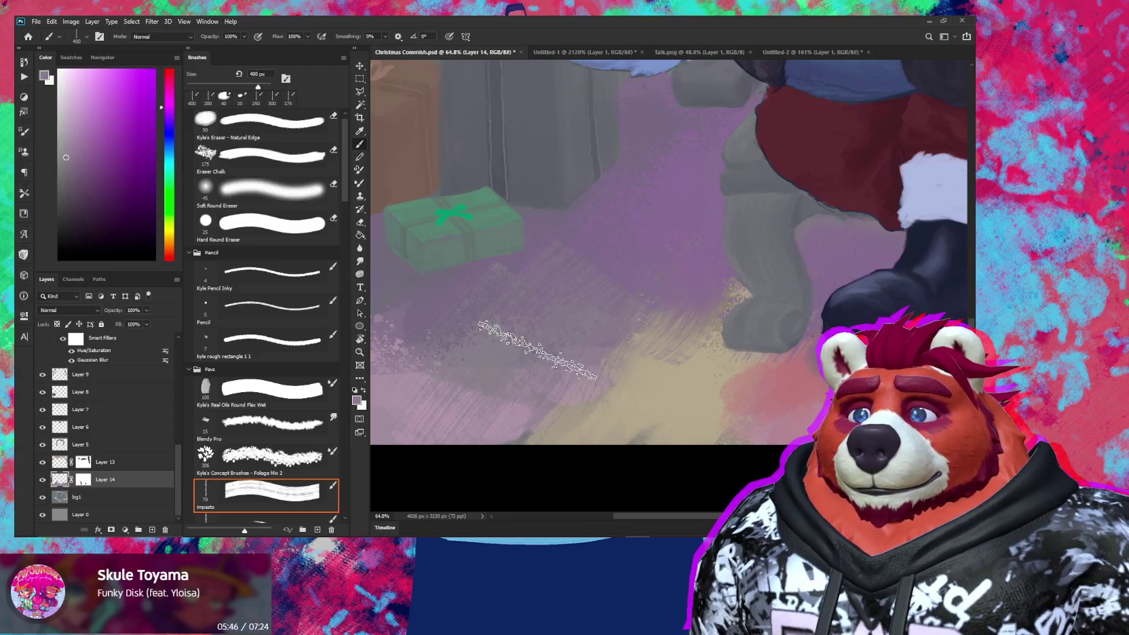
{"action": "left_click_drag", "start_coordinate": [625, 330], "coordinate": [744, 320]}
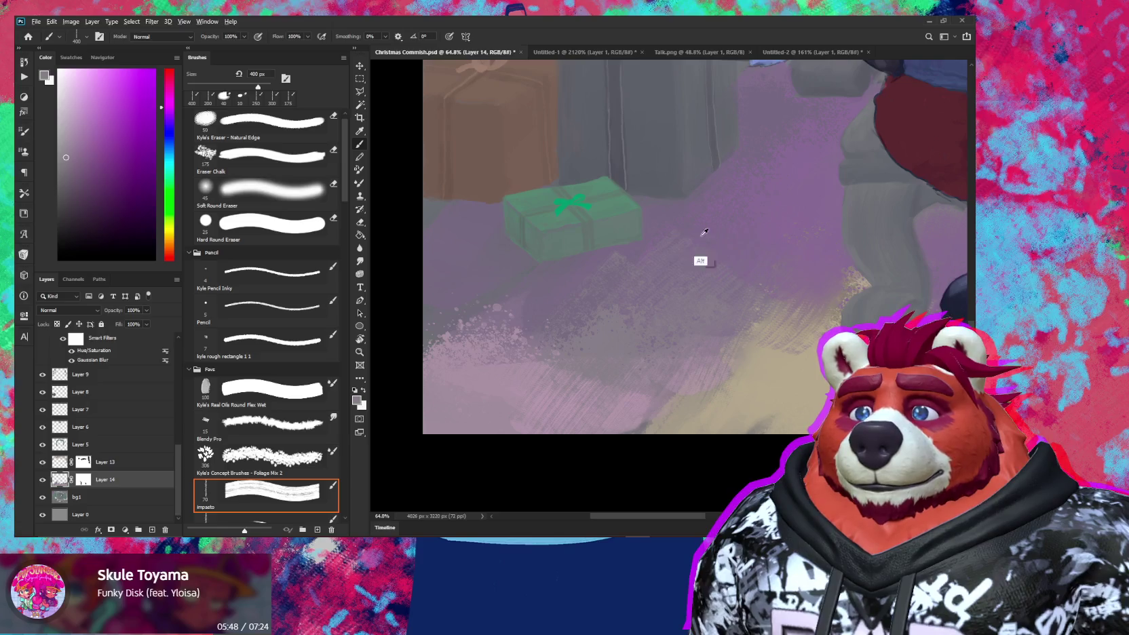
{"action": "left_click", "coordinate": [650, 224], "text": "alt"}
{"action": "key", "text": "bracketleft"}
{"action": "key", "text": "bracketleft"}
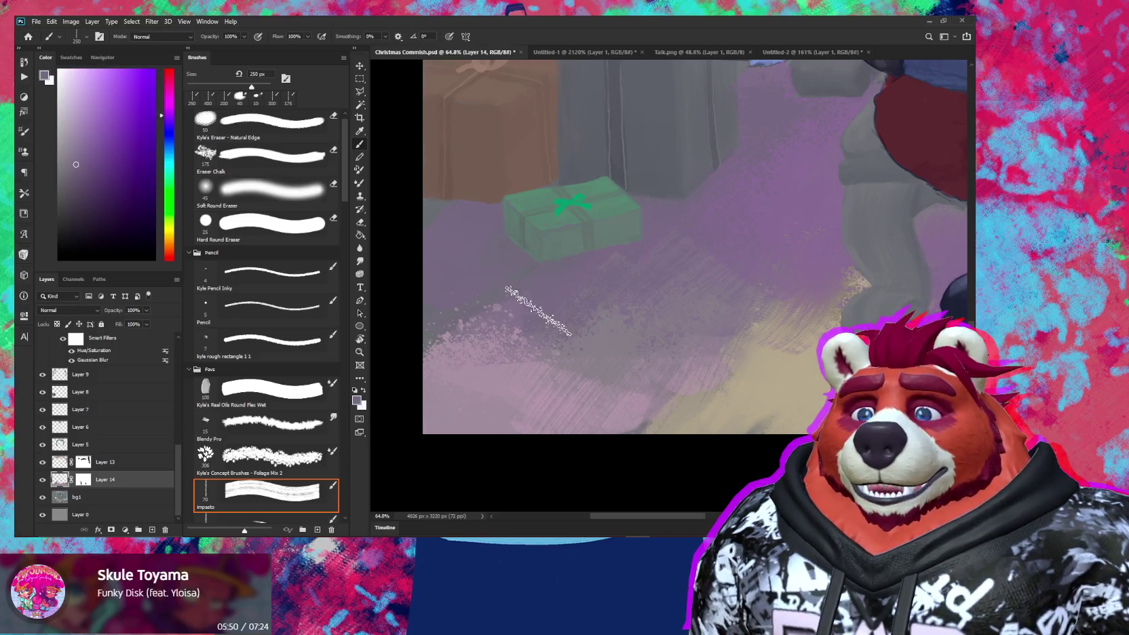
{"action": "left_click", "coordinate": [506, 377], "text": "alt"}
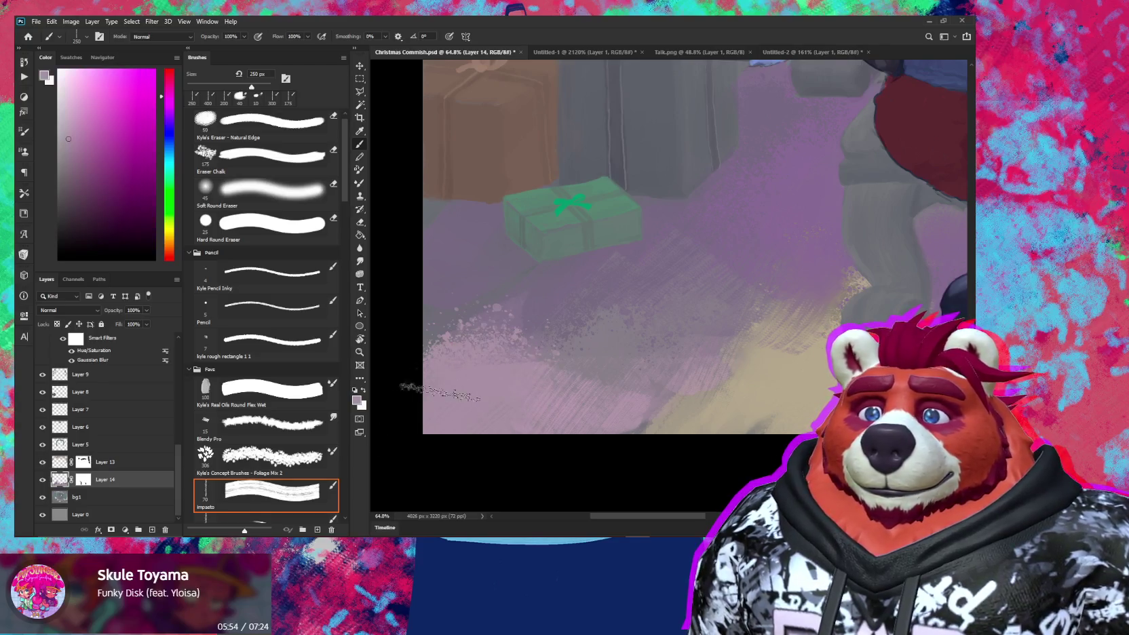
{"action": "left_click", "coordinate": [737, 281], "text": "alt"}
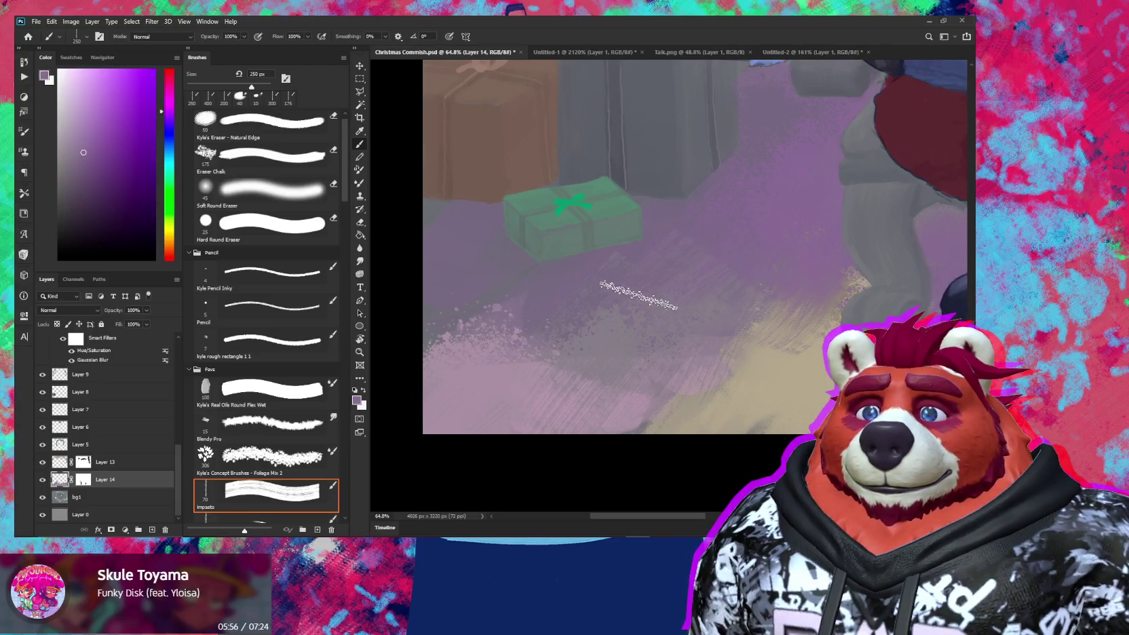
Step: Blend tan and greyish-mauve strokes at 200 px across the wider floor
{"action": "key", "text": "z"}
{"action": "left_click_drag", "start_coordinate": [765, 253], "coordinate": [693, 335]}
{"action": "key", "text": "b"}
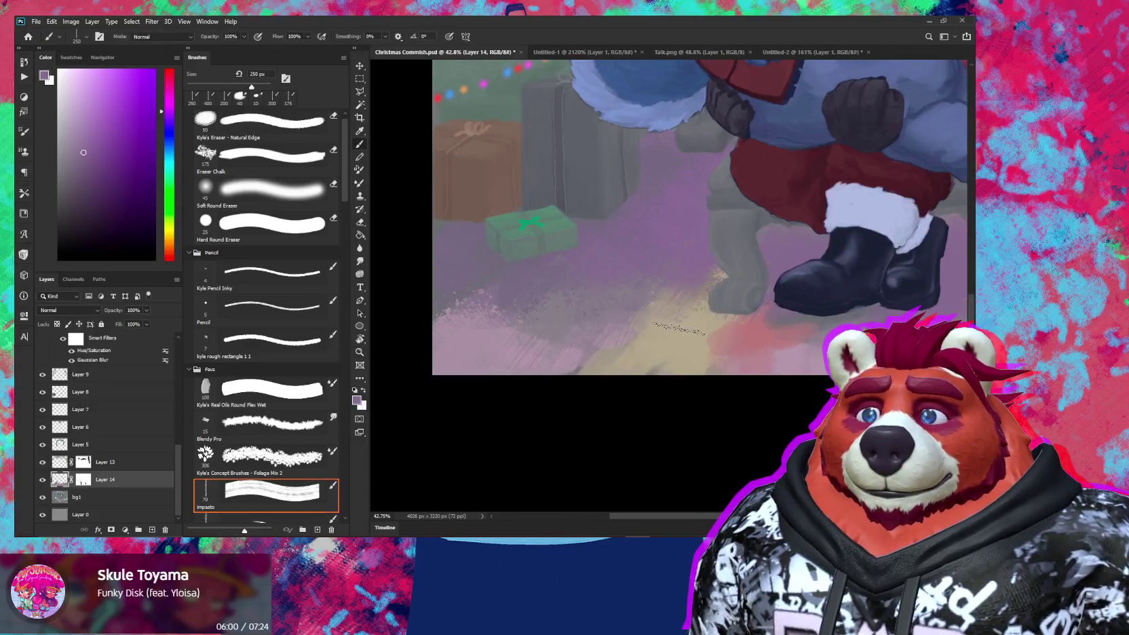
{"action": "left_click", "coordinate": [685, 302], "text": "alt"}
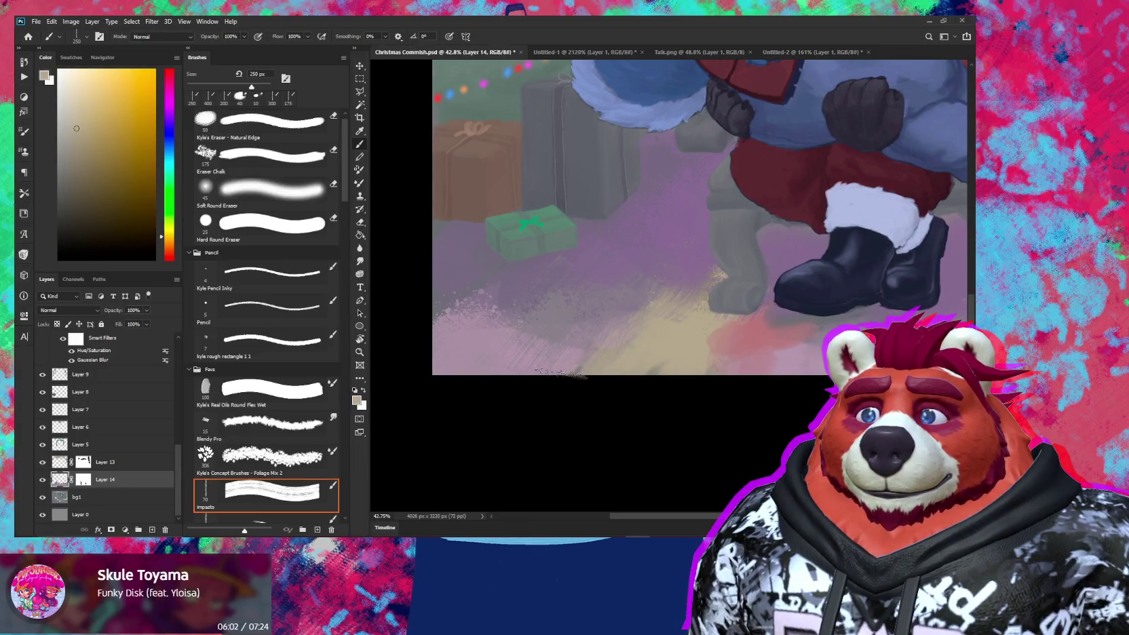
{"action": "left_click", "coordinate": [577, 355], "text": "alt"}
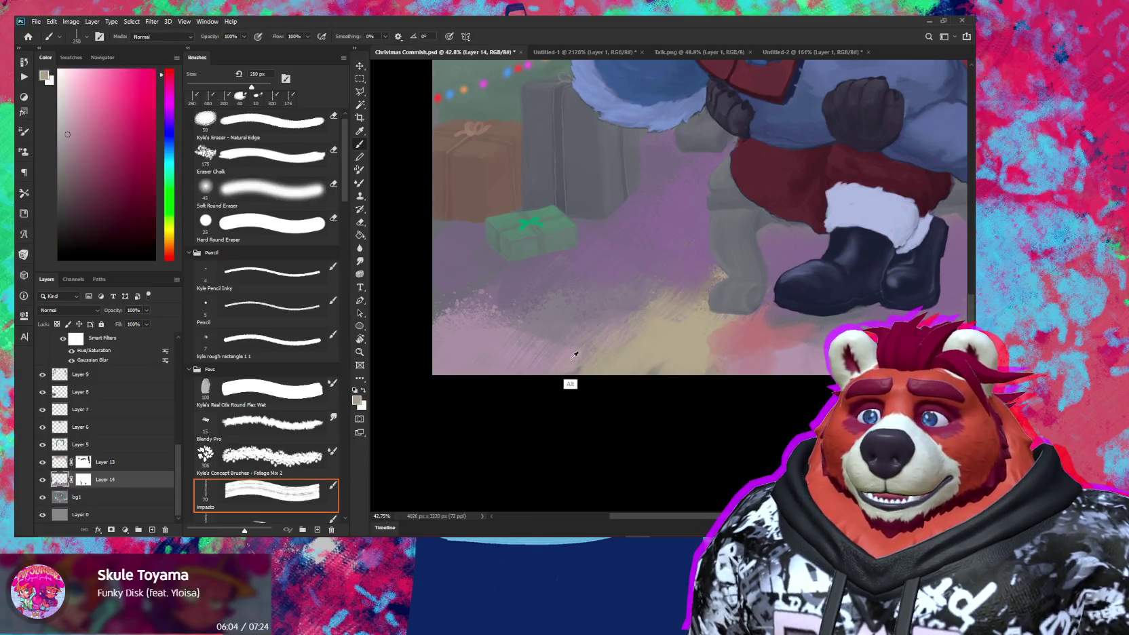
{"action": "key", "text": "bracketleft"}
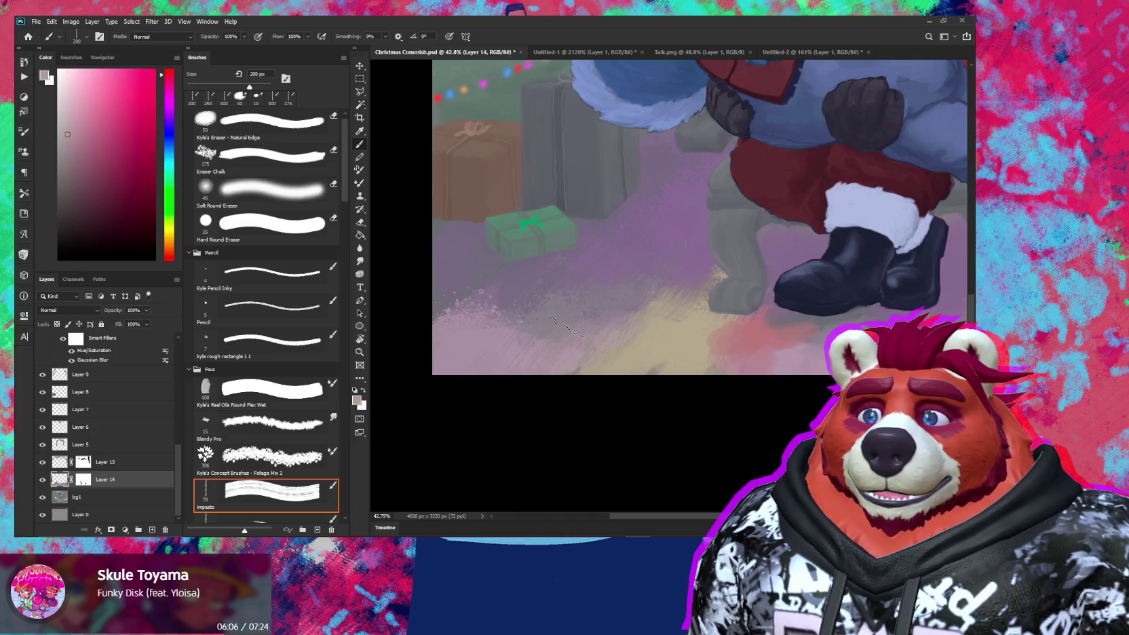
{"action": "left_click", "coordinate": [550, 315], "text": "alt"}
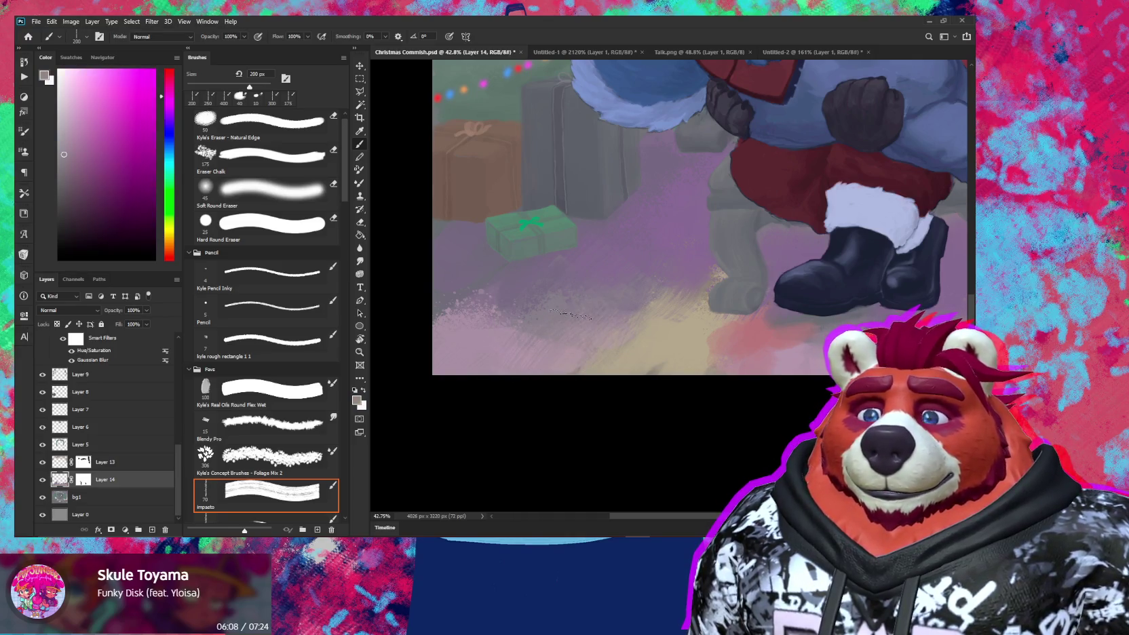
{"action": "scroll", "coordinate": [583, 341], "scroll_direction": "down", "scroll_amount": 4}
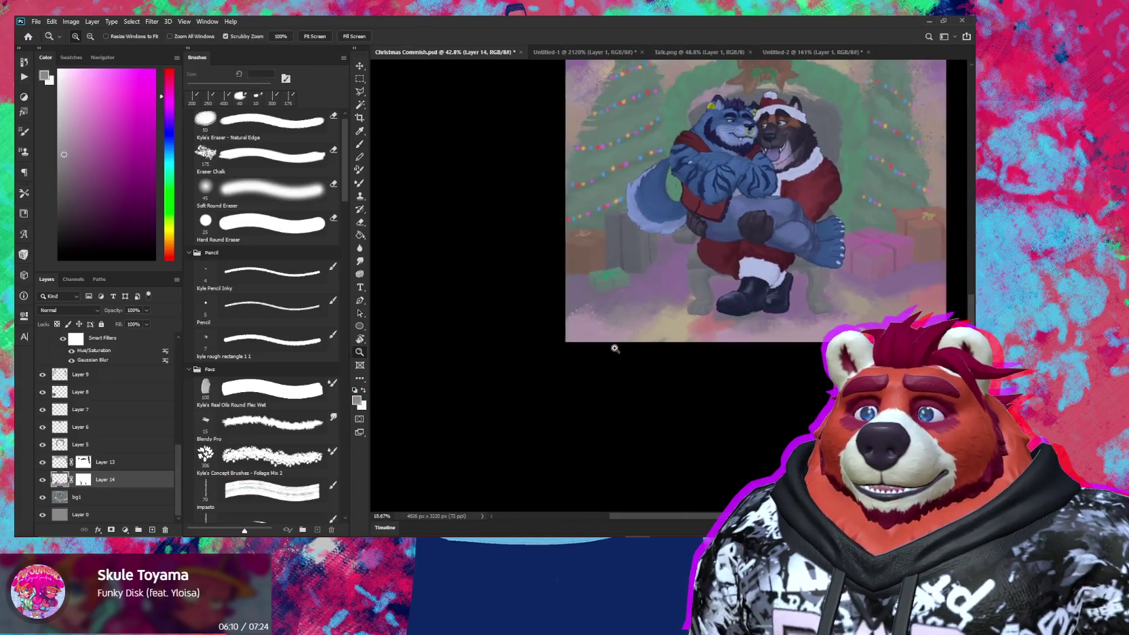
Step: Sample orange-tan, purple, magenta-purple and beige colours from the painted floor
{"action": "scroll", "coordinate": [676, 390], "scroll_direction": "up", "scroll_amount": 3}
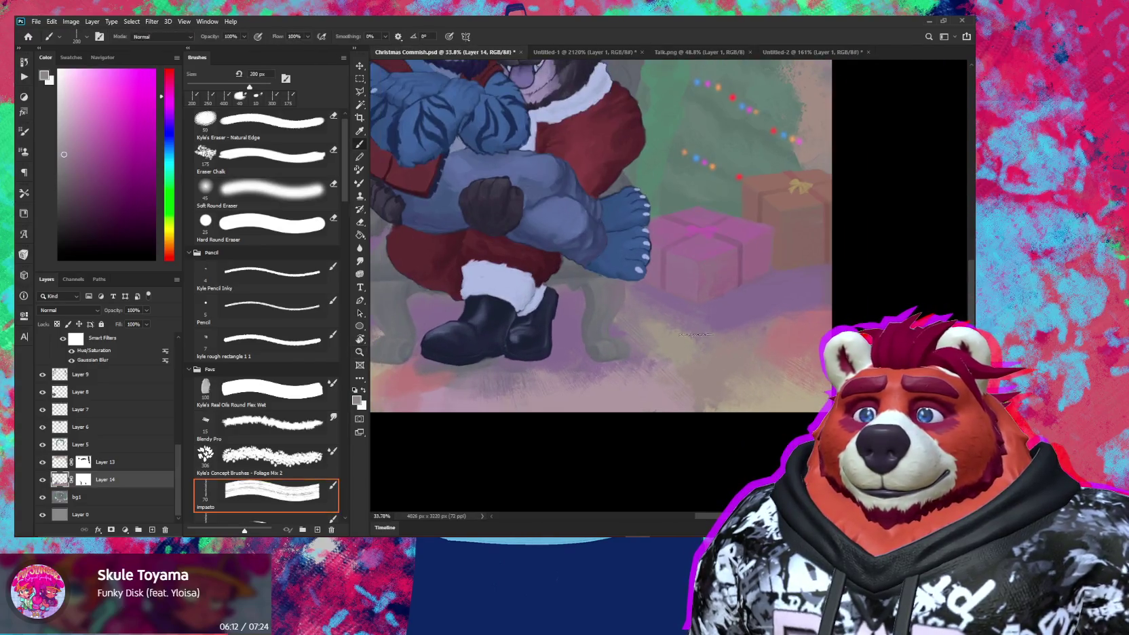
{"action": "left_click", "coordinate": [674, 339], "text": "alt"}
{"action": "left_click", "coordinate": [655, 309], "text": "alt"}
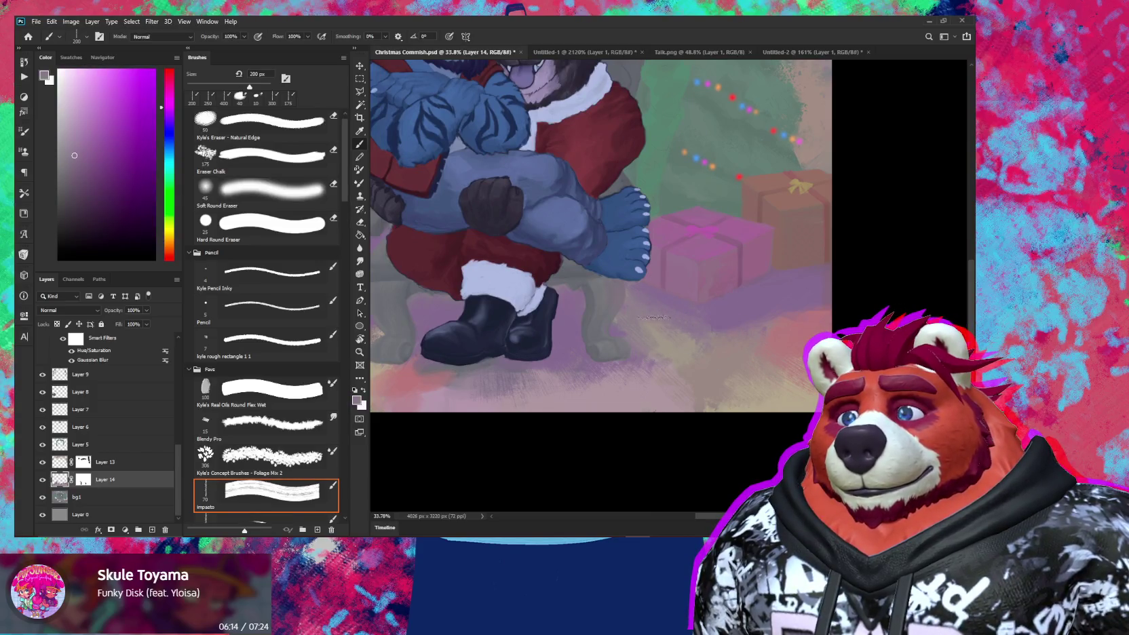
{"action": "left_click", "coordinate": [674, 350], "text": "alt"}
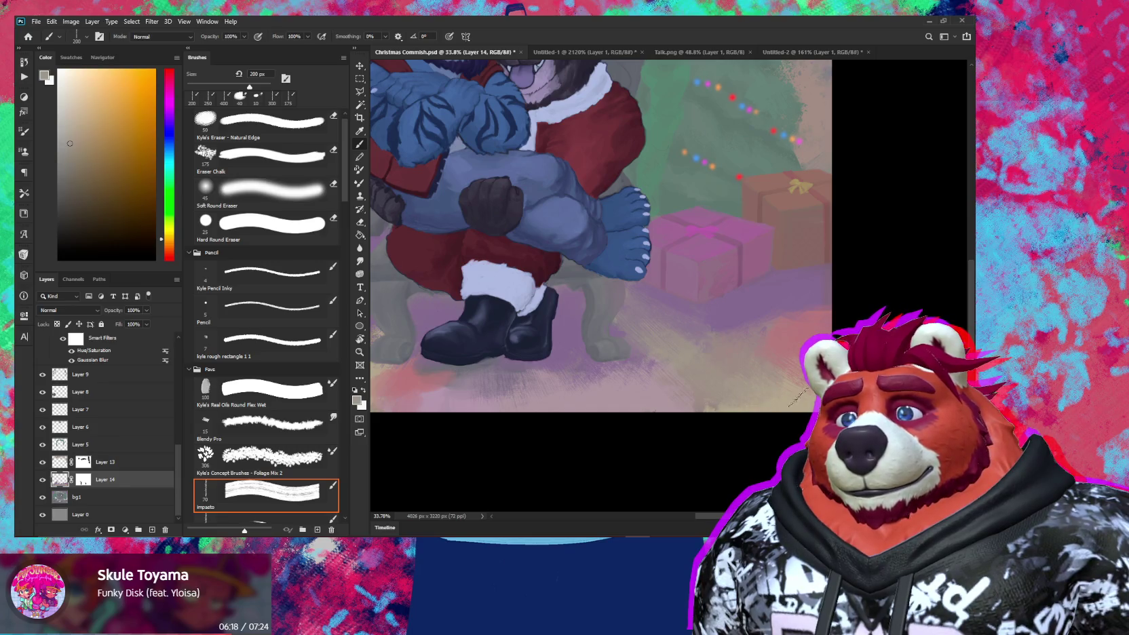
{"action": "left_click_drag", "start_coordinate": [794, 378], "coordinate": [678, 434]}
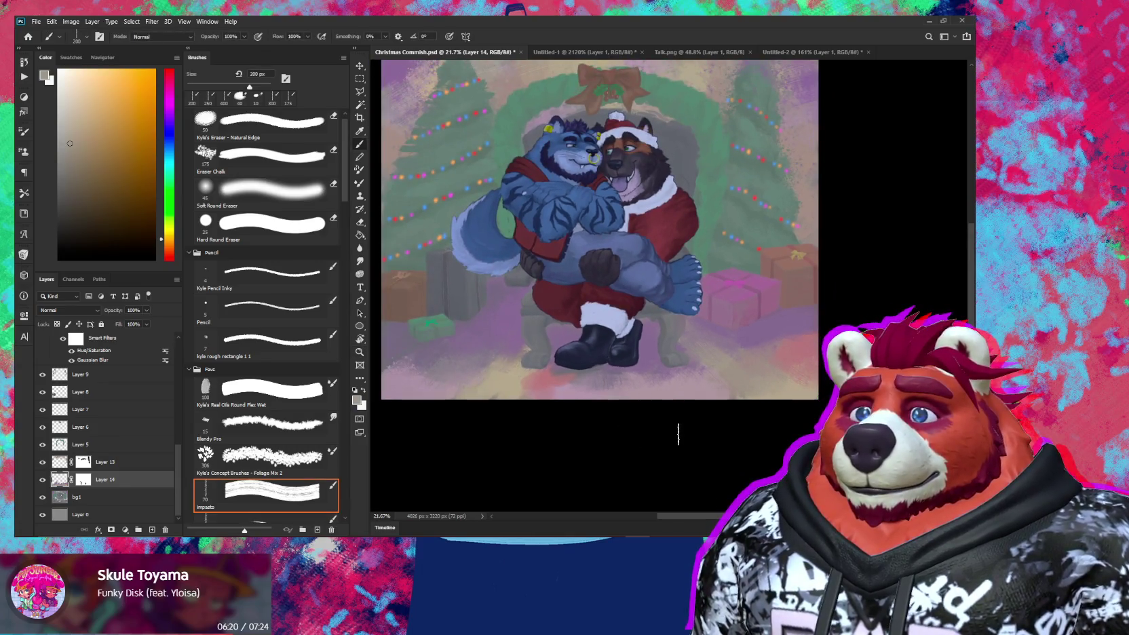
{"action": "left_click_drag", "start_coordinate": [484, 386], "coordinate": [543, 394]}
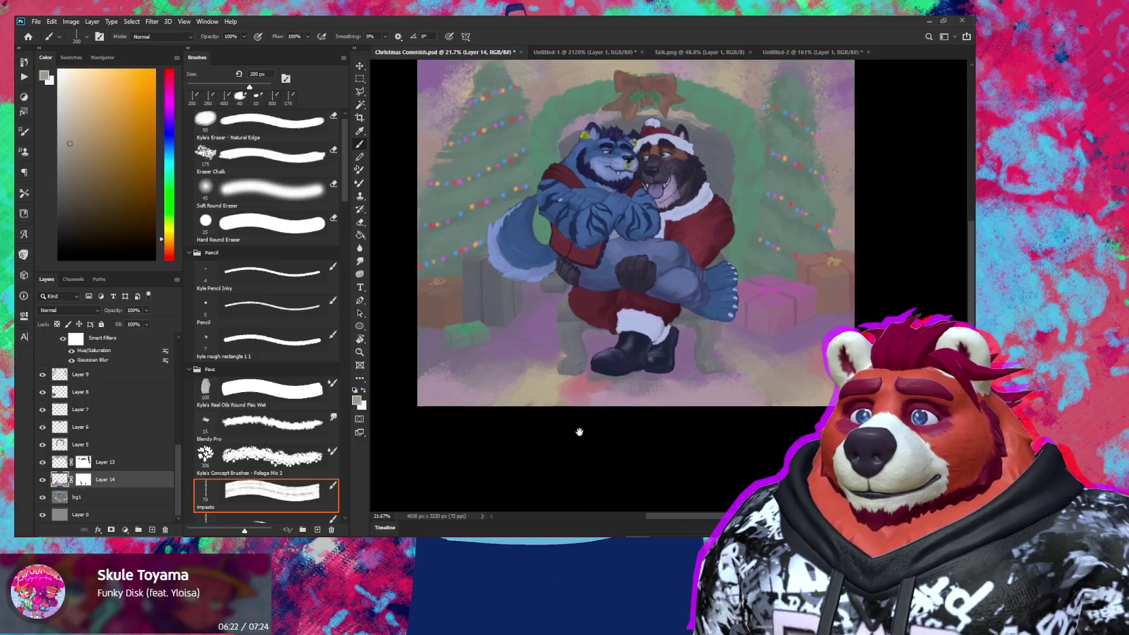
{"action": "left_click", "coordinate": [543, 394]}
{"action": "left_click", "coordinate": [612, 330], "text": "alt"}
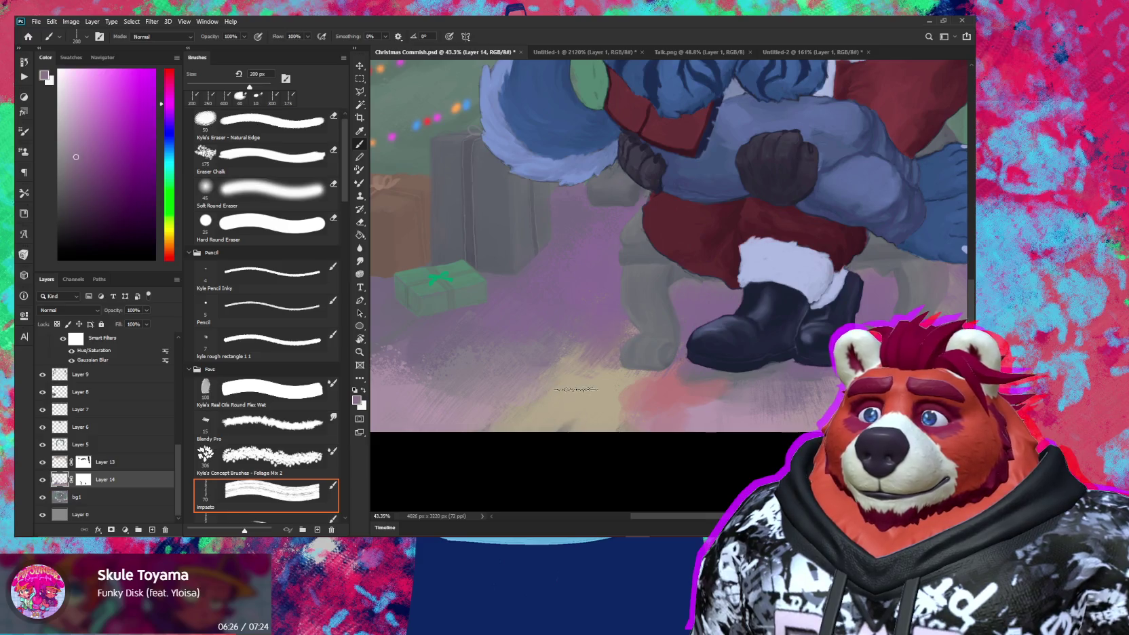
{"action": "left_click", "coordinate": [574, 391], "text": "alt"}
Step: Reframe the view and turn off the Color Lookup 1 layer's visibility
{"action": "scroll", "coordinate": [580, 380], "scroll_direction": "down", "scroll_amount": 5}
{"action": "scroll", "coordinate": [590, 370], "scroll_direction": "down", "scroll_amount": 5}
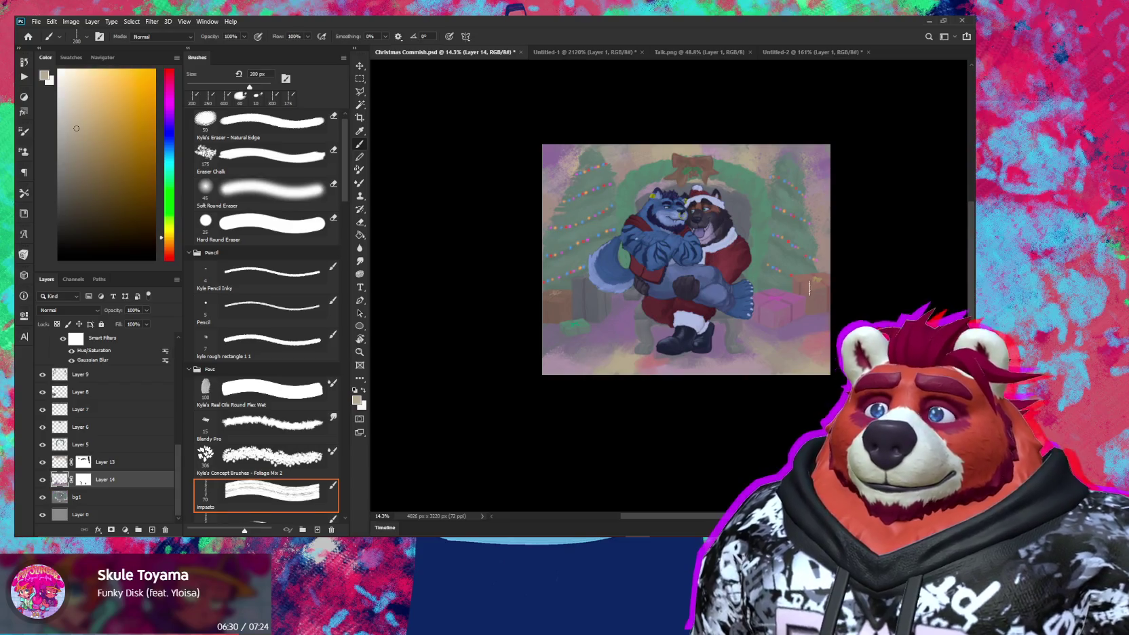
{"action": "scroll", "coordinate": [800, 309], "scroll_direction": "up", "scroll_amount": 2}
{"action": "scroll", "coordinate": [763, 344], "scroll_direction": "up", "scroll_amount": 1}
{"action": "left_click_drag", "start_coordinate": [763, 344], "coordinate": [783, 368]}
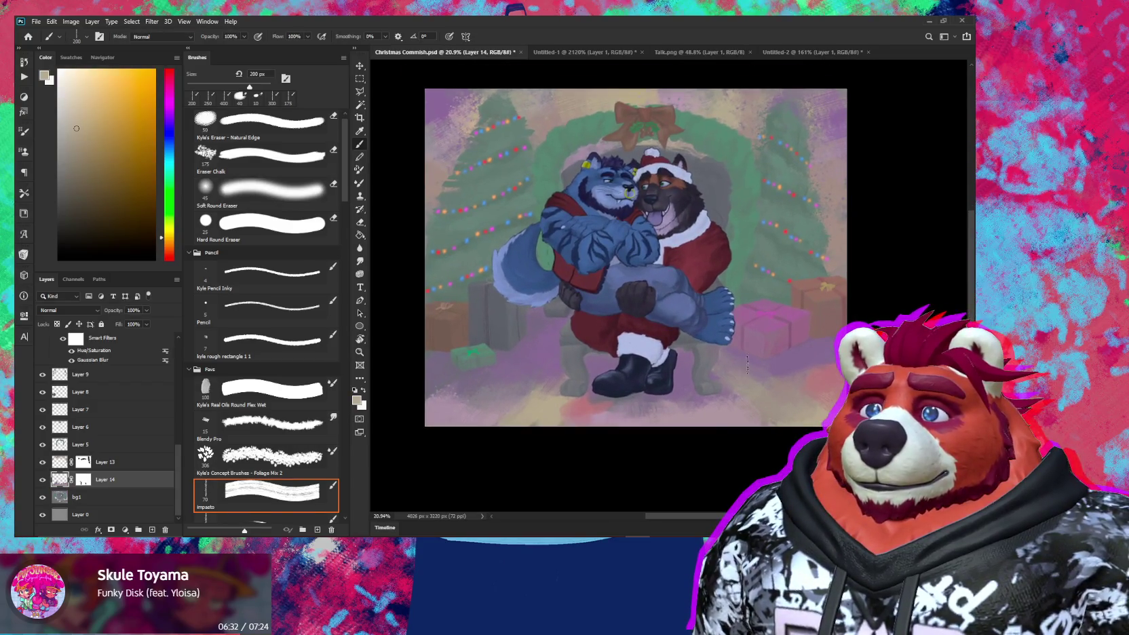
{"action": "scroll", "coordinate": [77, 409], "scroll_direction": "up", "scroll_amount": 2}
{"action": "scroll", "coordinate": [77, 409], "scroll_direction": "up", "scroll_amount": 2}
{"action": "scroll", "coordinate": [77, 409], "scroll_direction": "up", "scroll_amount": 2}
{"action": "scroll", "coordinate": [77, 409], "scroll_direction": "up", "scroll_amount": 1}
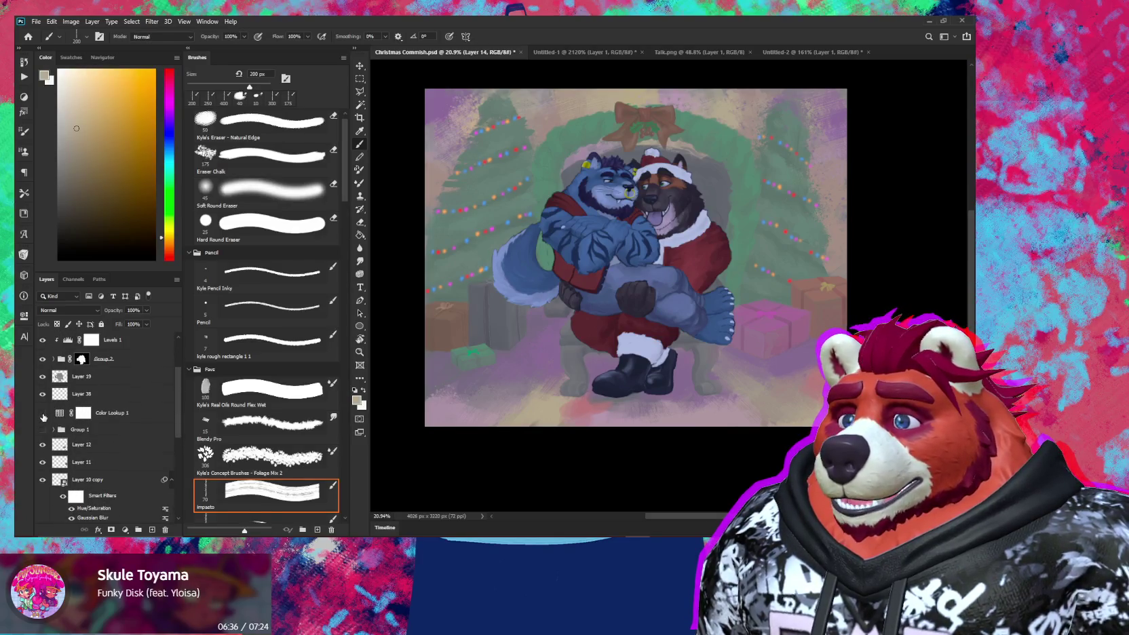
{"action": "left_click", "coordinate": [43, 414]}
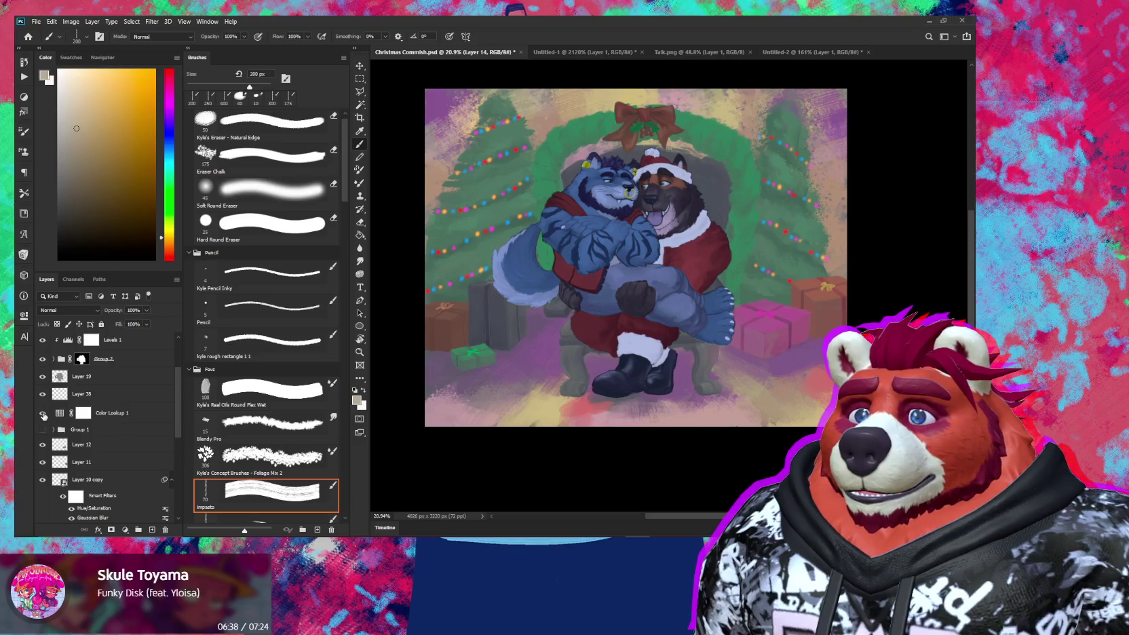
Step: Add a Hue/Saturation adjustment above Layer 13 and trial hue shifts before returning near neutral
{"action": "scroll", "coordinate": [619, 430], "scroll_direction": "down", "scroll_amount": 1}
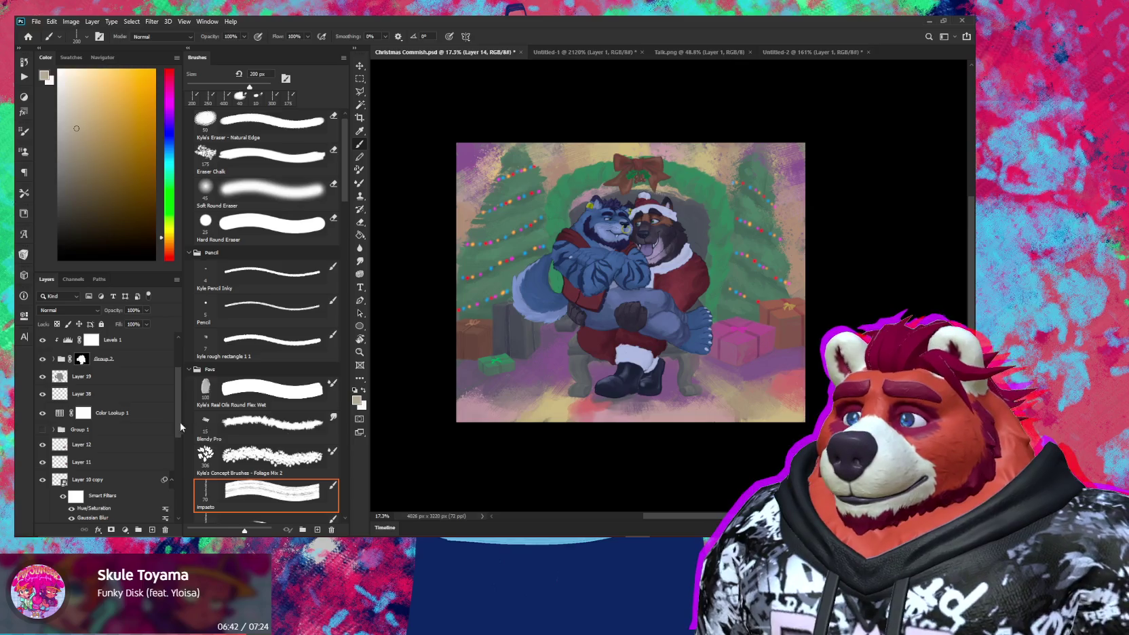
{"action": "scroll", "coordinate": [126, 429], "scroll_direction": "down", "scroll_amount": 2}
{"action": "scroll", "coordinate": [127, 438], "scroll_direction": "down", "scroll_amount": 2}
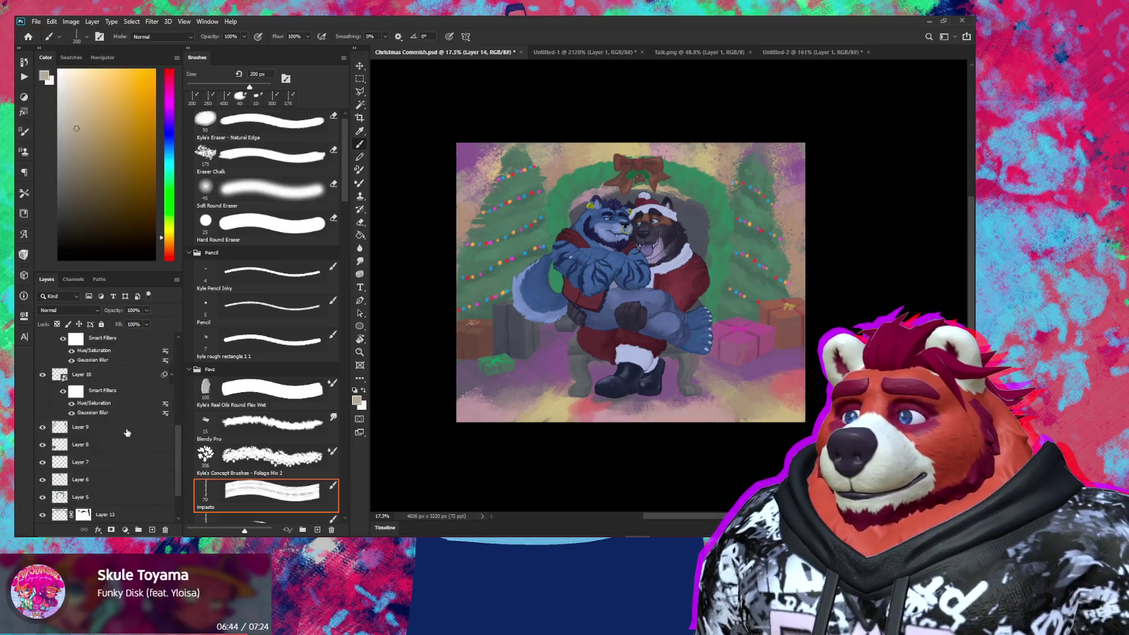
{"action": "scroll", "coordinate": [128, 446], "scroll_direction": "down", "scroll_amount": 2}
{"action": "left_click", "coordinate": [123, 464]}
{"action": "left_click", "coordinate": [124, 530]}
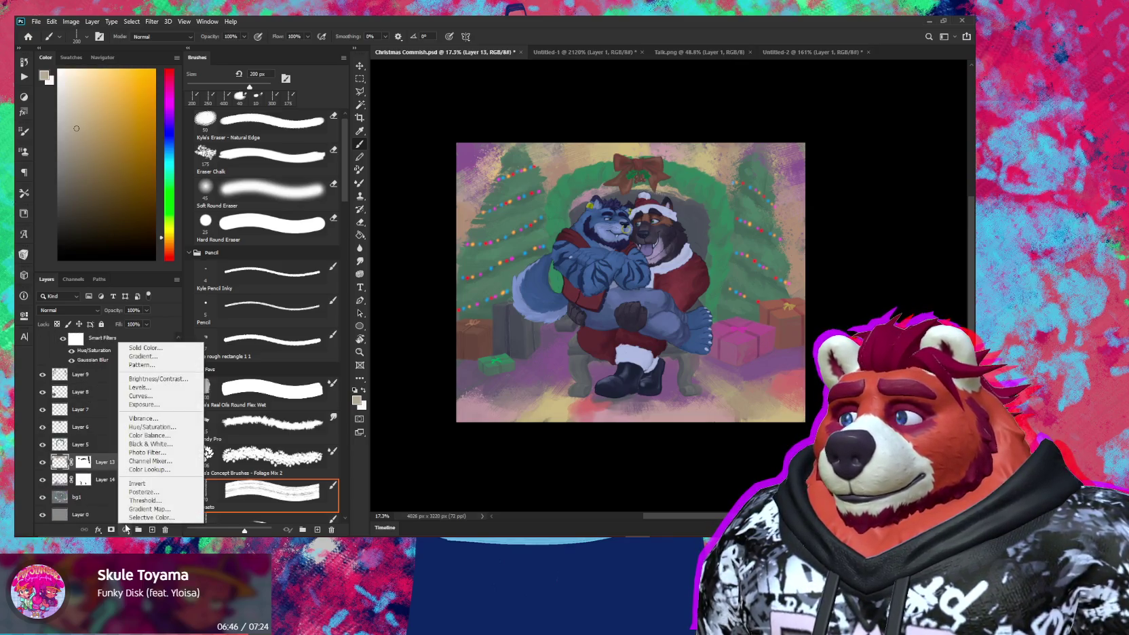
{"action": "left_click", "coordinate": [167, 429]}
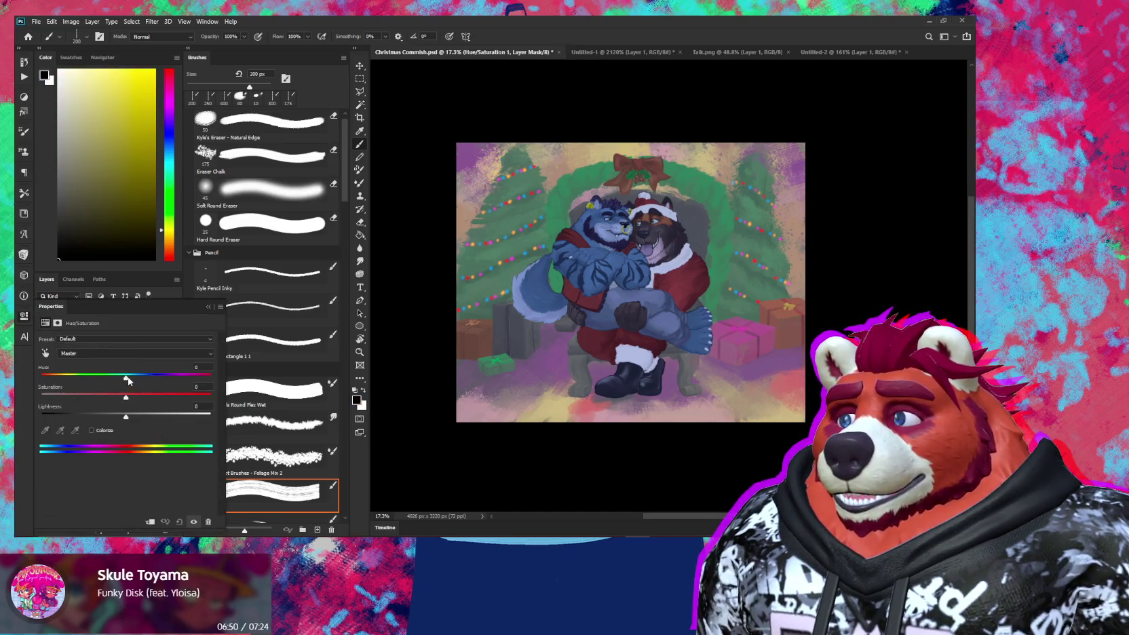
{"action": "mouse_move", "coordinate": [127, 379]}
{"action": "left_mouse_down"}
{"action": "mouse_move", "coordinate": [101, 378]}
{"action": "mouse_move", "coordinate": [186, 378]}
{"action": "left_mouse_up"}
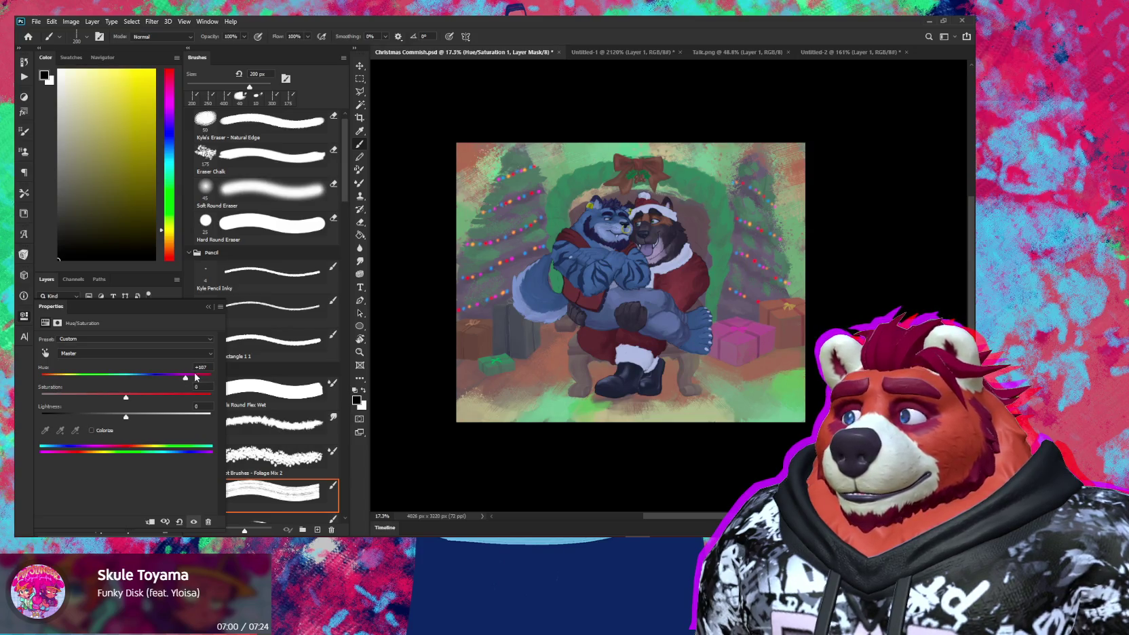
{"action": "left_click_drag", "start_coordinate": [187, 381], "coordinate": [183, 382]}
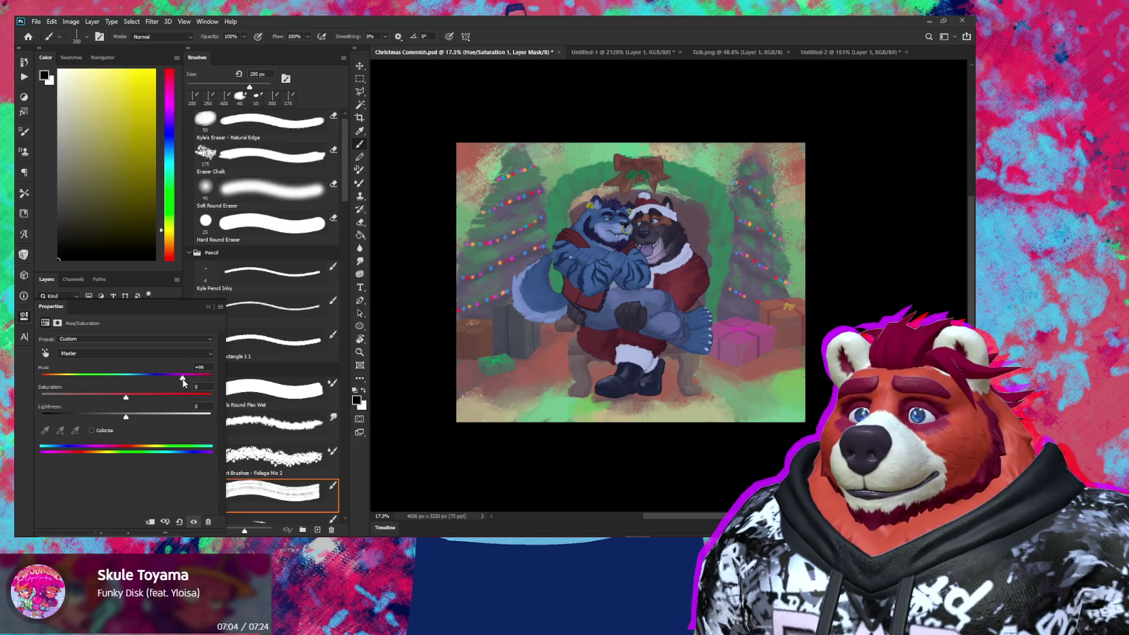
{"action": "left_click_drag", "start_coordinate": [183, 382], "coordinate": [82, 384]}
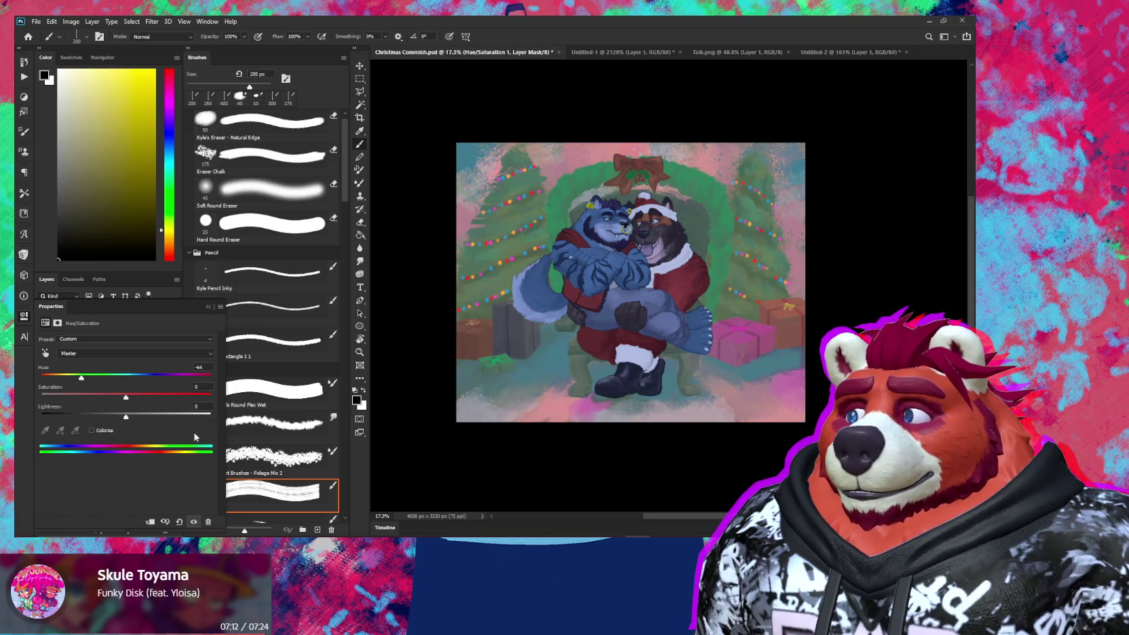
Step: Colorize the painting purple at hue 289 with saturation 27
{"action": "left_click", "coordinate": [92, 430]}
{"action": "left_click_drag", "start_coordinate": [135, 379], "coordinate": [180, 385]}
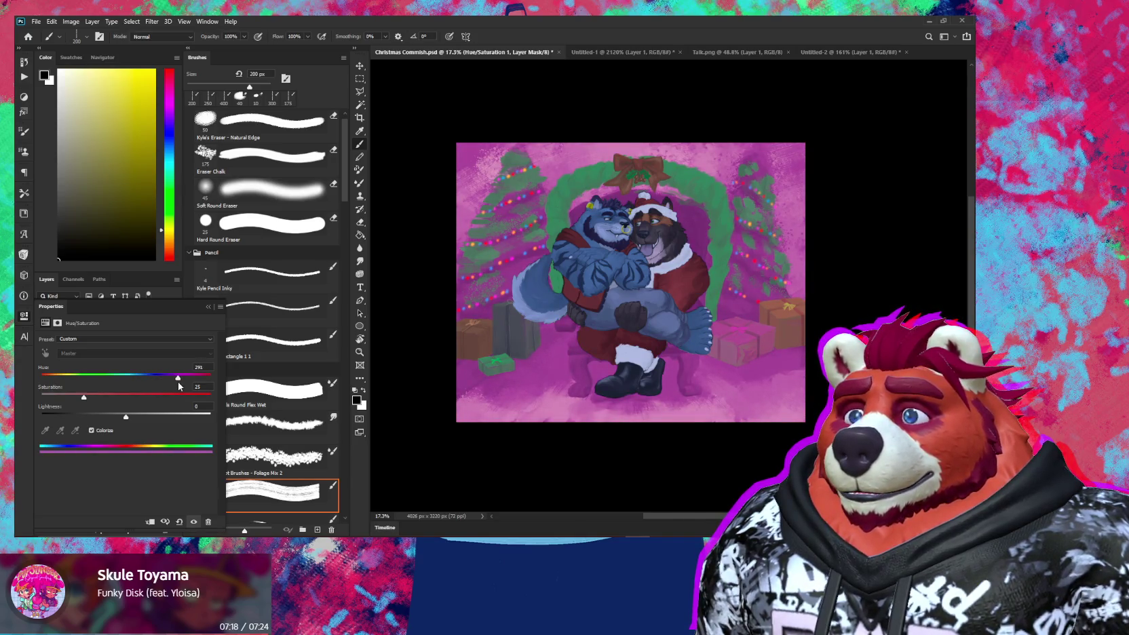
{"action": "left_click_drag", "start_coordinate": [179, 384], "coordinate": [177, 385]}
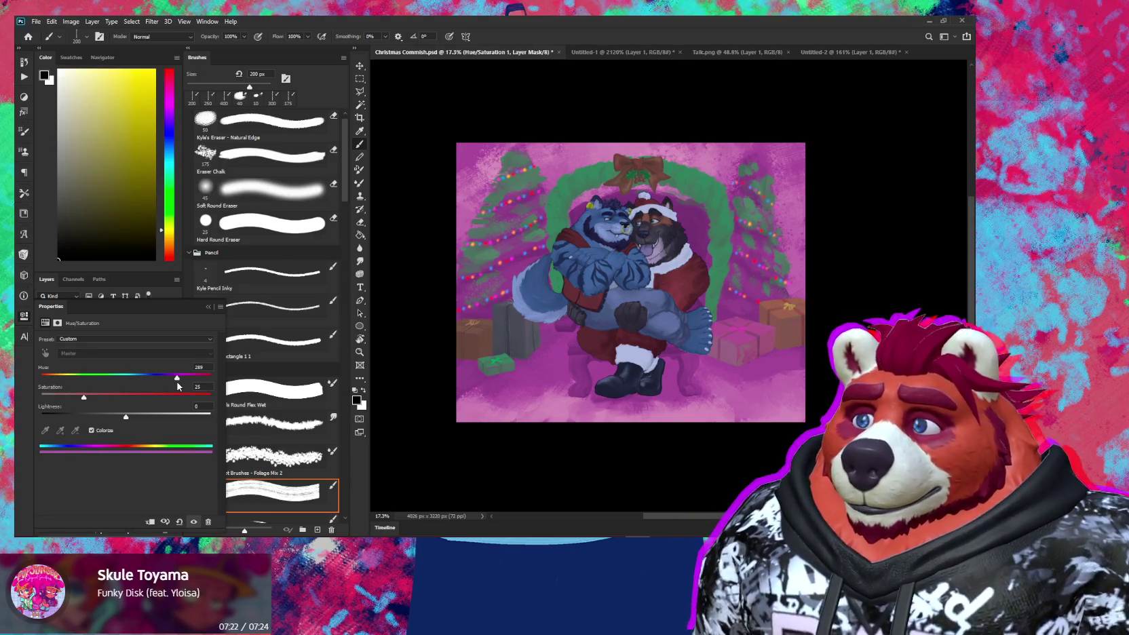
{"action": "left_click_drag", "start_coordinate": [84, 398], "coordinate": [97, 400]}
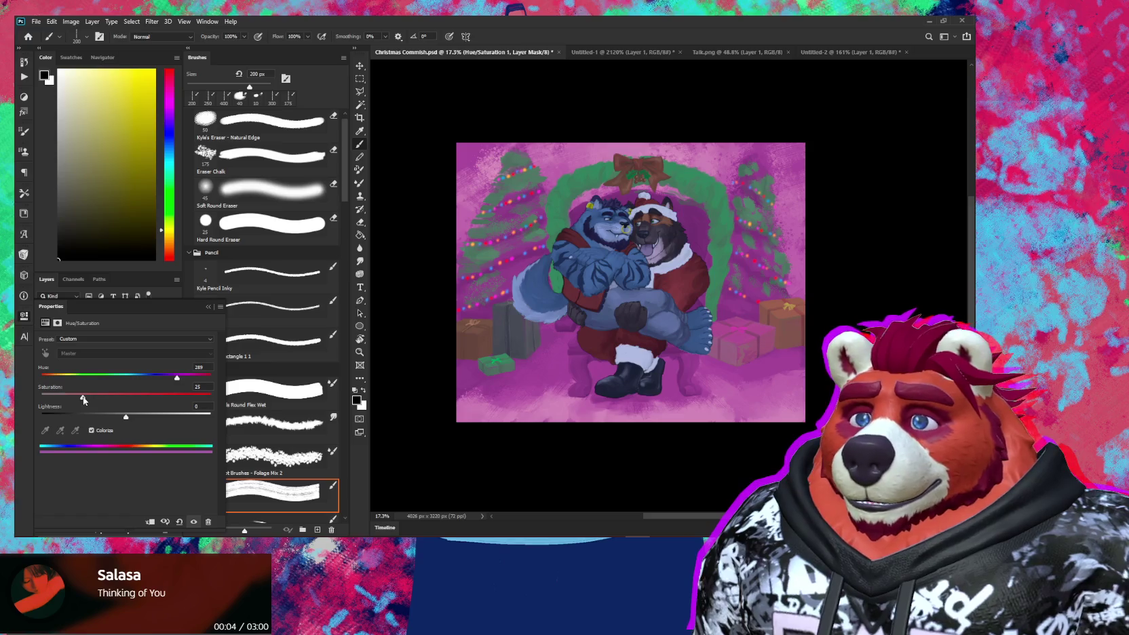
{"action": "left_click", "coordinate": [208, 308]}
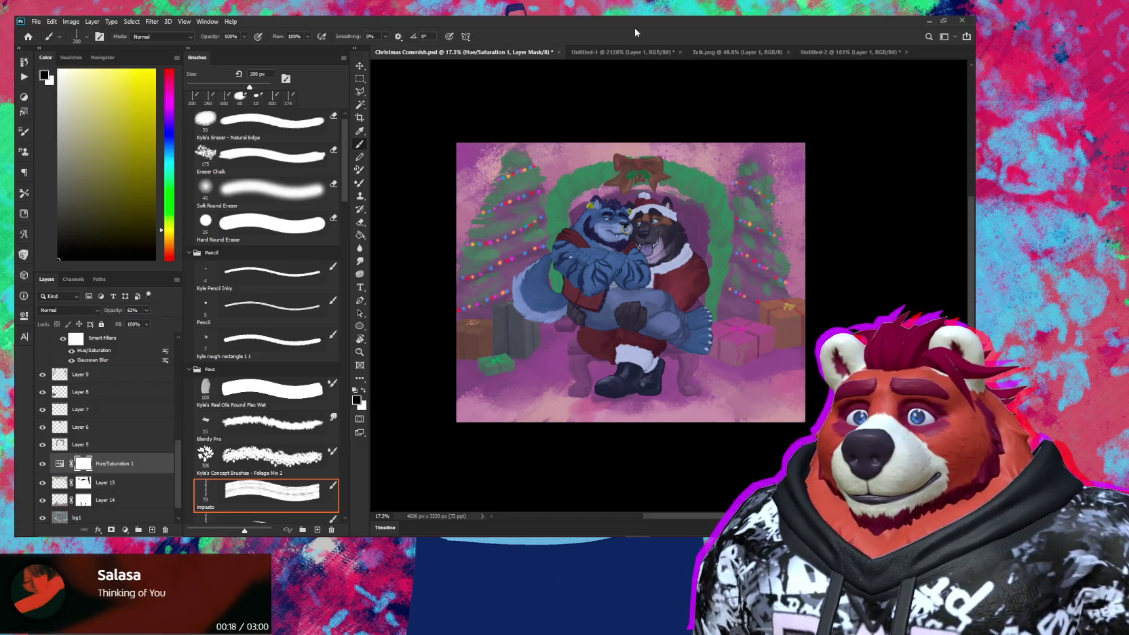
Step: Zoom into the artwork, set the brush to 400 px, and pan to the left tree
{"action": "left_click_drag", "start_coordinate": [730, 221], "coordinate": [766, 267]}
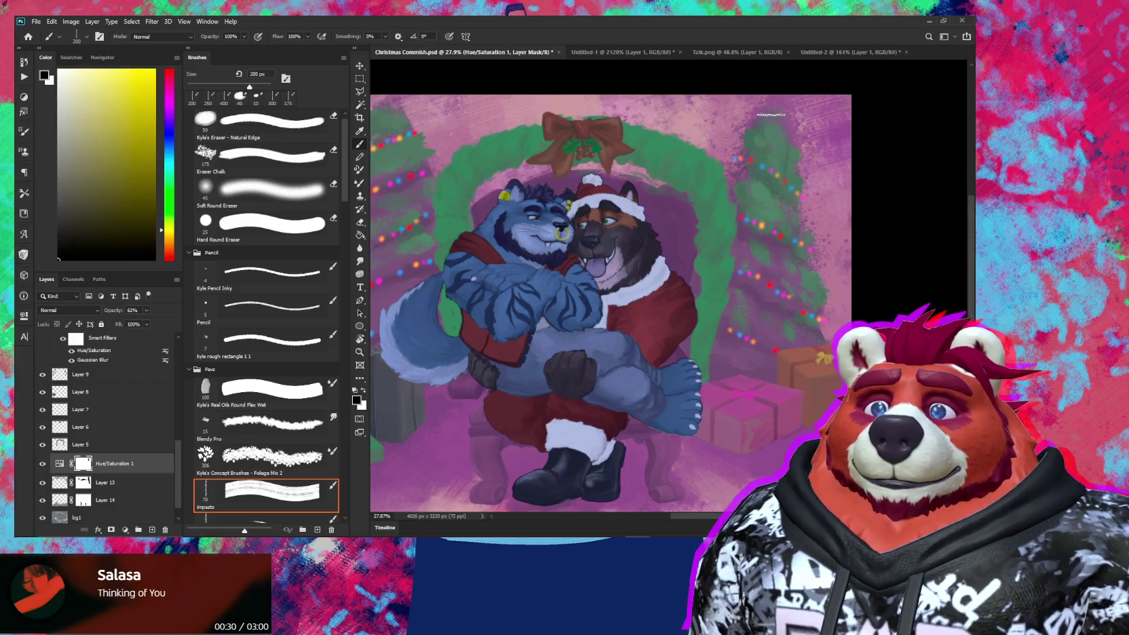
{"action": "left_click_drag", "start_coordinate": [748, 225], "coordinate": [792, 317]}
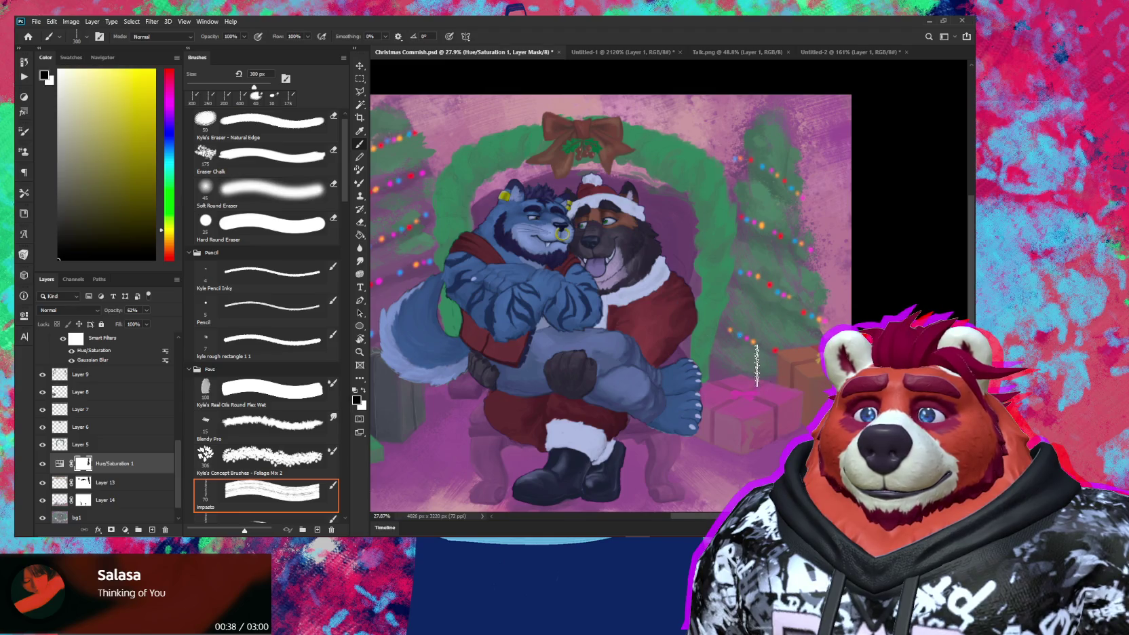
{"action": "key", "text": "bracketright"}
{"action": "left_click_drag", "start_coordinate": [372, 212], "coordinate": [531, 265]}
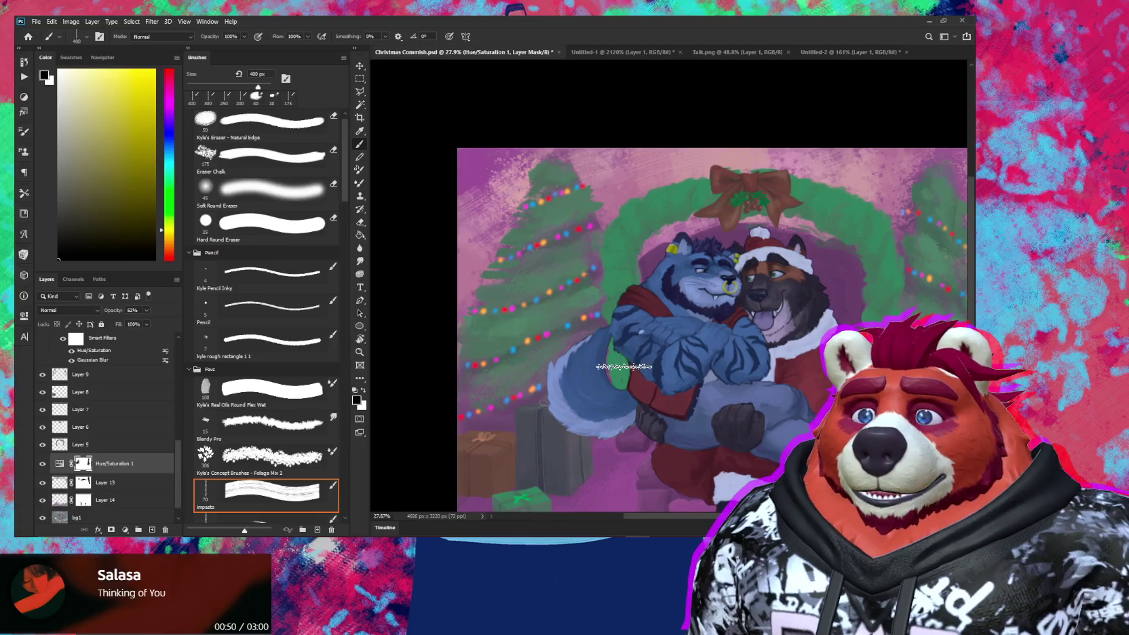
{"action": "left_click_drag", "start_coordinate": [622, 367], "coordinate": [608, 326]}
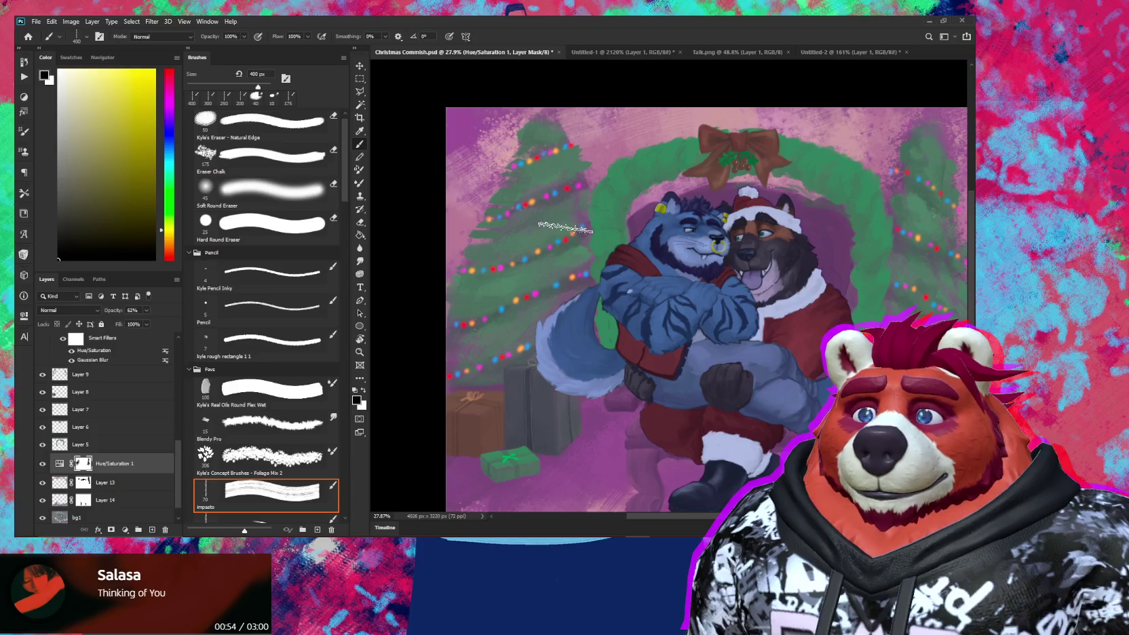
{"action": "scroll", "coordinate": [599, 306], "scroll_direction": "down", "scroll_amount": 5}
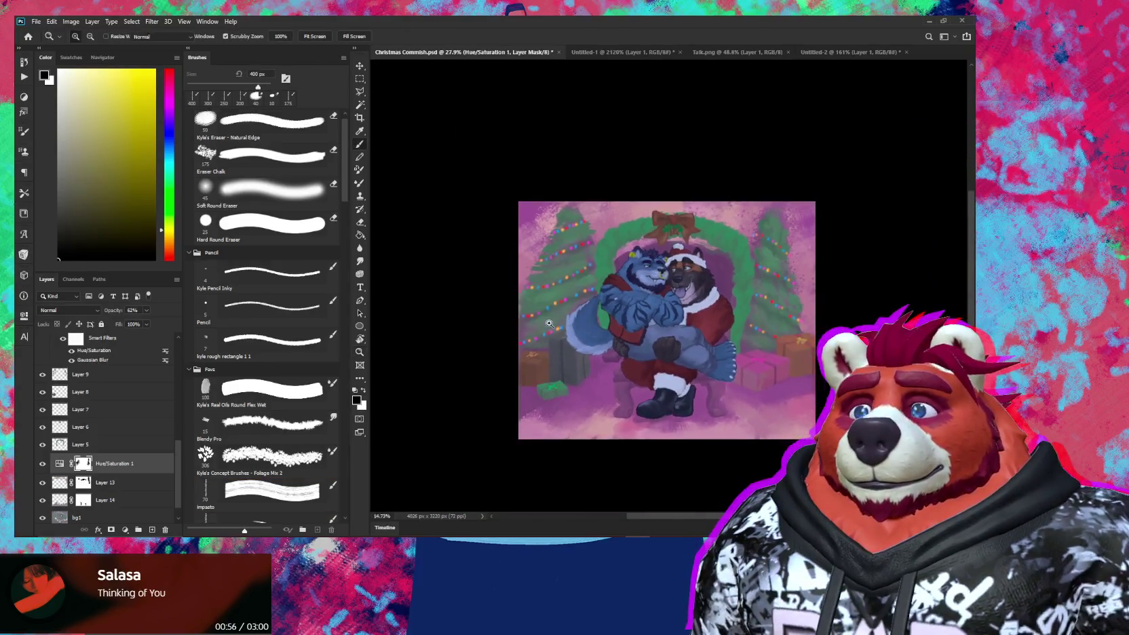
{"action": "scroll", "coordinate": [740, 304], "scroll_direction": "up", "scroll_amount": 5}
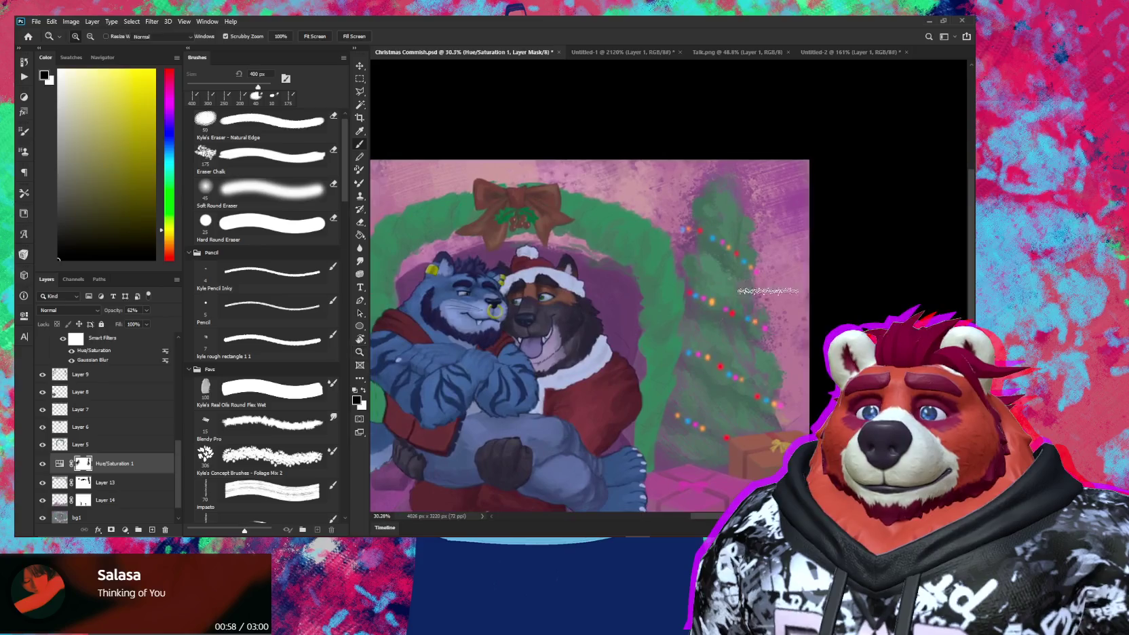
{"action": "key", "text": "x"}
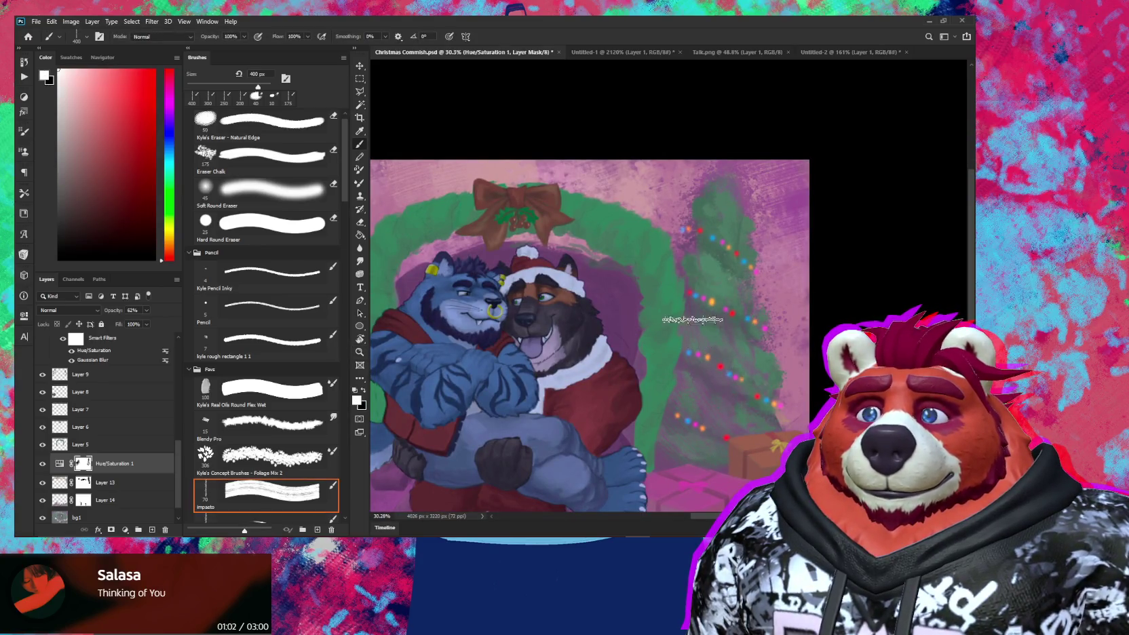
{"action": "key", "text": "x"}
{"action": "key", "text": "bracketleft"}
{"action": "key", "text": "bracketleft"}
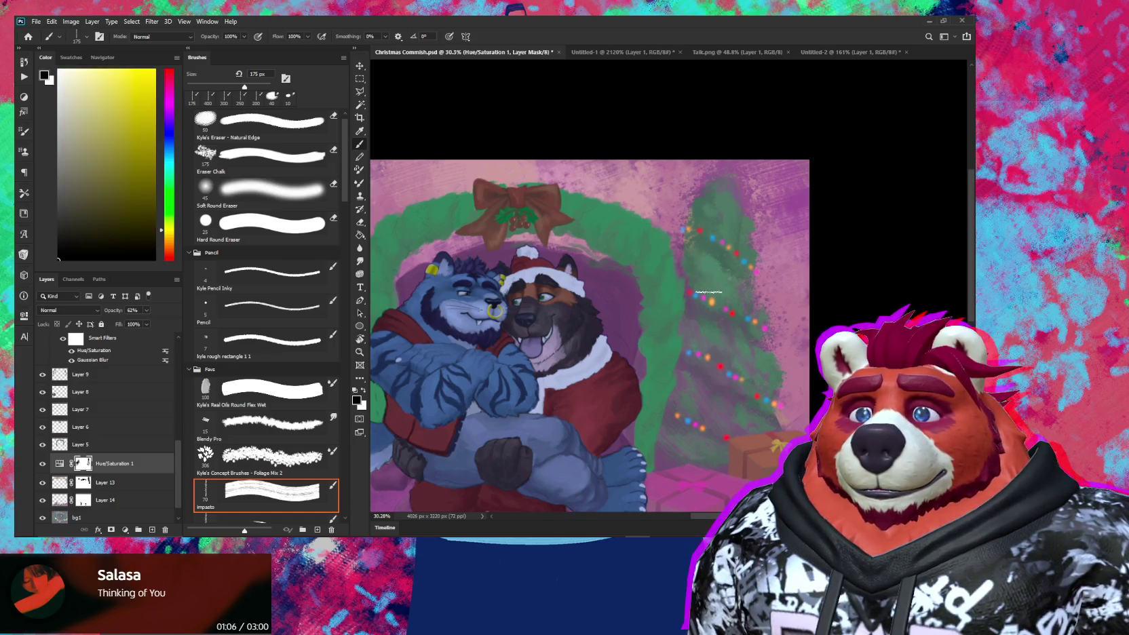
{"action": "left_click", "coordinate": [82, 483]}
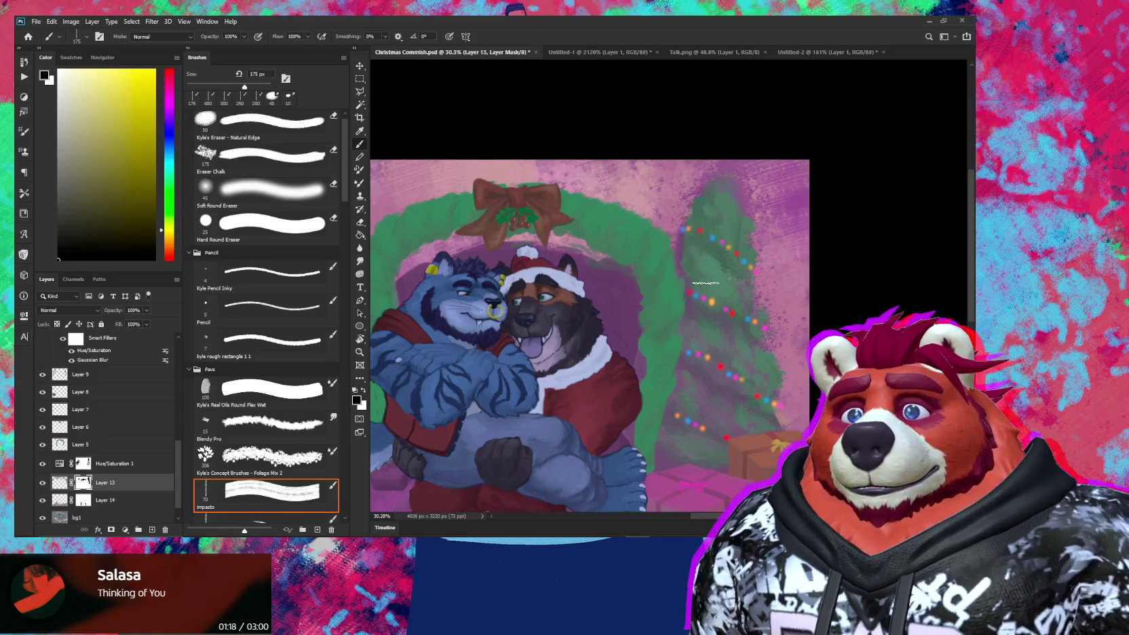
{"action": "key", "text": "x"}
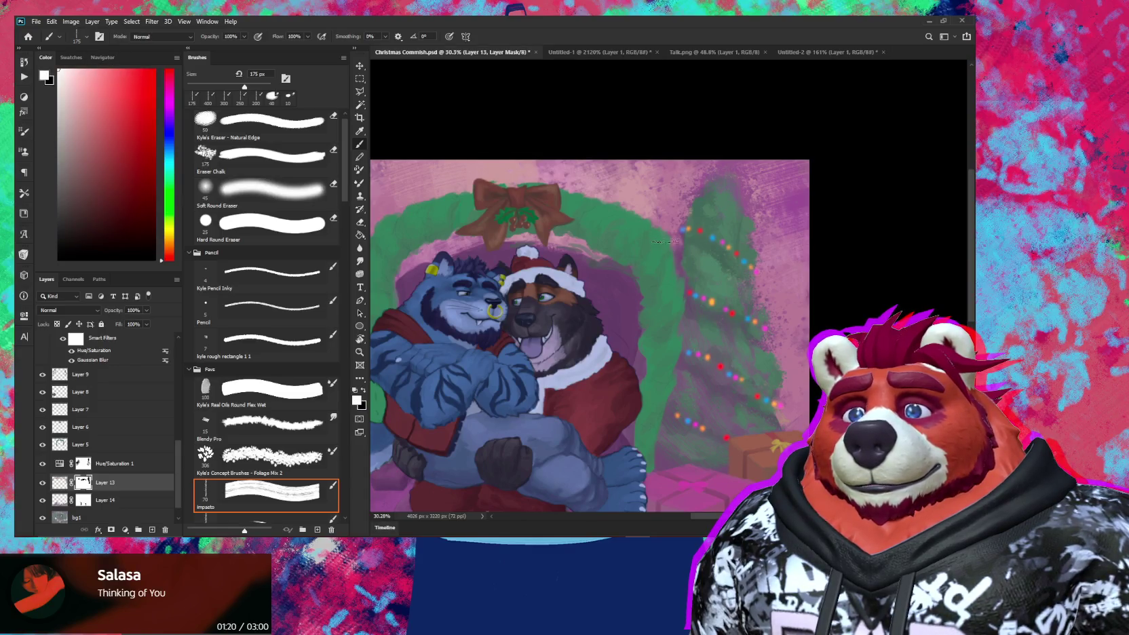
{"action": "key", "text": "x"}
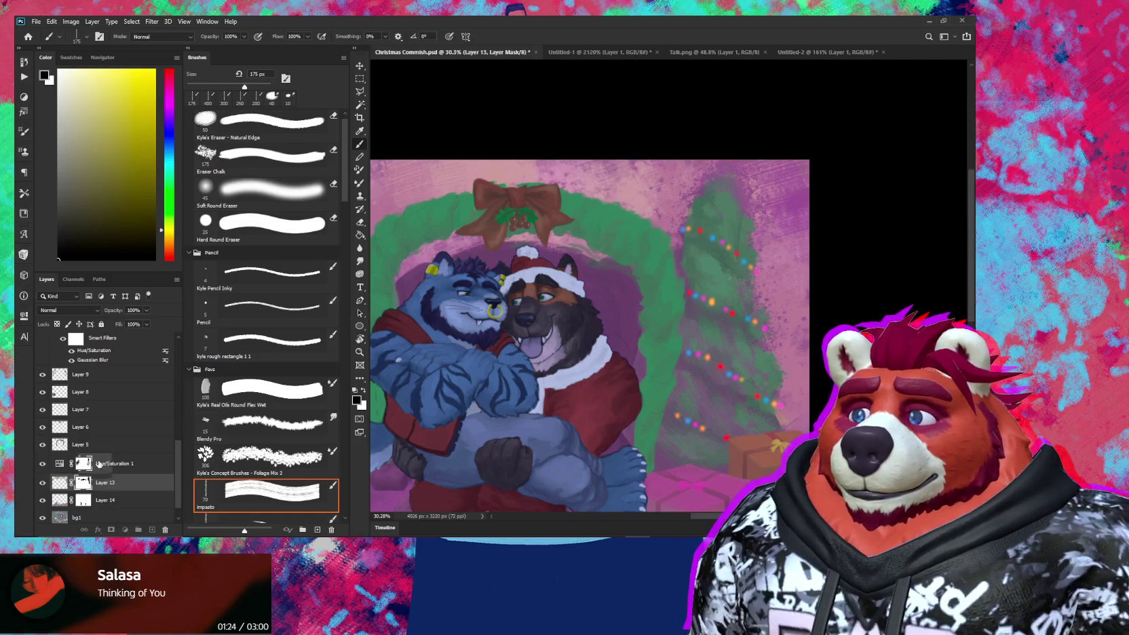
{"action": "left_click", "coordinate": [91, 467]}
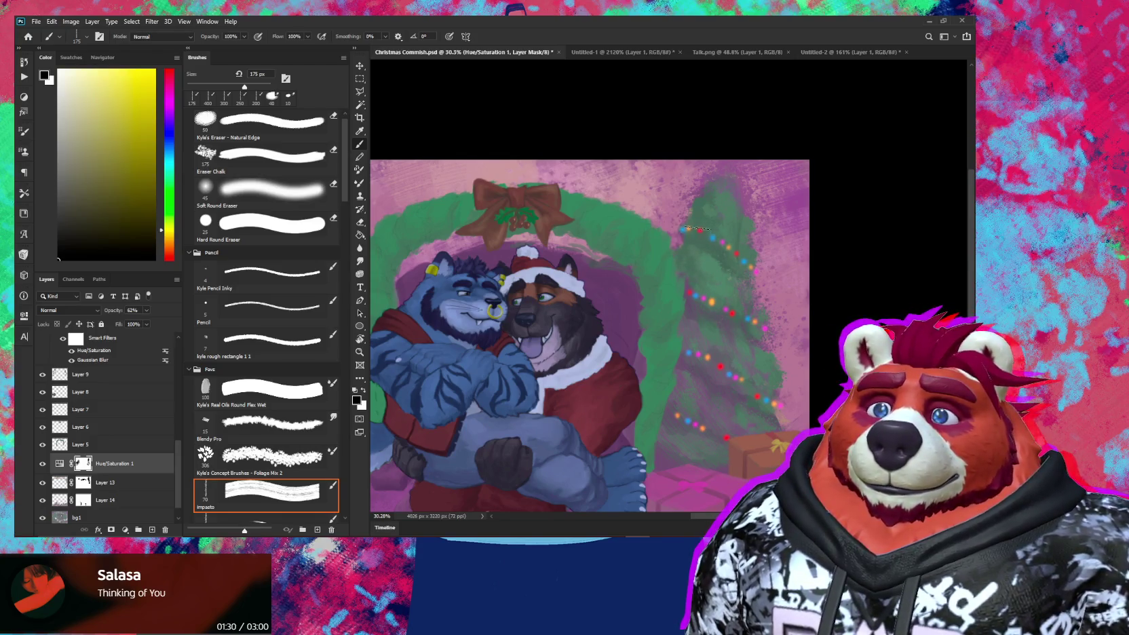
{"action": "scroll", "coordinate": [747, 253], "scroll_direction": "down", "scroll_amount": 2}
{"action": "scroll", "coordinate": [732, 217], "scroll_direction": "up", "scroll_amount": 3}
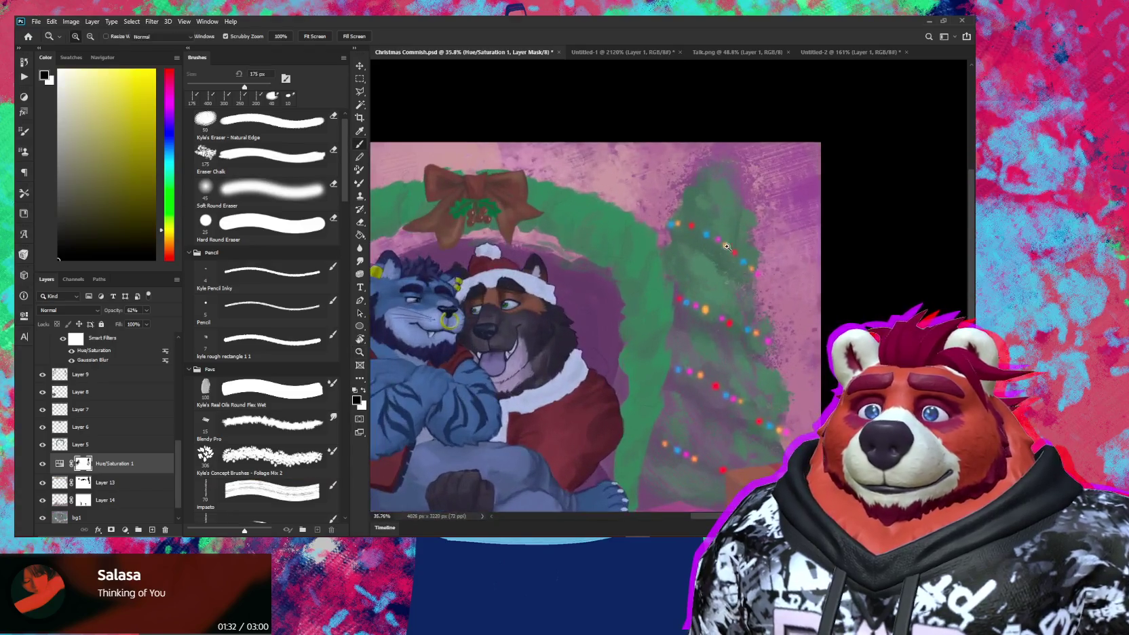
{"action": "key", "text": "x"}
{"action": "key", "text": "x"}
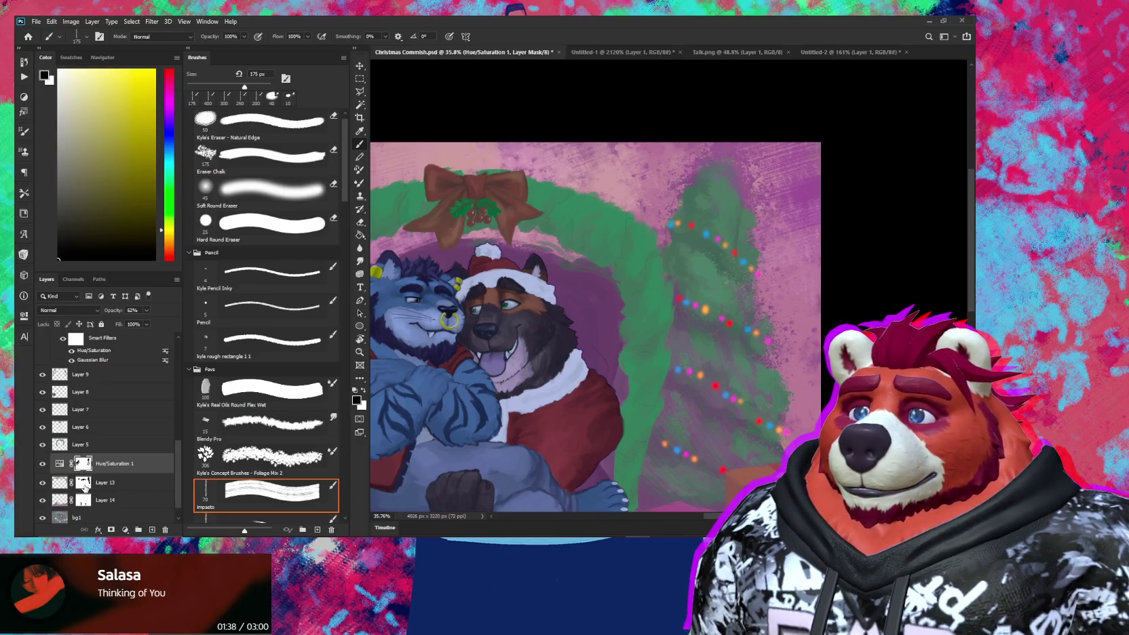
{"action": "left_click", "coordinate": [84, 484]}
{"action": "key", "text": "x"}
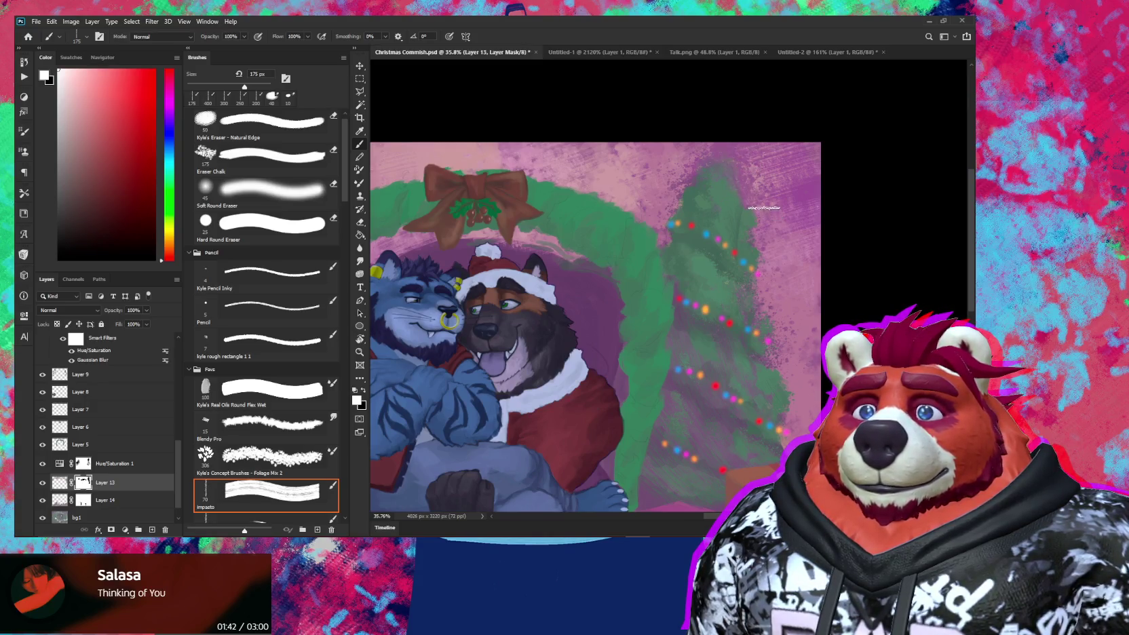
{"action": "scroll", "coordinate": [742, 168], "scroll_direction": "down", "scroll_amount": 2}
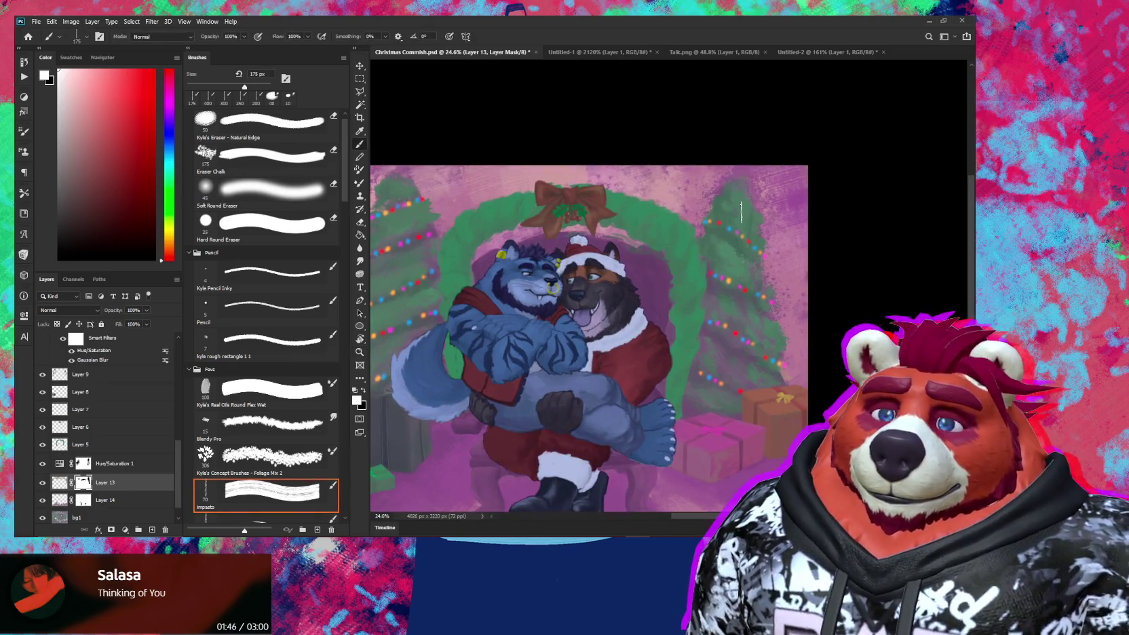
{"action": "scroll", "coordinate": [783, 280], "scroll_direction": "up", "scroll_amount": 2}
{"action": "scroll", "coordinate": [760, 271], "scroll_direction": "up", "scroll_amount": 2}
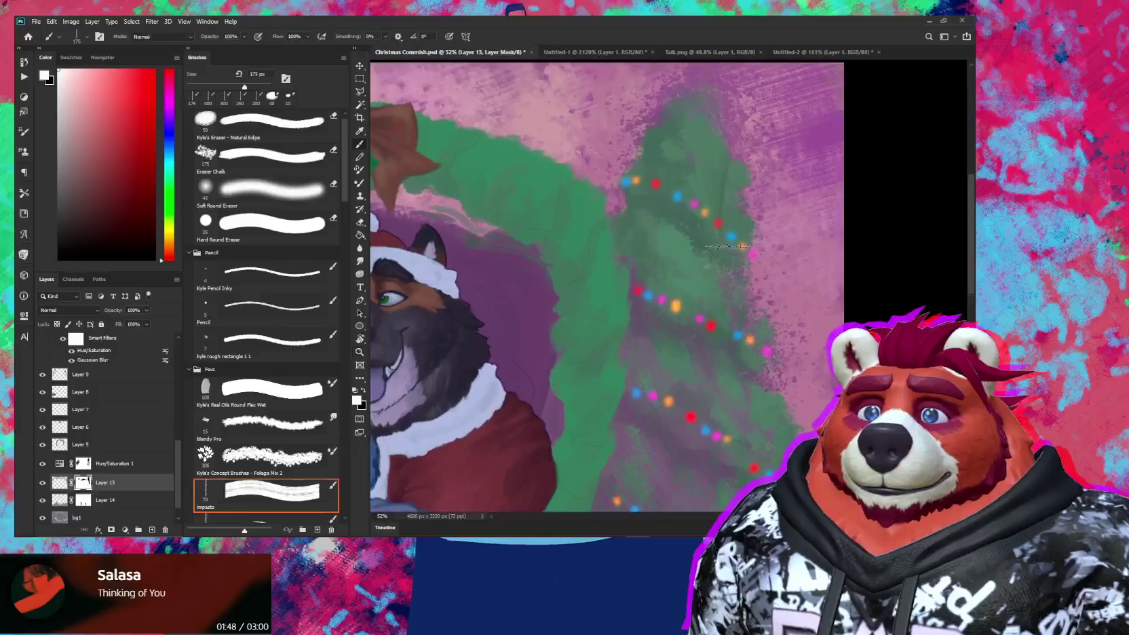
{"action": "key", "text": "x"}
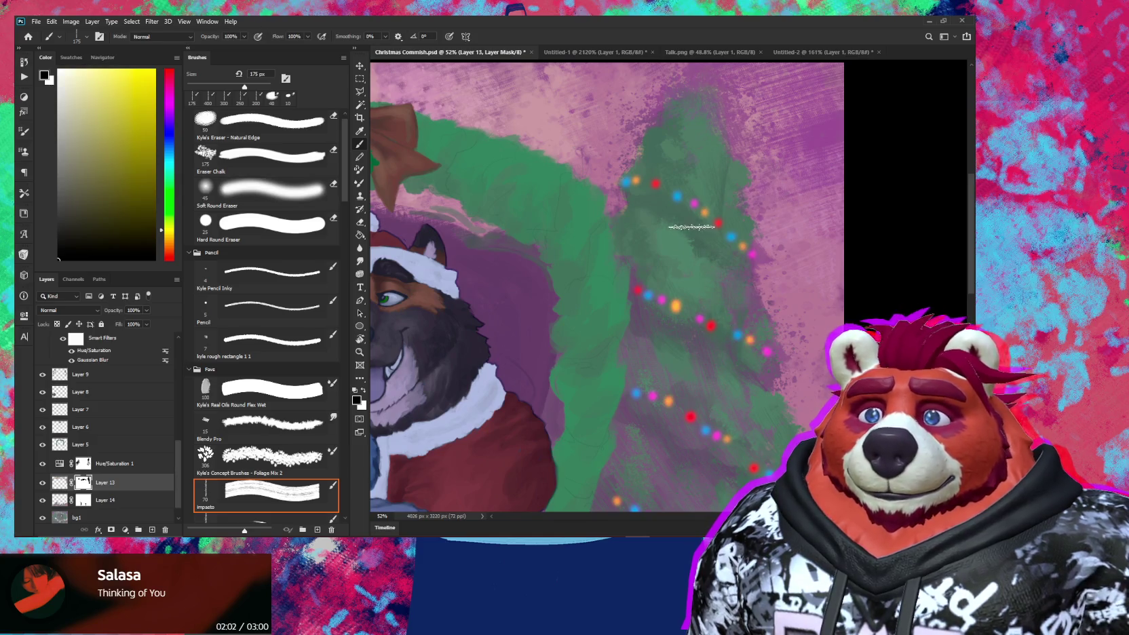
{"action": "scroll", "coordinate": [713, 318], "scroll_direction": "down", "scroll_amount": 2}
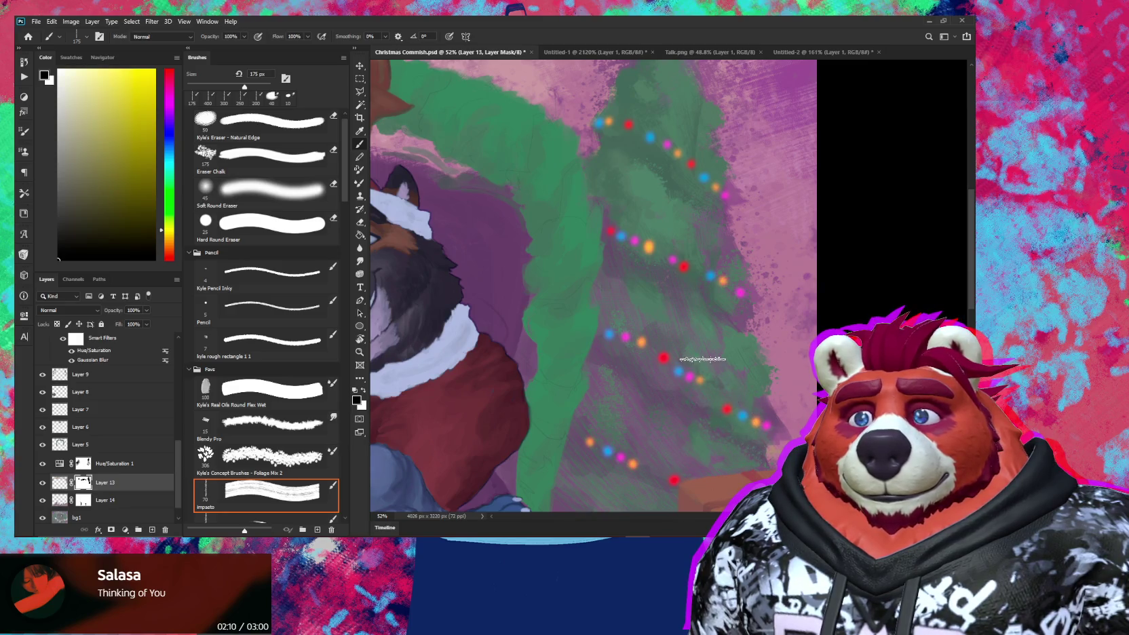
{"action": "mouse_move", "coordinate": [687, 337]}
{"action": "left_mouse_down"}
{"action": "mouse_move", "coordinate": [697, 270]}
{"action": "mouse_move", "coordinate": [694, 392]}
{"action": "left_mouse_up"}
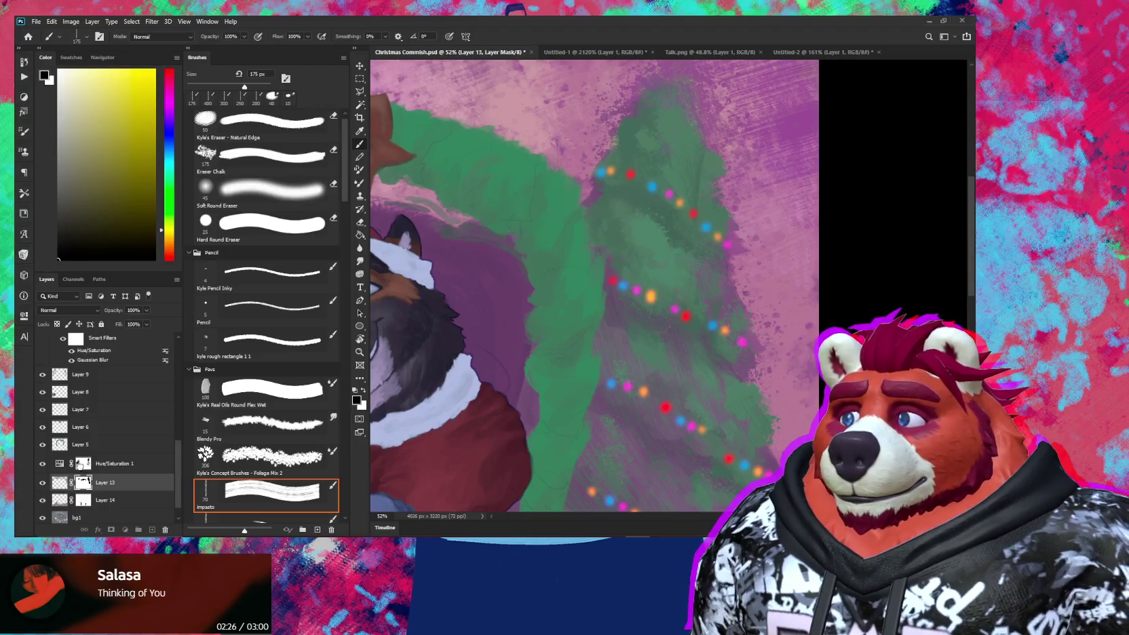
{"action": "key", "text": "alt+bracketright"}
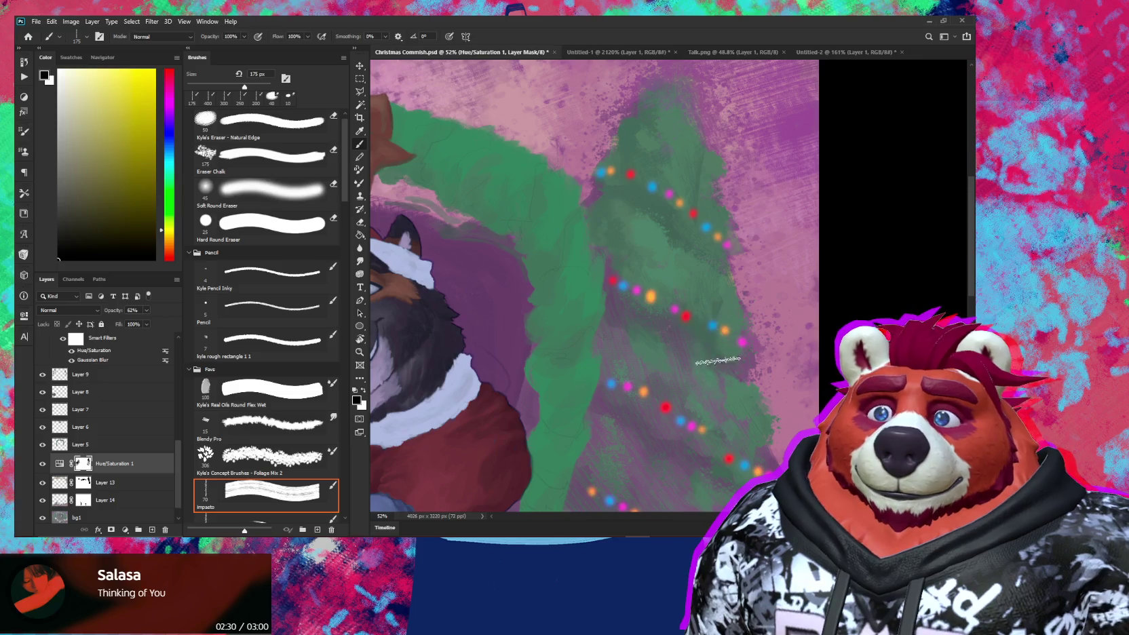
{"action": "left_click_drag", "start_coordinate": [736, 378], "coordinate": [697, 347]}
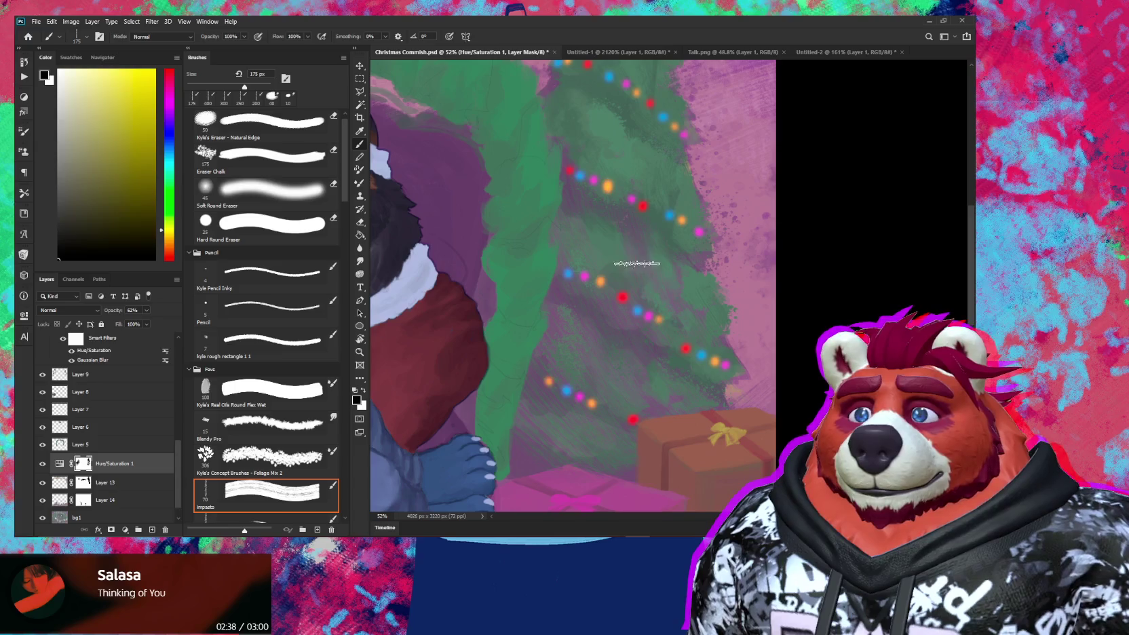
{"action": "key", "text": "z"}
{"action": "left_click", "coordinate": [657, 335], "text": "alt"}
{"action": "scroll", "coordinate": [657, 335], "scroll_direction": "down", "scroll_amount": 2}
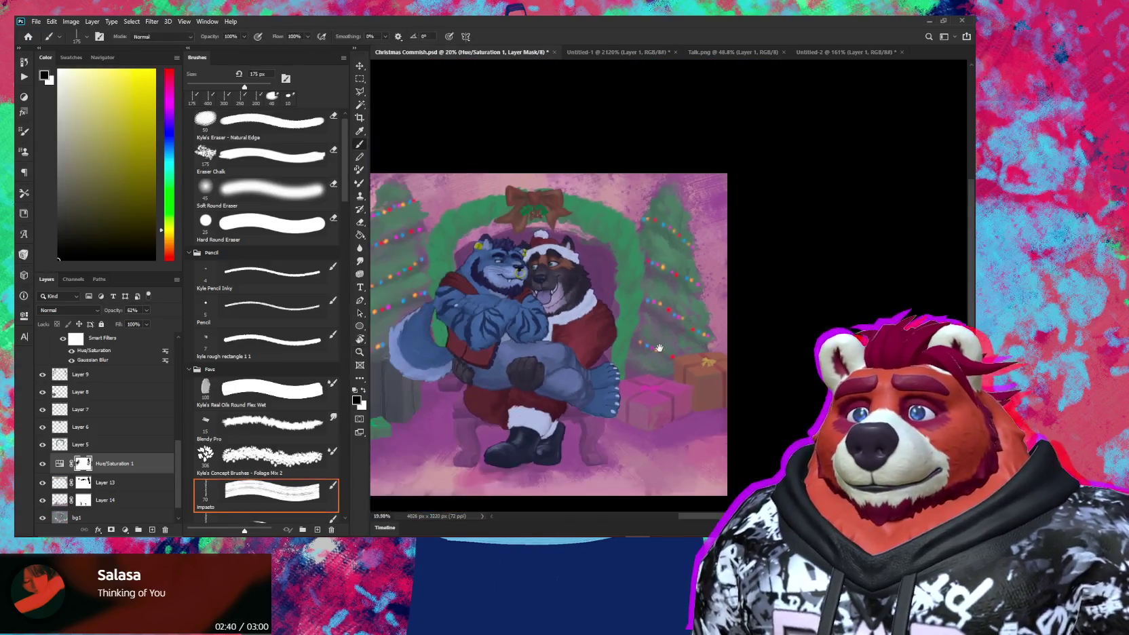
{"action": "key", "text": "b"}
{"action": "left_click_drag", "start_coordinate": [657, 335], "coordinate": [724, 344]}
{"action": "scroll", "coordinate": [509, 303], "scroll_direction": "up", "scroll_amount": 3}
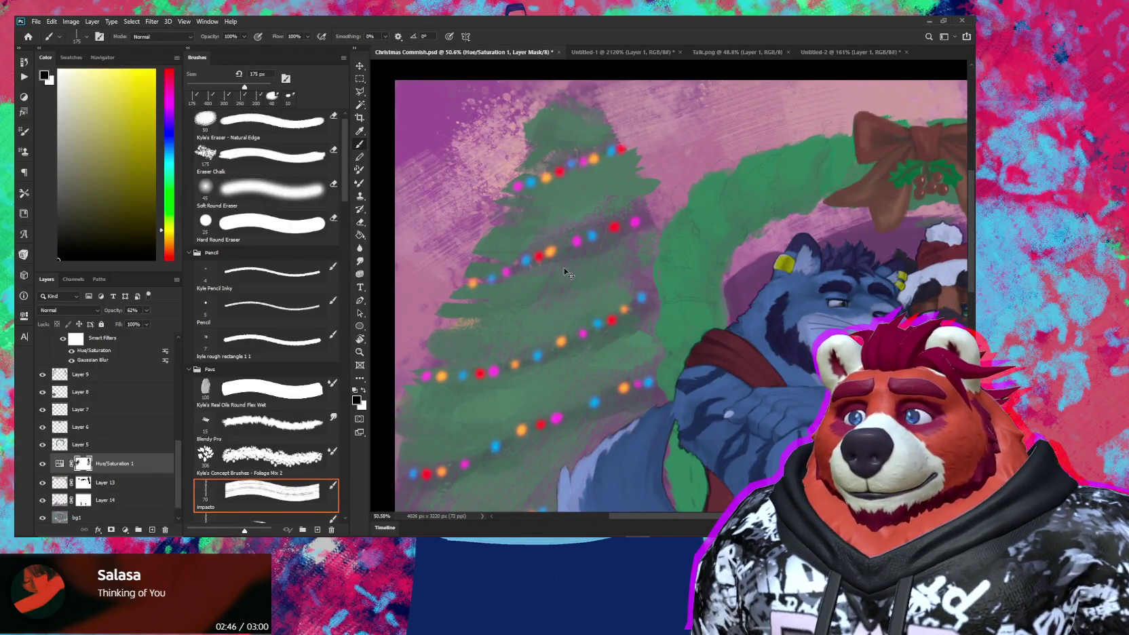
{"action": "left_click", "coordinate": [102, 482]}
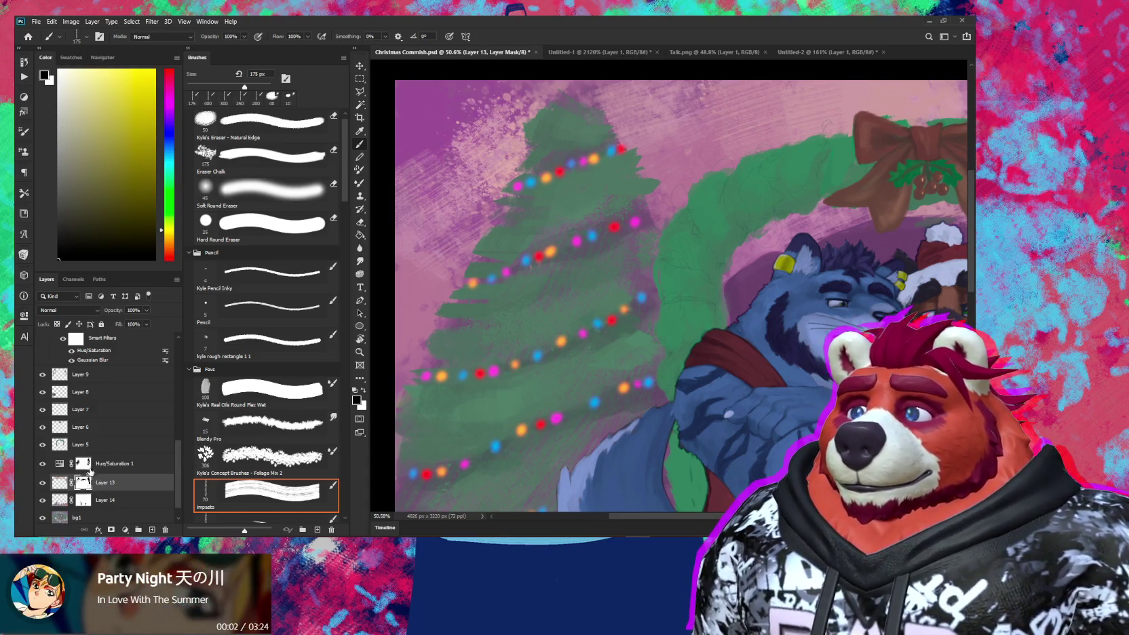
{"action": "left_click", "coordinate": [91, 468]}
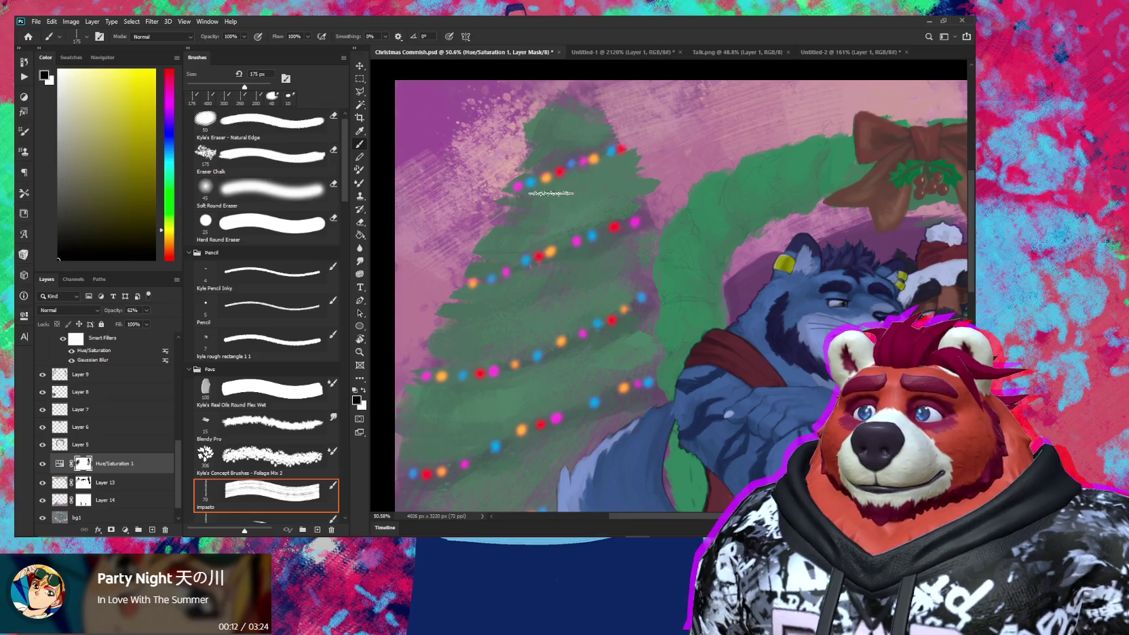
{"action": "scroll", "coordinate": [534, 213], "scroll_direction": "down", "scroll_amount": 3}
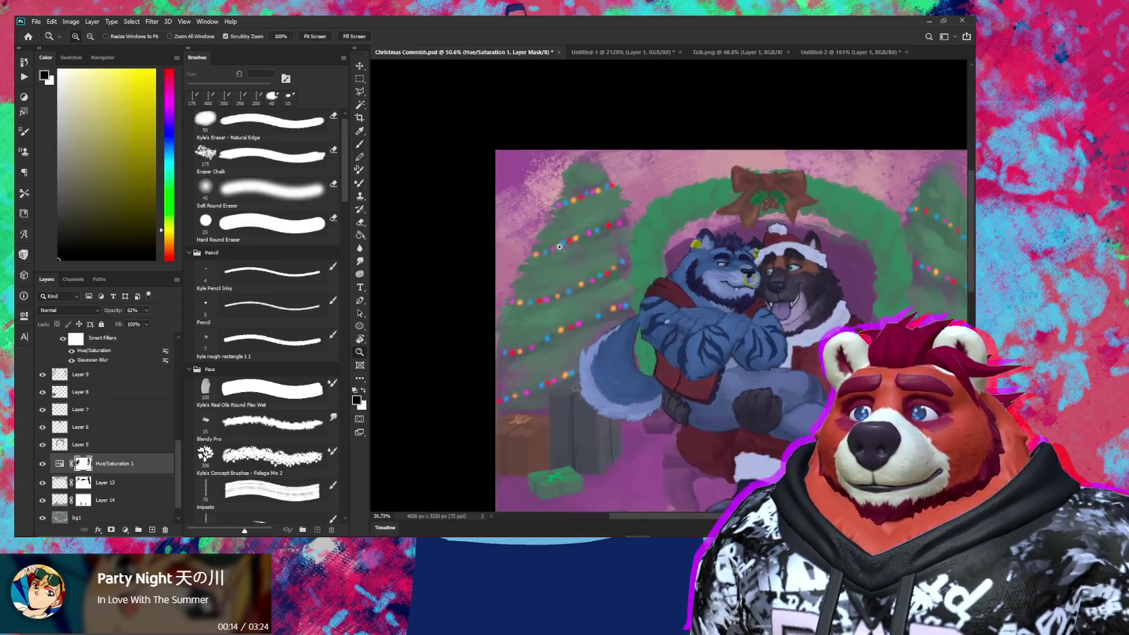
{"action": "scroll", "coordinate": [534, 213], "scroll_direction": "down", "scroll_amount": 2}
{"action": "left_click_drag", "start_coordinate": [617, 391], "coordinate": [560, 414]}
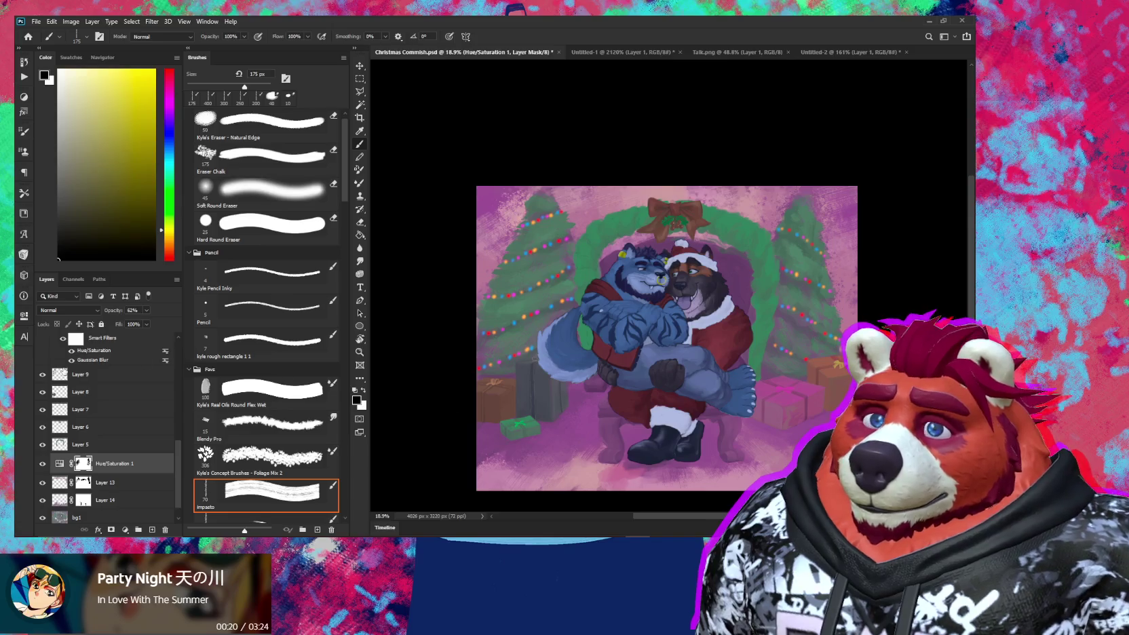
{"action": "scroll", "coordinate": [88, 397], "scroll_direction": "up", "scroll_amount": 2}
{"action": "scroll", "coordinate": [85, 399], "scroll_direction": "up", "scroll_amount": 1}
{"action": "scroll", "coordinate": [78, 402], "scroll_direction": "up", "scroll_amount": 1}
{"action": "scroll", "coordinate": [69, 406], "scroll_direction": "up", "scroll_amount": 1}
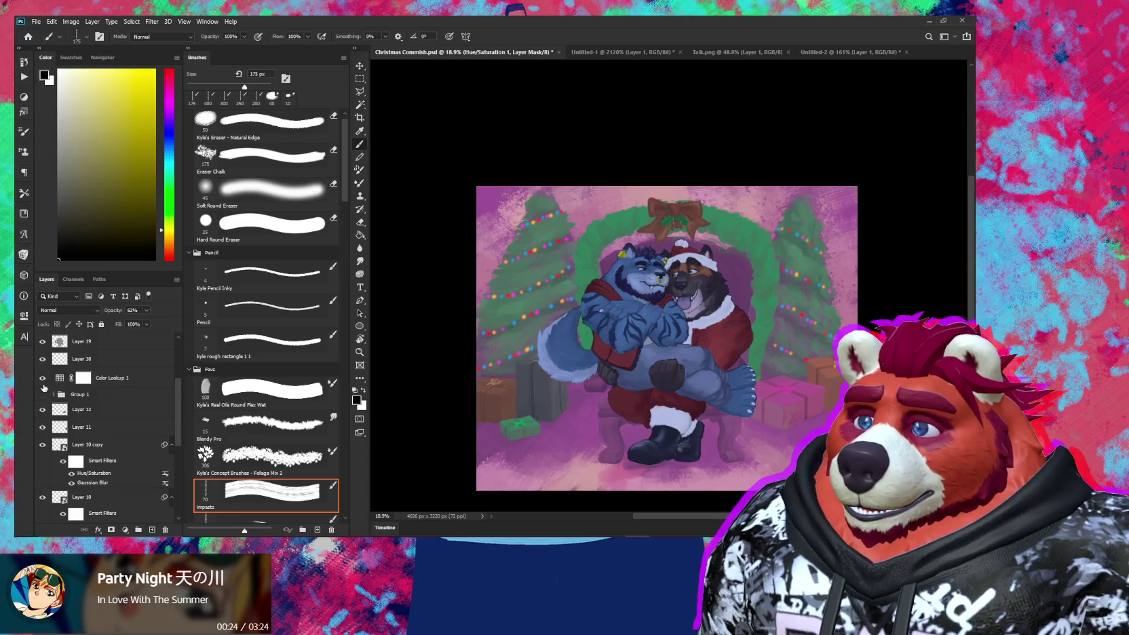
{"action": "left_click", "coordinate": [42, 380]}
{"action": "left_click", "coordinate": [43, 380]}
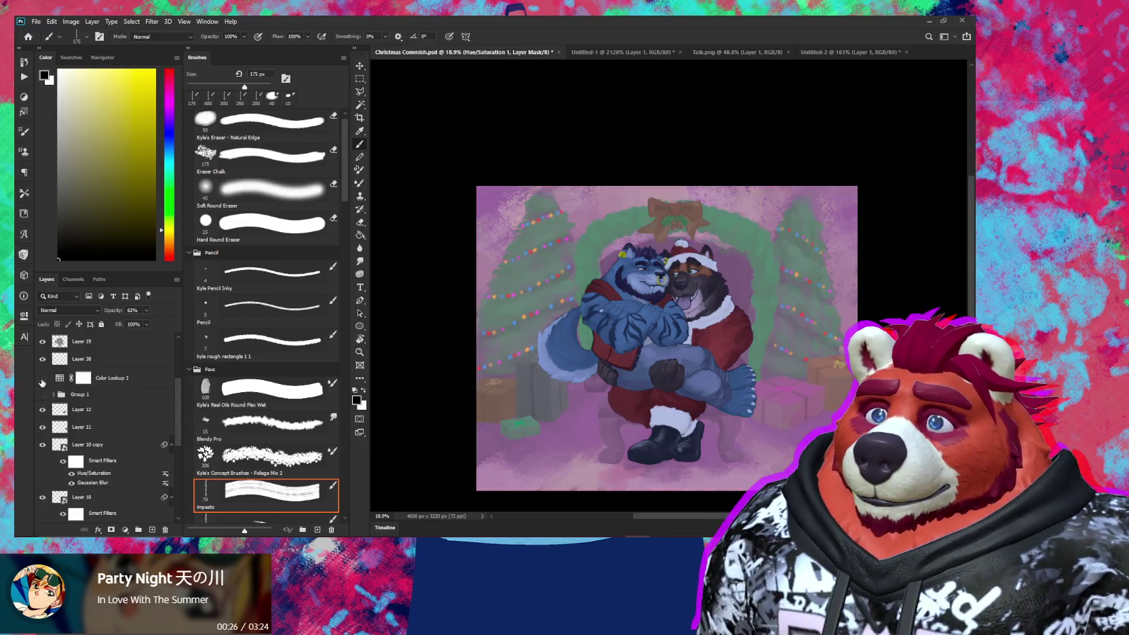
{"action": "left_click", "coordinate": [42, 380]}
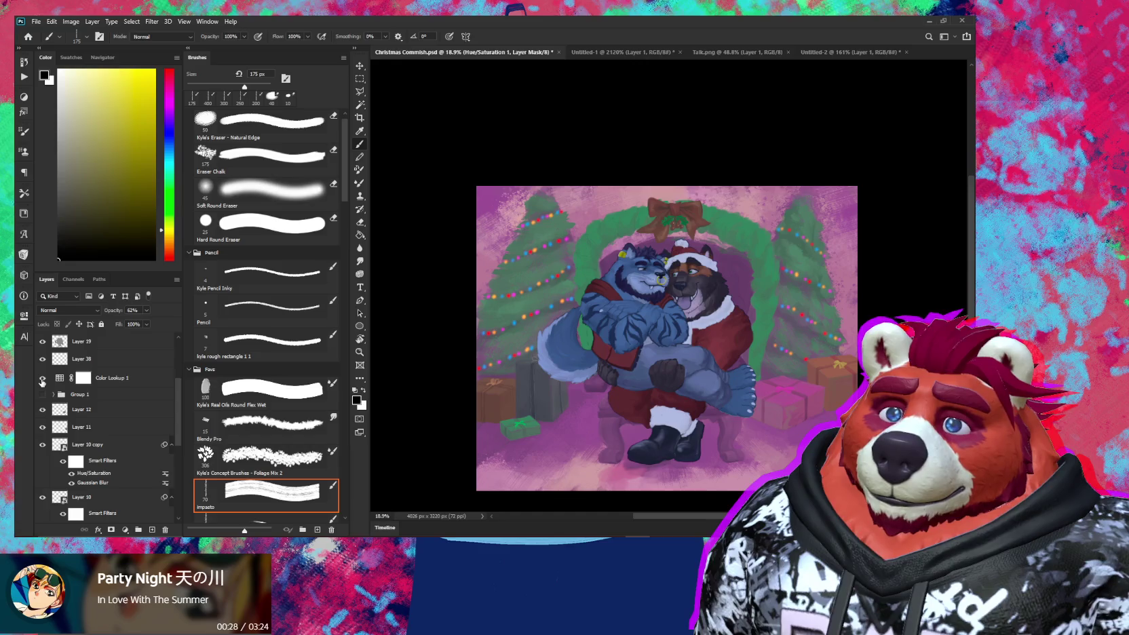
{"action": "scroll", "coordinate": [787, 424], "scroll_direction": "up", "scroll_amount": 1}
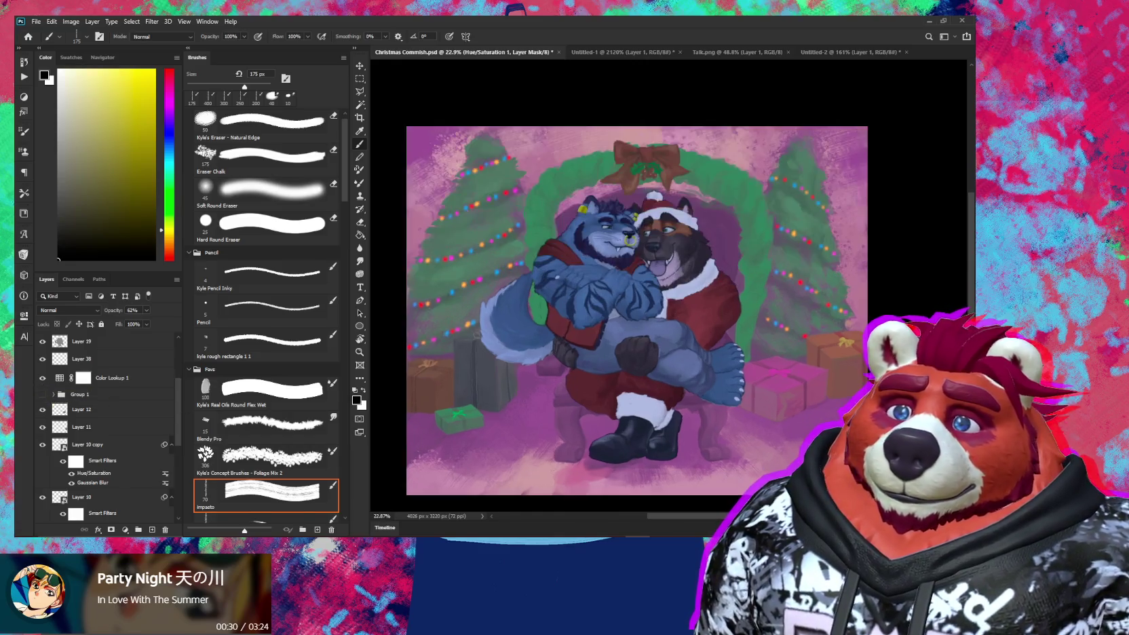
{"action": "scroll", "coordinate": [787, 424], "scroll_direction": "up", "scroll_amount": 3}
{"action": "scroll", "coordinate": [787, 424], "scroll_direction": "up", "scroll_amount": 2}
{"action": "scroll", "coordinate": [780, 421], "scroll_direction": "down", "scroll_amount": 2}
{"action": "scroll", "coordinate": [746, 422], "scroll_direction": "down", "scroll_amount": 2}
{"action": "left_click_drag", "start_coordinate": [701, 424], "coordinate": [758, 454]}
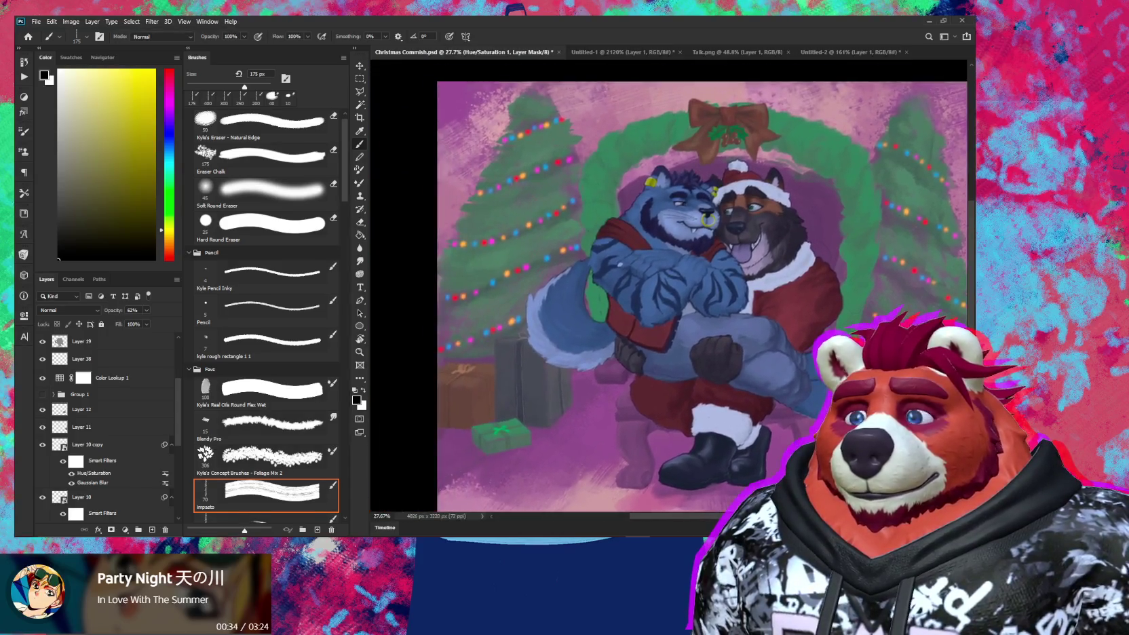
{"action": "scroll", "coordinate": [750, 427], "scroll_direction": "down", "scroll_amount": 2}
{"action": "left_click_drag", "start_coordinate": [746, 414], "coordinate": [741, 405]}
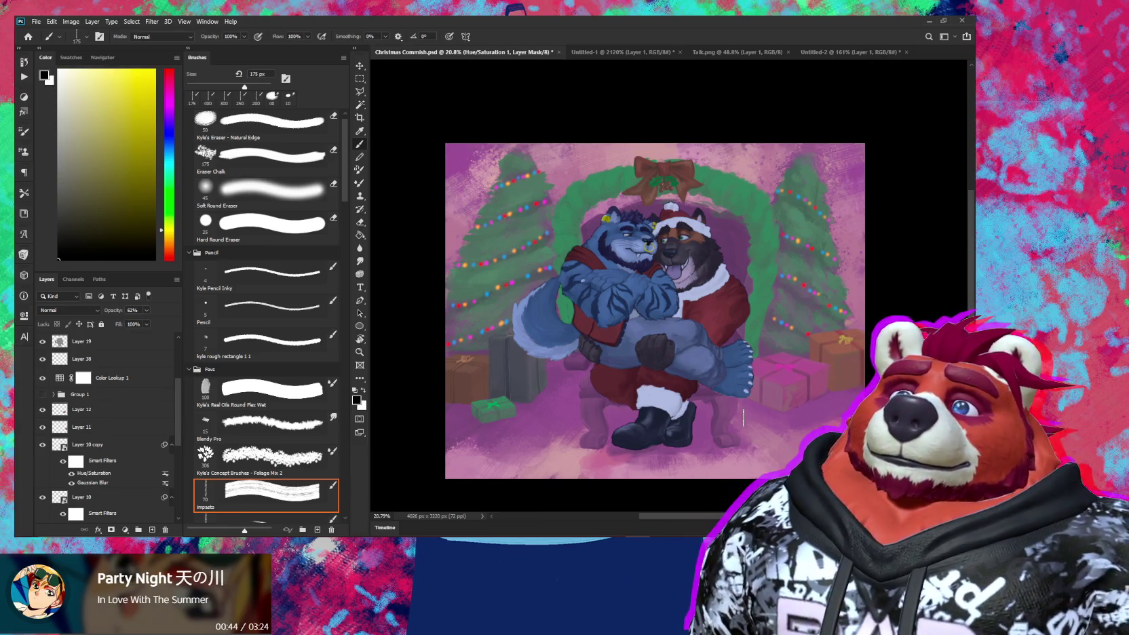
{"action": "scroll", "coordinate": [114, 375], "scroll_direction": "up", "scroll_amount": 3}
{"action": "scroll", "coordinate": [114, 375], "scroll_direction": "up", "scroll_amount": 2}
{"action": "left_click", "coordinate": [88, 340]}
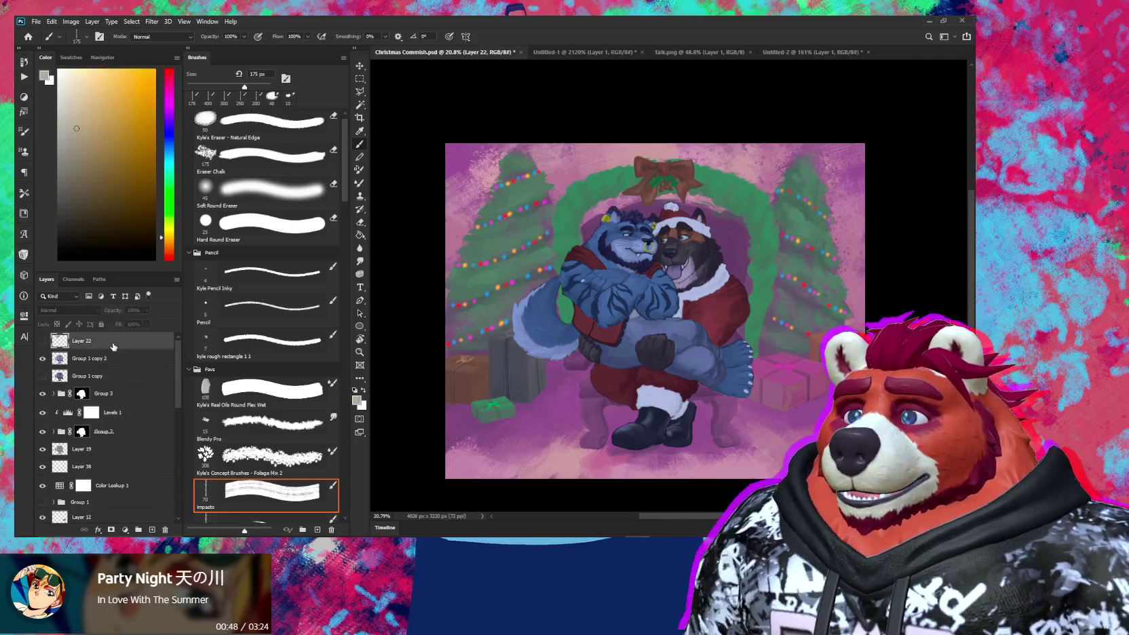
Step: Add a Color Lookup layer and preview the Serenity, Passing by and NightFromDay LUT looks
{"action": "left_click", "coordinate": [125, 531]}
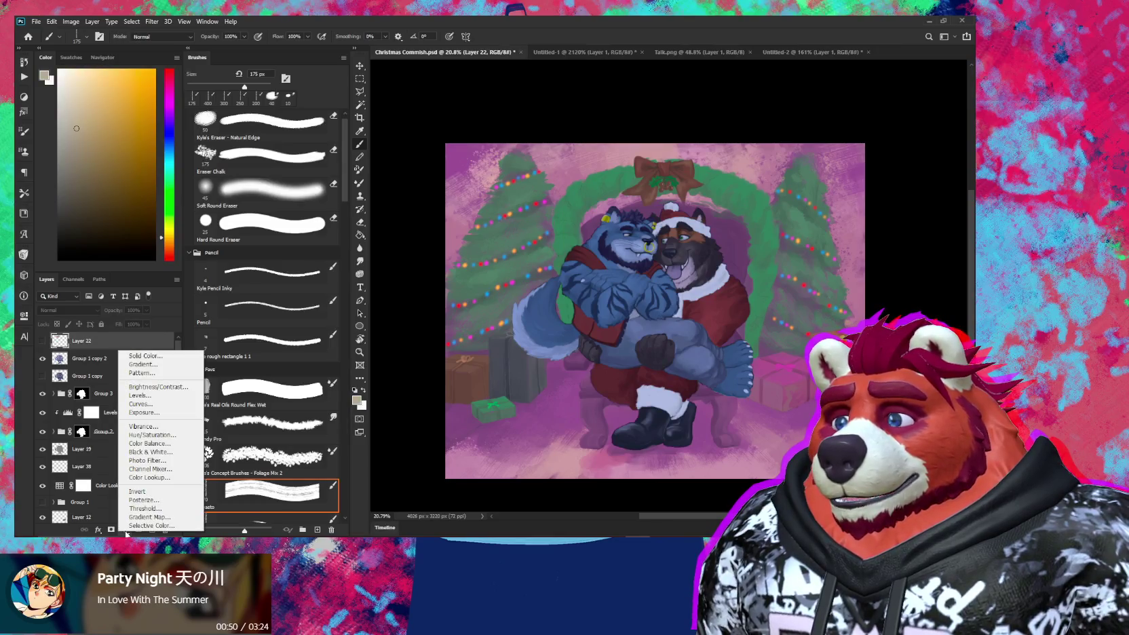
{"action": "left_click", "coordinate": [173, 478]}
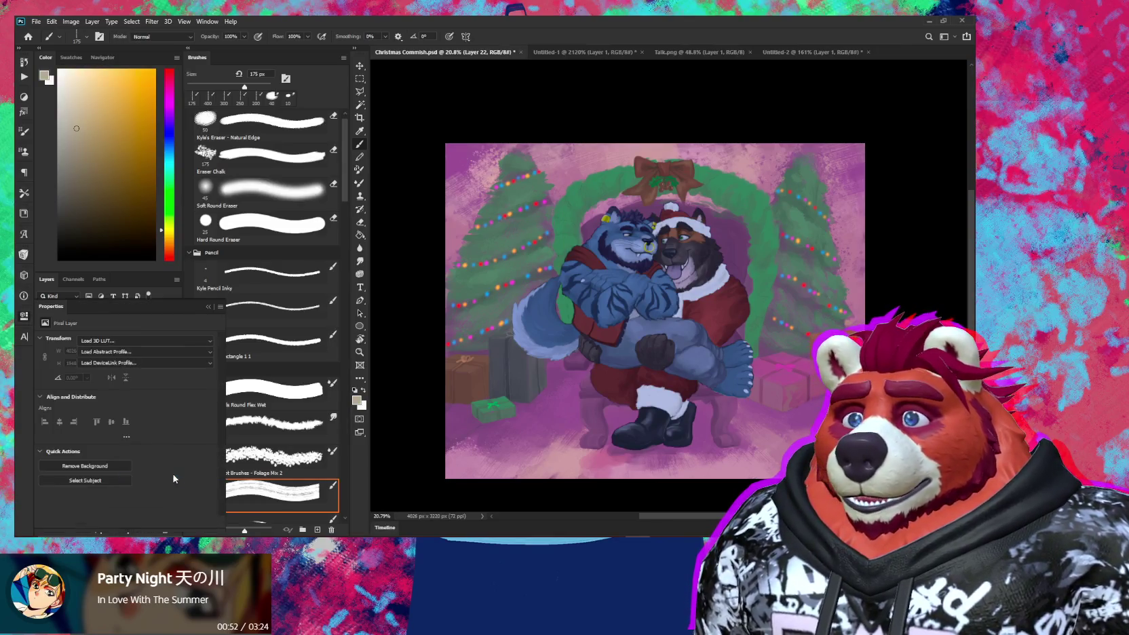
{"action": "left_click", "coordinate": [122, 342]}
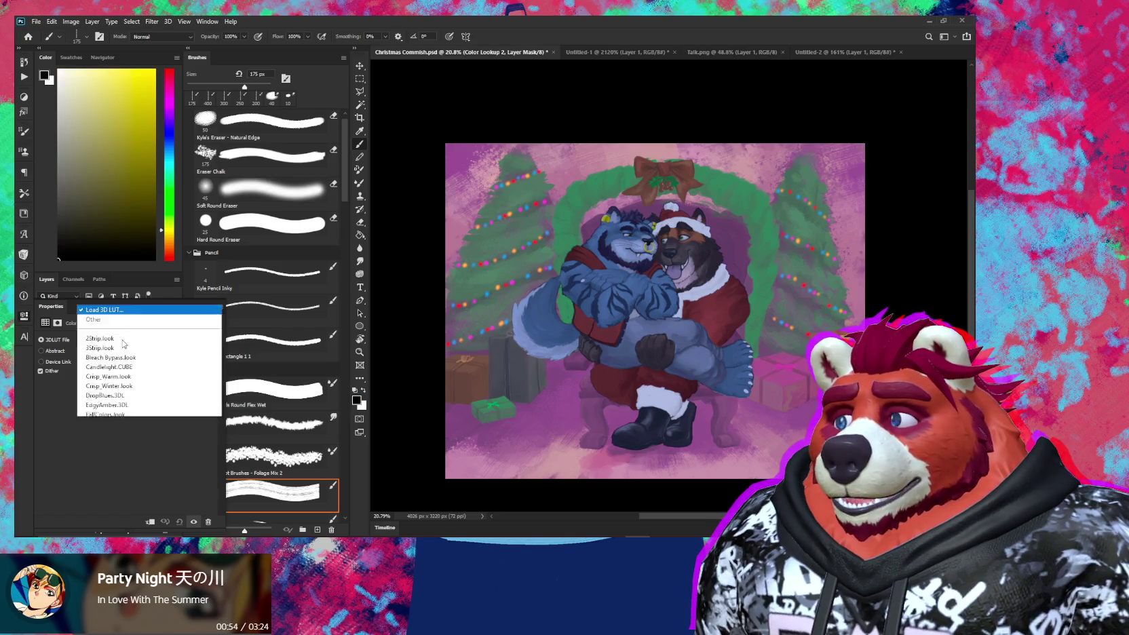
{"action": "left_click", "coordinate": [124, 321]}
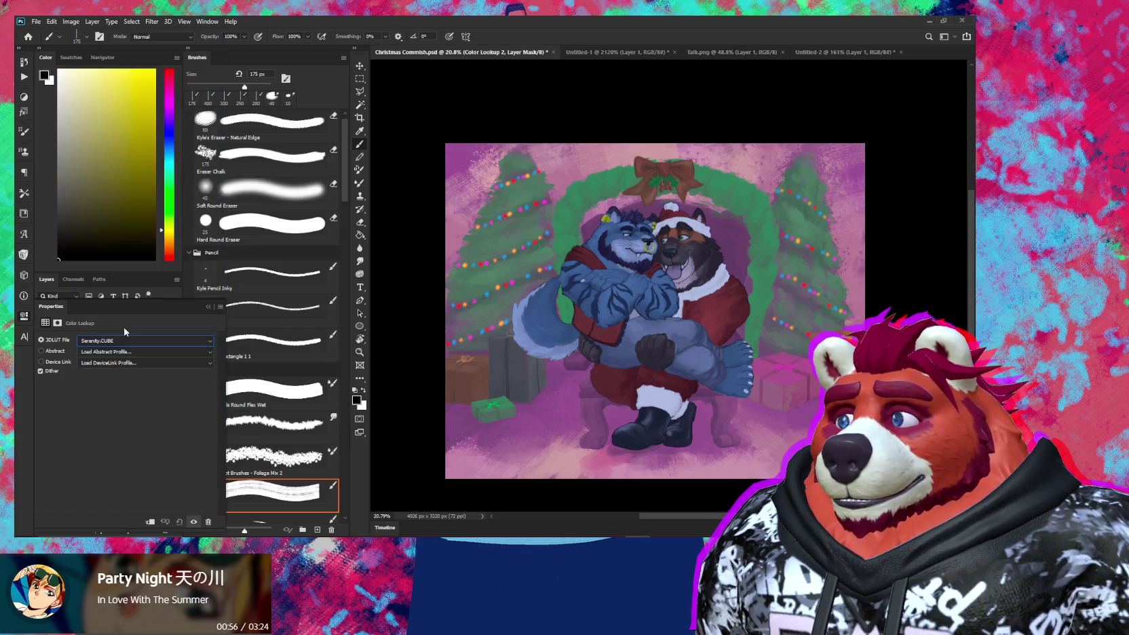
{"action": "key", "text": "Up"}
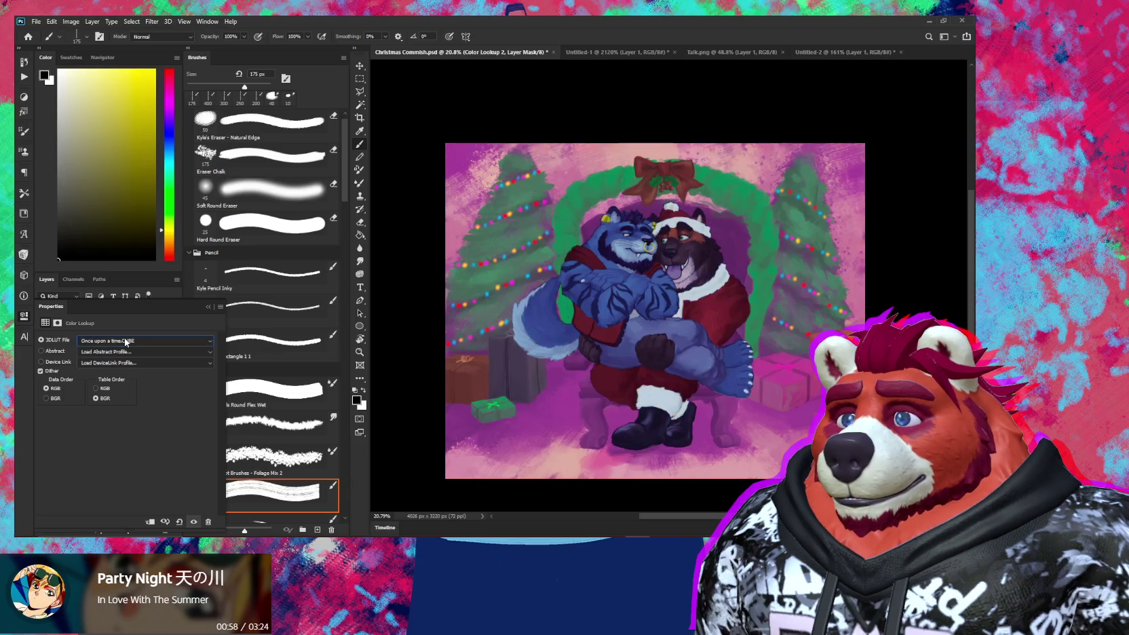
{"action": "key", "text": "Up"}
{"action": "key", "text": "Up"}
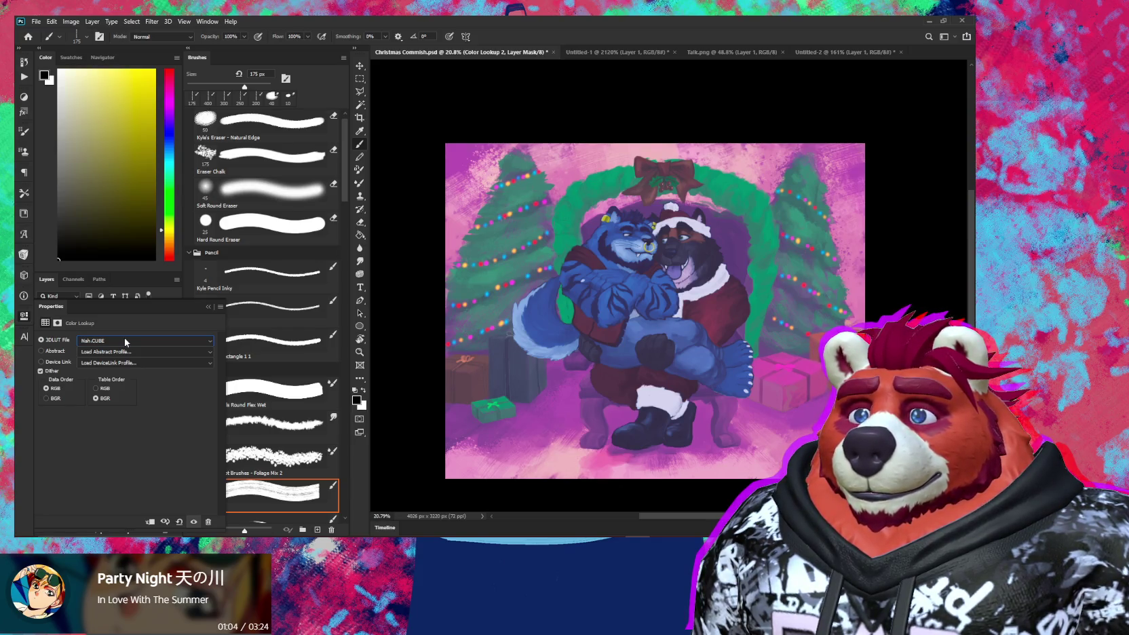
{"action": "left_click", "coordinate": [207, 307]}
Step: Lower Color Lookup 2 to 40% opacity and toggle it to compare before and after
{"action": "left_click_drag", "start_coordinate": [119, 313], "coordinate": [100, 315]}
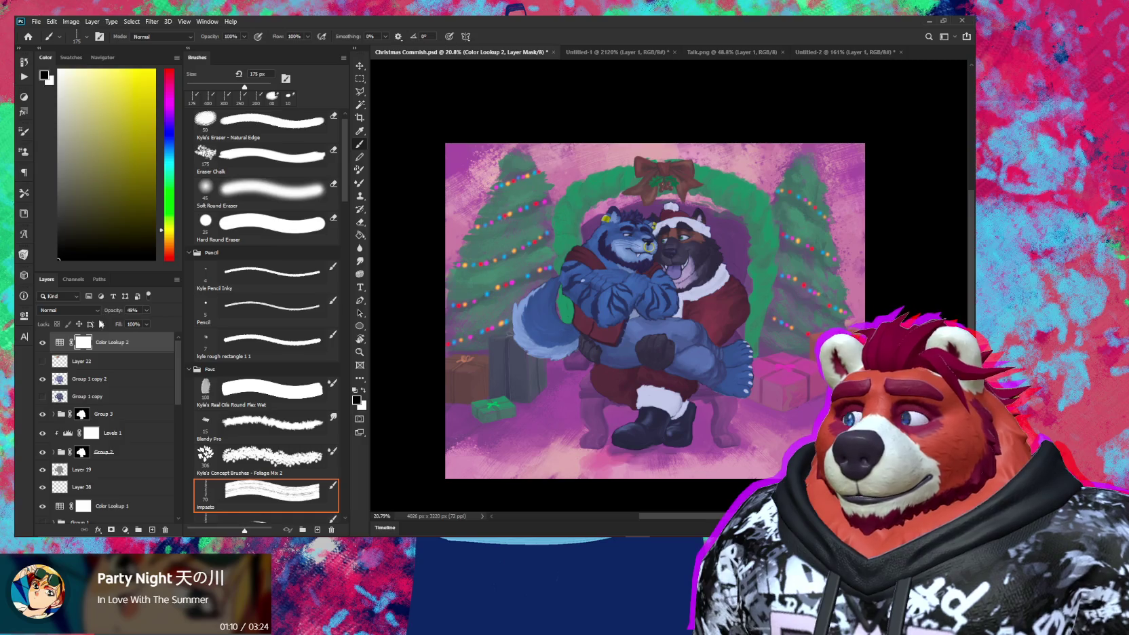
{"action": "left_click", "coordinate": [43, 343]}
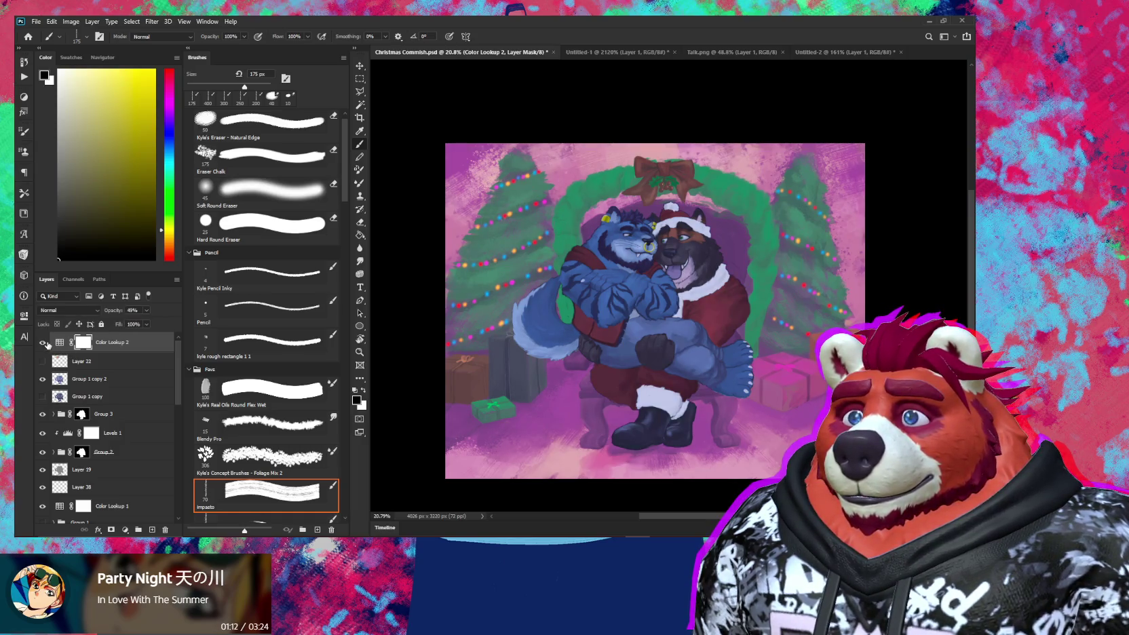
{"action": "left_click", "coordinate": [43, 342]}
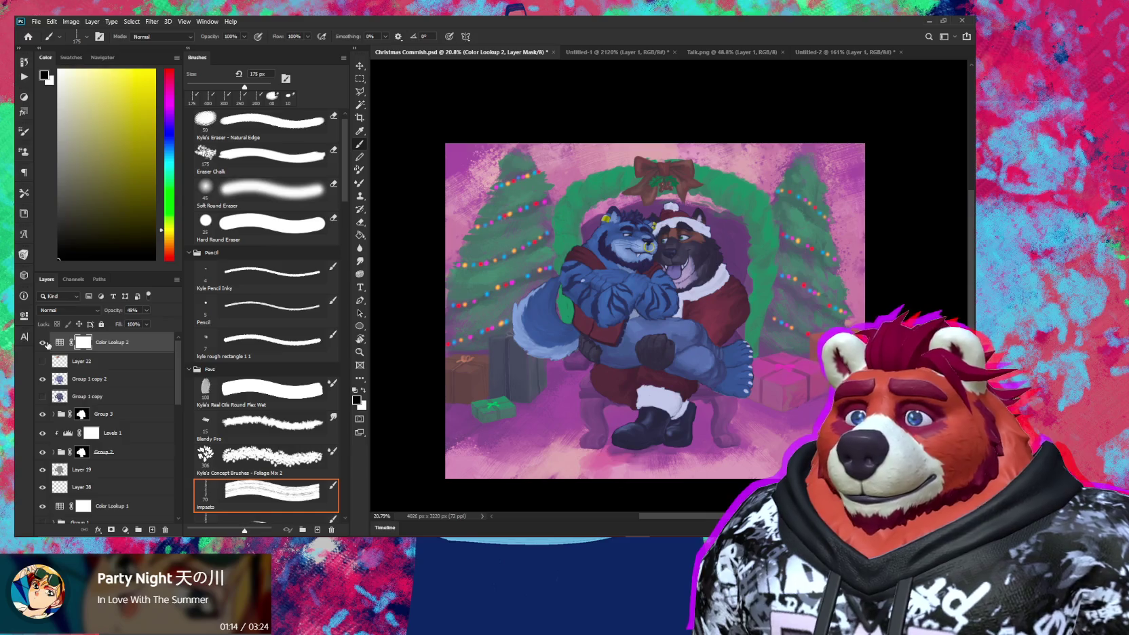
{"action": "left_click", "coordinate": [45, 343]}
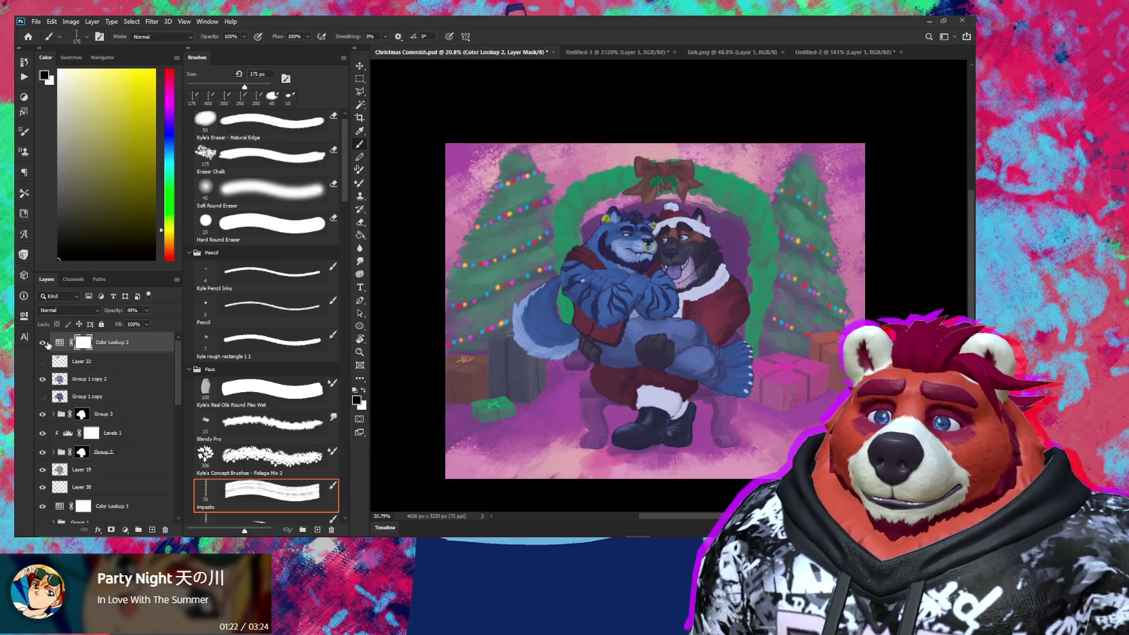
{"action": "scroll", "coordinate": [787, 331], "scroll_direction": "up", "scroll_amount": 2}
{"action": "mouse_move", "coordinate": [612, 358]}
{"action": "left_mouse_down"}
{"action": "mouse_move", "coordinate": [625, 341]}
{"action": "mouse_move", "coordinate": [630, 350]}
{"action": "left_mouse_up"}
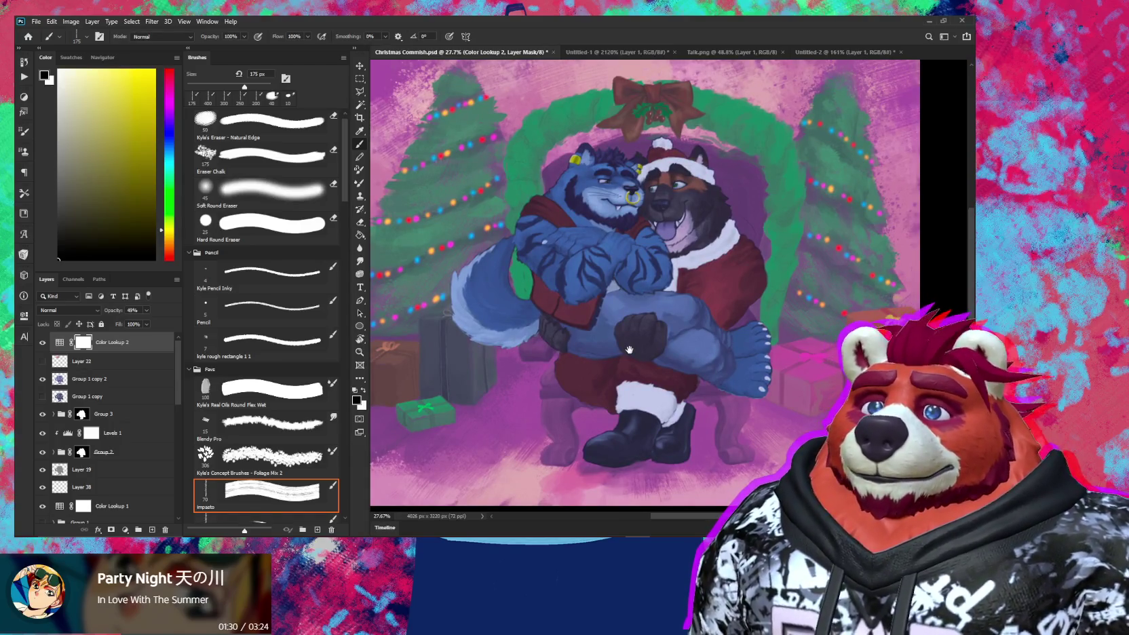
Step: Reopen Color Lookup 2 and preview the Moonlight, Kodak 5218 and NightFromDay looks
{"action": "double_click", "coordinate": [59, 342]}
{"action": "left_click", "coordinate": [112, 342]}
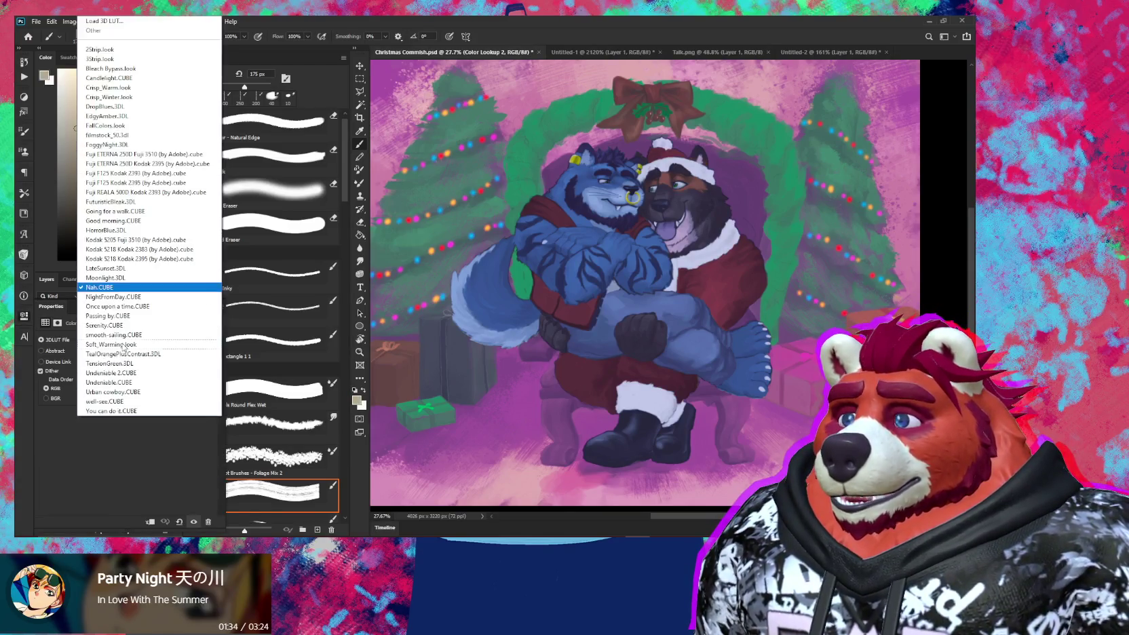
{"action": "left_click", "coordinate": [120, 289]}
{"action": "key", "text": "Up"}
{"action": "key", "text": "Up"}
{"action": "key", "text": "Up"}
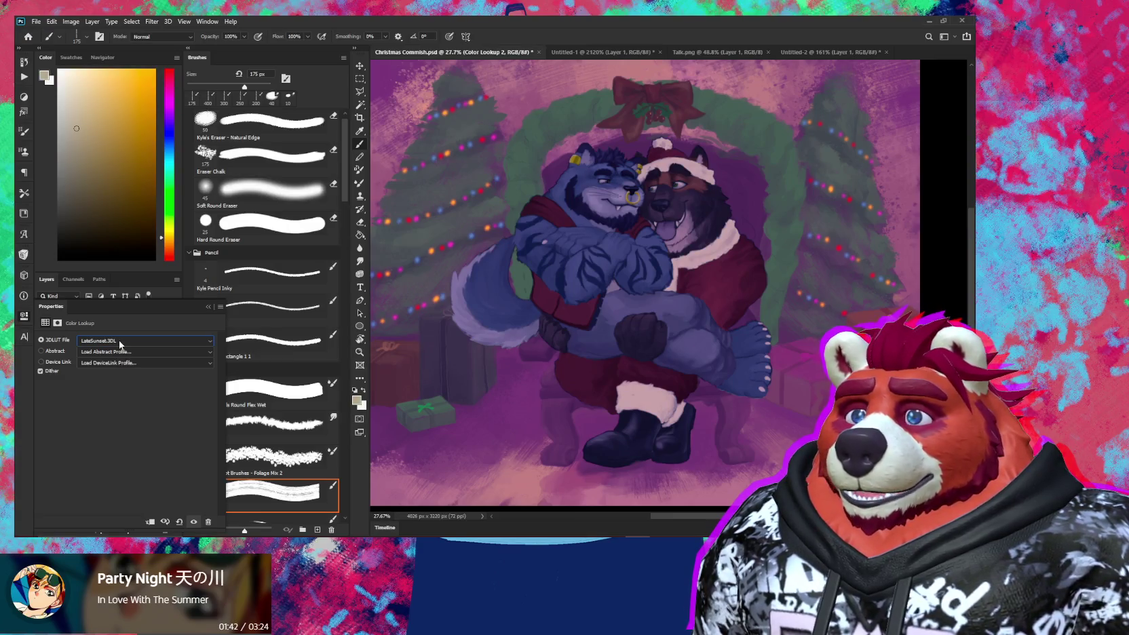
{"action": "key", "text": "Up"}
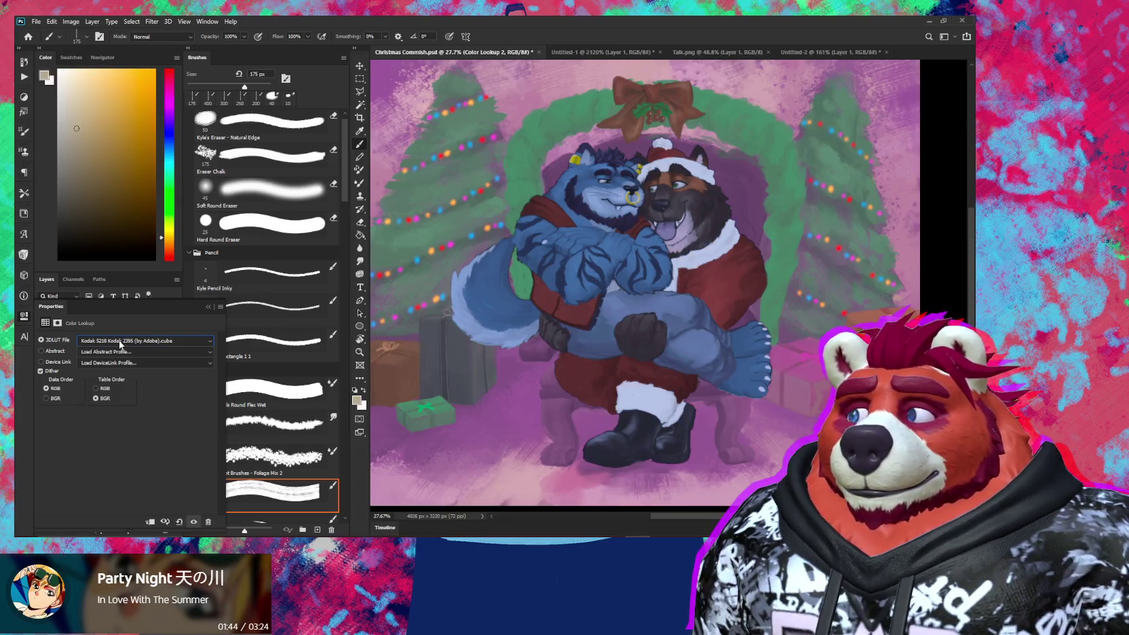
{"action": "key", "text": "Down"}
{"action": "key", "text": "Down"}
{"action": "key", "text": "Down"}
{"action": "key", "text": "Down"}
{"action": "key", "text": "Down"}
{"action": "key", "text": "Down"}
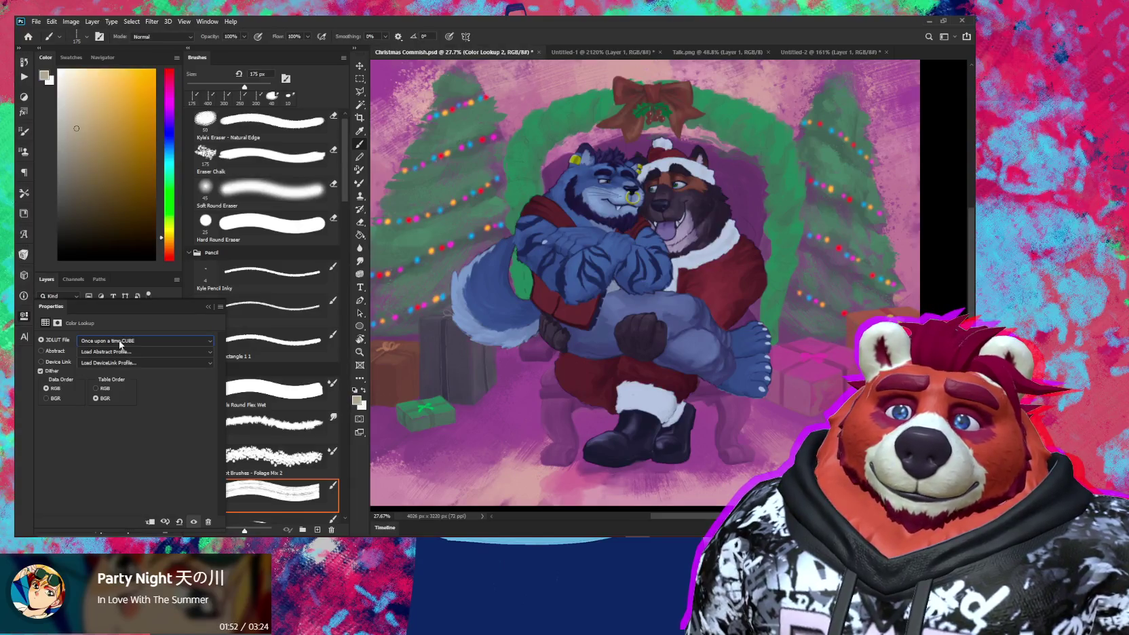
Step: Toggle Color Lookup 2 off and on to compare, then raise its opacity
{"action": "left_click", "coordinate": [24, 316]}
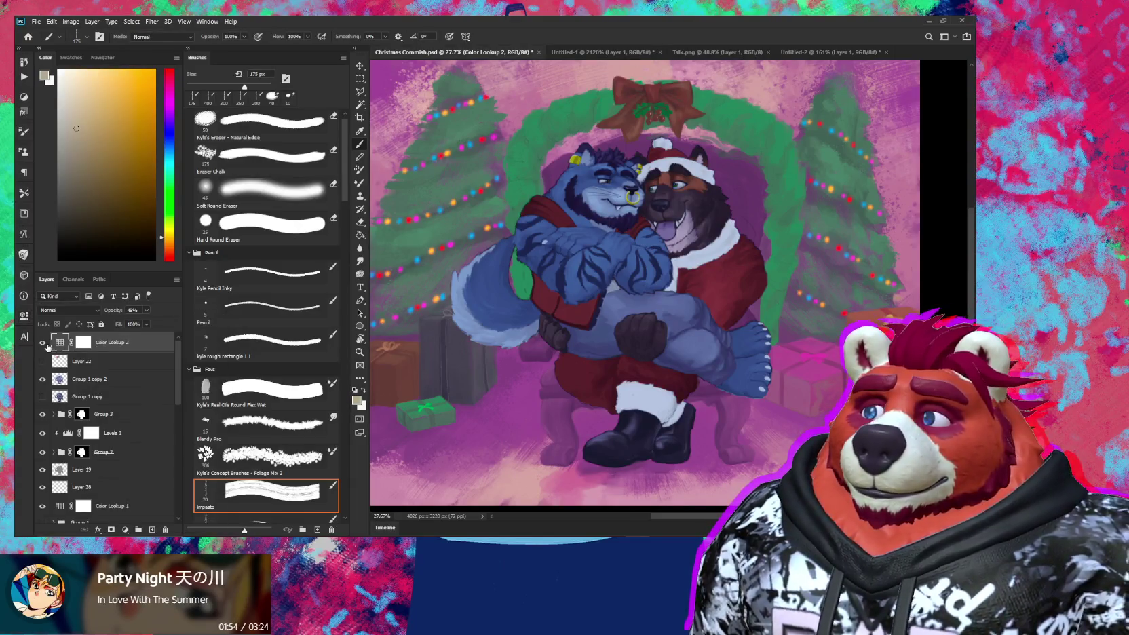
{"action": "left_click", "coordinate": [43, 343]}
{"action": "left_click", "coordinate": [43, 343]}
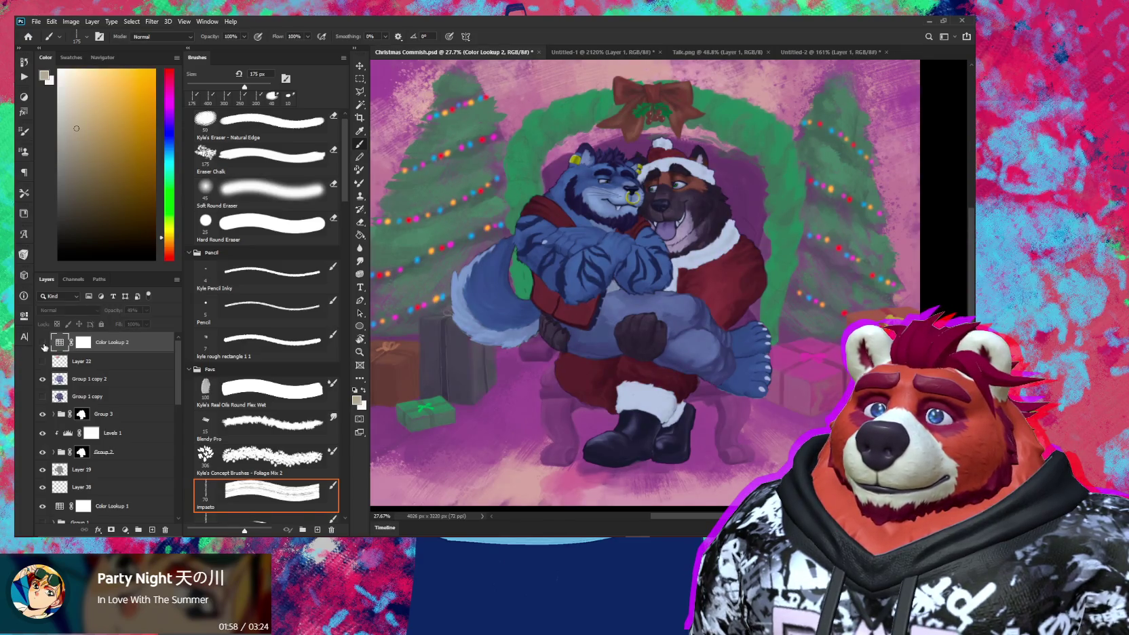
{"action": "mouse_move", "coordinate": [117, 313]}
{"action": "left_mouse_down"}
{"action": "mouse_move", "coordinate": [176, 318]}
{"action": "mouse_move", "coordinate": [117, 314]}
{"action": "left_mouse_up"}
{"action": "left_click", "coordinate": [78, 311]}
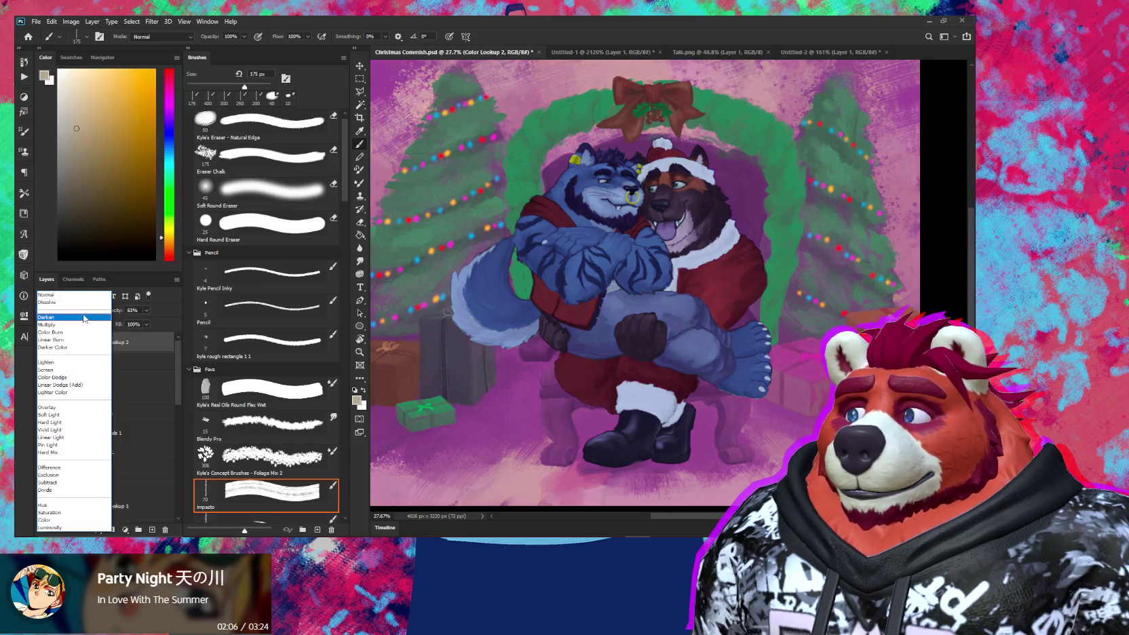
Step: Set Color Lookup 2 to the Dissolve blend mode and inspect the tree, gifts and heads
{"action": "left_click", "coordinate": [77, 313]}
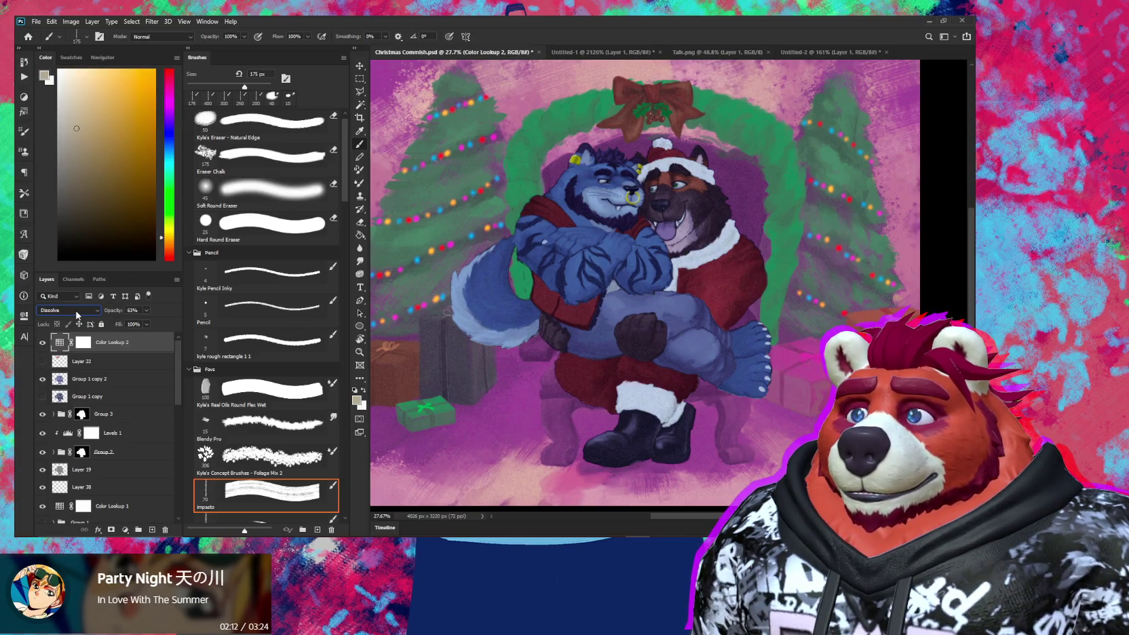
{"action": "scroll", "coordinate": [600, 367], "scroll_direction": "up", "scroll_amount": 2}
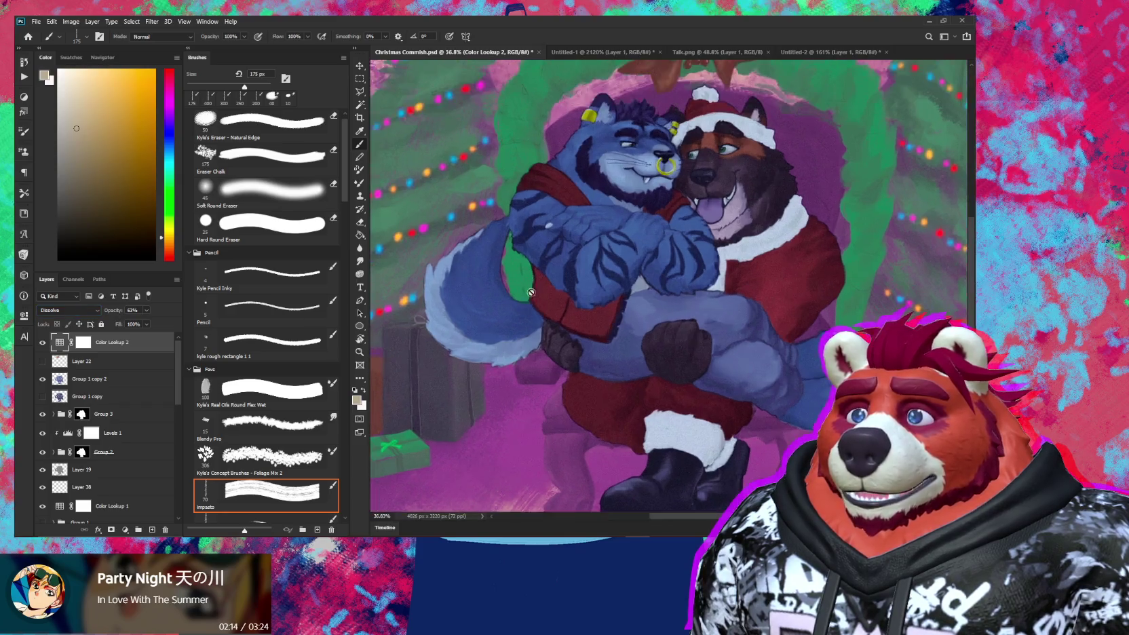
{"action": "scroll", "coordinate": [600, 366], "scroll_direction": "up", "scroll_amount": 2}
{"action": "scroll", "coordinate": [600, 367], "scroll_direction": "up", "scroll_amount": 2}
{"action": "scroll", "coordinate": [714, 419], "scroll_direction": "down", "scroll_amount": 1}
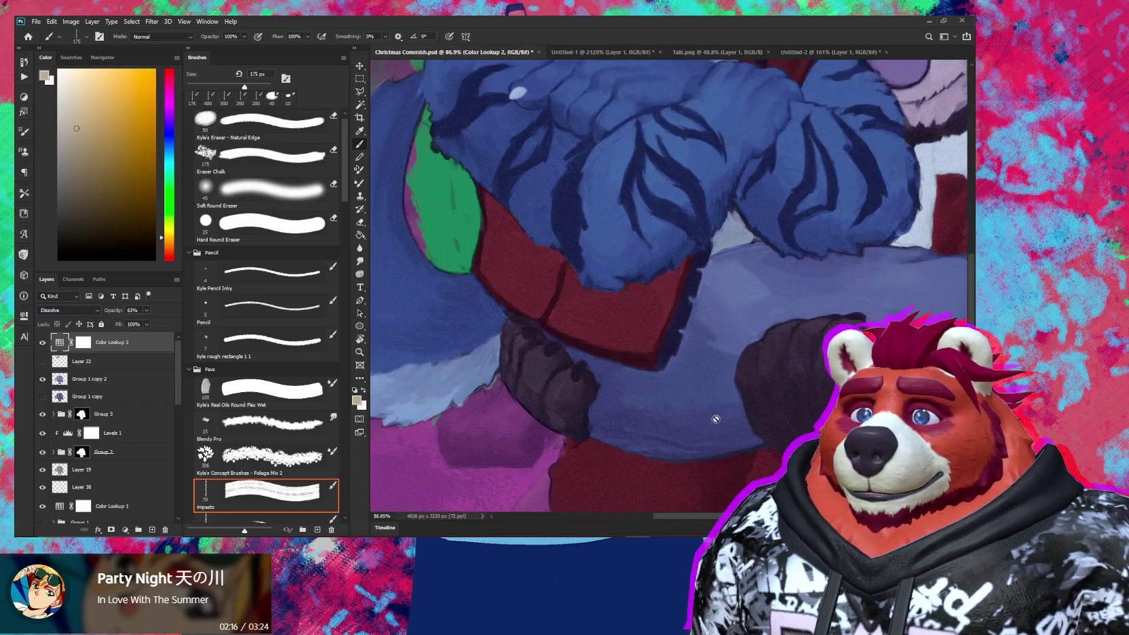
{"action": "scroll", "coordinate": [714, 407], "scroll_direction": "down", "scroll_amount": 1}
{"action": "scroll", "coordinate": [717, 353], "scroll_direction": "down", "scroll_amount": 1}
{"action": "scroll", "coordinate": [719, 319], "scroll_direction": "down", "scroll_amount": 1}
{"action": "mouse_move", "coordinate": [719, 319]}
{"action": "left_mouse_down"}
{"action": "mouse_move", "coordinate": [693, 392]}
{"action": "mouse_move", "coordinate": [541, 397]}
{"action": "mouse_move", "coordinate": [796, 457]}
{"action": "left_mouse_up"}
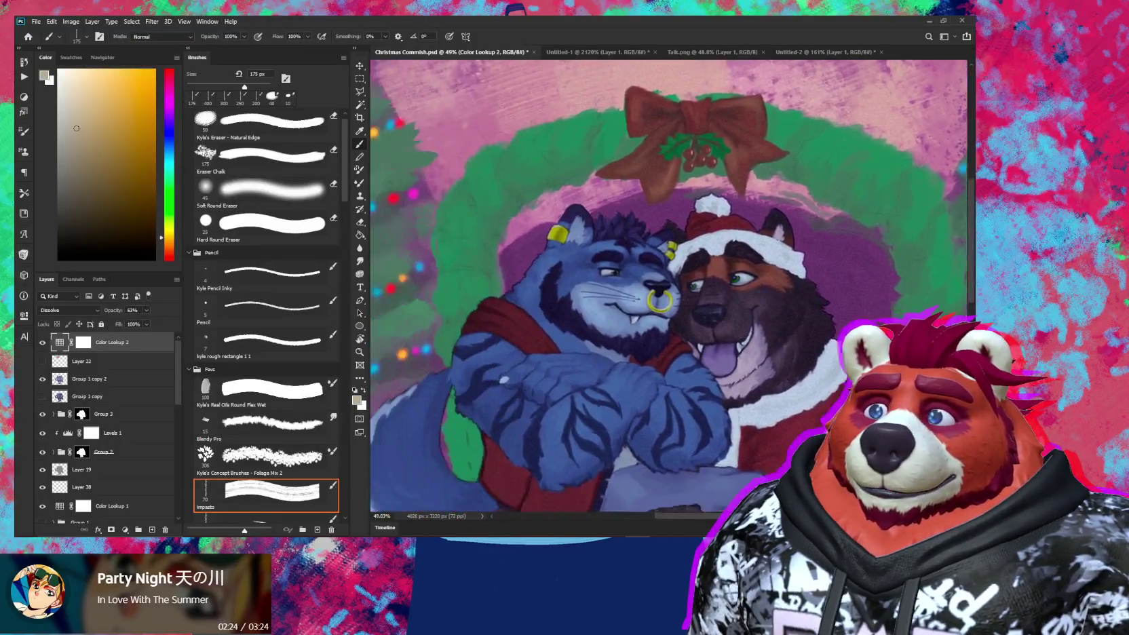
{"action": "left_click_drag", "start_coordinate": [529, 409], "coordinate": [725, 384]}
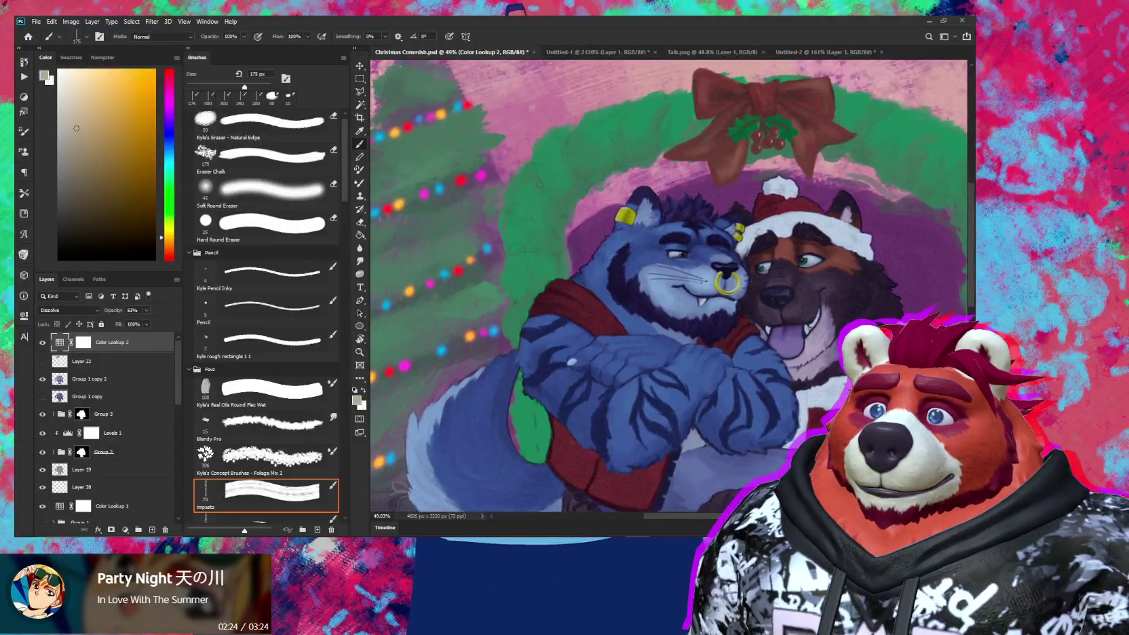
{"action": "scroll", "coordinate": [703, 416], "scroll_direction": "down", "scroll_amount": 5}
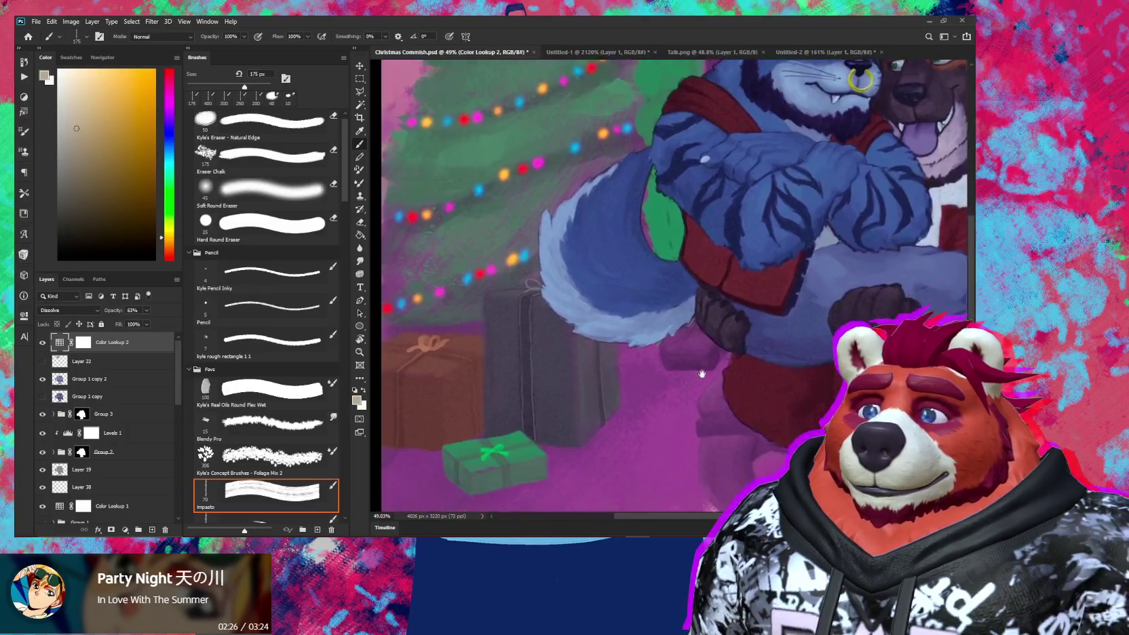
{"action": "scroll", "coordinate": [712, 407], "scroll_direction": "down", "scroll_amount": 4}
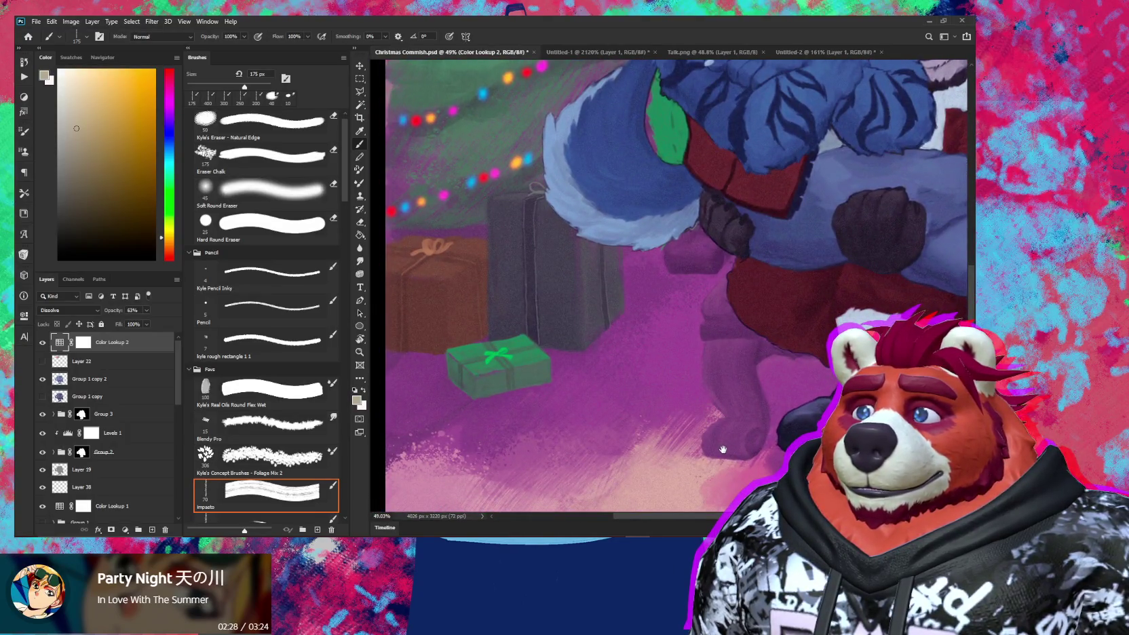
{"action": "left_click_drag", "start_coordinate": [724, 450], "coordinate": [734, 441]}
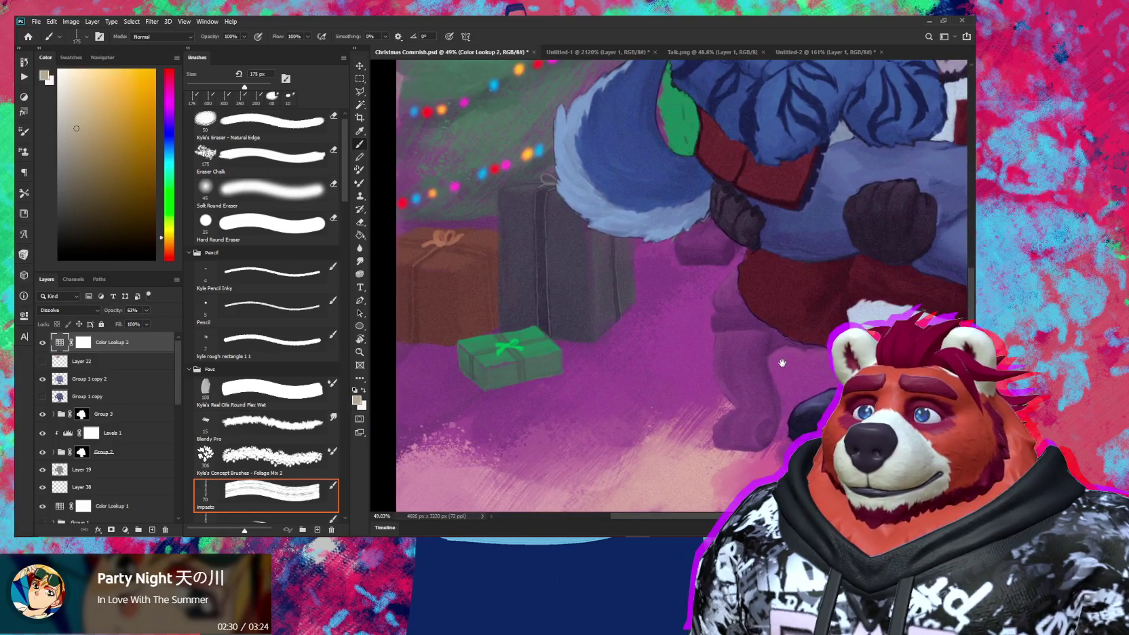
{"action": "mouse_move", "coordinate": [783, 363]}
{"action": "left_mouse_down"}
{"action": "mouse_move", "coordinate": [691, 407]}
{"action": "mouse_move", "coordinate": [712, 403]}
{"action": "mouse_move", "coordinate": [716, 416]}
{"action": "left_mouse_up"}
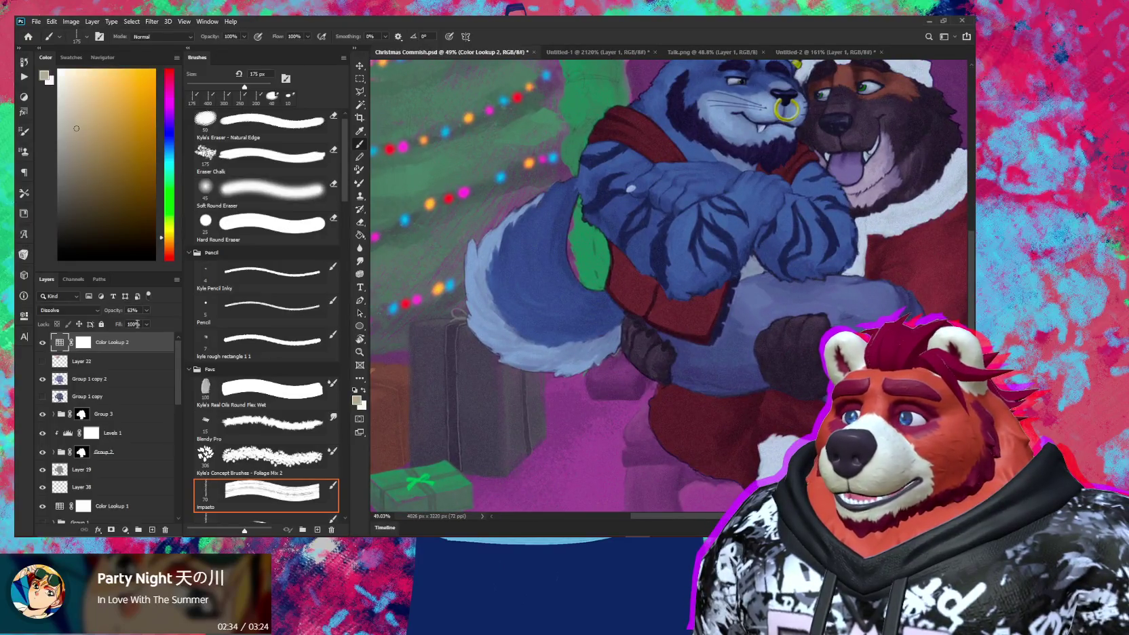
Step: Fade Color Lookup 2 to about 25% opacity, checking the faces, gift box and boots
{"action": "left_click_drag", "start_coordinate": [121, 310], "coordinate": [116, 310]}
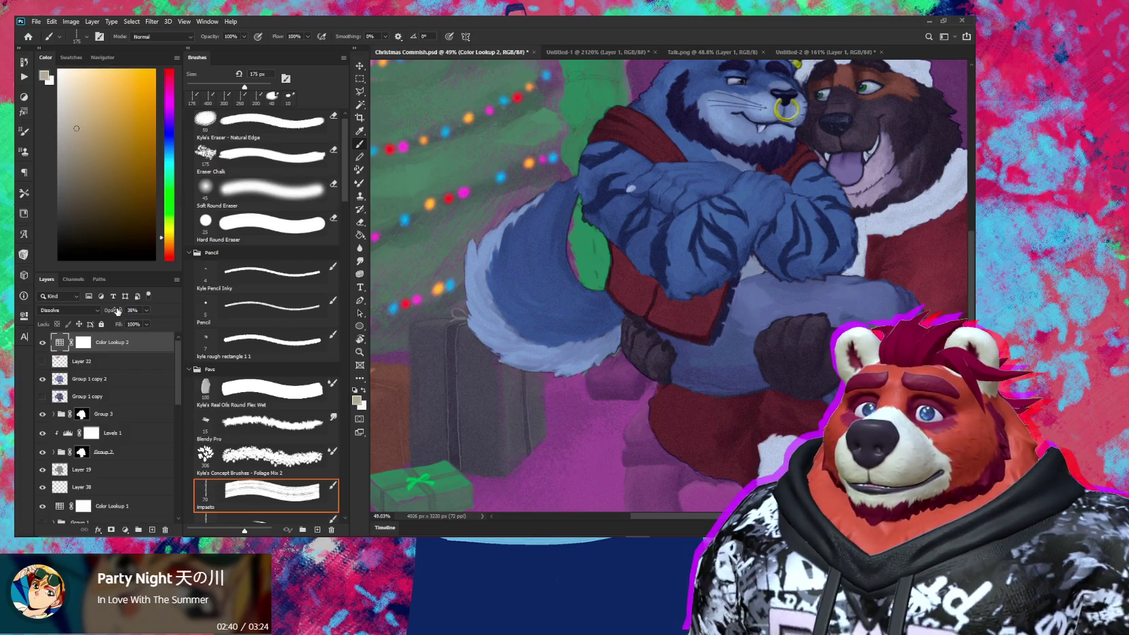
{"action": "left_click_drag", "start_coordinate": [117, 311], "coordinate": [114, 311]}
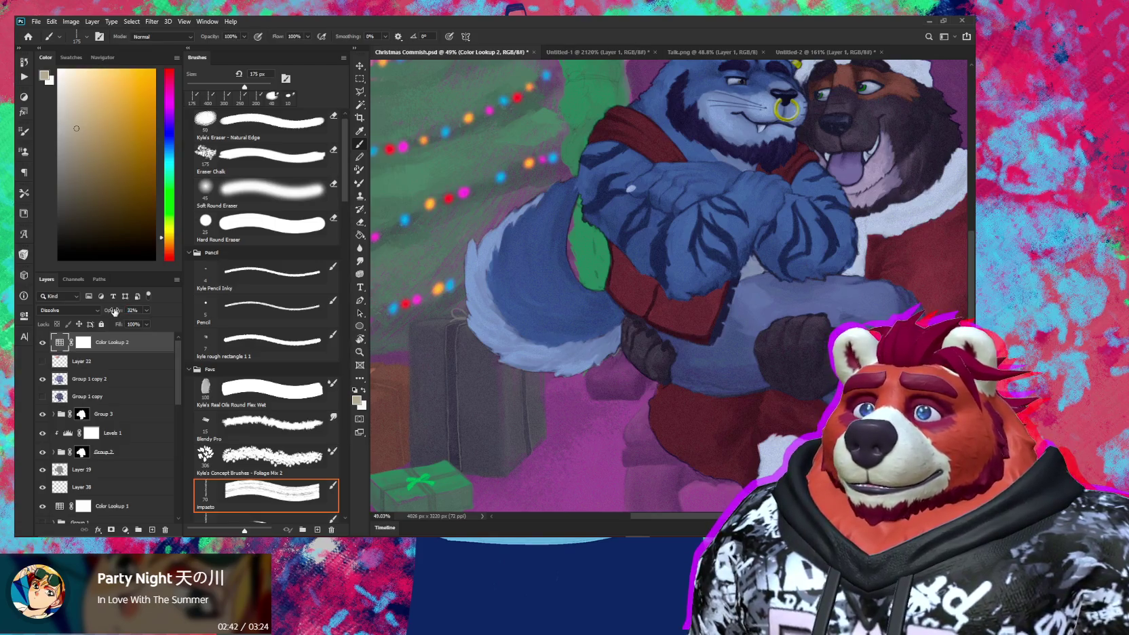
{"action": "scroll", "coordinate": [471, 348], "scroll_direction": "up", "scroll_amount": 2}
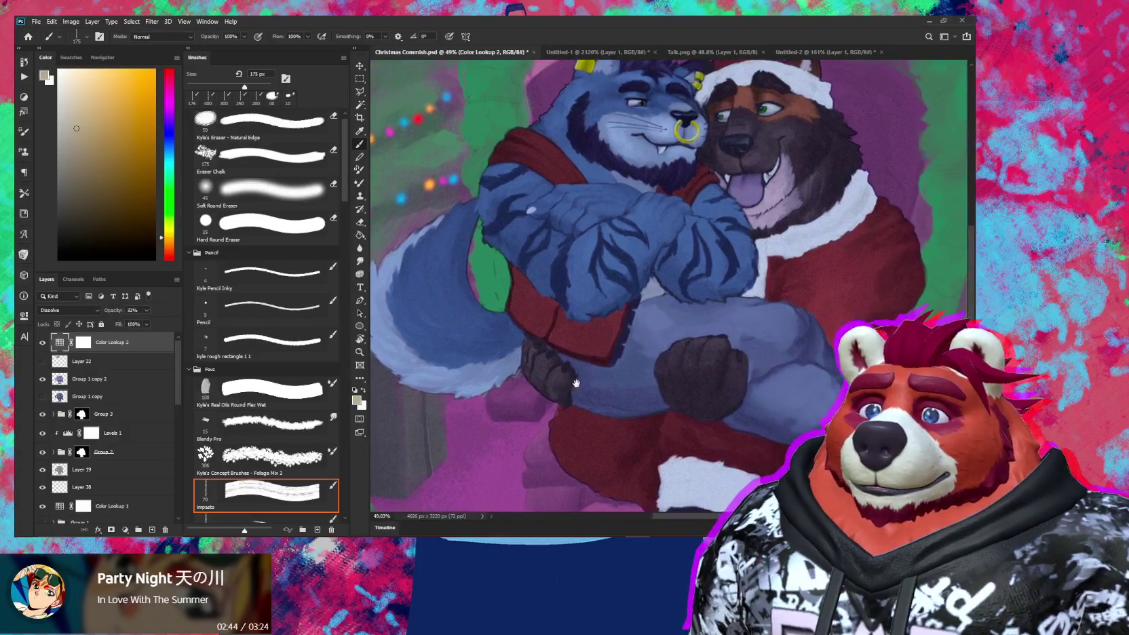
{"action": "scroll", "coordinate": [701, 380], "scroll_direction": "up", "scroll_amount": 2}
{"action": "left_click_drag", "start_coordinate": [588, 343], "coordinate": [601, 420]}
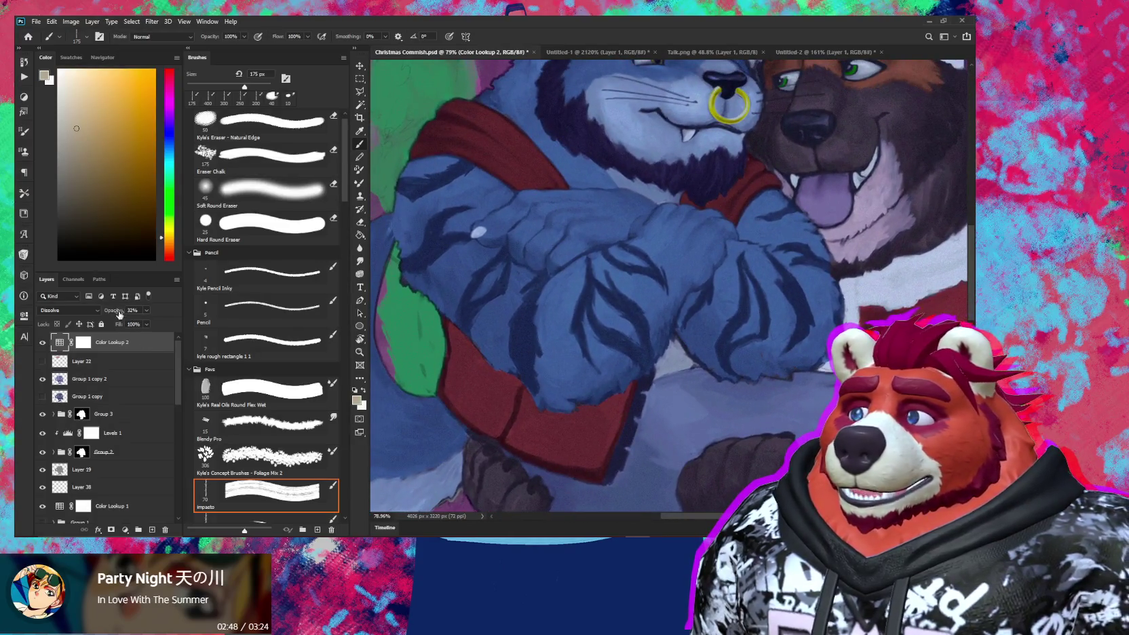
{"action": "left_click_drag", "start_coordinate": [115, 311], "coordinate": [115, 312]}
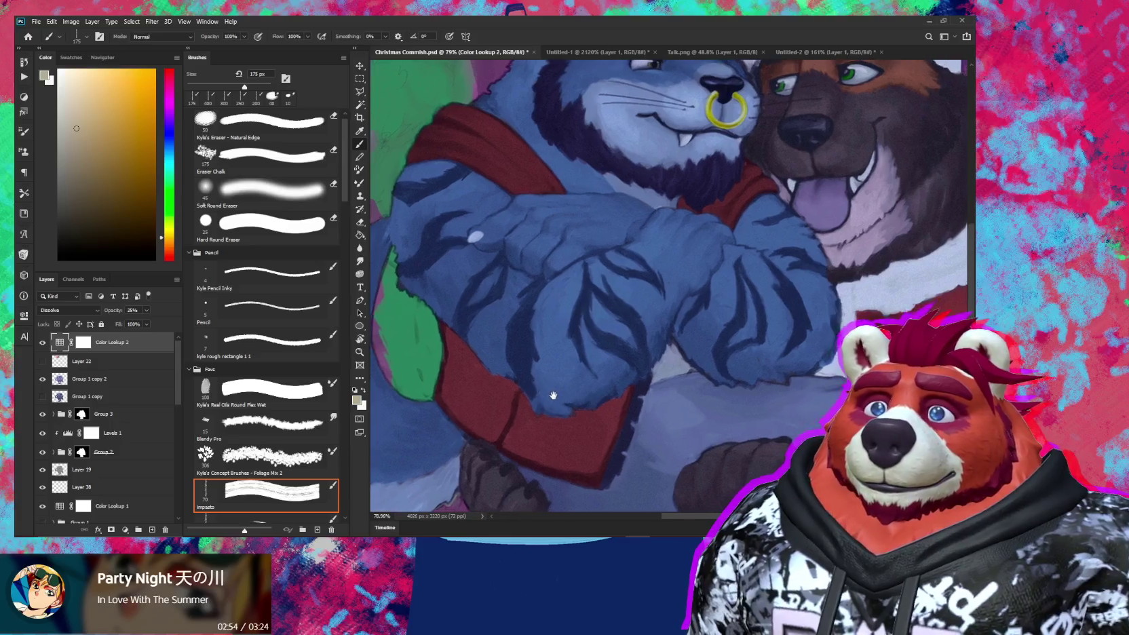
{"action": "left_click_drag", "start_coordinate": [597, 342], "coordinate": [540, 420]}
{"action": "scroll", "coordinate": [541, 419], "scroll_direction": "down", "scroll_amount": 2}
{"action": "scroll", "coordinate": [563, 414], "scroll_direction": "down", "scroll_amount": 2}
{"action": "scroll", "coordinate": [597, 407], "scroll_direction": "down", "scroll_amount": 1}
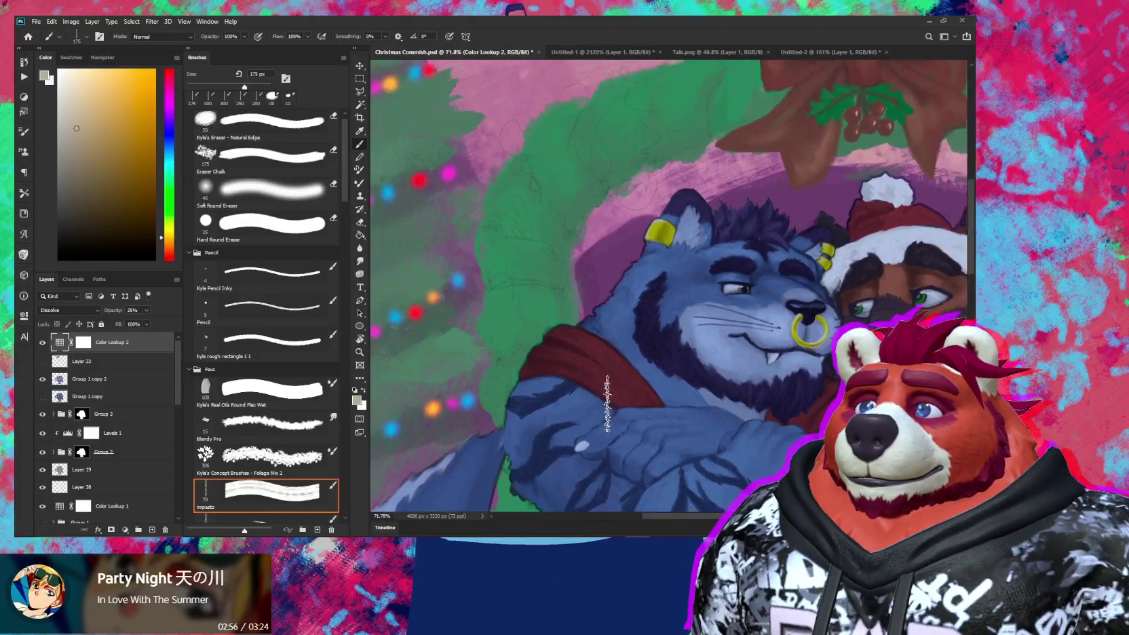
{"action": "scroll", "coordinate": [607, 403], "scroll_direction": "down", "scroll_amount": 2}
{"action": "left_click_drag", "start_coordinate": [608, 403], "coordinate": [629, 181]}
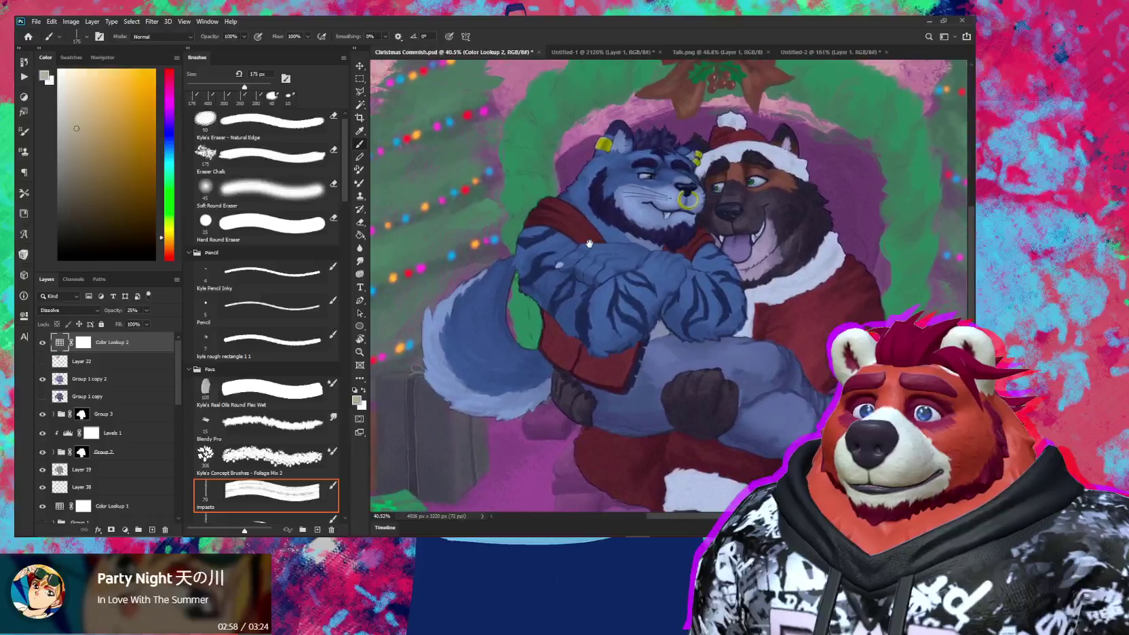
{"action": "mouse_move", "coordinate": [567, 357]}
{"action": "left_mouse_down"}
{"action": "mouse_move", "coordinate": [618, 293]}
{"action": "mouse_move", "coordinate": [570, 327]}
{"action": "left_mouse_up"}
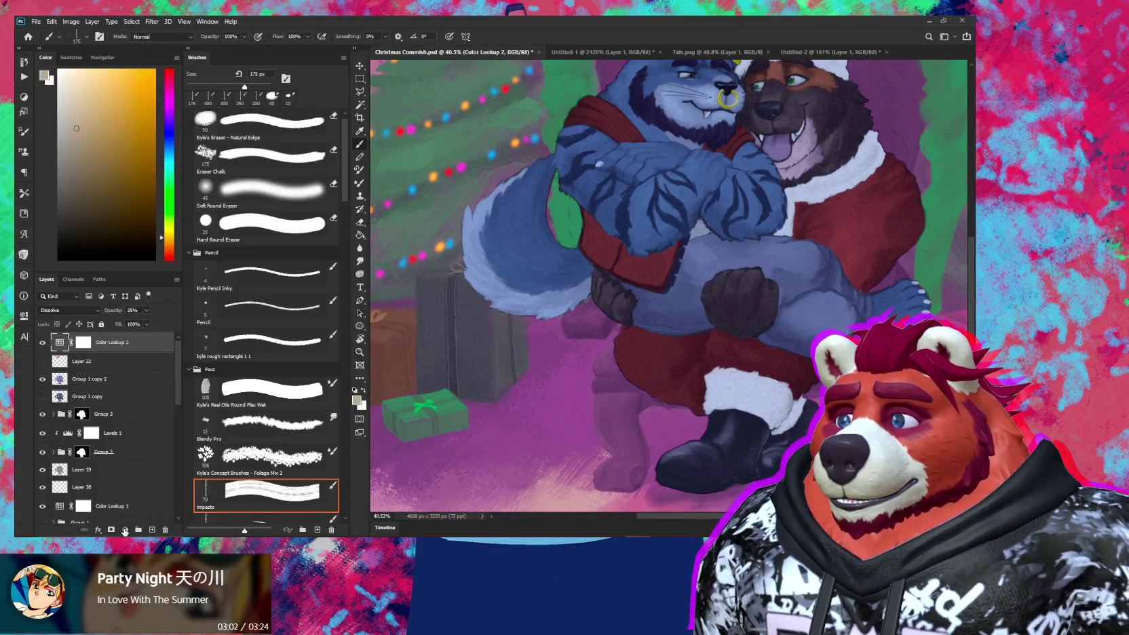
Step: Add a third Color Lookup layer with the well-see.CUBE look
{"action": "left_click", "coordinate": [125, 529]}
{"action": "left_click", "coordinate": [150, 474]}
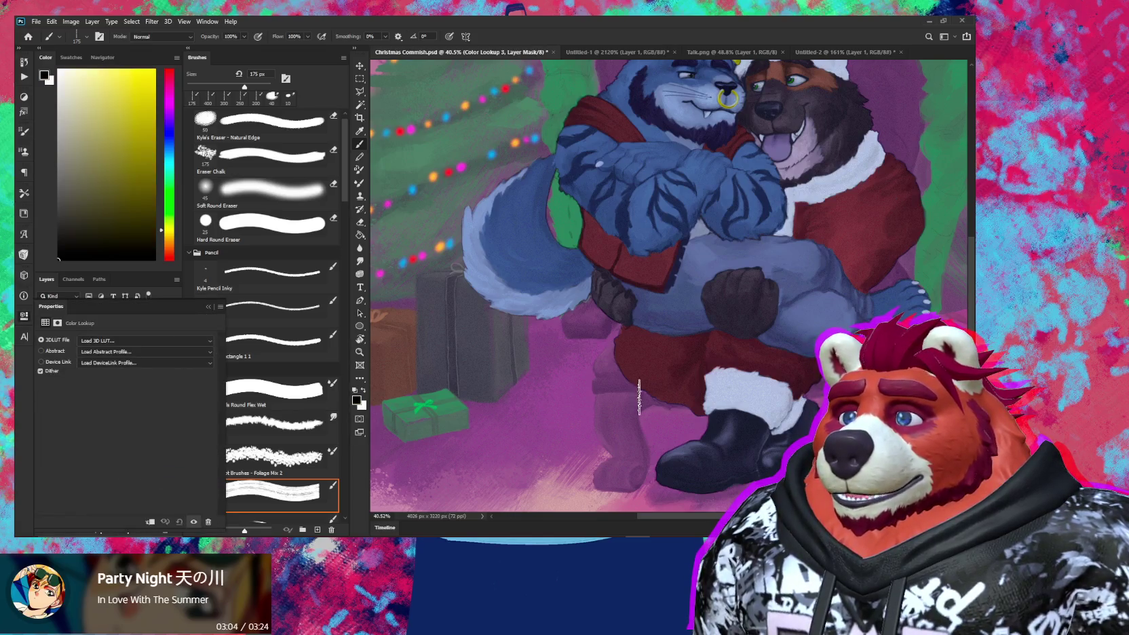
{"action": "scroll", "coordinate": [632, 399], "scroll_direction": "down", "scroll_amount": 2}
{"action": "scroll", "coordinate": [655, 385], "scroll_direction": "down", "scroll_amount": 1}
{"action": "scroll", "coordinate": [655, 385], "scroll_direction": "down", "scroll_amount": 1}
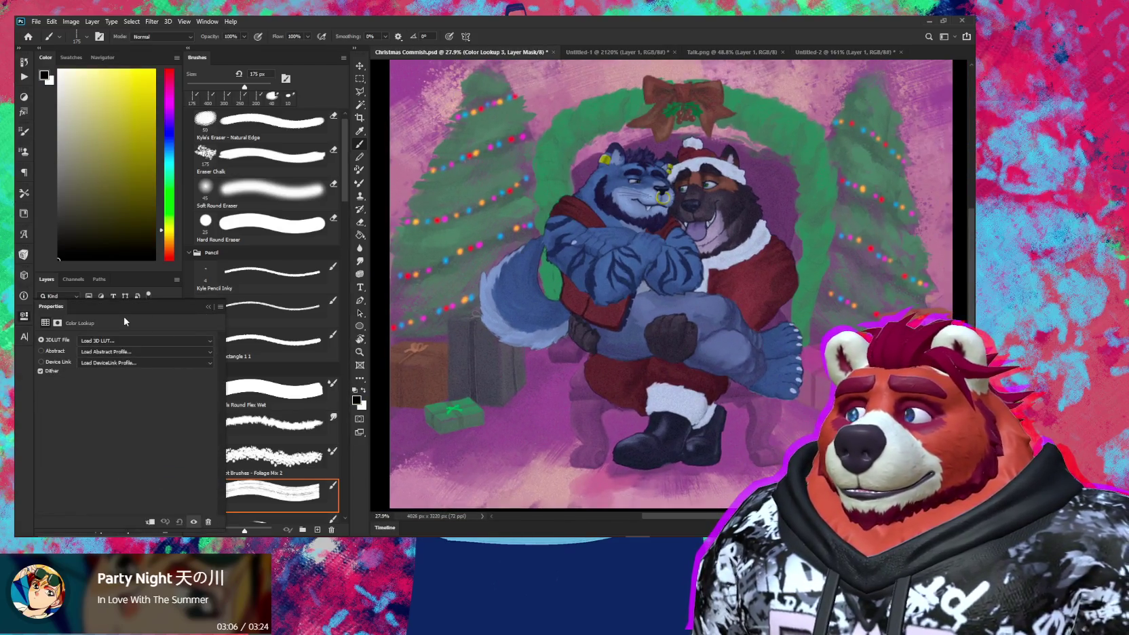
{"action": "left_click", "coordinate": [129, 340]}
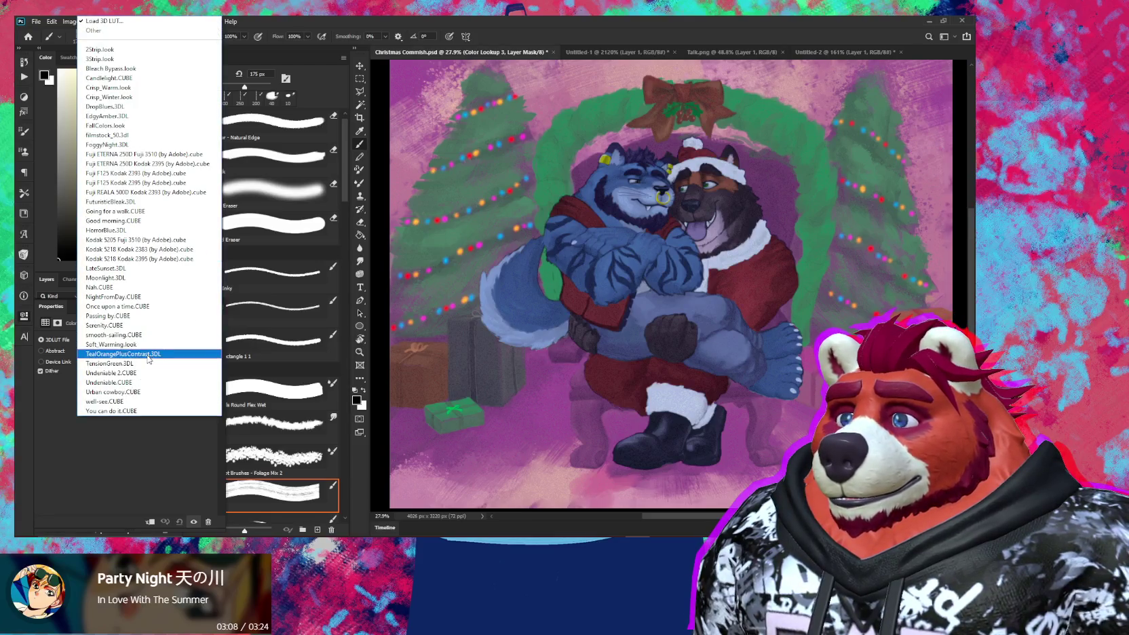
{"action": "left_click", "coordinate": [135, 400]}
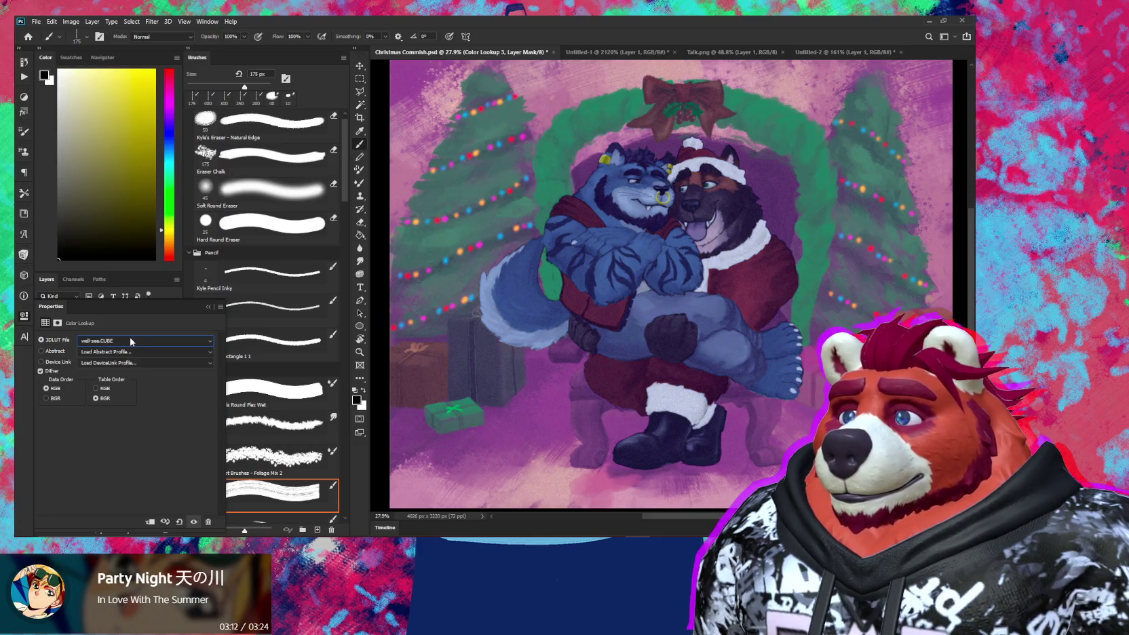
Step: Preview Urban cowboy, Undeniable, TensionGreen and TealOrangePlusContrast looks, settling on smooth-sailing.CUBE
{"action": "key", "text": "Up"}
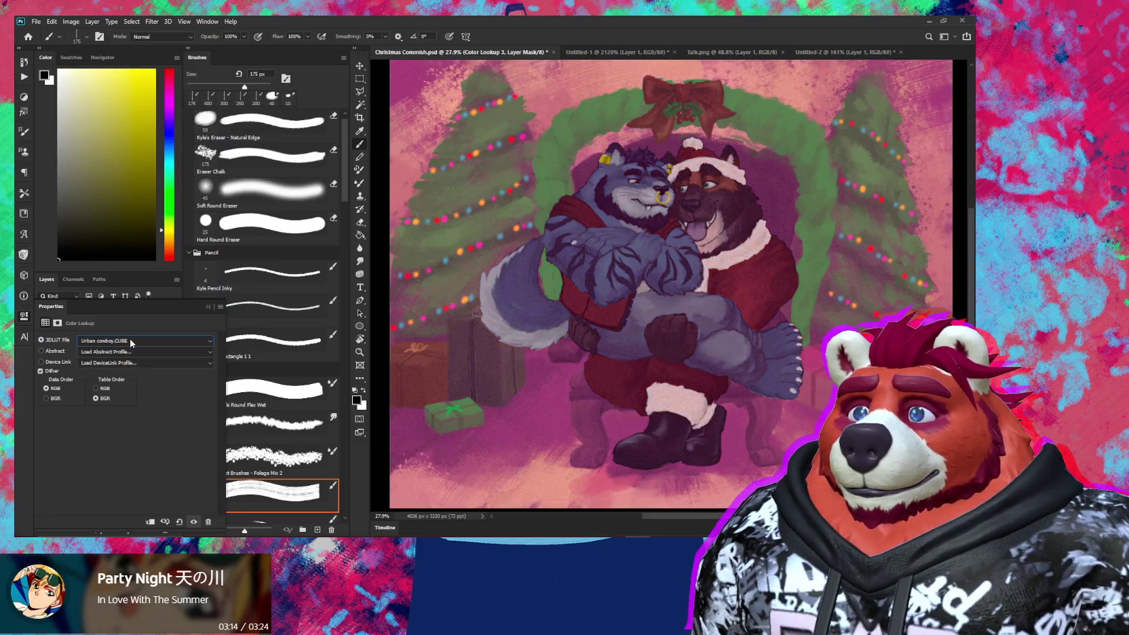
{"action": "key", "text": "Down"}
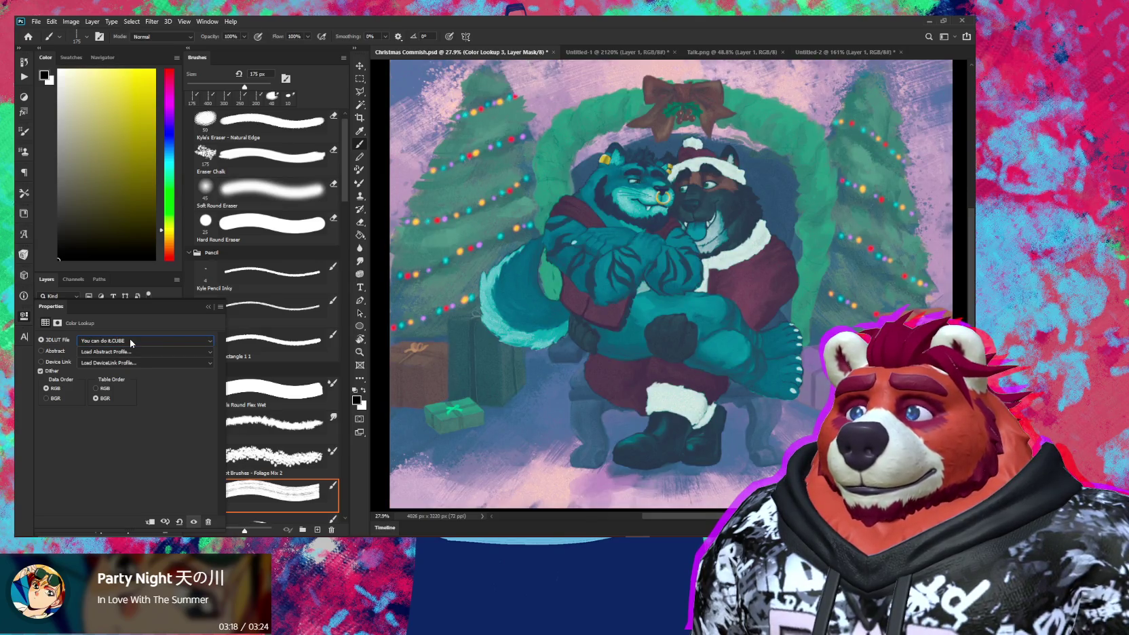
{"action": "key", "text": "Up"}
{"action": "key", "text": "Up"}
{"action": "key", "text": "Up"}
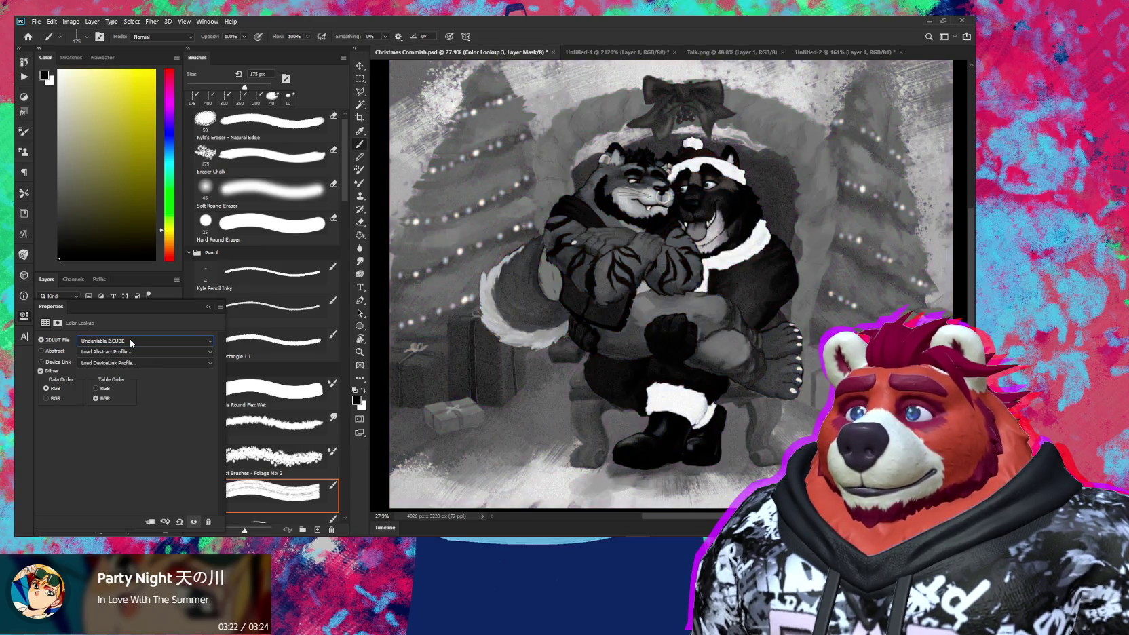
{"action": "key", "text": "Up"}
{"action": "key", "text": "Up"}
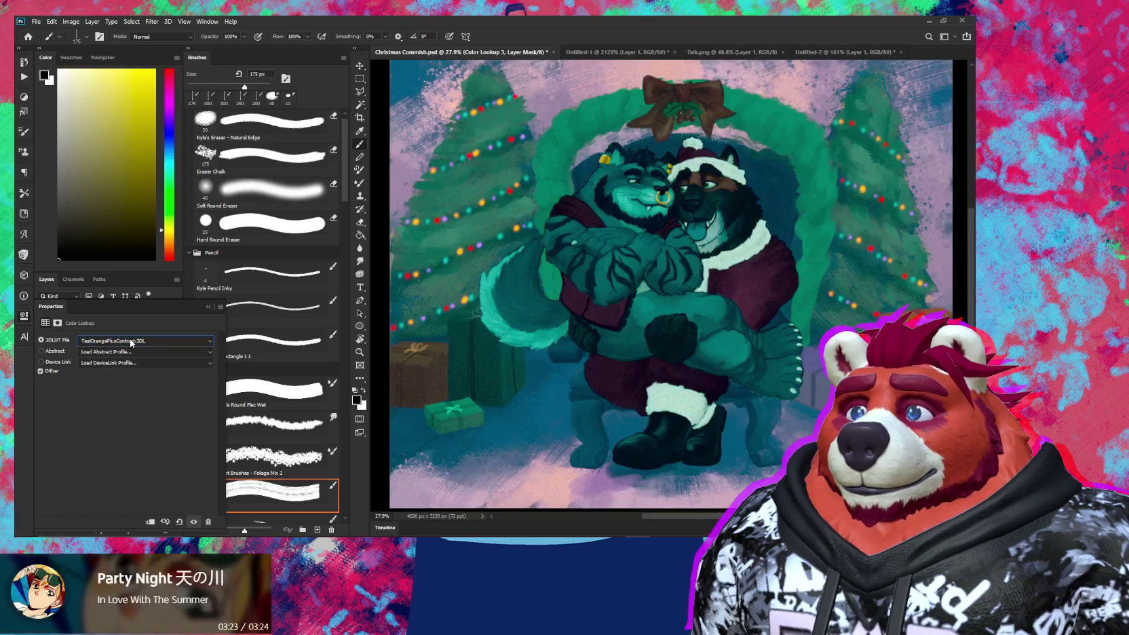
{"action": "key", "text": "Up"}
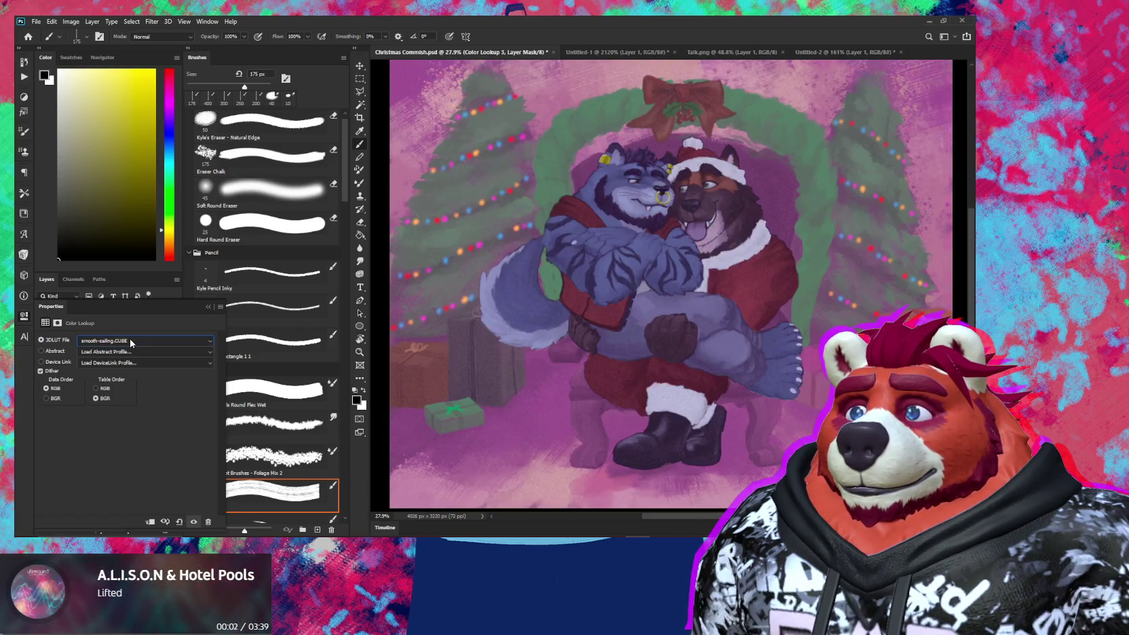
{"action": "key", "text": "Down"}
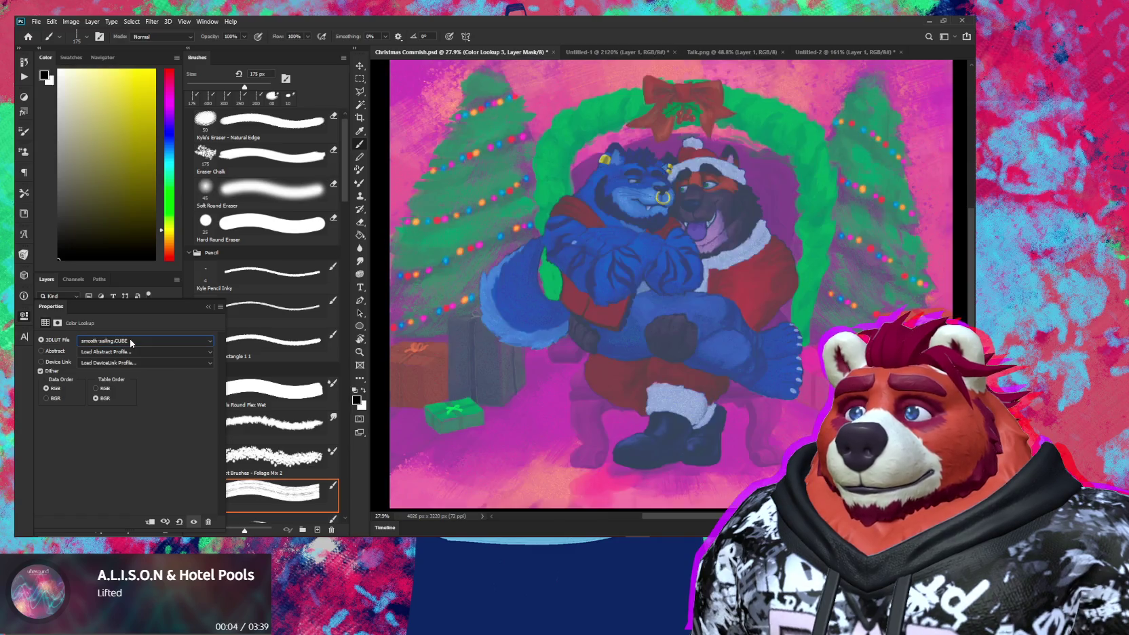
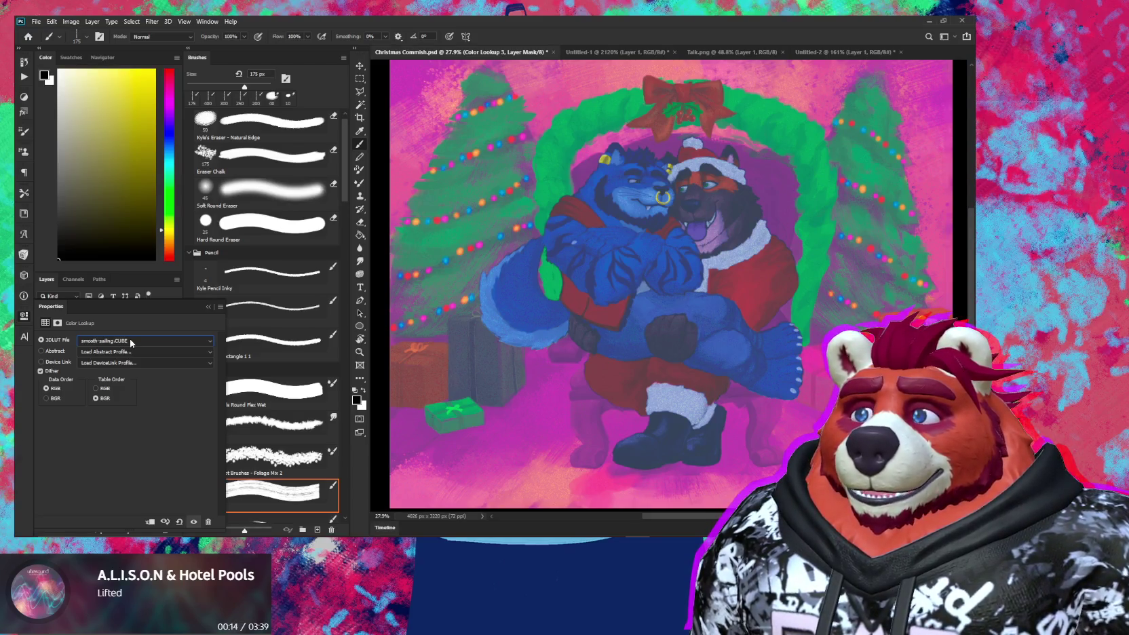
Step: Close the Color Lookup properties and move Color Lookup 3 below Layer 19
{"action": "scroll", "coordinate": [131, 342], "scroll_direction": "up", "scroll_amount": 1}
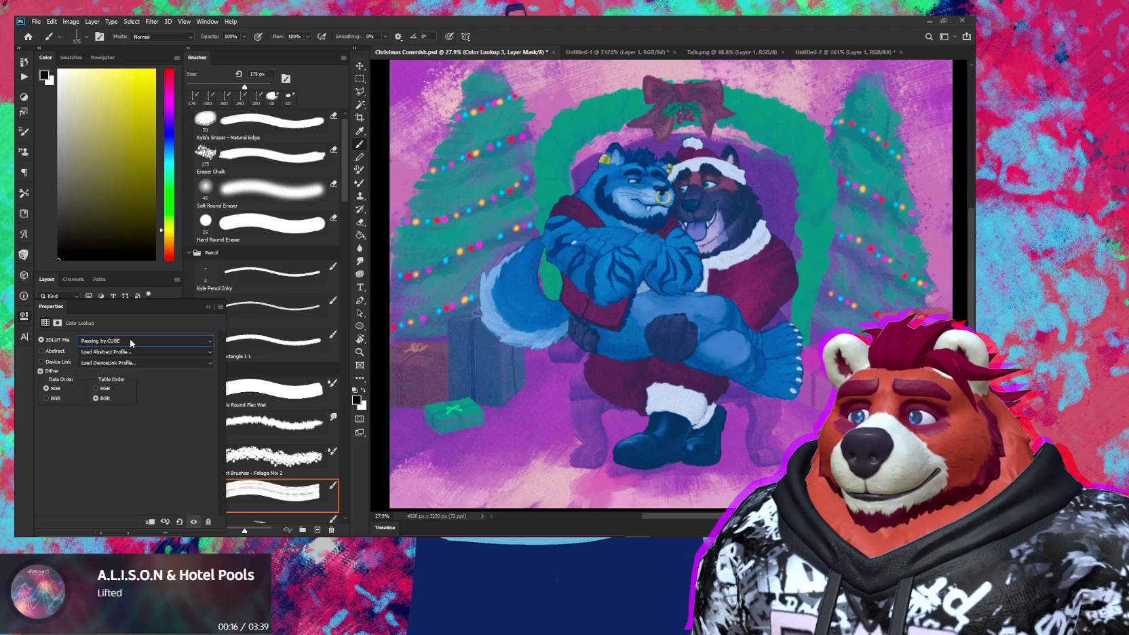
{"action": "scroll", "coordinate": [131, 343], "scroll_direction": "down", "scroll_amount": 1}
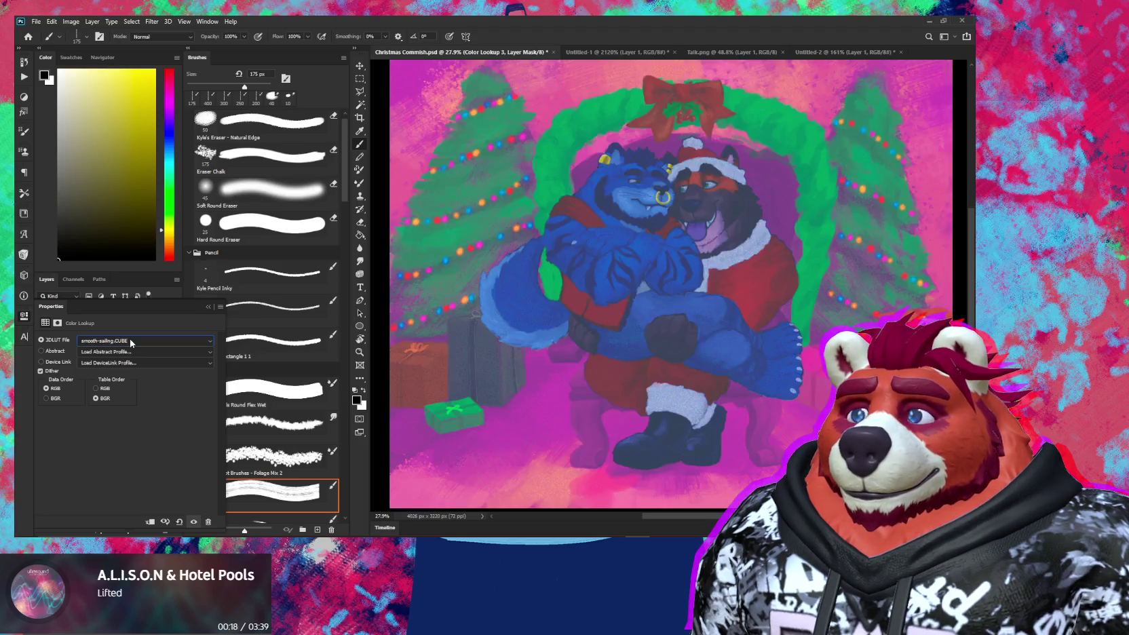
{"action": "scroll", "coordinate": [132, 342], "scroll_direction": "up", "scroll_amount": 1}
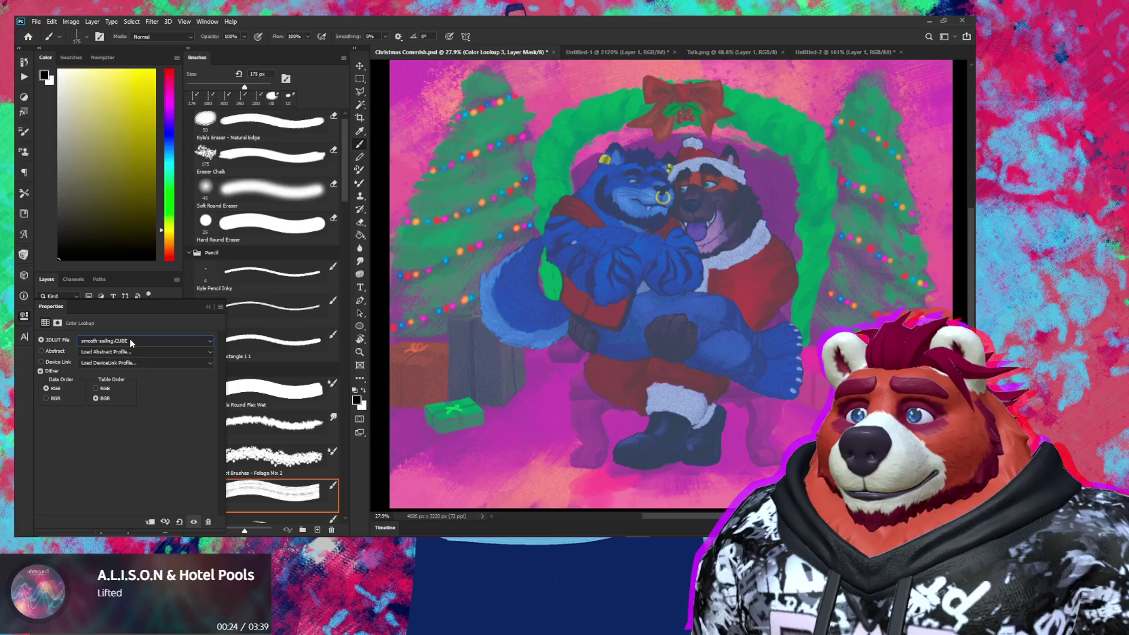
{"action": "left_click", "coordinate": [208, 307]}
{"action": "left_click_drag", "start_coordinate": [126, 343], "coordinate": [152, 494]}
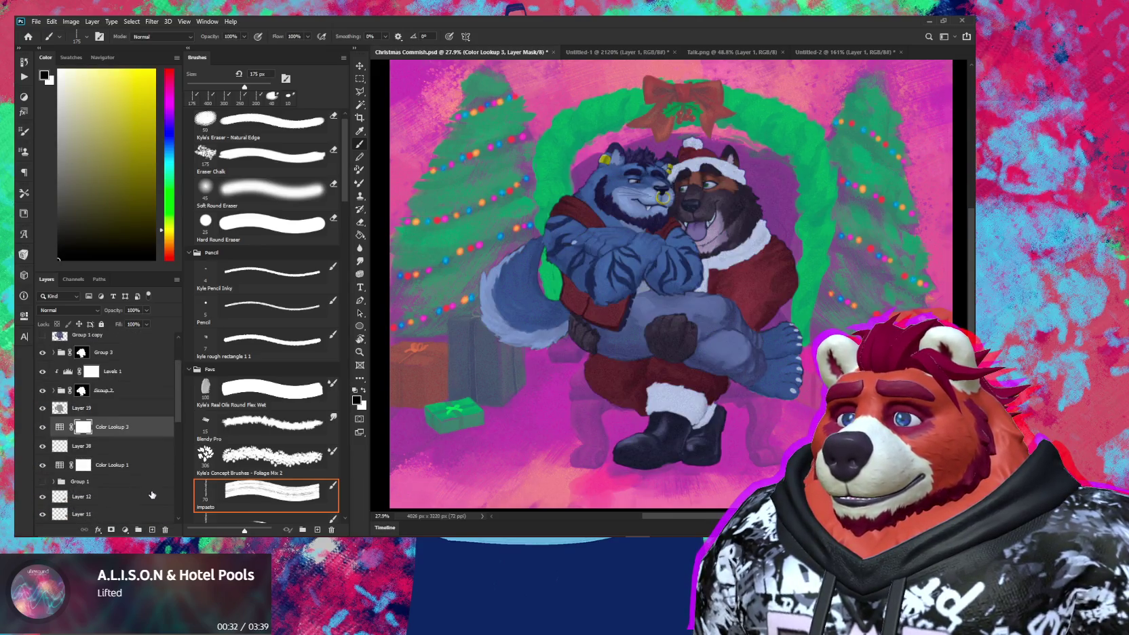
Step: Toggle Levels 1 to compare the artwork, then select Group 2
{"action": "scroll", "coordinate": [671, 388], "scroll_direction": "down", "scroll_amount": 2}
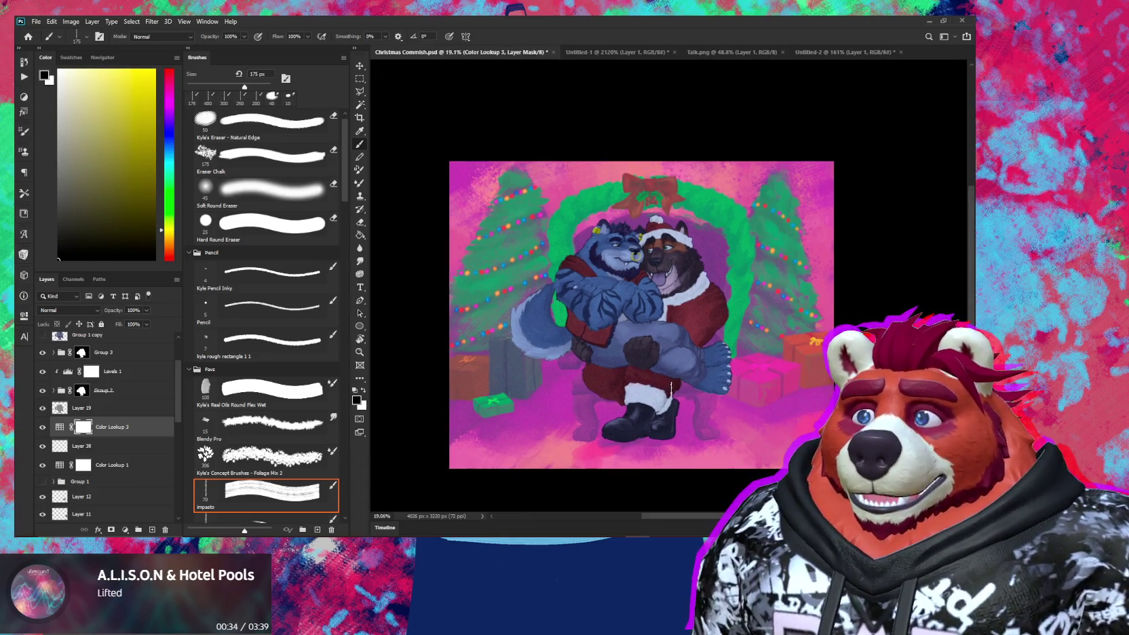
{"action": "scroll", "coordinate": [679, 414], "scroll_direction": "up", "scroll_amount": 1}
{"action": "scroll", "coordinate": [672, 407], "scroll_direction": "up", "scroll_amount": 1}
{"action": "scroll", "coordinate": [651, 387], "scroll_direction": "up", "scroll_amount": 1}
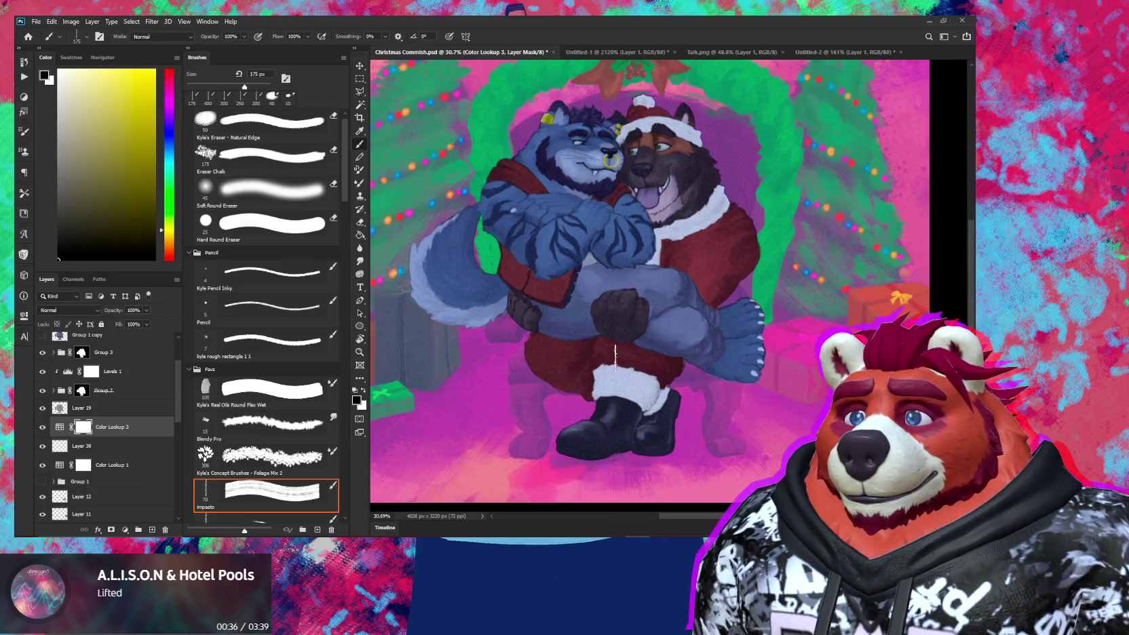
{"action": "left_click_drag", "start_coordinate": [594, 333], "coordinate": [636, 358]}
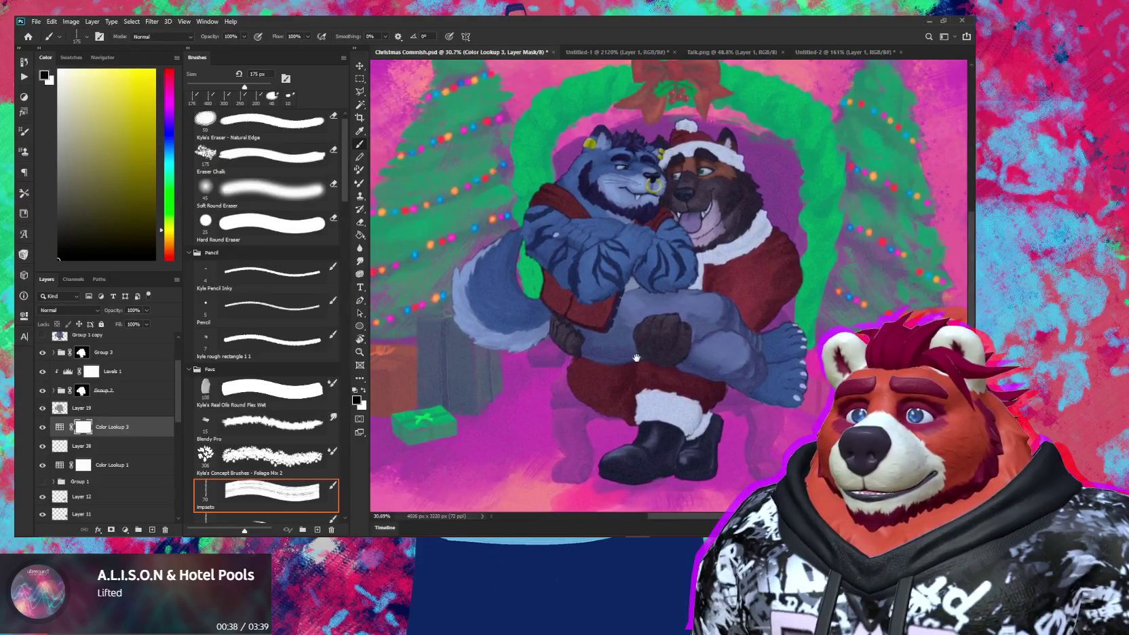
{"action": "scroll", "coordinate": [136, 387], "scroll_direction": "up", "scroll_amount": 2}
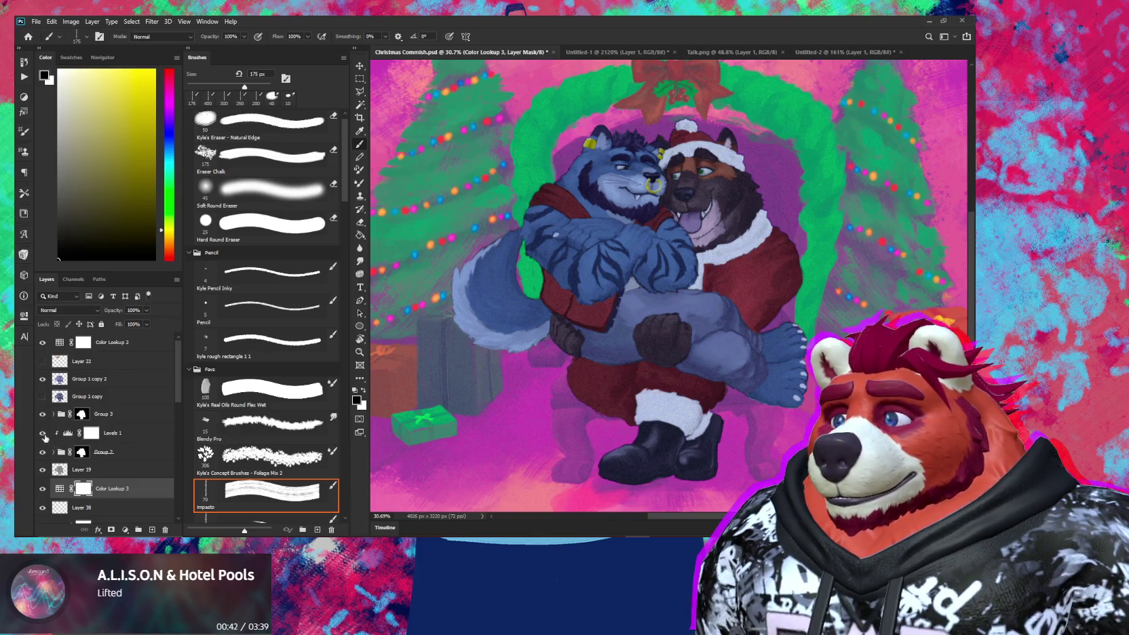
{"action": "left_click", "coordinate": [42, 436]}
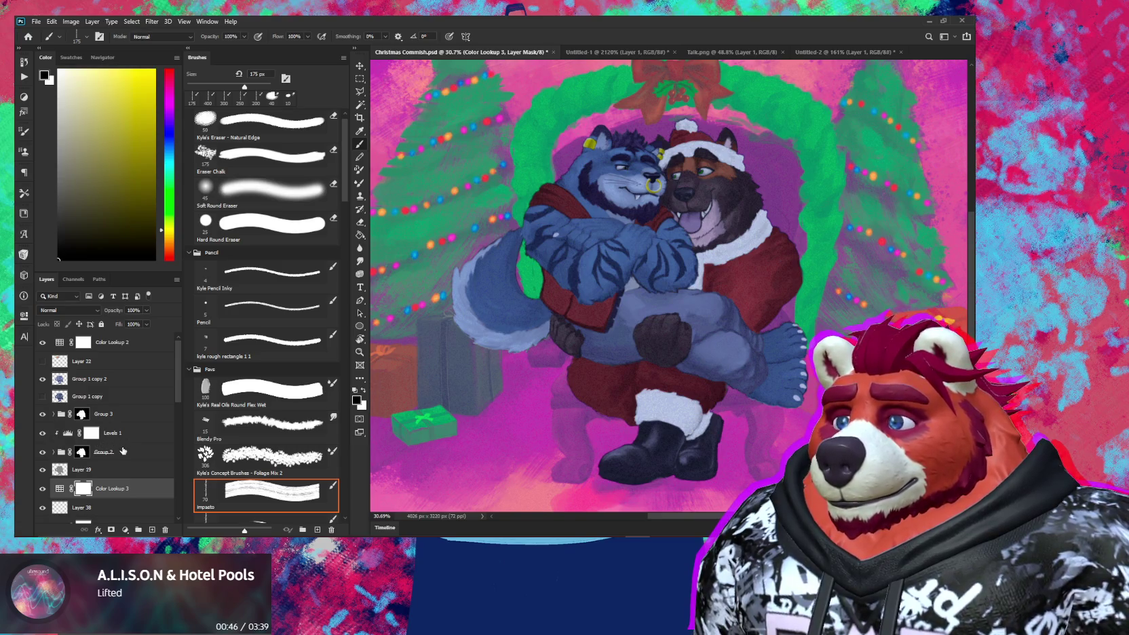
{"action": "left_click", "coordinate": [124, 446]}
{"action": "left_click", "coordinate": [129, 530]}
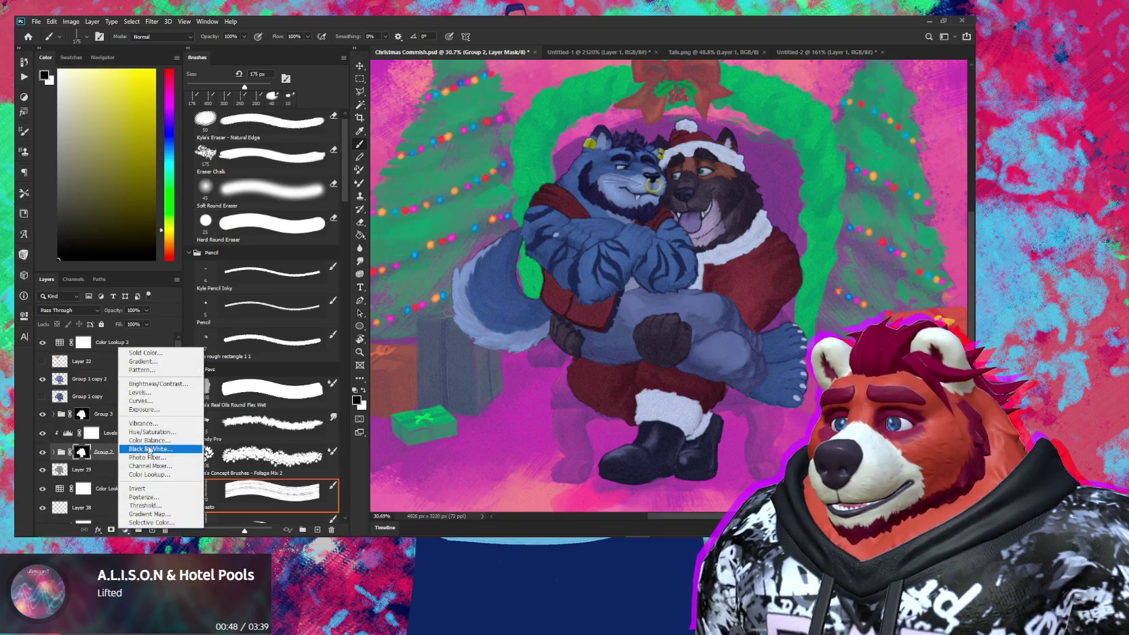
Step: Add a Hue/Saturation adjustment above Group 2 with hue shifted to +23
{"action": "left_click", "coordinate": [154, 433]}
{"action": "left_click", "coordinate": [90, 430]}
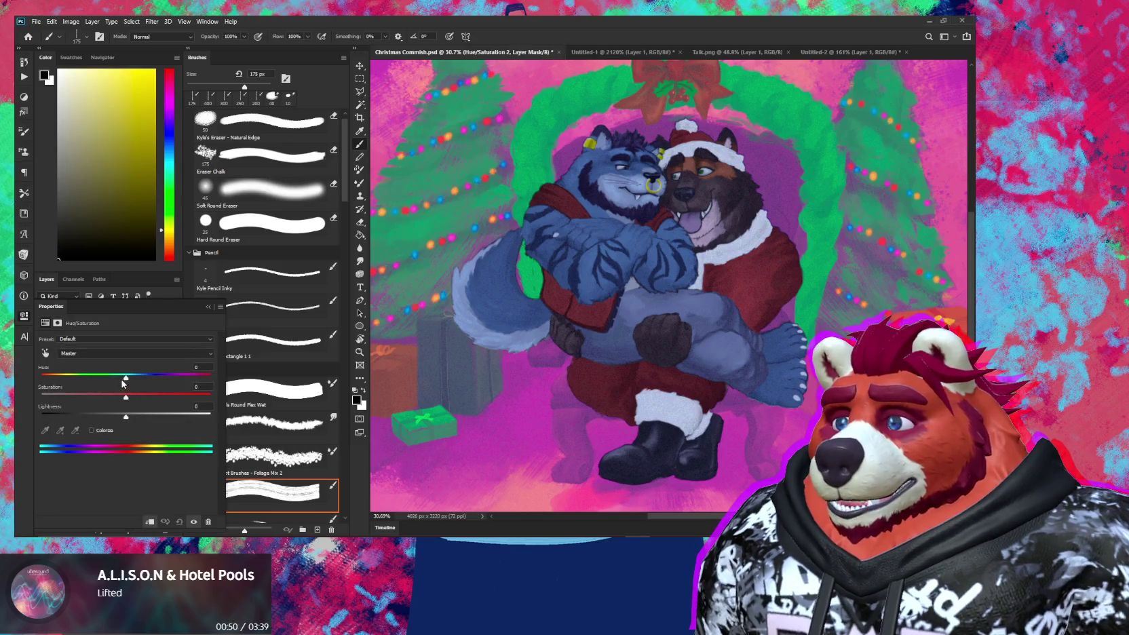
{"action": "mouse_move", "coordinate": [126, 377]}
{"action": "left_mouse_down"}
{"action": "mouse_move", "coordinate": [139, 378]}
{"action": "mouse_move", "coordinate": [102, 382]}
{"action": "mouse_move", "coordinate": [175, 378]}
{"action": "mouse_move", "coordinate": [140, 378]}
{"action": "left_mouse_up"}
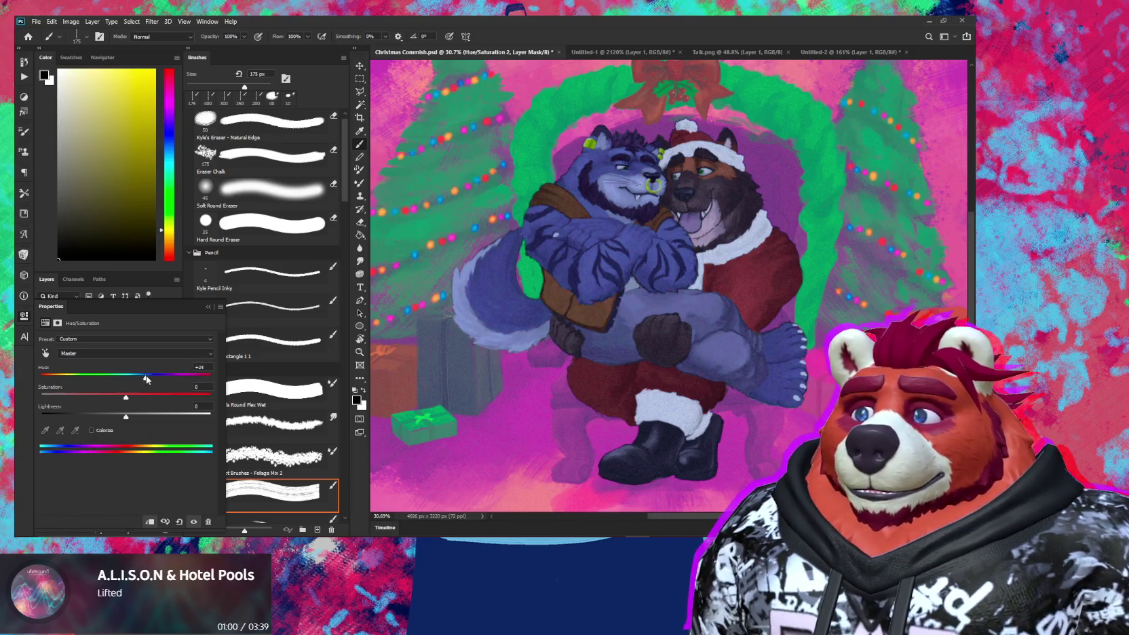
{"action": "mouse_move", "coordinate": [140, 378]}
{"action": "left_mouse_down"}
{"action": "mouse_move", "coordinate": [78, 399]}
{"action": "mouse_move", "coordinate": [140, 402]}
{"action": "mouse_move", "coordinate": [127, 399]}
{"action": "left_mouse_up"}
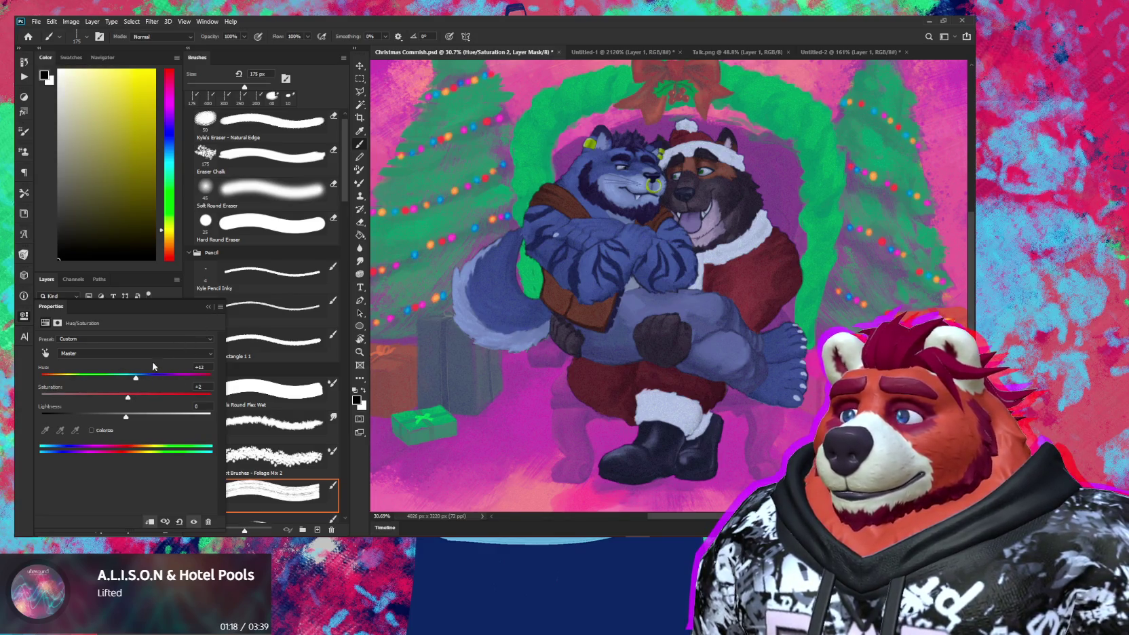
{"action": "left_click_drag", "start_coordinate": [139, 379], "coordinate": [145, 379]}
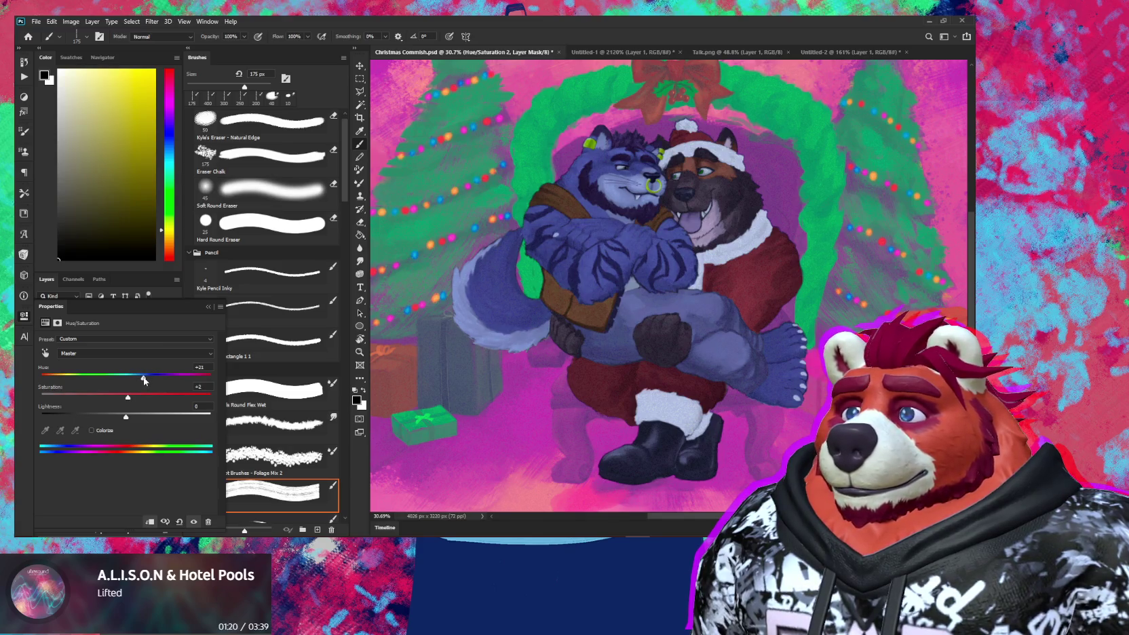
Step: Compare Hue/Saturation 2 on and off, leaving it hidden, and select Group 1 copy 2
{"action": "left_click", "coordinate": [207, 307]}
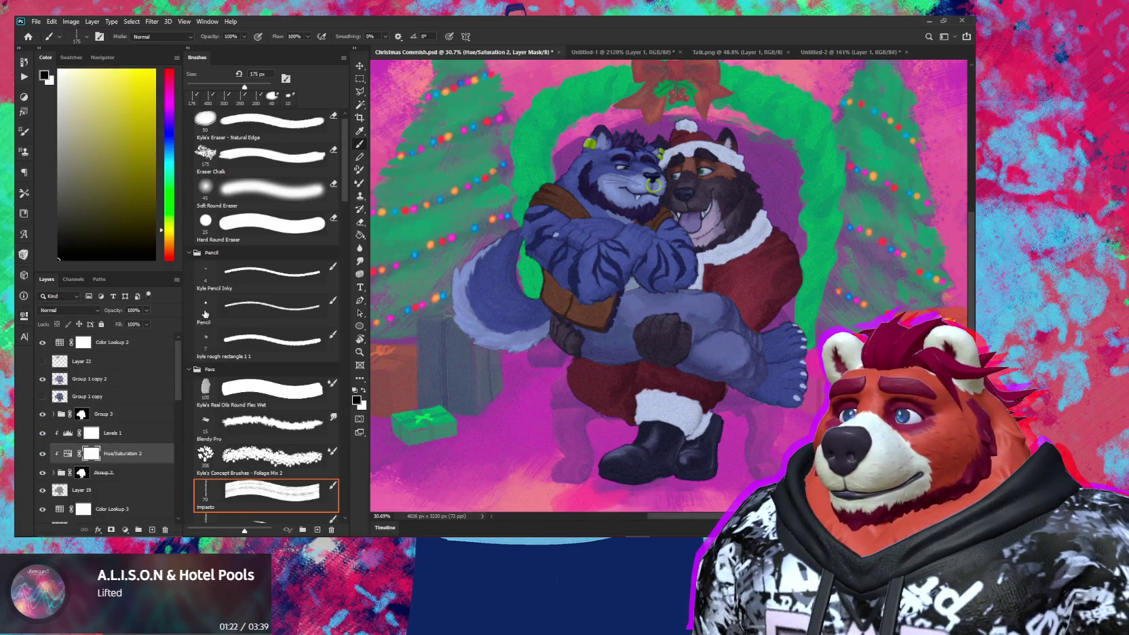
{"action": "left_click", "coordinate": [42, 453]}
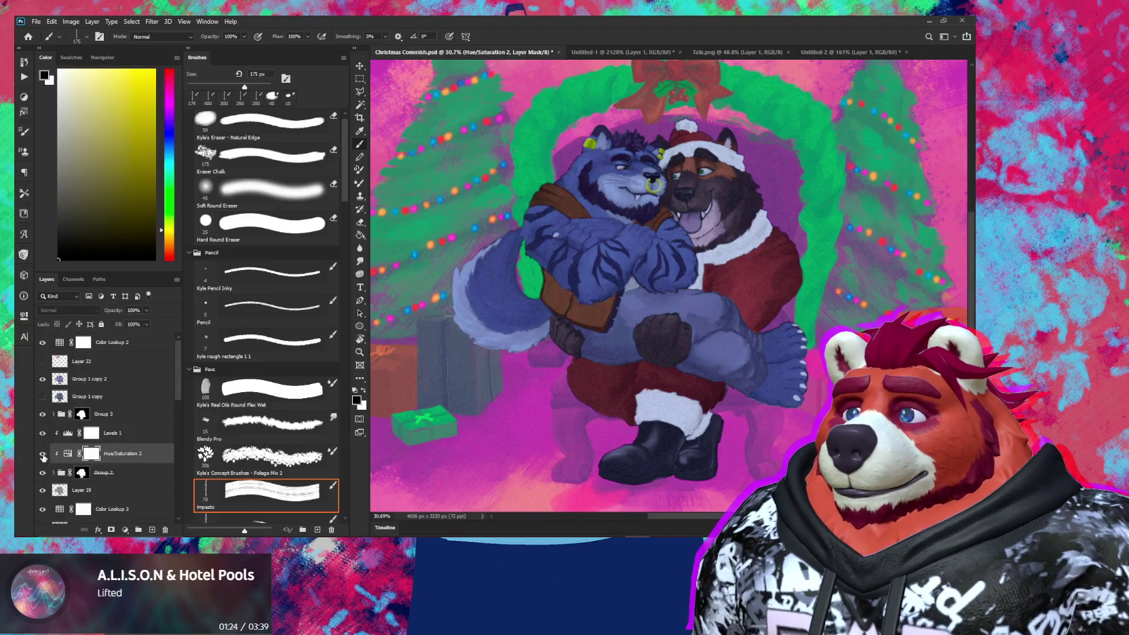
{"action": "left_click", "coordinate": [43, 456]}
{"action": "left_click", "coordinate": [43, 455]}
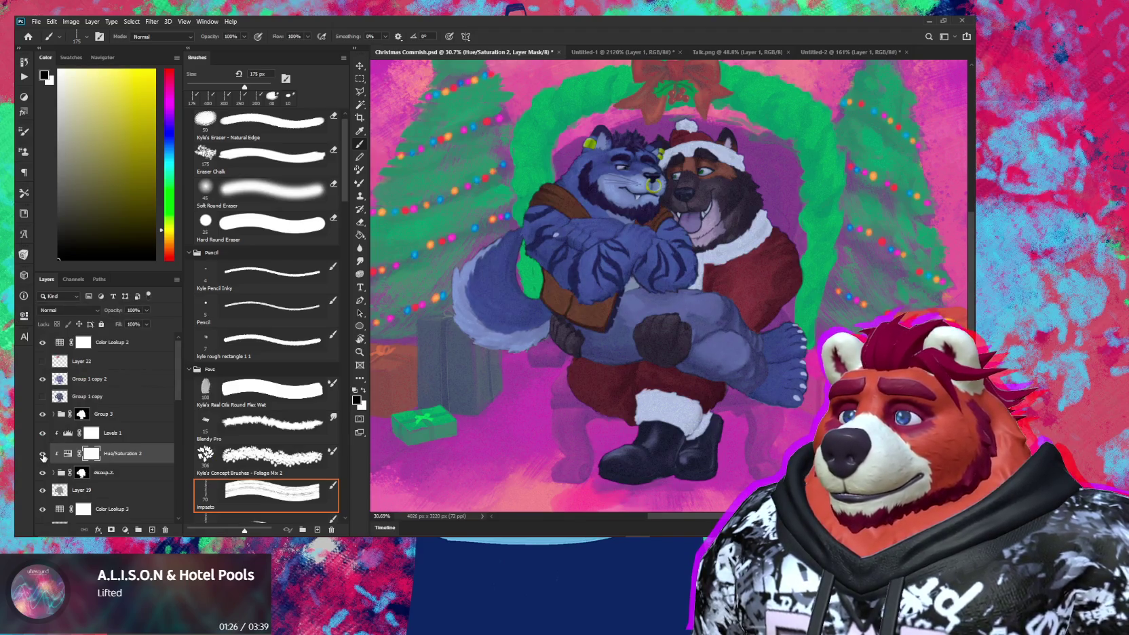
{"action": "left_click", "coordinate": [42, 455]}
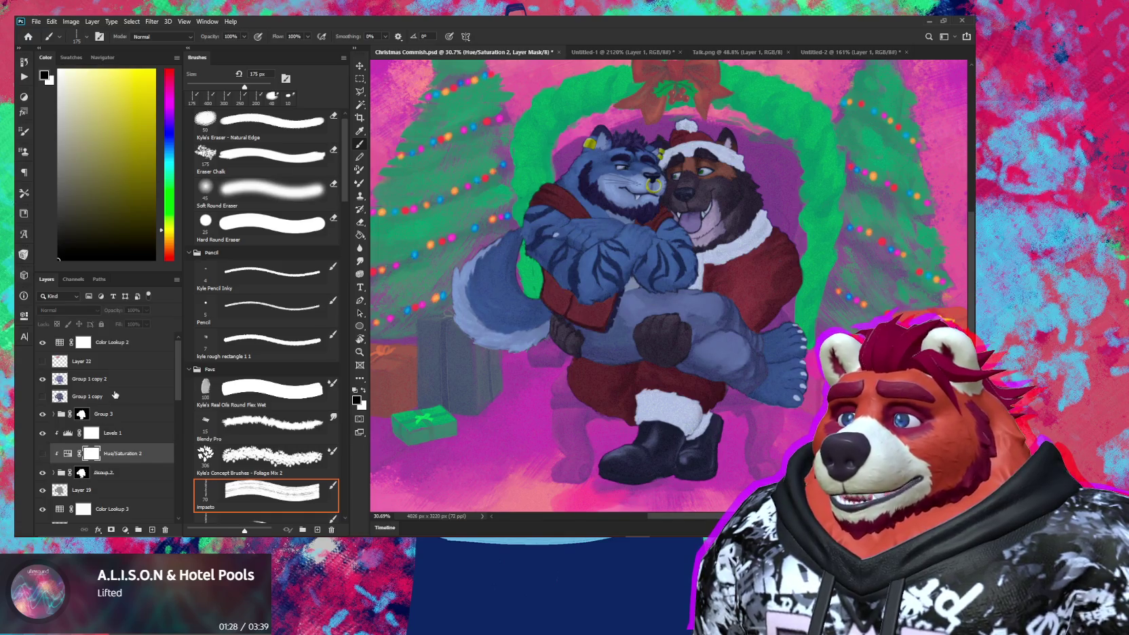
{"action": "left_click", "coordinate": [103, 384]}
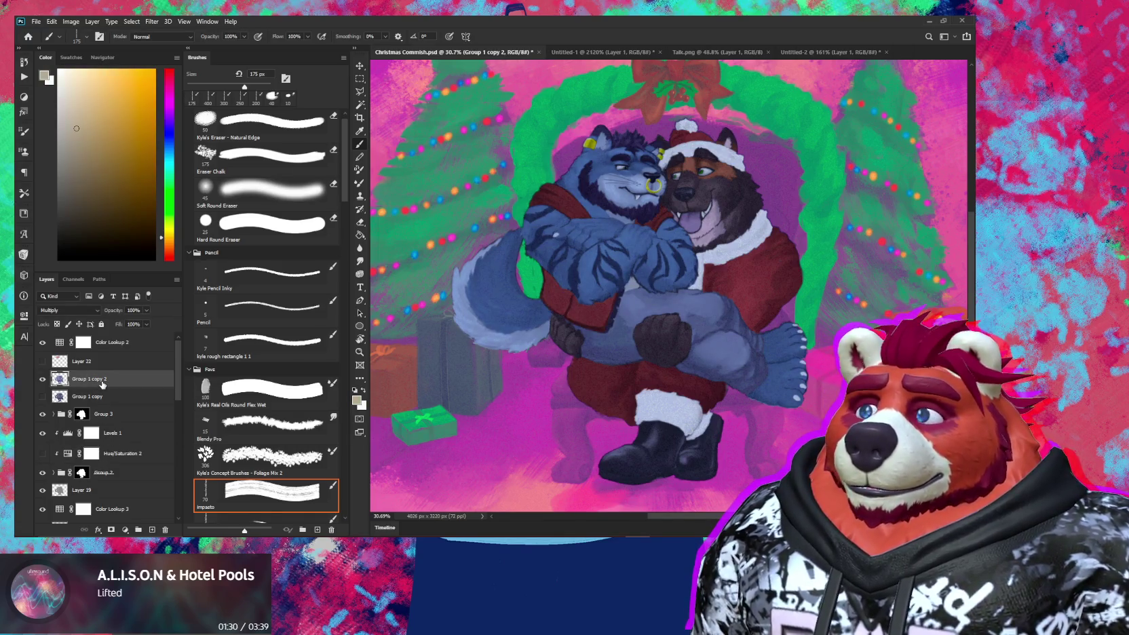
Step: Lower Group 1 copy 2's saturation to -40 with Hue/Saturation (Ctrl+U)
{"action": "key", "text": "ctrl+u"}
{"action": "mouse_move", "coordinate": [134, 307]}
{"action": "left_mouse_down"}
{"action": "mouse_move", "coordinate": [106, 307]}
{"action": "mouse_move", "coordinate": [117, 306]}
{"action": "left_mouse_up"}
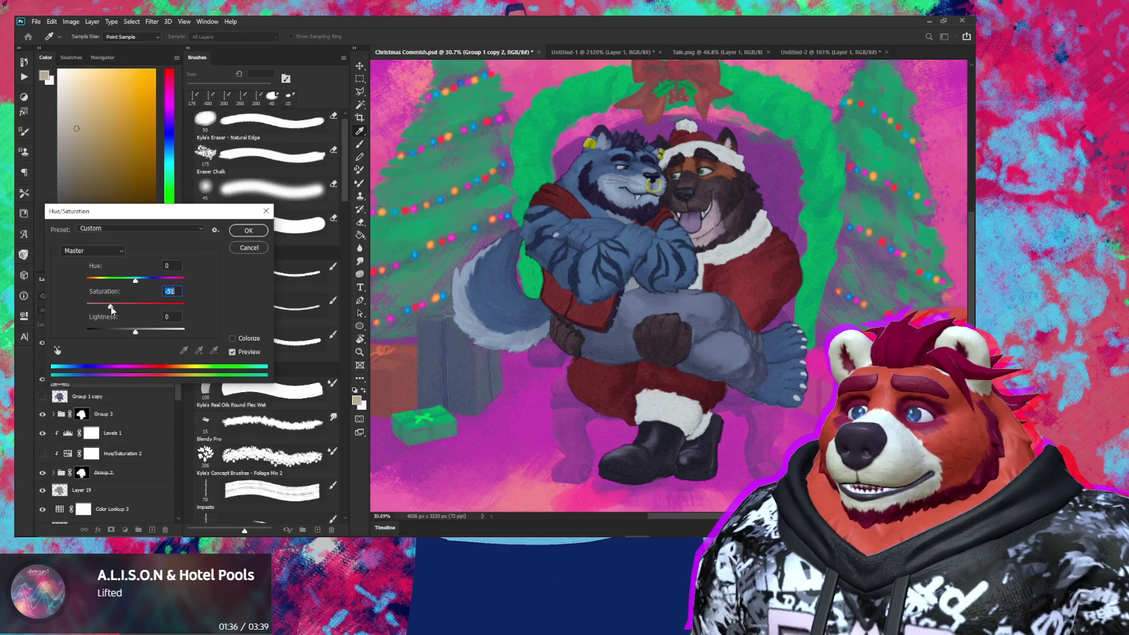
{"action": "left_click_drag", "start_coordinate": [111, 307], "coordinate": [116, 306]}
{"action": "left_click", "coordinate": [248, 231]}
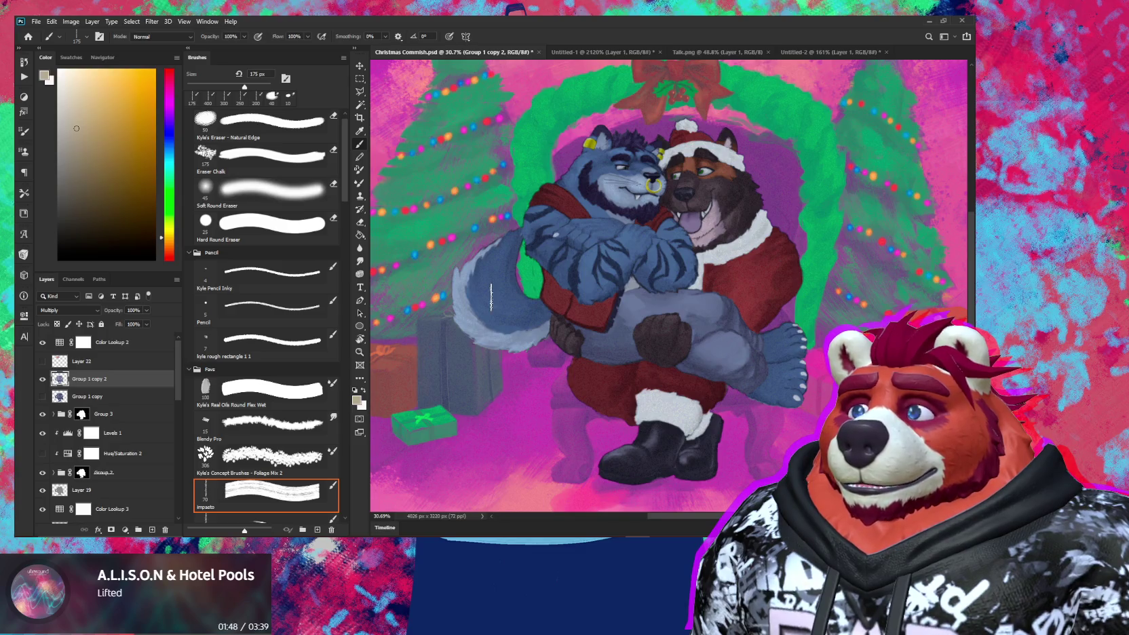
Step: Zoom and pan the view onto the hugging characters
{"action": "scroll", "coordinate": [621, 323], "scroll_direction": "up", "scroll_amount": 2}
{"action": "scroll", "coordinate": [621, 323], "scroll_direction": "up", "scroll_amount": 2}
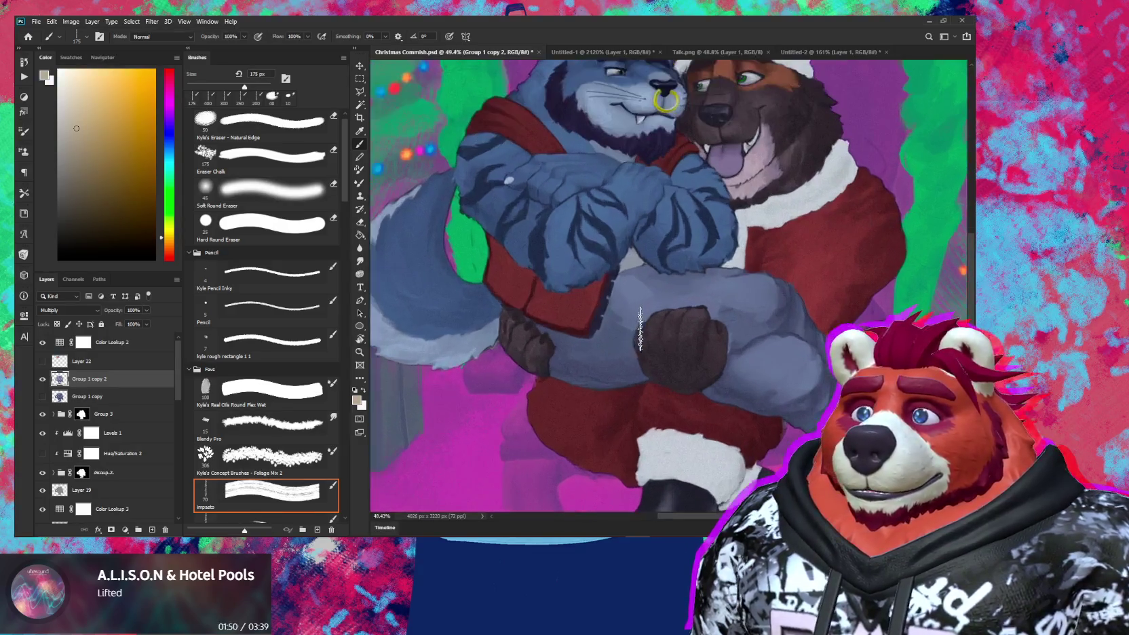
{"action": "left_click_drag", "start_coordinate": [681, 342], "coordinate": [699, 360]}
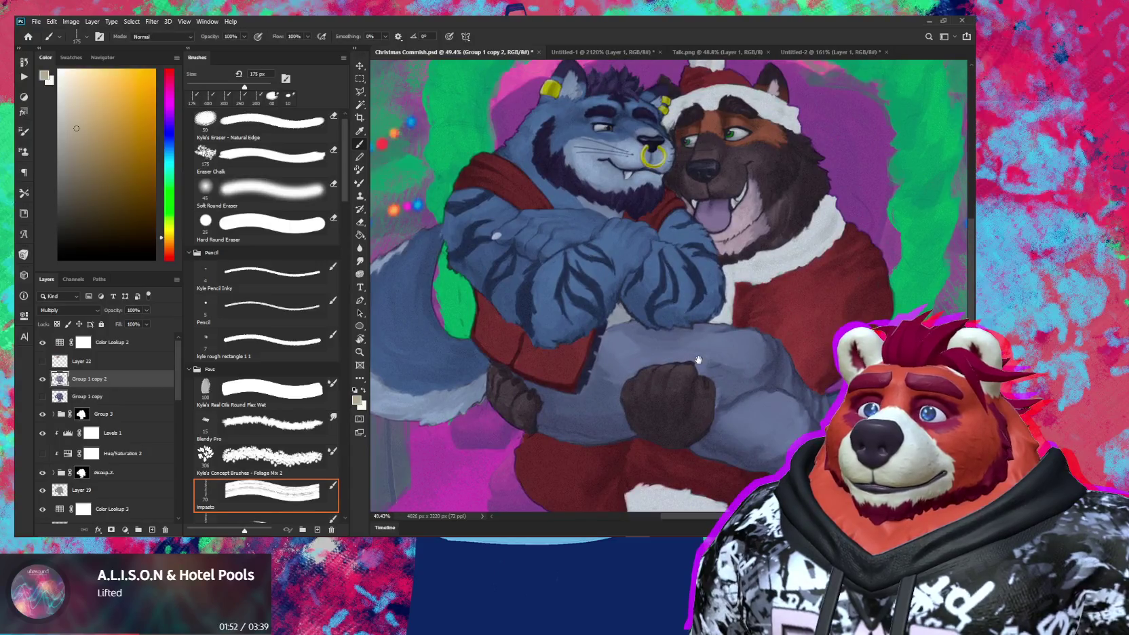
{"action": "scroll", "coordinate": [698, 360], "scroll_direction": "up", "scroll_amount": 2}
{"action": "scroll", "coordinate": [757, 285], "scroll_direction": "up", "scroll_amount": 2}
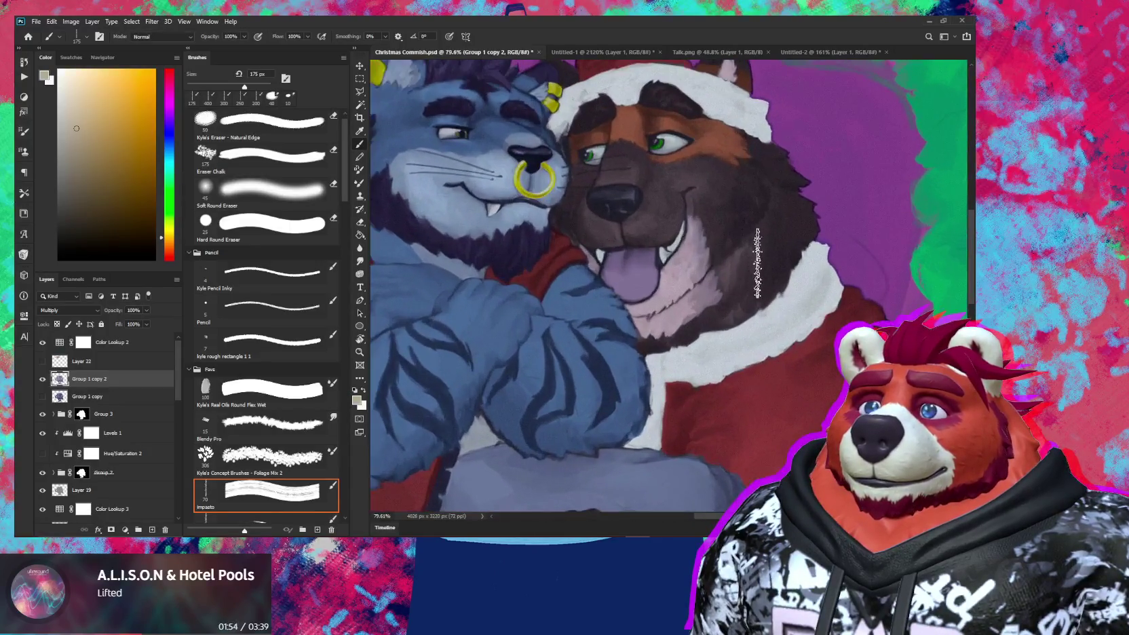
{"action": "scroll", "coordinate": [757, 285], "scroll_direction": "up", "scroll_amount": 1}
{"action": "scroll", "coordinate": [752, 284], "scroll_direction": "down", "scroll_amount": 3}
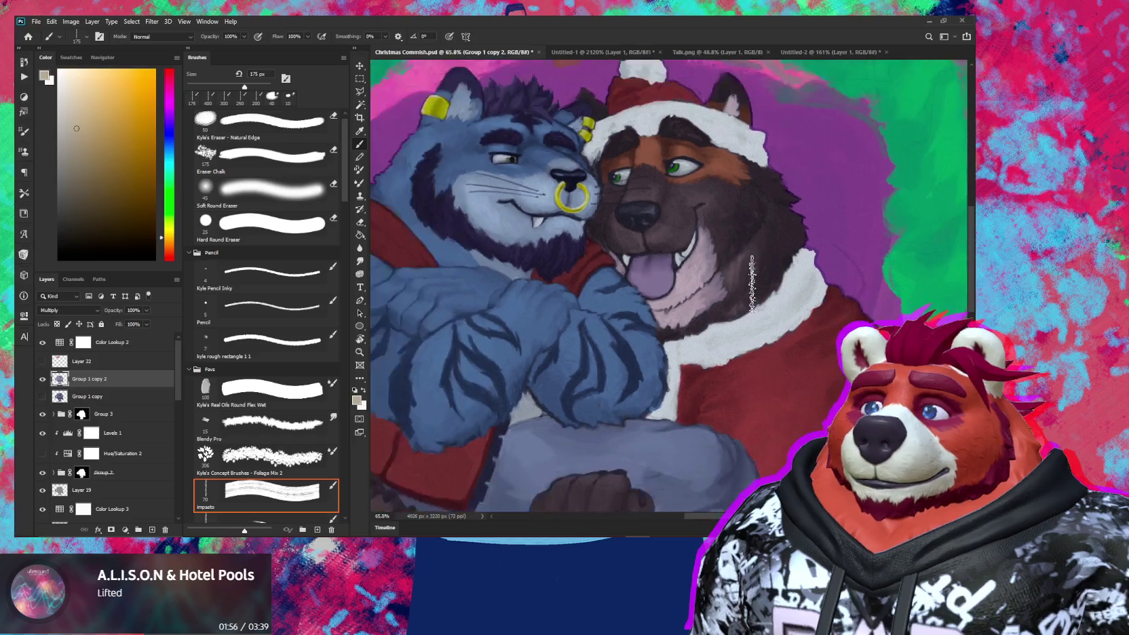
{"action": "scroll", "coordinate": [746, 288], "scroll_direction": "down", "scroll_amount": 3}
{"action": "left_click_drag", "start_coordinate": [742, 292], "coordinate": [742, 279]}
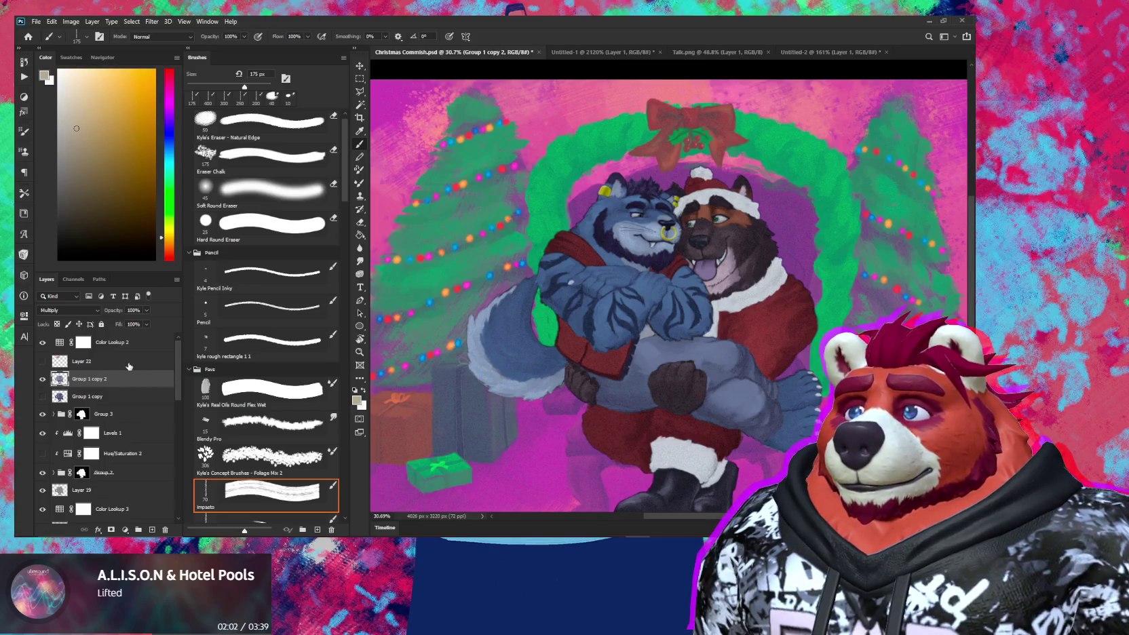
{"action": "left_click", "coordinate": [114, 343]}
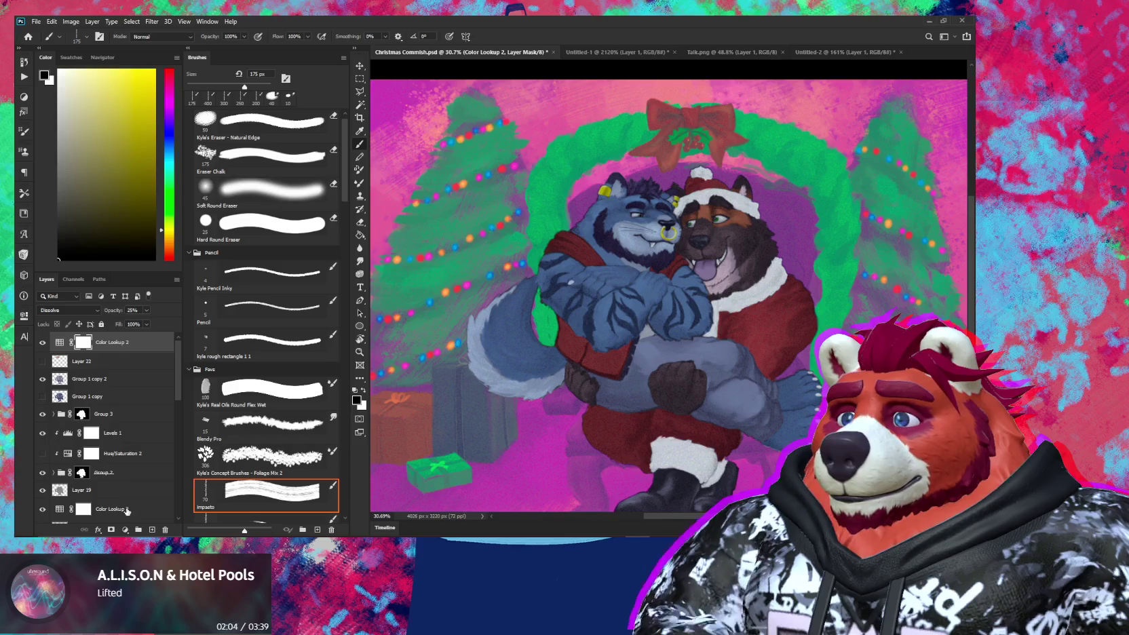
{"action": "left_click", "coordinate": [126, 529]}
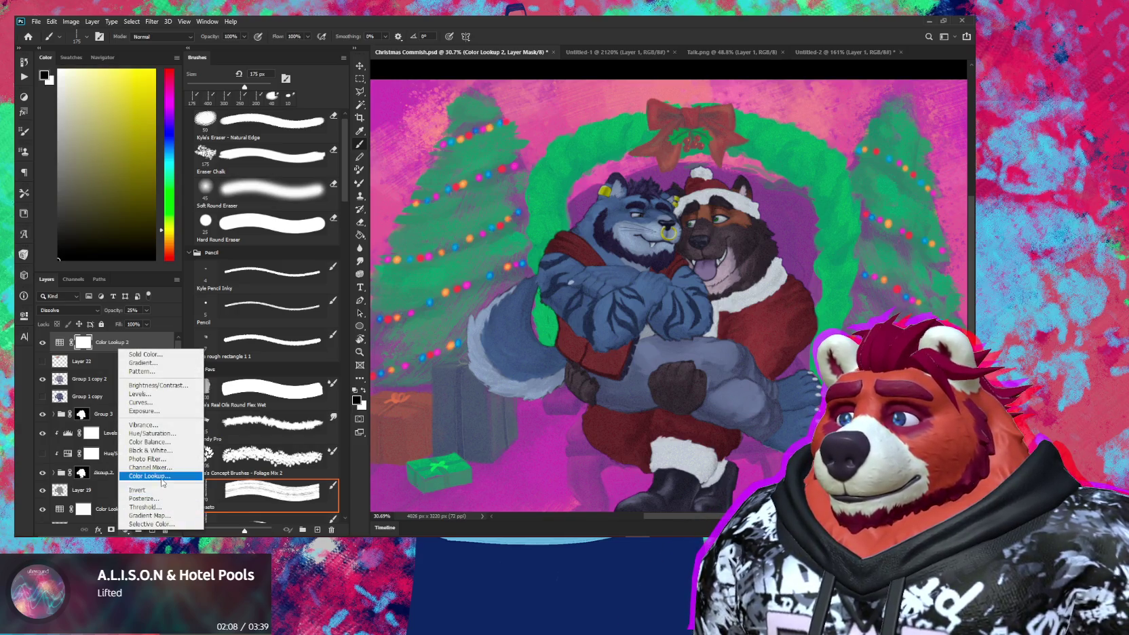
{"action": "left_click", "coordinate": [160, 477]}
{"action": "left_click", "coordinate": [119, 341]}
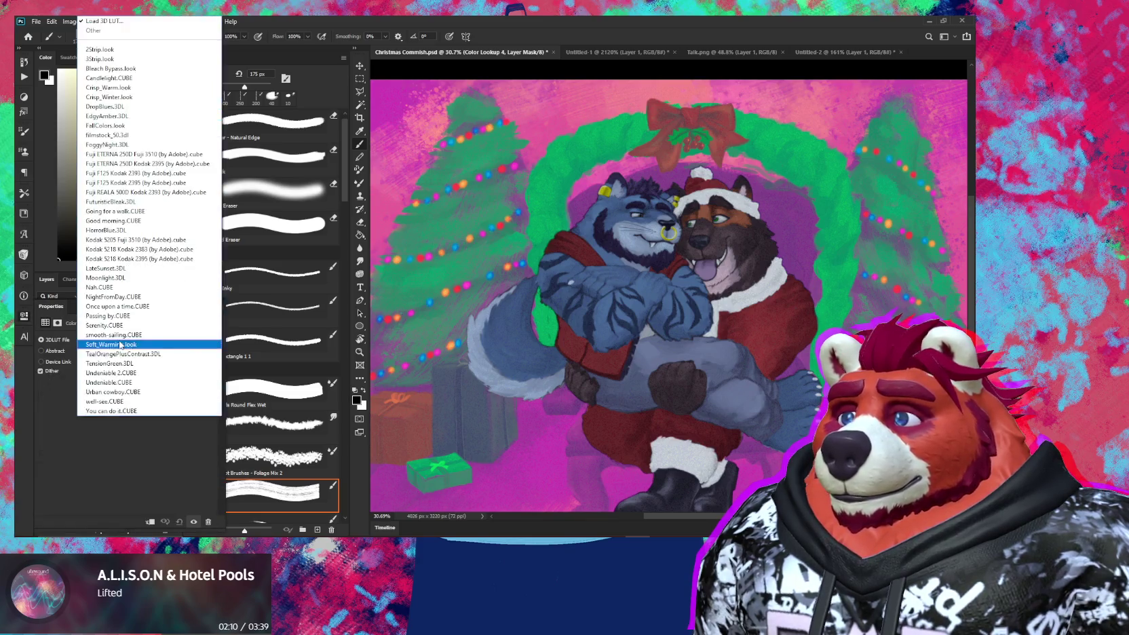
{"action": "left_click", "coordinate": [120, 326]}
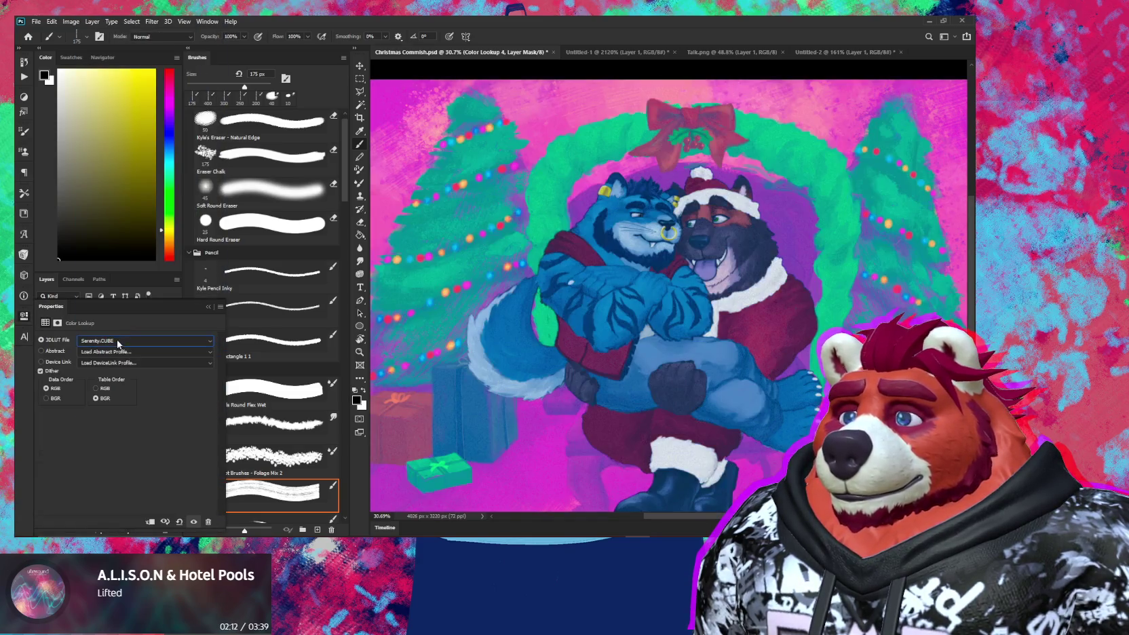
{"action": "key", "text": "Up"}
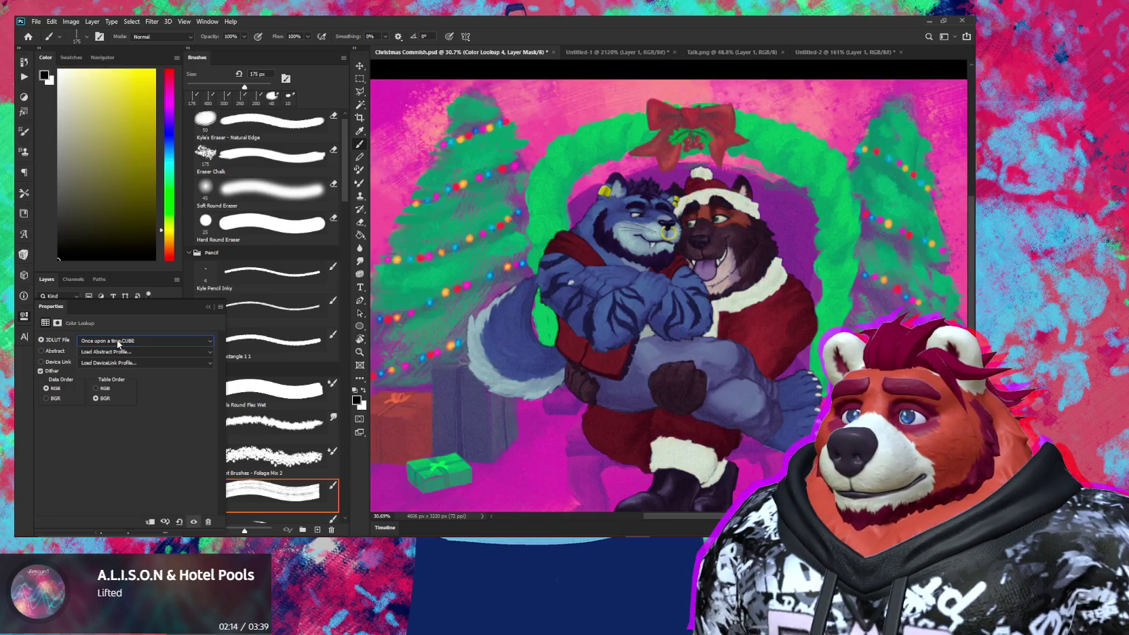
{"action": "key", "text": "Up"}
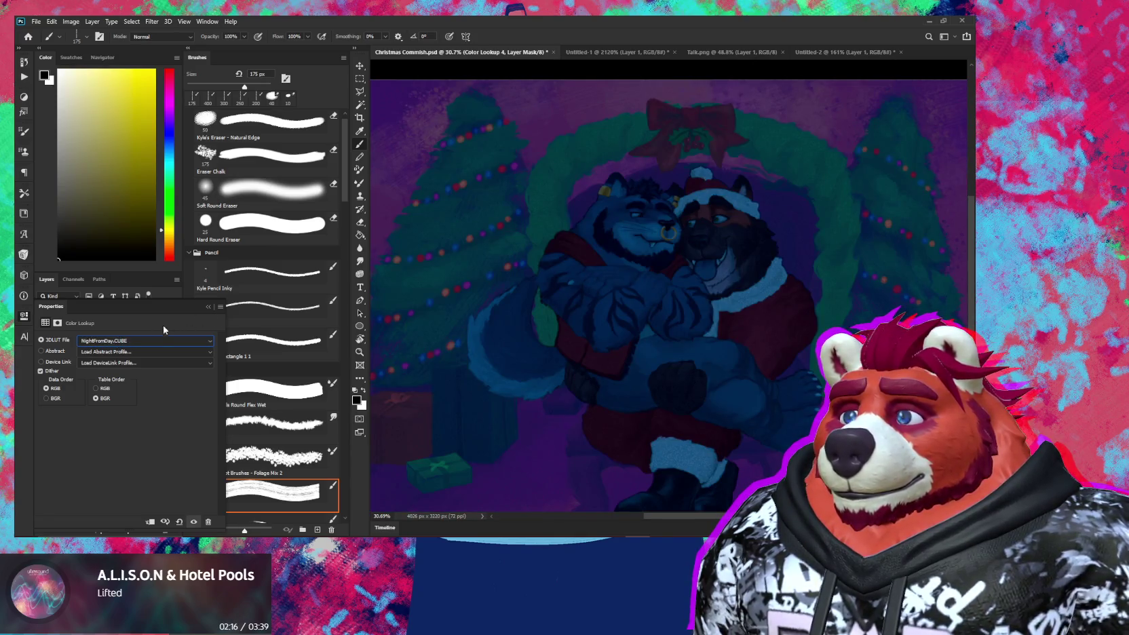
{"action": "key", "text": "Up"}
{"action": "key", "text": "Up"}
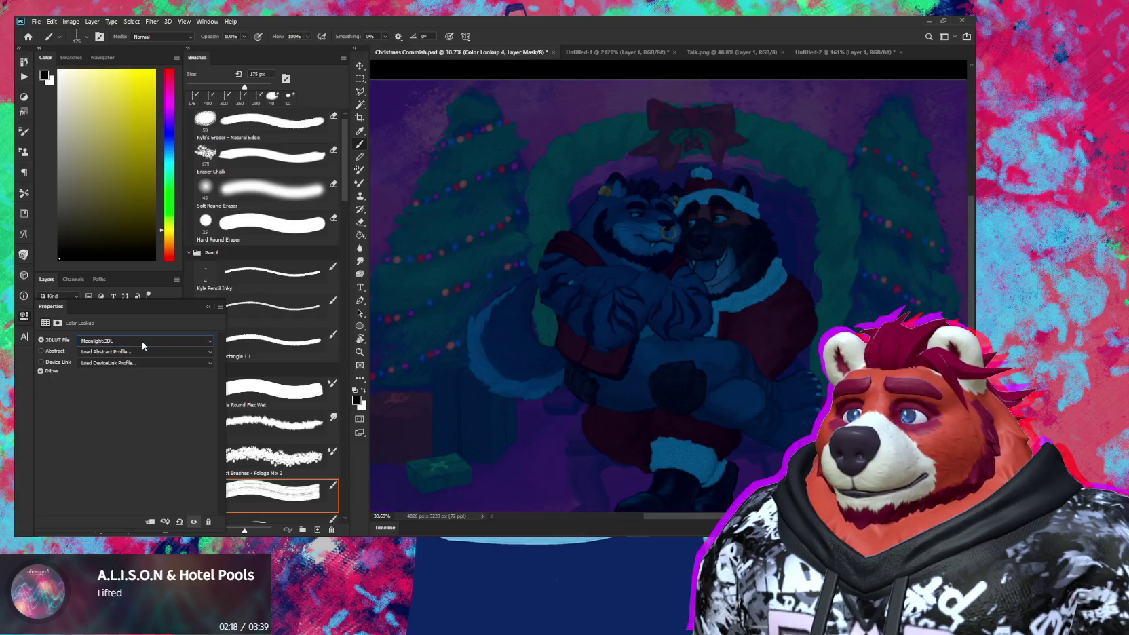
{"action": "key", "text": "Up"}
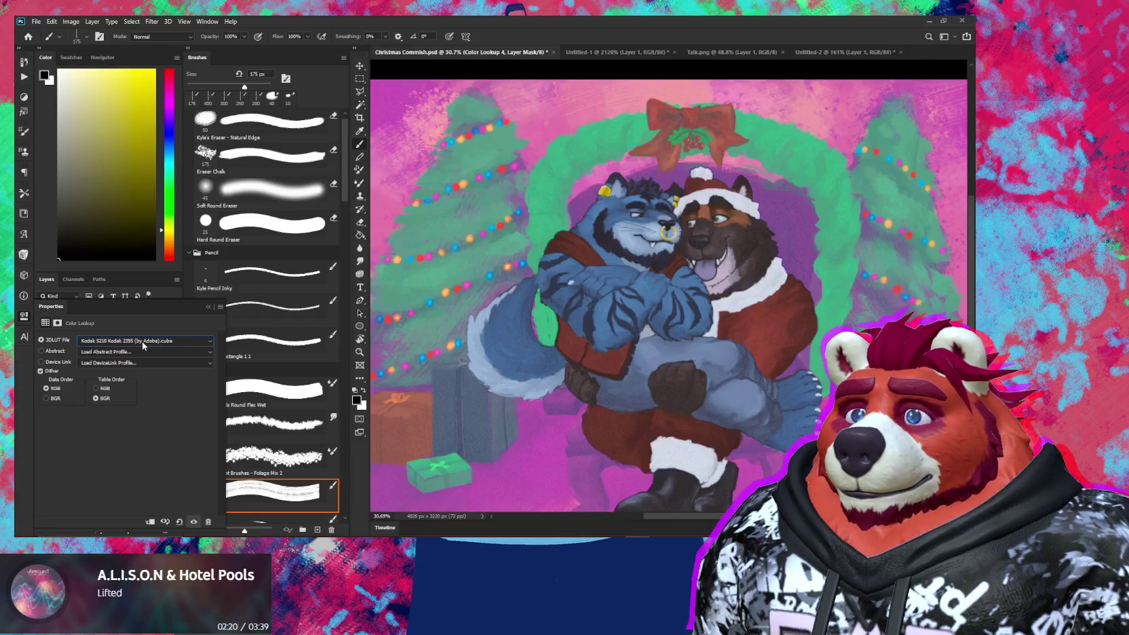
{"action": "key", "text": "Down"}
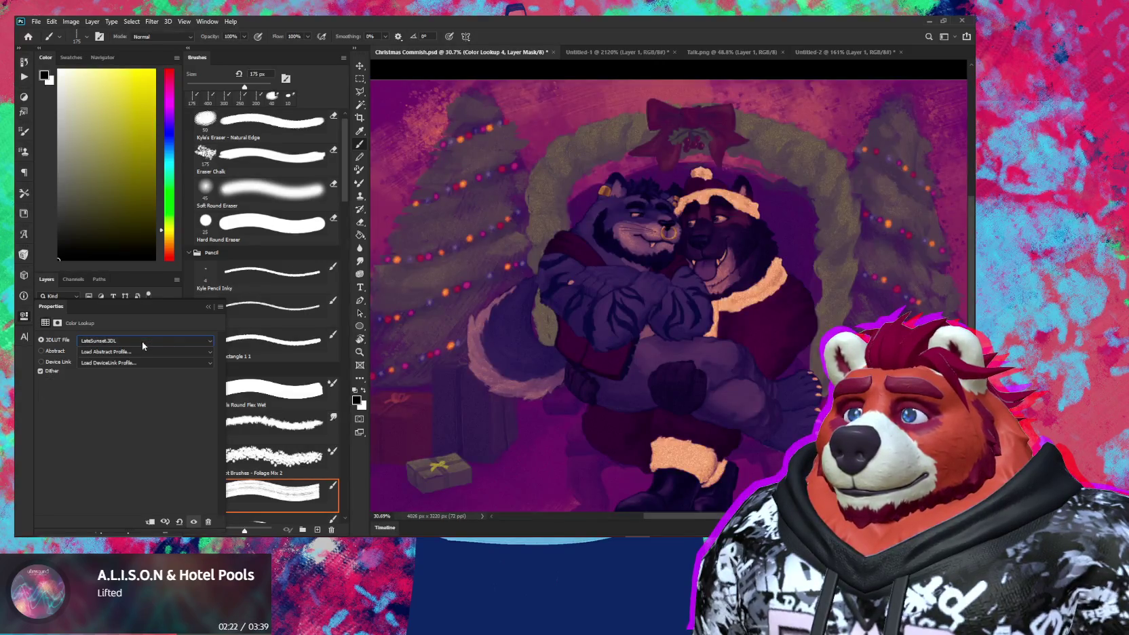
{"action": "key", "text": "Up"}
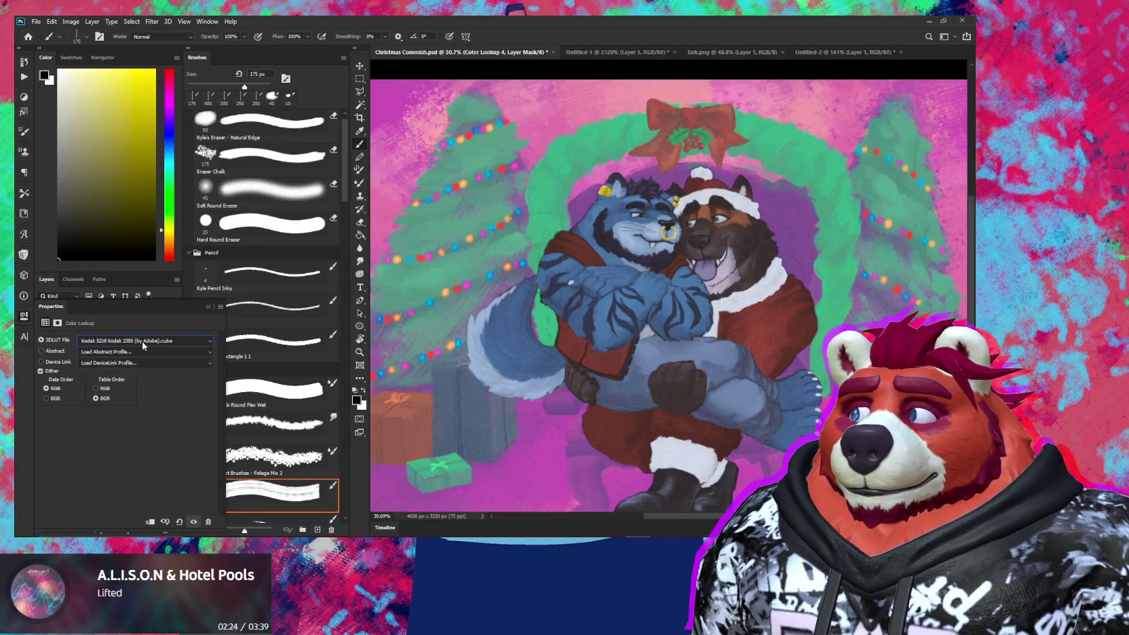
{"action": "key", "text": "Up"}
{"action": "key", "text": "Up"}
{"action": "key", "text": "Up"}
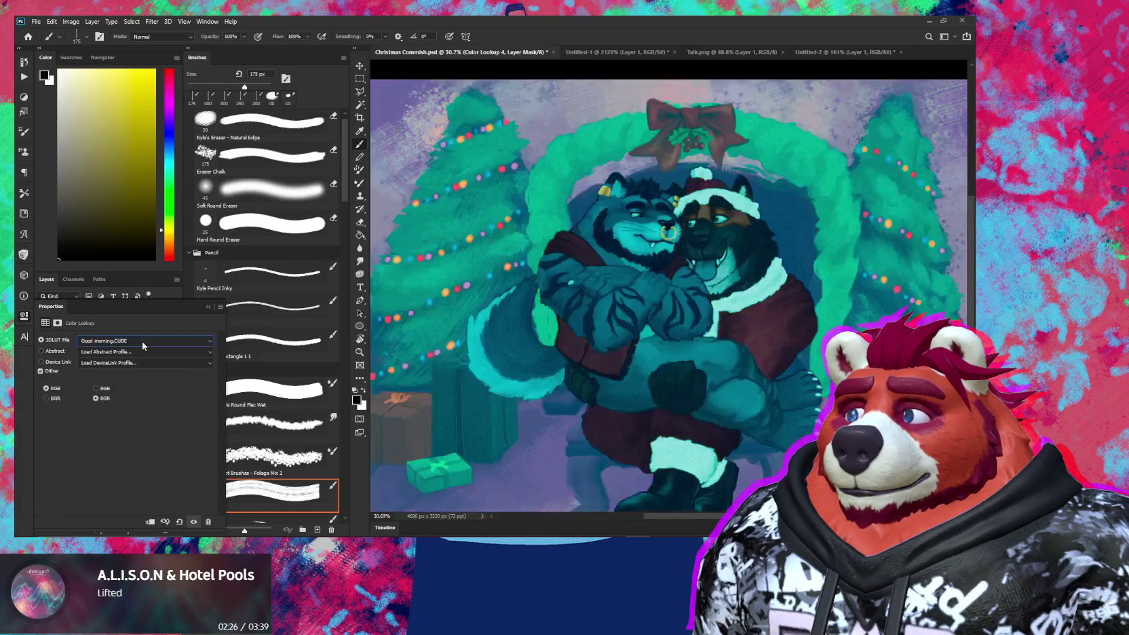
{"action": "key", "text": "Up"}
{"action": "key", "text": "Up"}
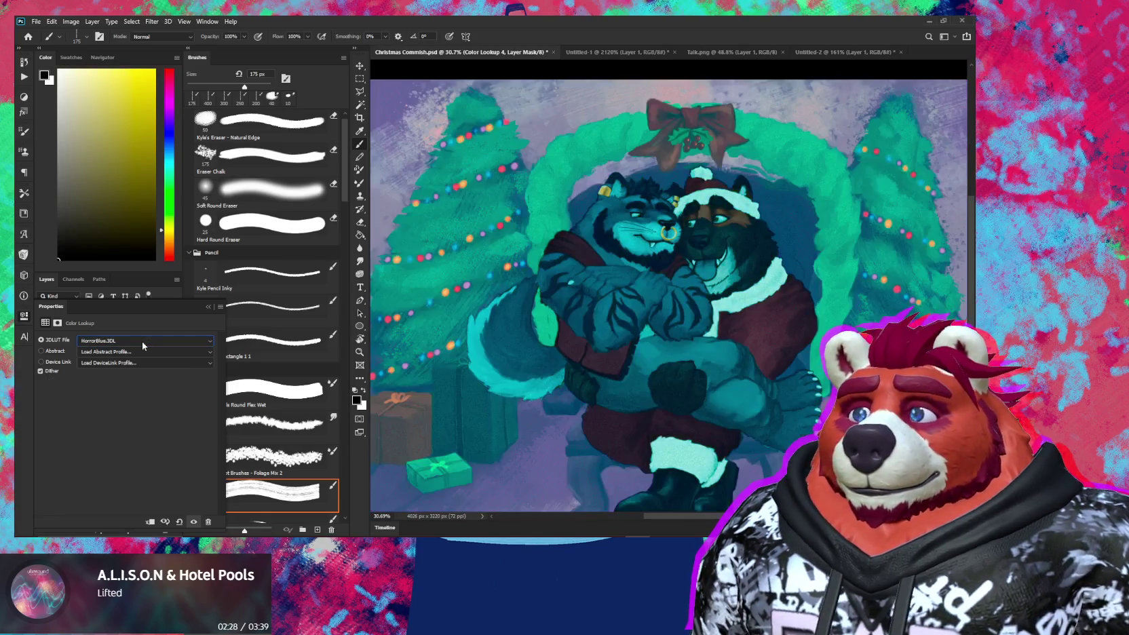
{"action": "key", "text": "Down"}
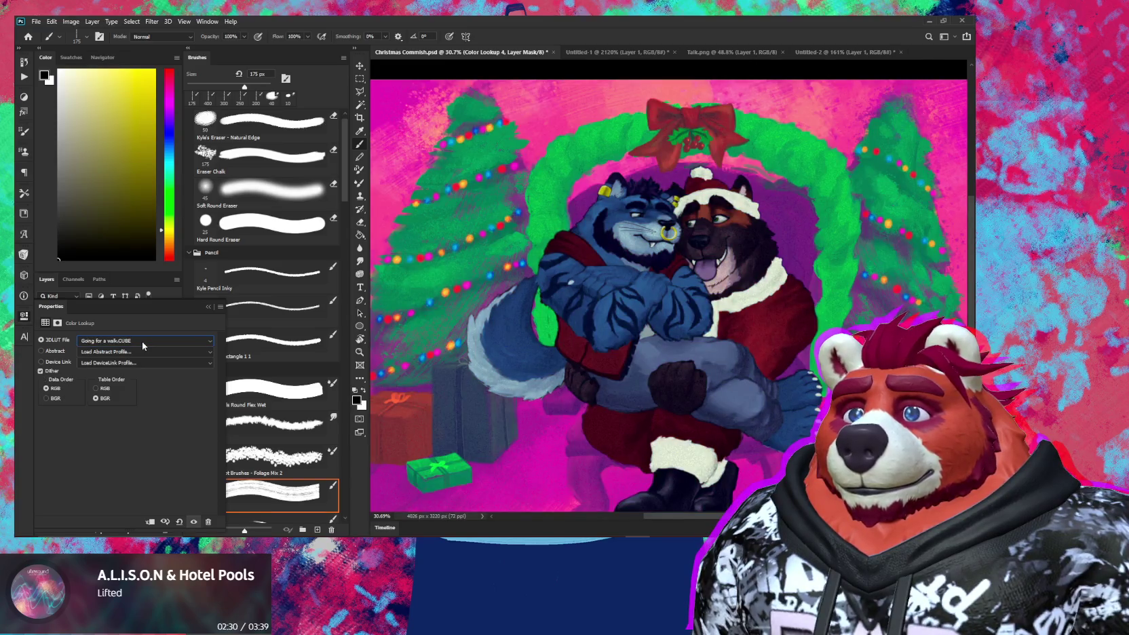
{"action": "key", "text": "Up"}
{"action": "key", "text": "Up"}
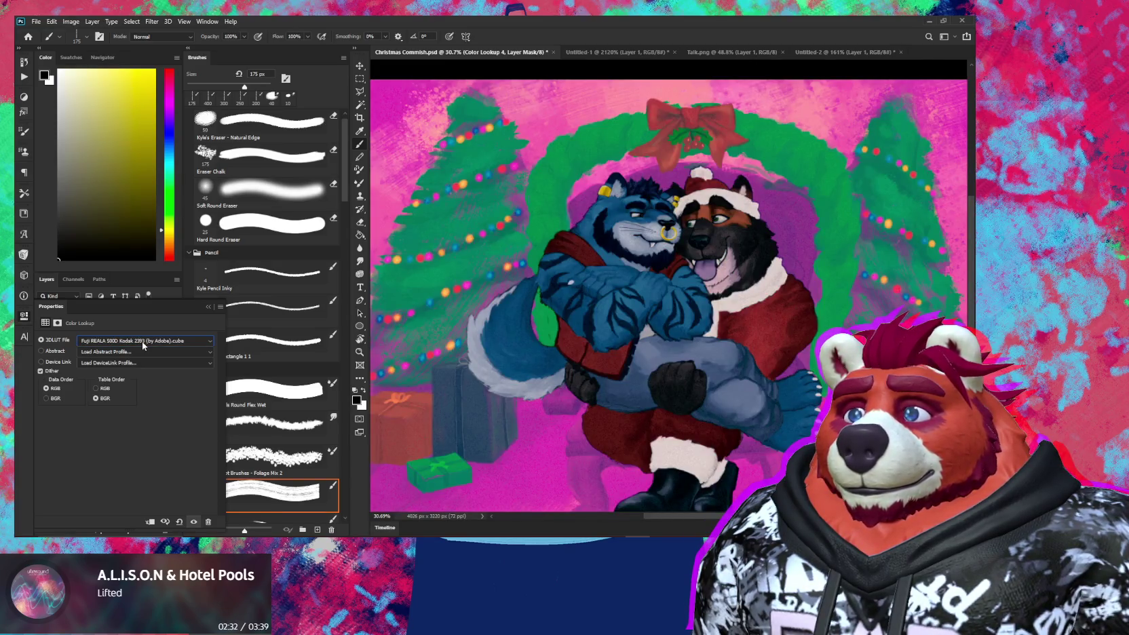
{"action": "key", "text": "Up"}
{"action": "key", "text": "Down"}
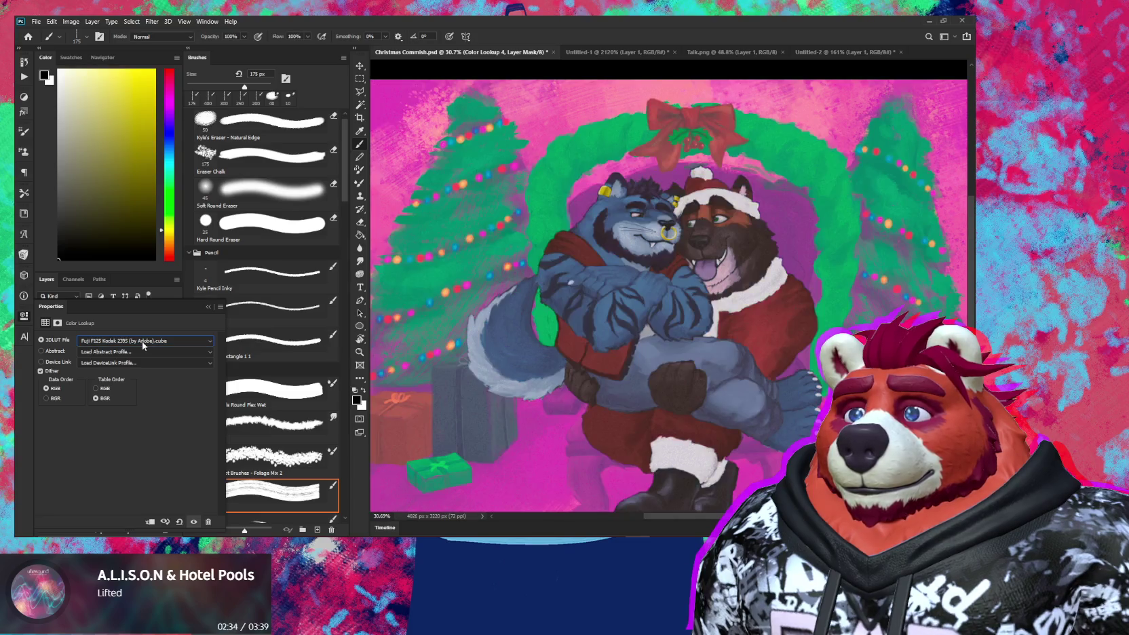
{"action": "key", "text": "Up"}
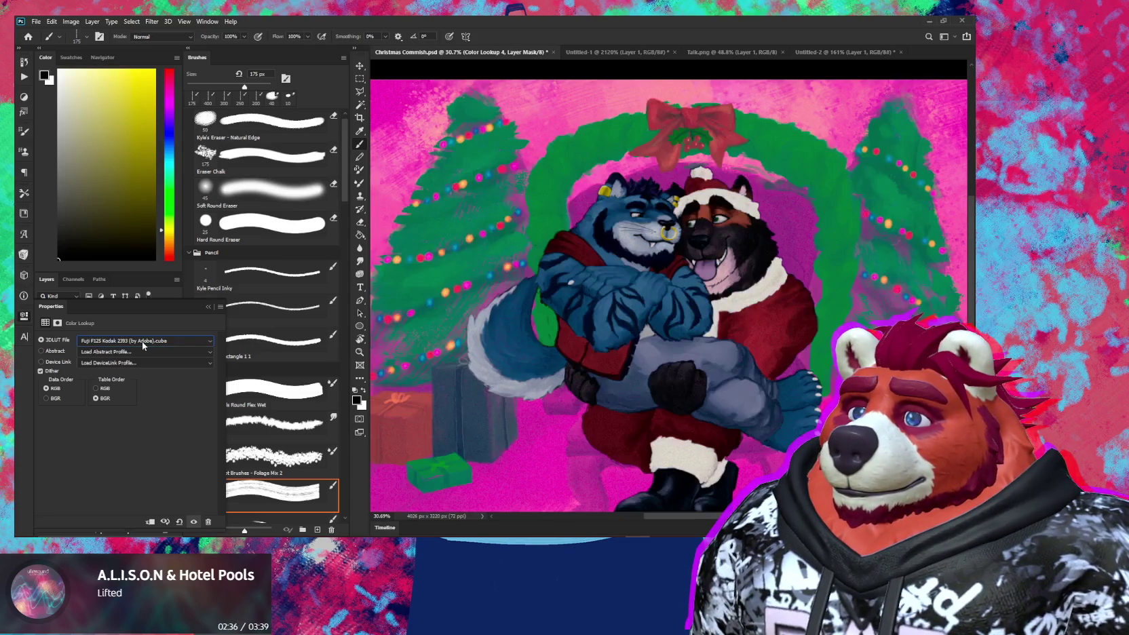
{"action": "key", "text": "Up"}
{"action": "key", "text": "Up"}
{"action": "key", "text": "Up"}
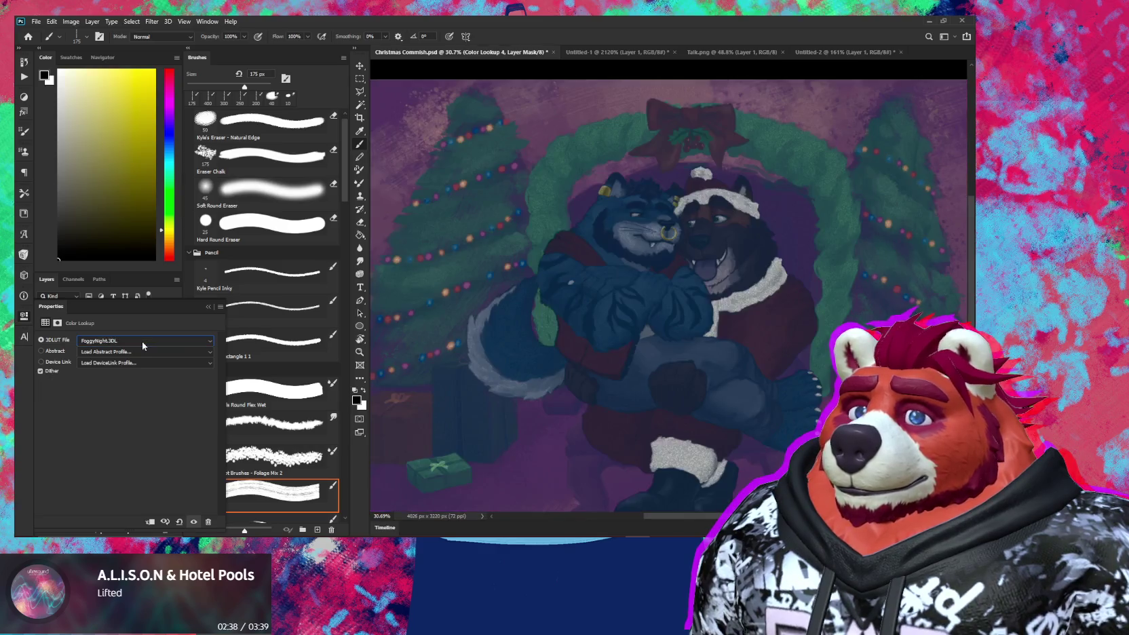
{"action": "key", "text": "Up"}
{"action": "key", "text": "Up"}
{"action": "key", "text": "Up"}
{"action": "key", "text": "Down"}
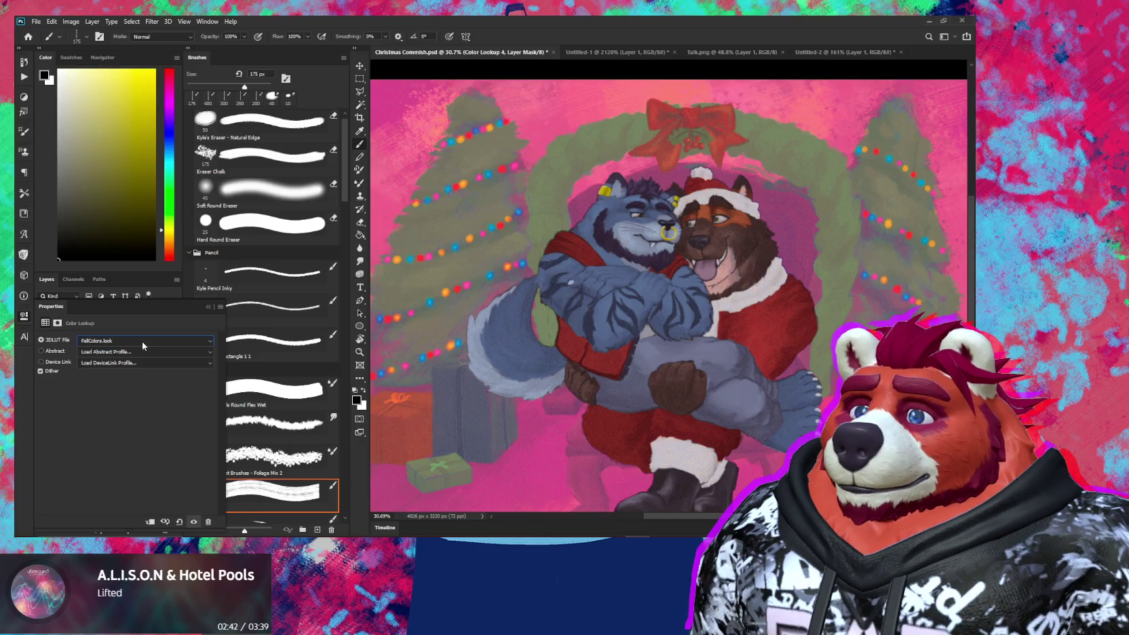
{"action": "key", "text": "Up"}
{"action": "key", "text": "Up"}
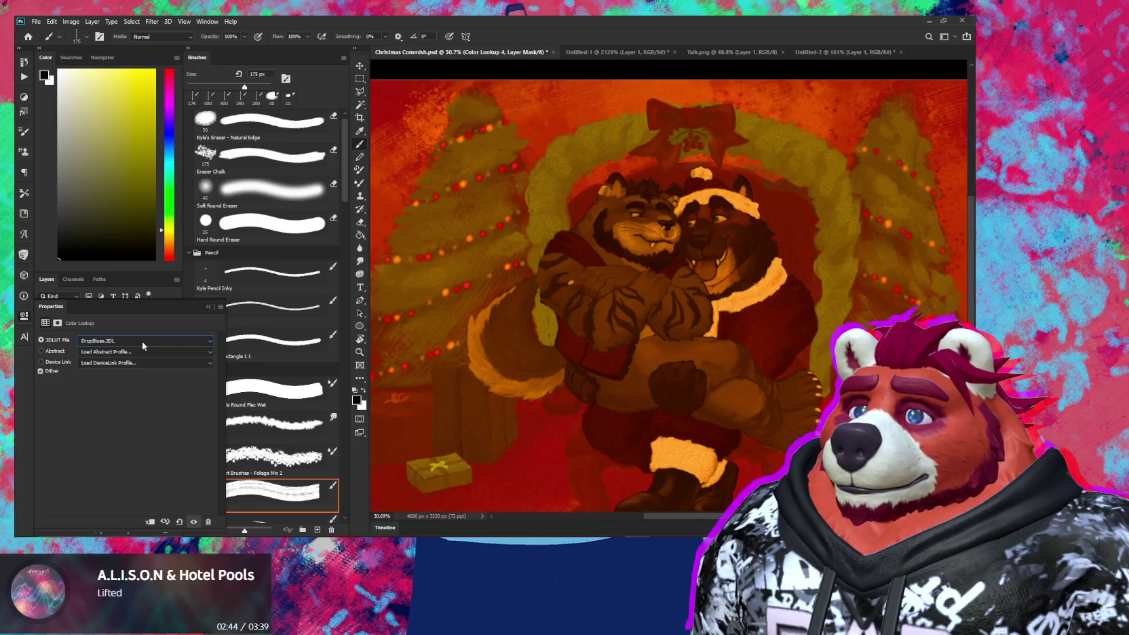
{"action": "key", "text": "Up"}
{"action": "key", "text": "Down"}
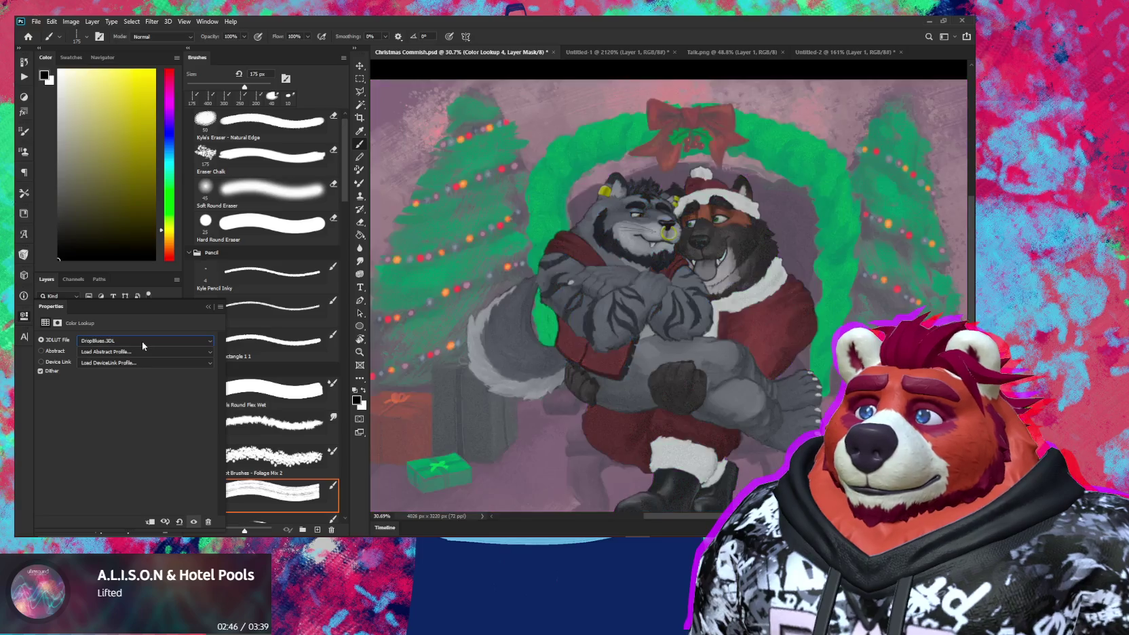
{"action": "key", "text": "Down"}
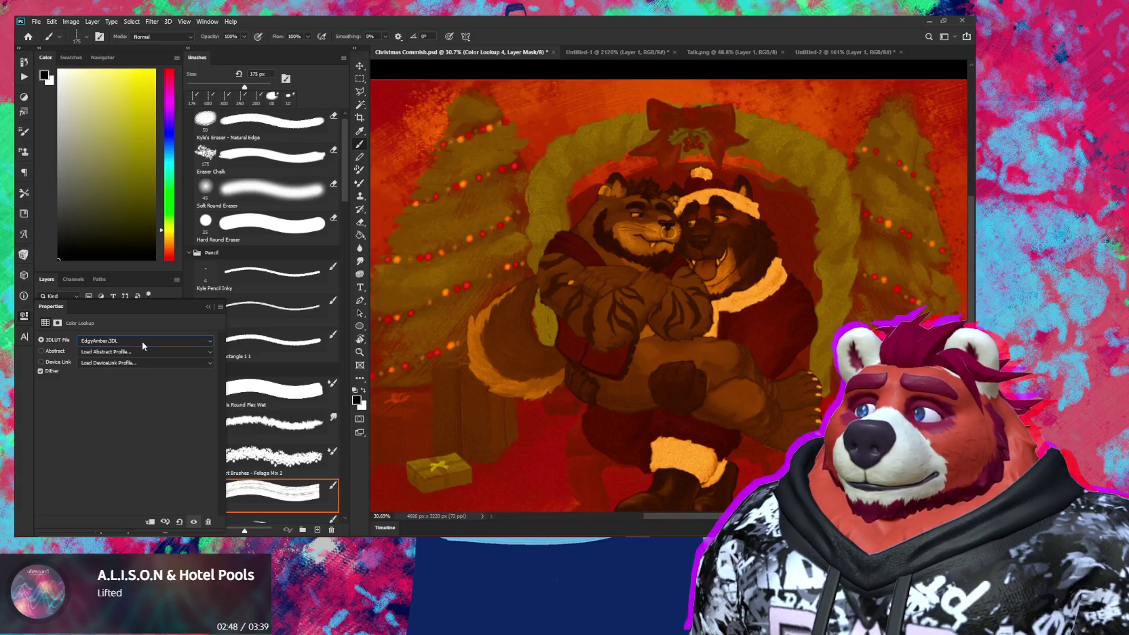
{"action": "key", "text": "Up"}
{"action": "key", "text": "Up"}
{"action": "key", "text": "Up"}
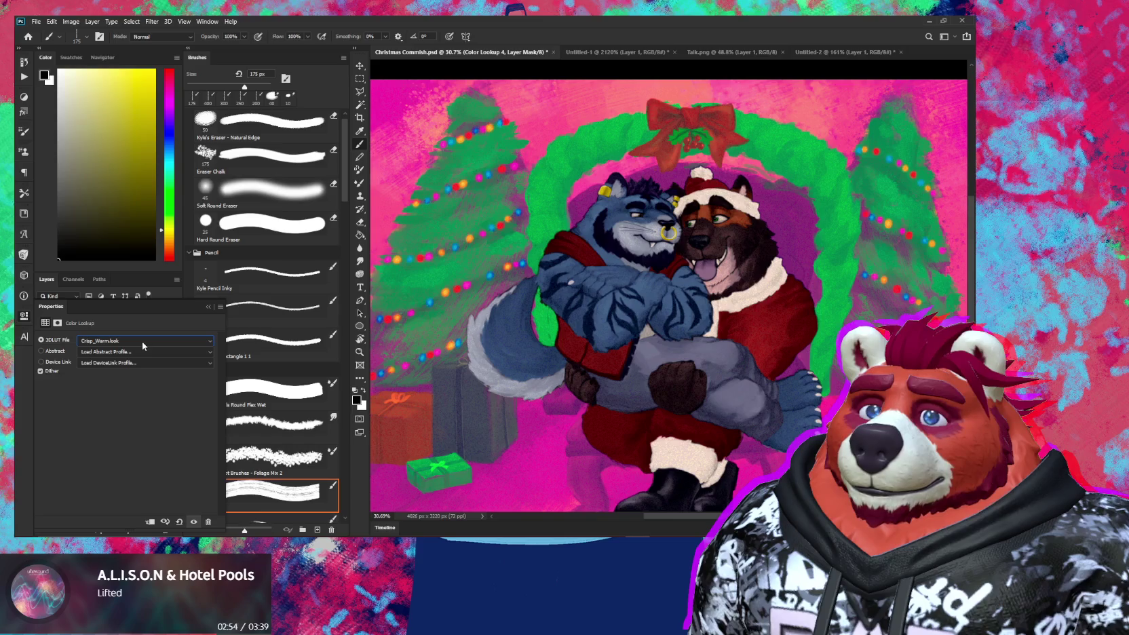
{"action": "key", "text": "Up"}
{"action": "key", "text": "Down"}
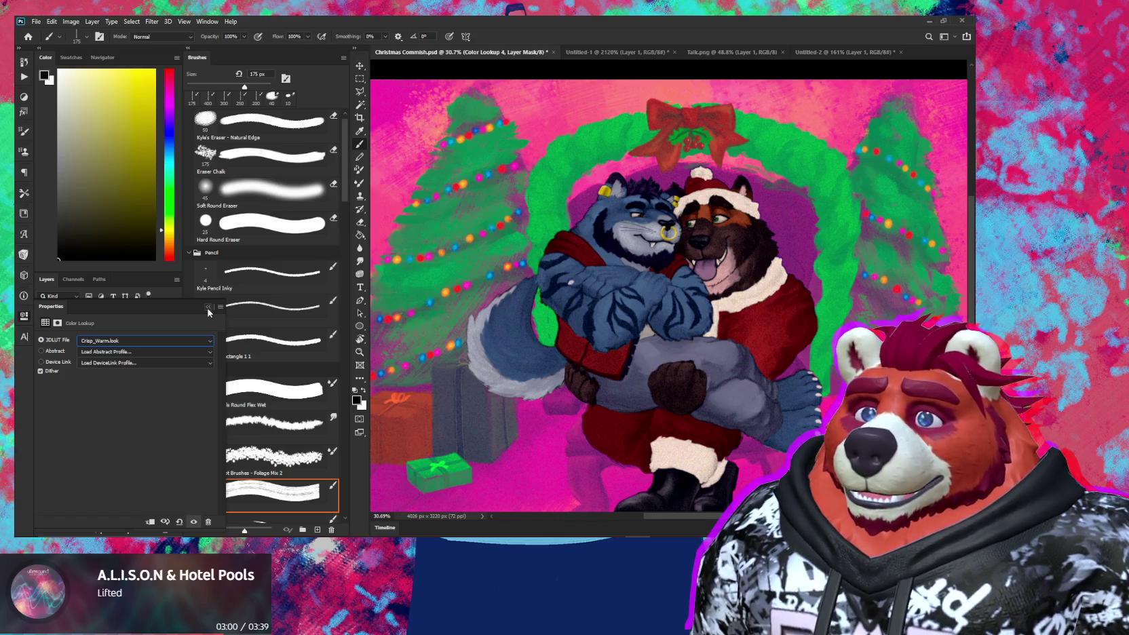
{"action": "key", "text": "Up"}
{"action": "key", "text": "Up"}
{"action": "key", "text": "Up"}
{"action": "key", "text": "Up"}
{"action": "key", "text": "Up"}
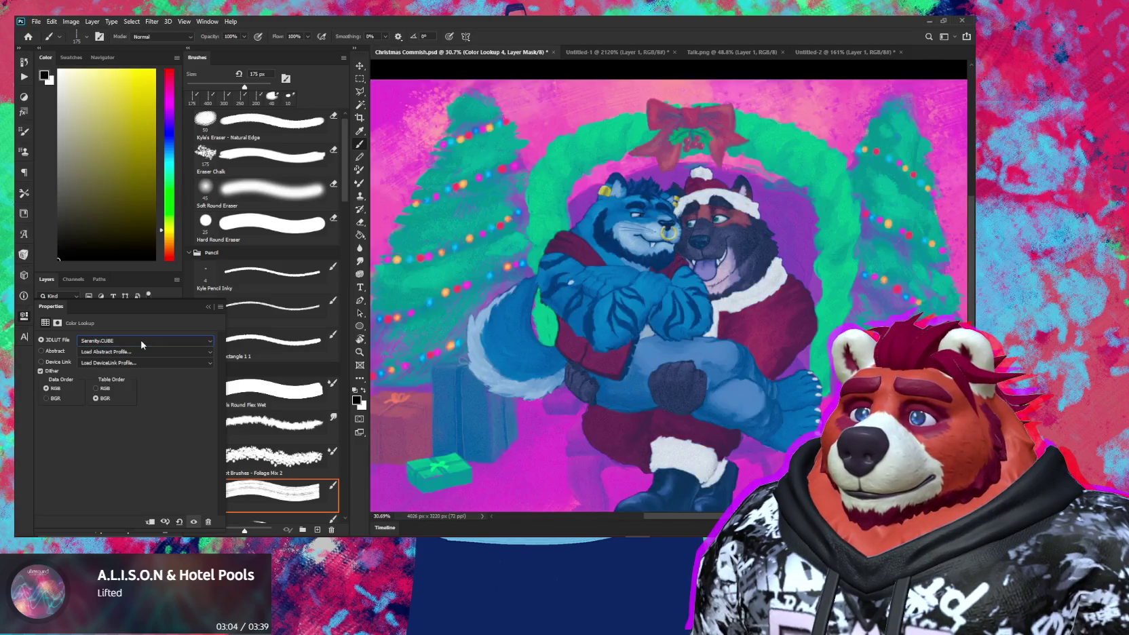
{"action": "key", "text": "Up"}
{"action": "key", "text": "Up"}
{"action": "key", "text": "Down"}
{"action": "key", "text": "Down"}
{"action": "key", "text": "Up"}
{"action": "key", "text": "Up"}
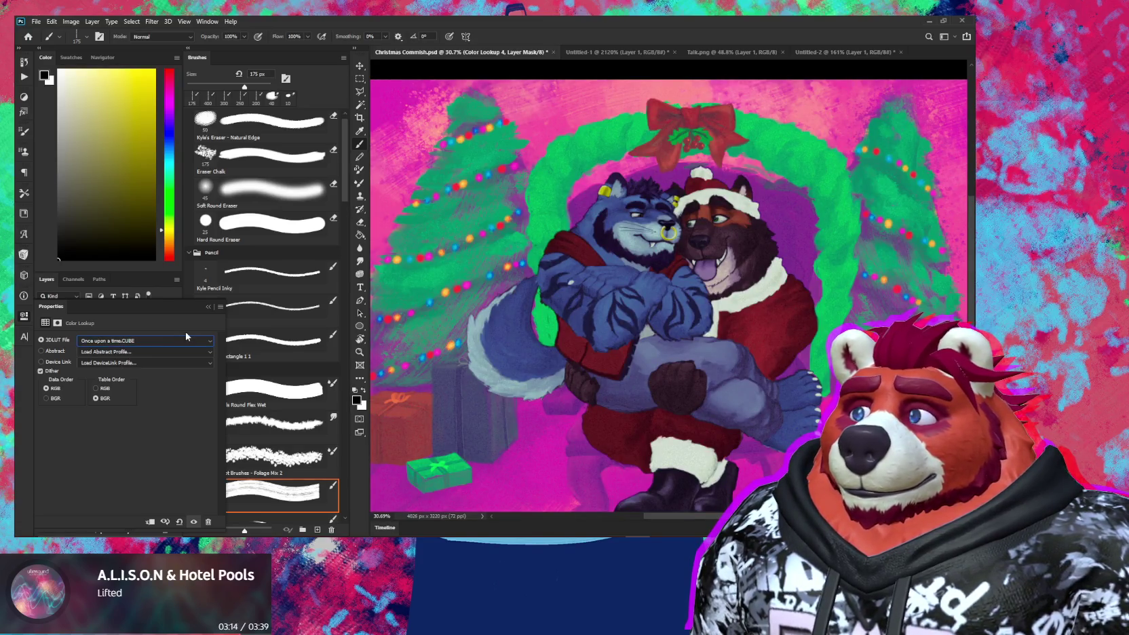
{"action": "left_click", "coordinate": [208, 306]}
Step: Toggle Color Lookup 4 to compare, then lower its opacity to 62%
{"action": "scroll", "coordinate": [484, 339], "scroll_direction": "down", "scroll_amount": 2}
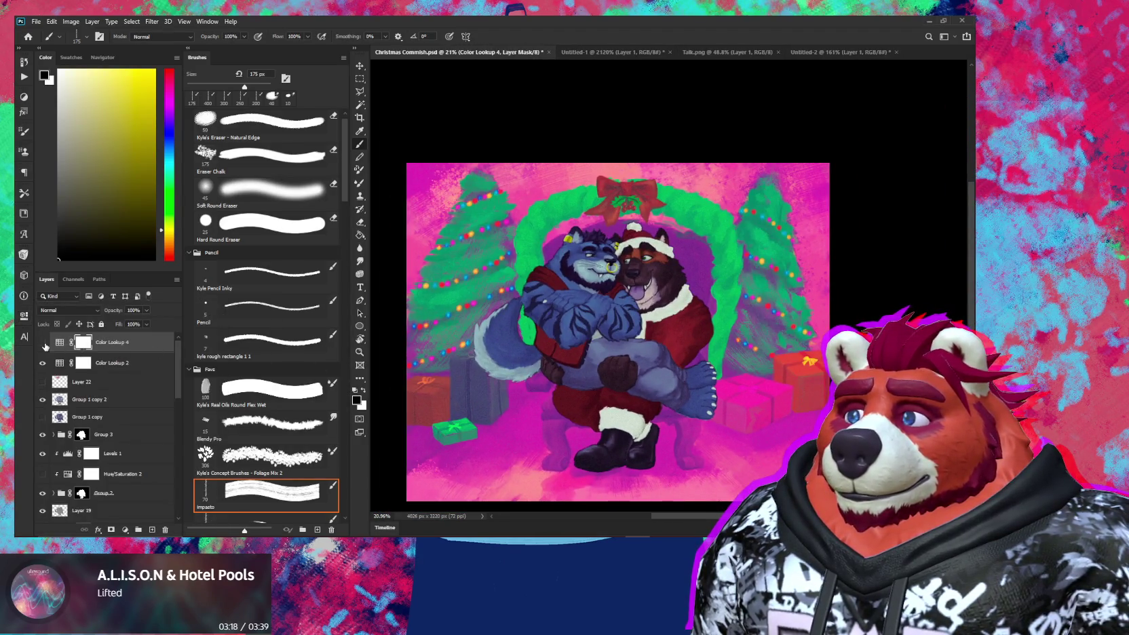
{"action": "left_click", "coordinate": [42, 343]}
{"action": "left_click", "coordinate": [44, 344]}
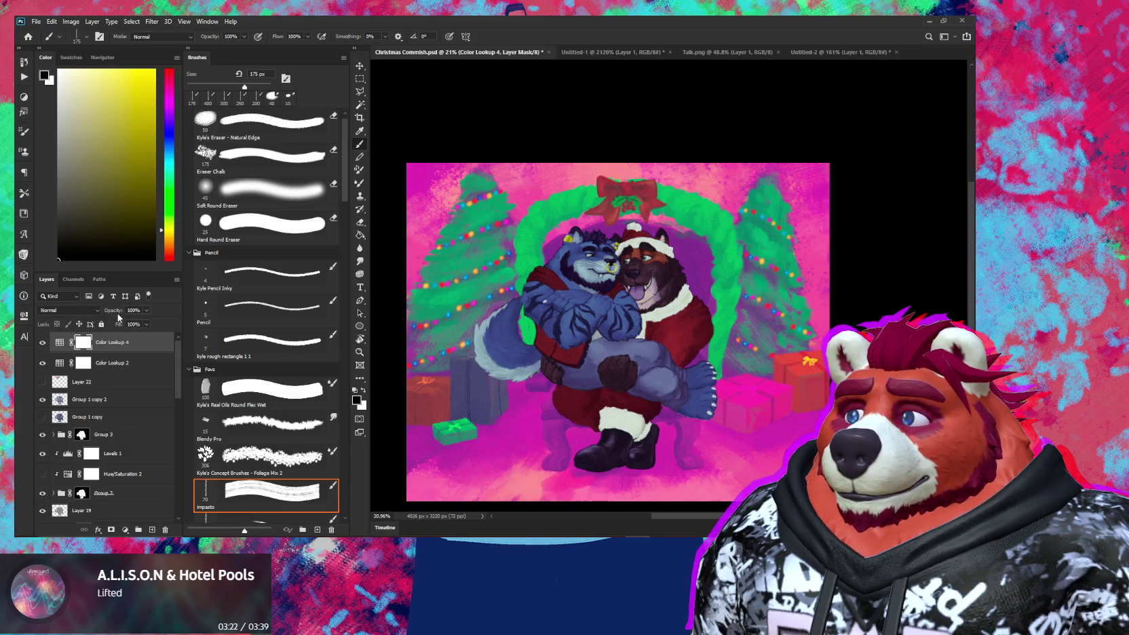
{"action": "left_click_drag", "start_coordinate": [117, 313], "coordinate": [102, 313]}
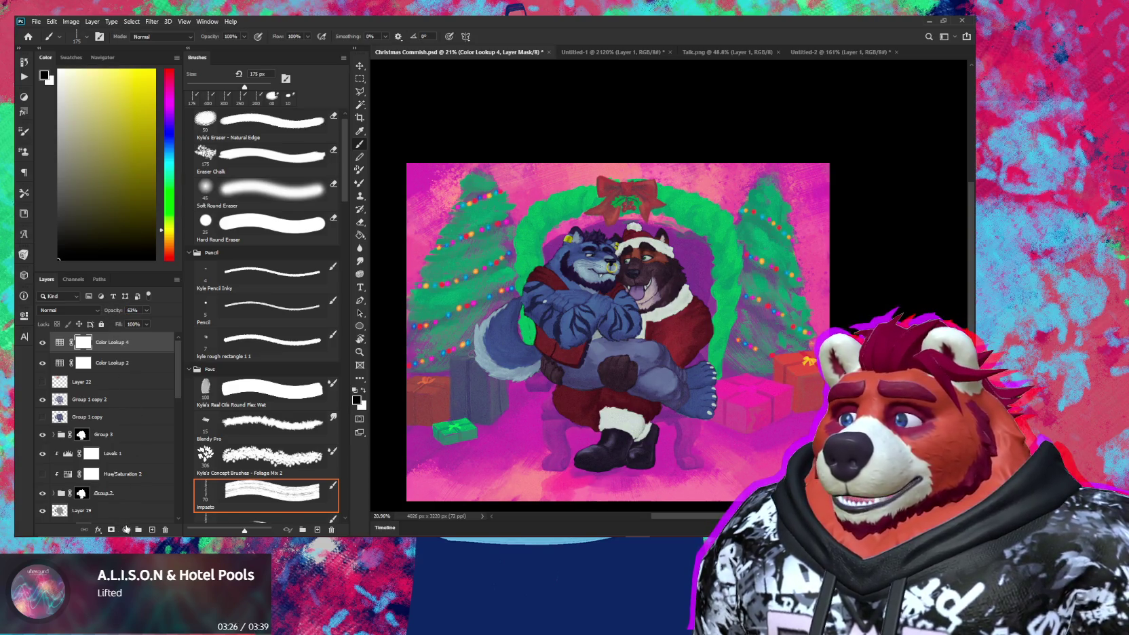
{"action": "left_click", "coordinate": [125, 530]}
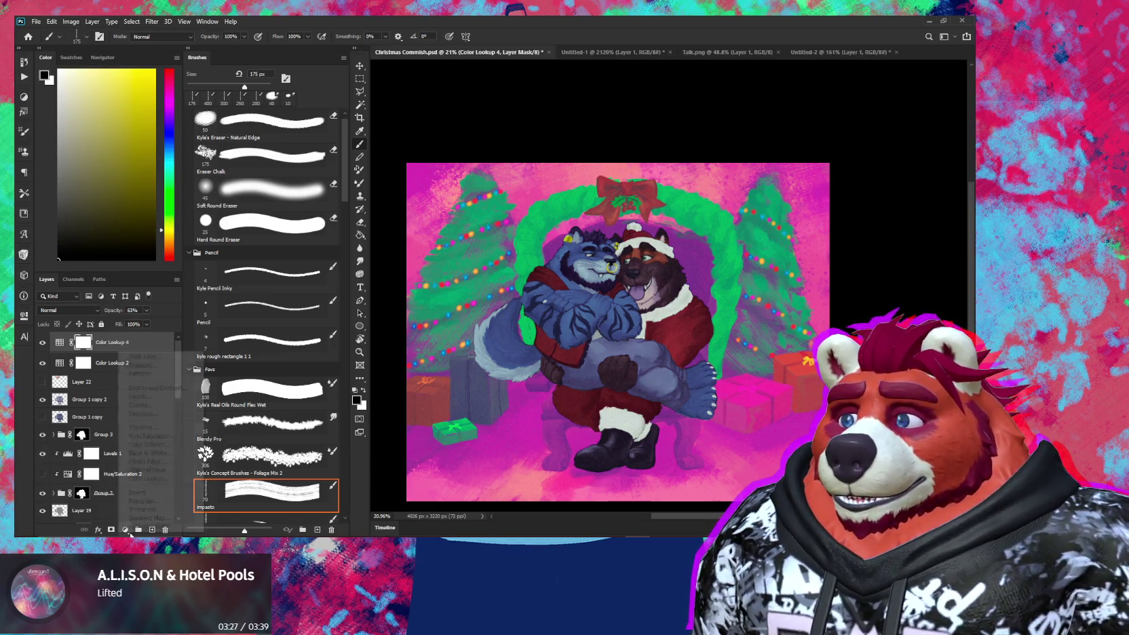
Step: Add a Levels adjustment layer and try out its midtone, white point and output black
{"action": "left_click", "coordinate": [144, 396]}
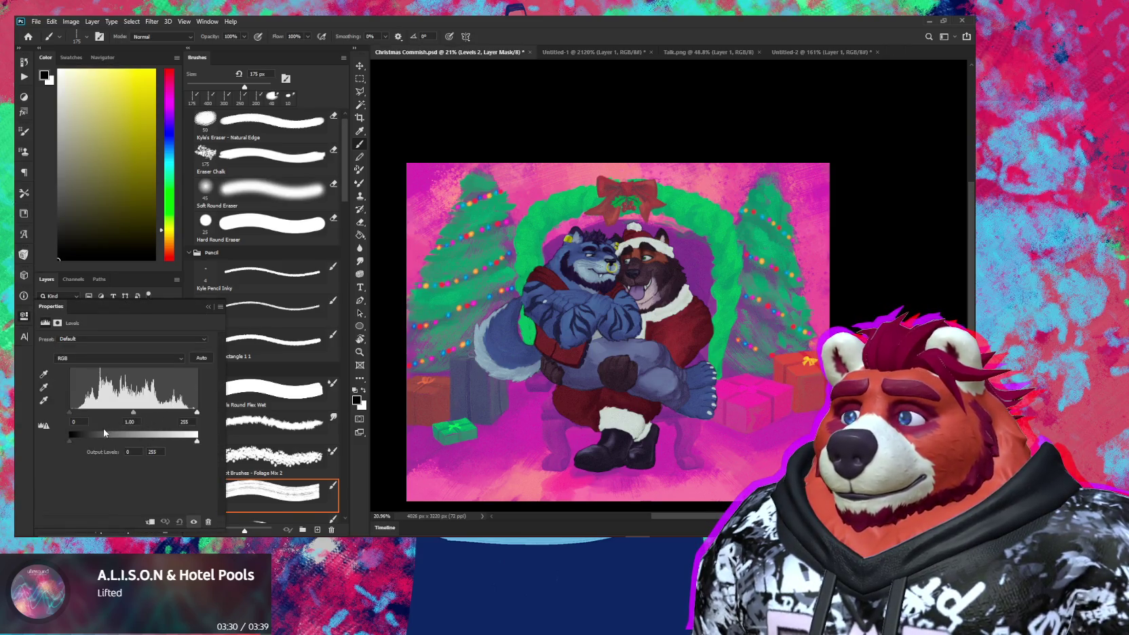
{"action": "left_click_drag", "start_coordinate": [74, 444], "coordinate": [66, 445]}
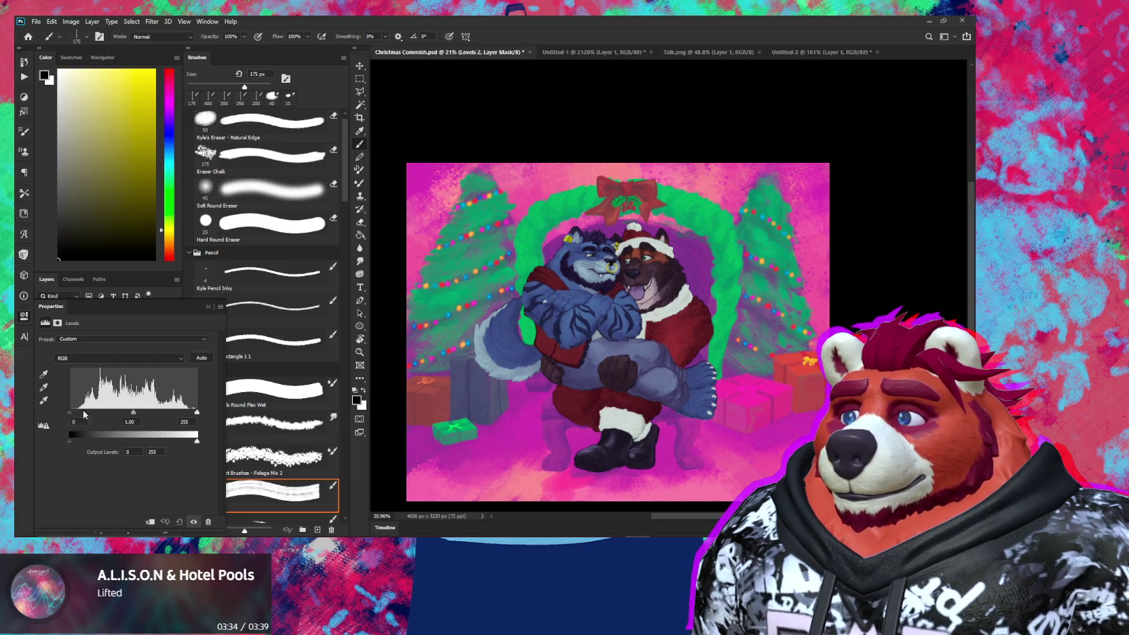
{"action": "left_click_drag", "start_coordinate": [129, 414], "coordinate": [128, 414]}
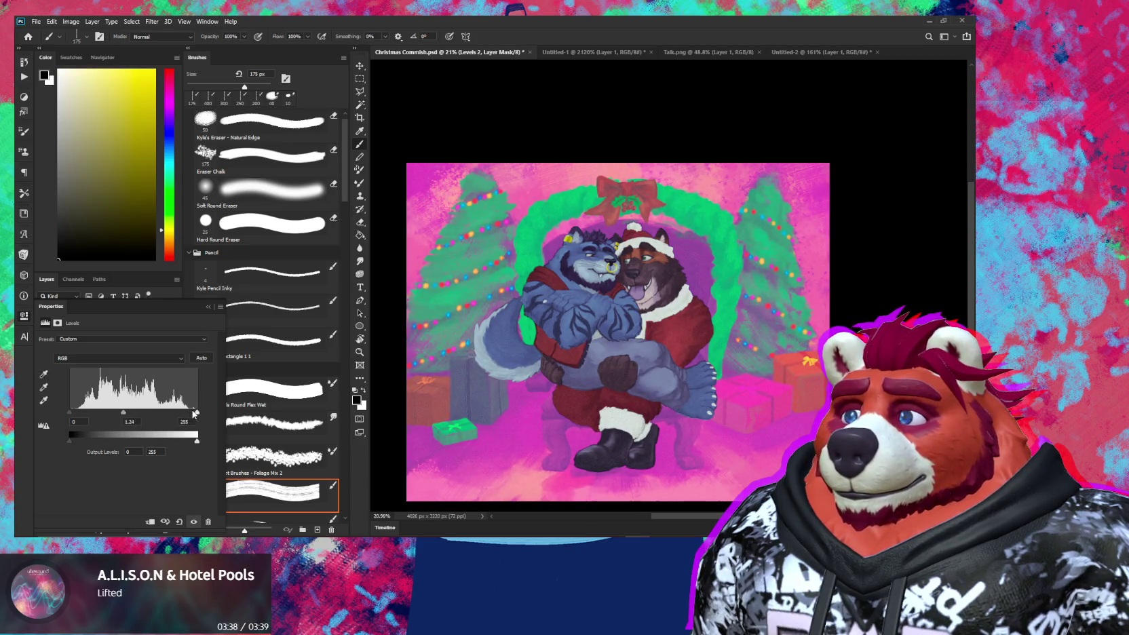
{"action": "mouse_move", "coordinate": [196, 412]}
{"action": "left_mouse_down"}
{"action": "mouse_move", "coordinate": [177, 412]}
{"action": "mouse_move", "coordinate": [186, 417]}
{"action": "left_mouse_up"}
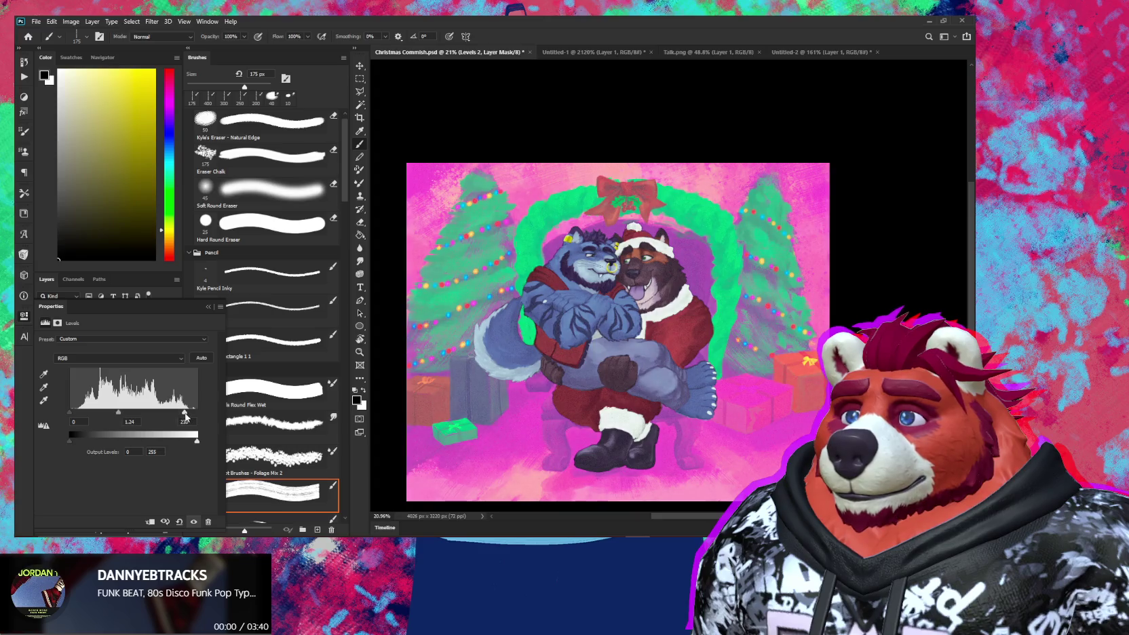
{"action": "left_click_drag", "start_coordinate": [71, 440], "coordinate": [74, 442]}
{"action": "mouse_move", "coordinate": [564, 291]}
{"action": "left_mouse_down"}
{"action": "mouse_move", "coordinate": [648, 322]}
{"action": "mouse_move", "coordinate": [668, 394]}
{"action": "left_mouse_up"}
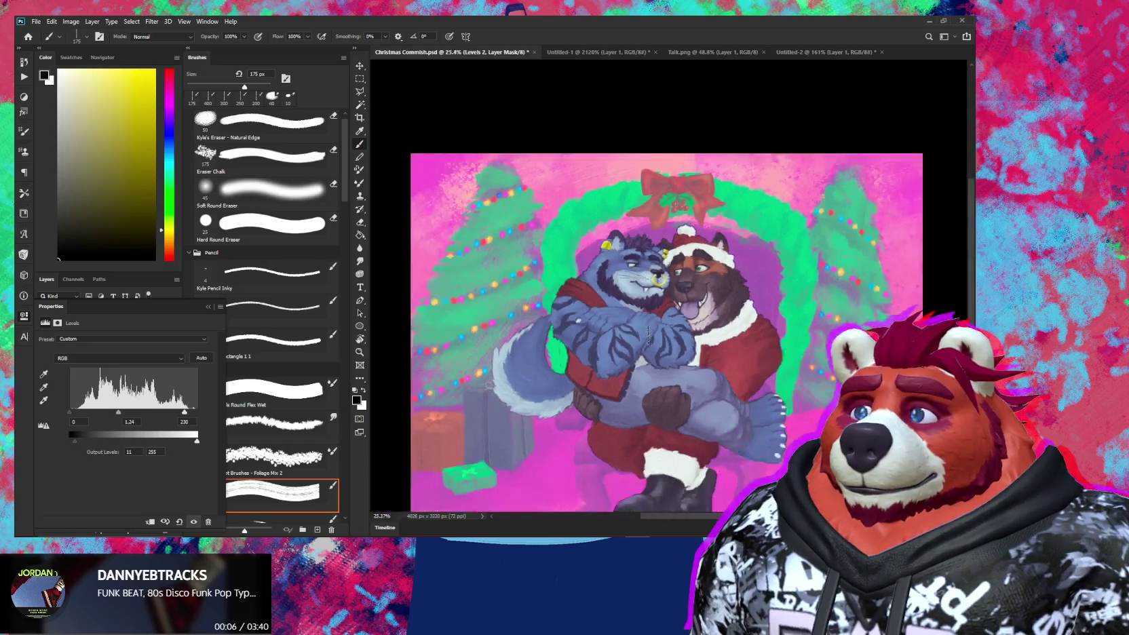
{"action": "left_click_drag", "start_coordinate": [695, 429], "coordinate": [774, 389]}
Step: Finalise Levels 2 at midtone 1.37 with output levels 11–210
{"action": "left_click_drag", "start_coordinate": [184, 411], "coordinate": [218, 416]}
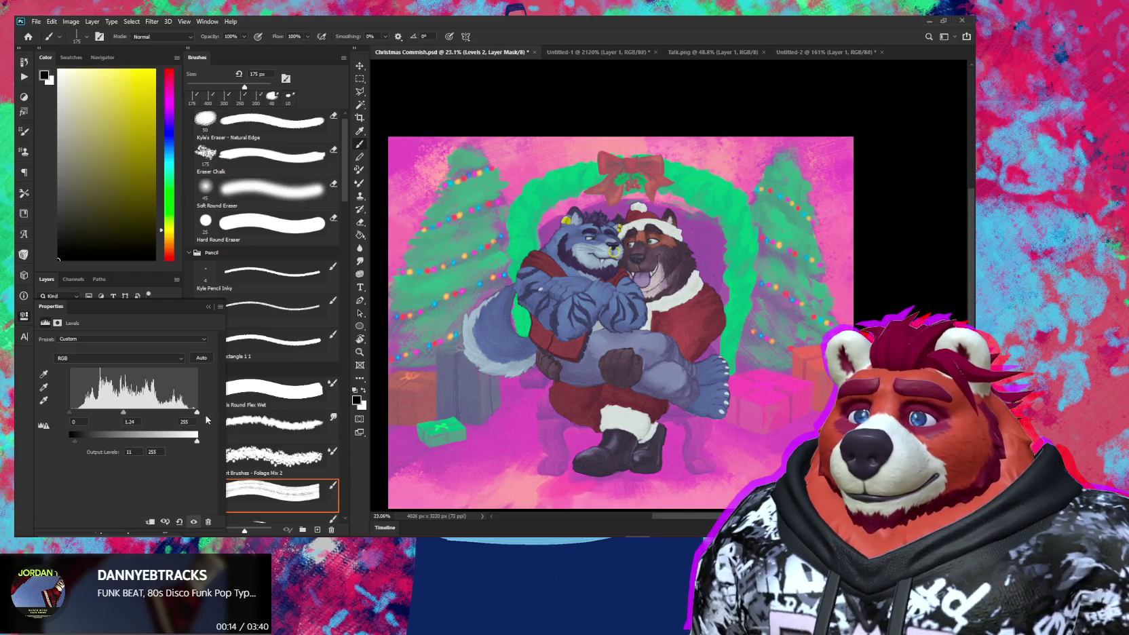
{"action": "left_click_drag", "start_coordinate": [124, 413], "coordinate": [132, 418]}
{"action": "left_click_drag", "start_coordinate": [197, 441], "coordinate": [181, 443]}
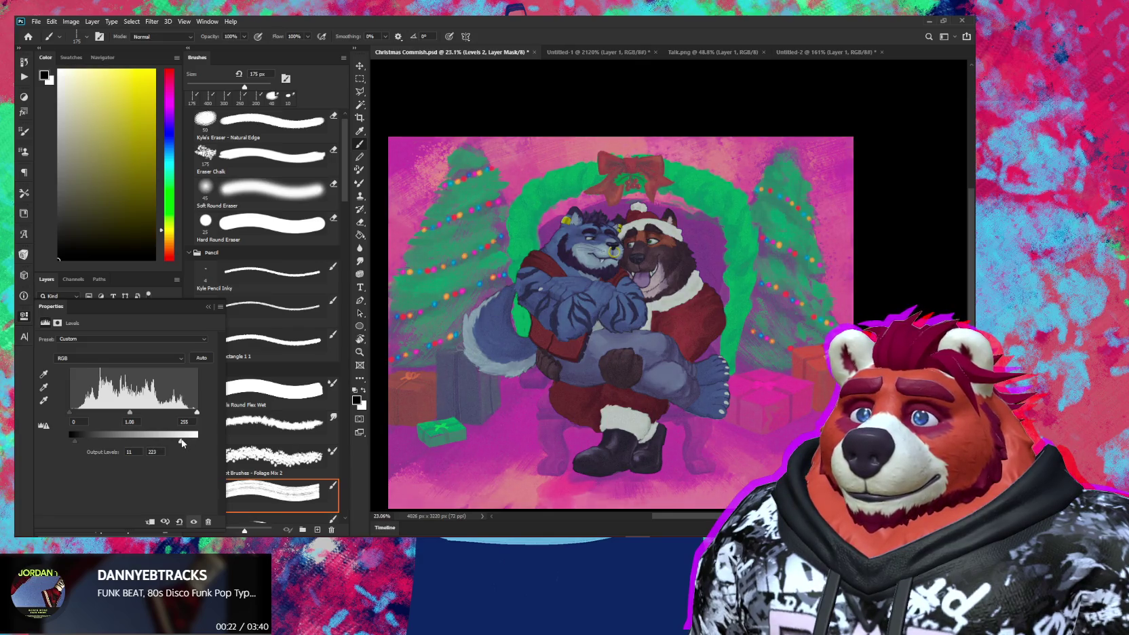
{"action": "left_click_drag", "start_coordinate": [129, 413], "coordinate": [123, 412]}
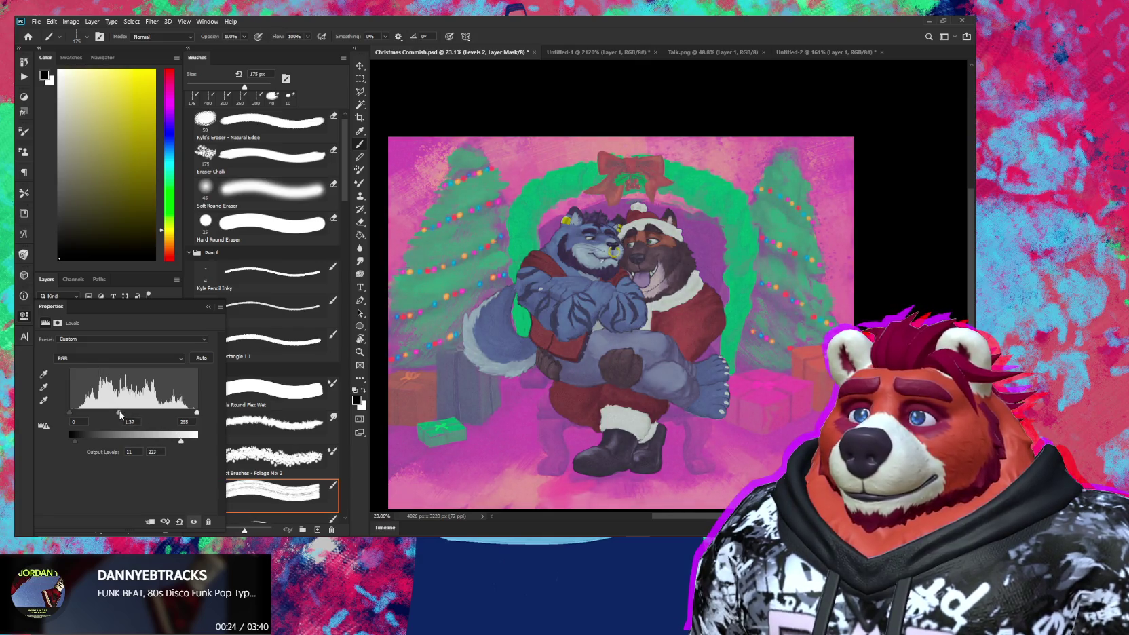
{"action": "left_click_drag", "start_coordinate": [181, 444], "coordinate": [176, 444]}
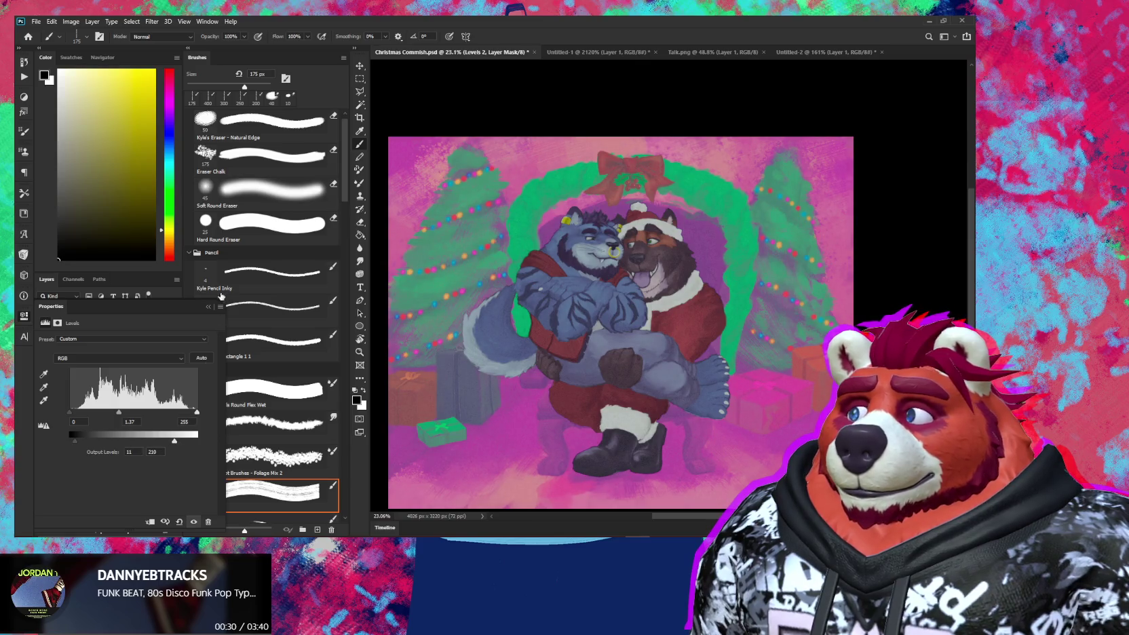
{"action": "left_click", "coordinate": [209, 308]}
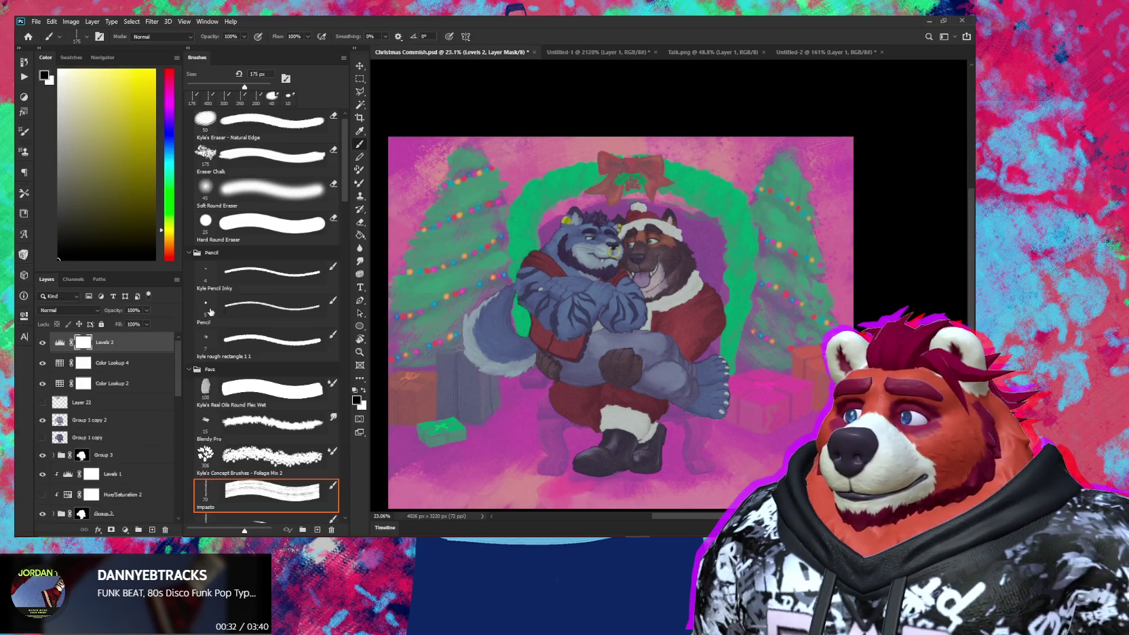
Step: Toggle Levels 2 on and off to compare the artwork
{"action": "left_click", "coordinate": [44, 345]}
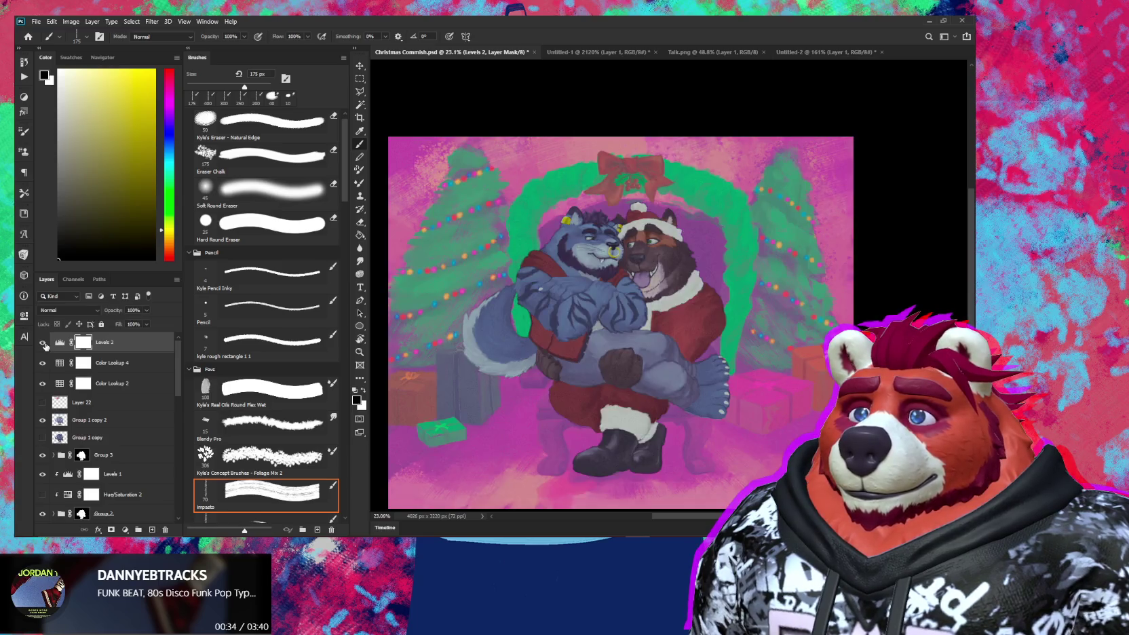
{"action": "left_click", "coordinate": [45, 345]}
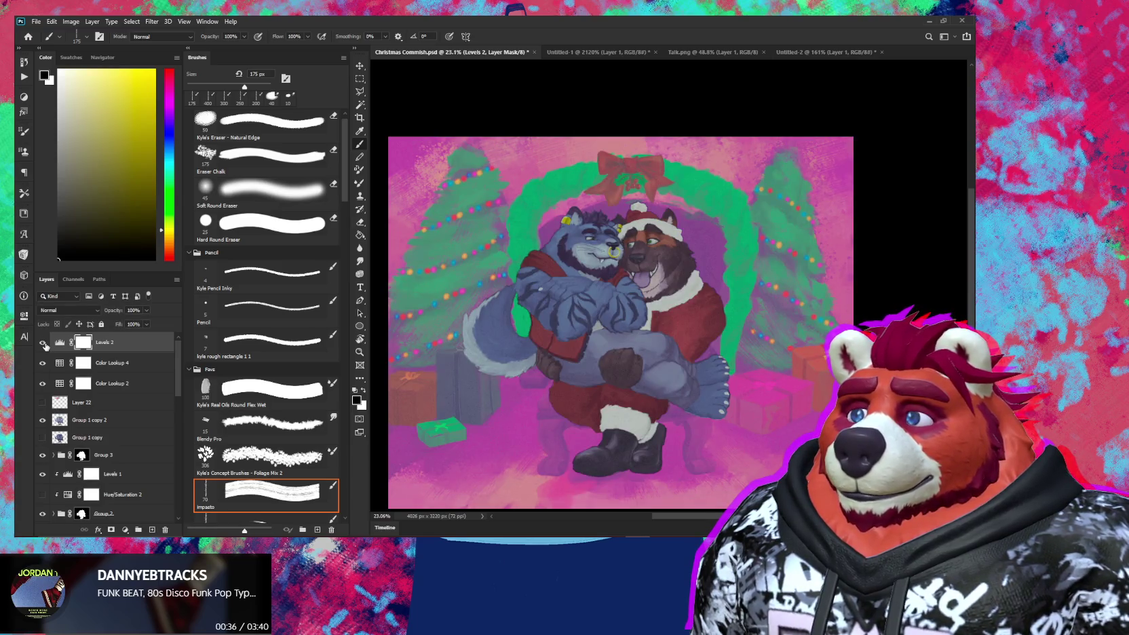
{"action": "left_click", "coordinate": [44, 345]}
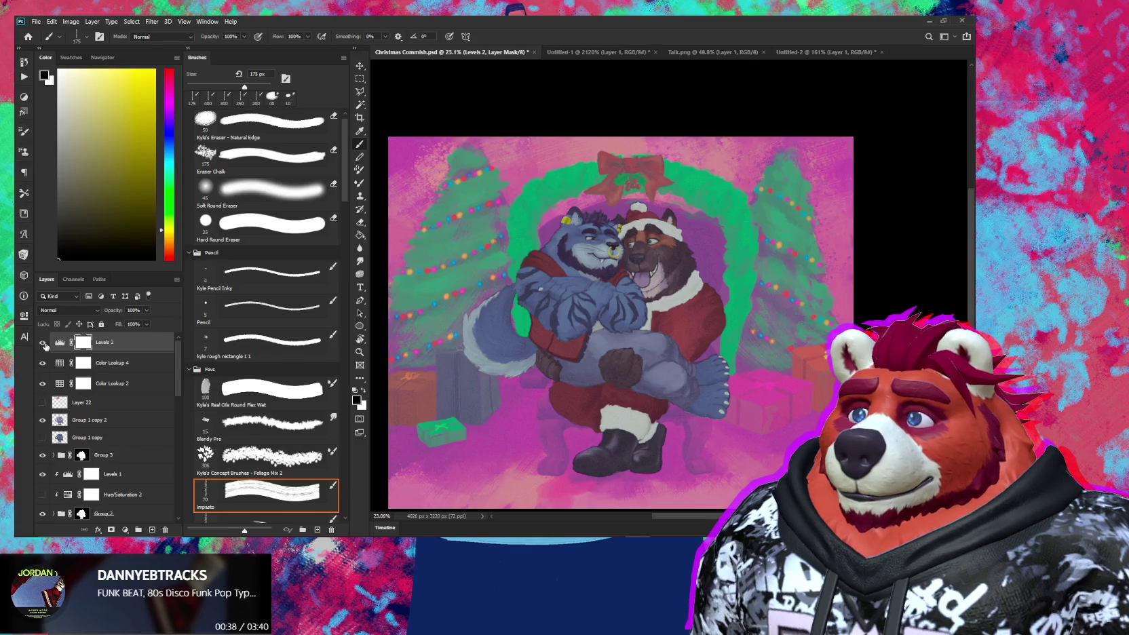
Step: Add a Hue/Saturation 3 adjustment raising saturation by +23
{"action": "left_click", "coordinate": [125, 530]}
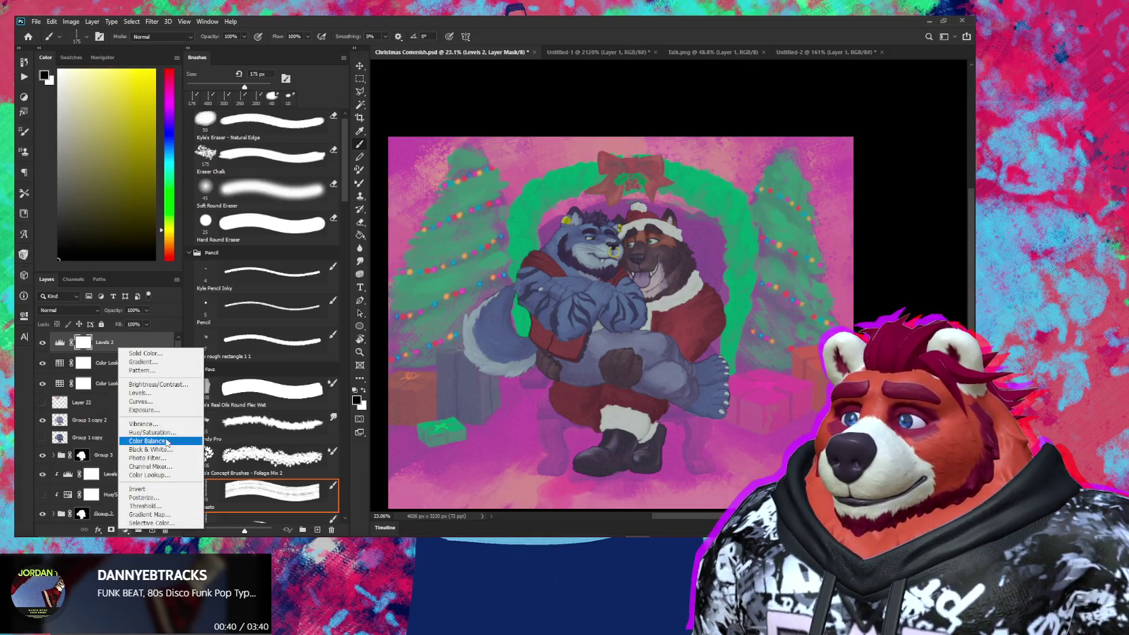
{"action": "left_click", "coordinate": [157, 432]}
{"action": "left_click_drag", "start_coordinate": [125, 396], "coordinate": [146, 399]}
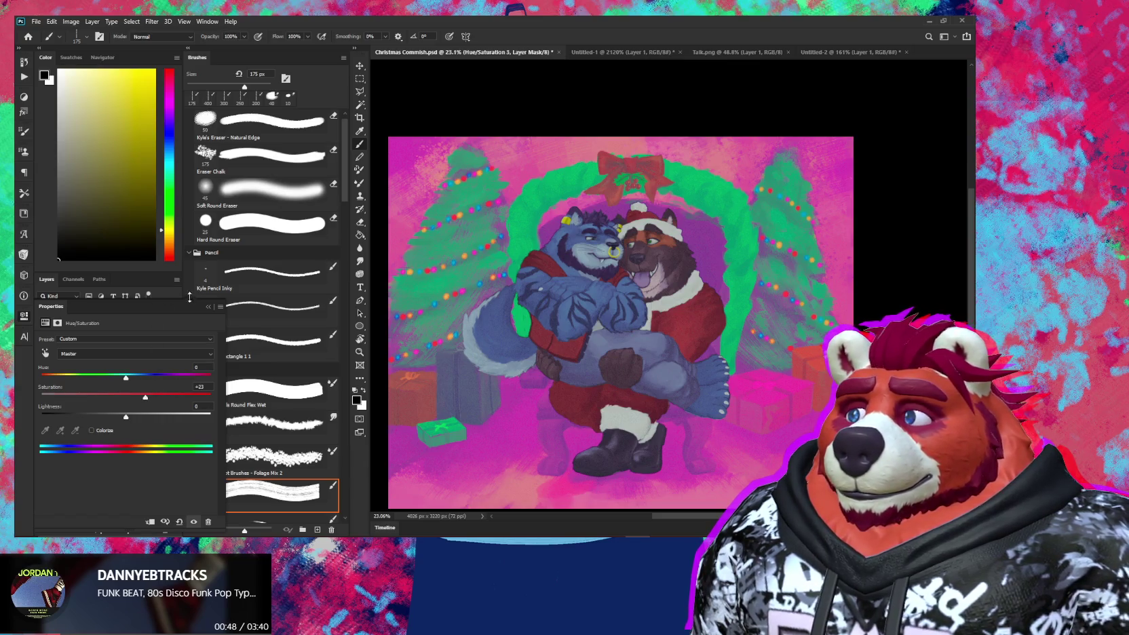
Step: Toggle Levels 2 and Hue/Saturation 3 visibility to compare the look
{"action": "left_click", "coordinate": [208, 307]}
{"action": "left_click", "coordinate": [44, 365]}
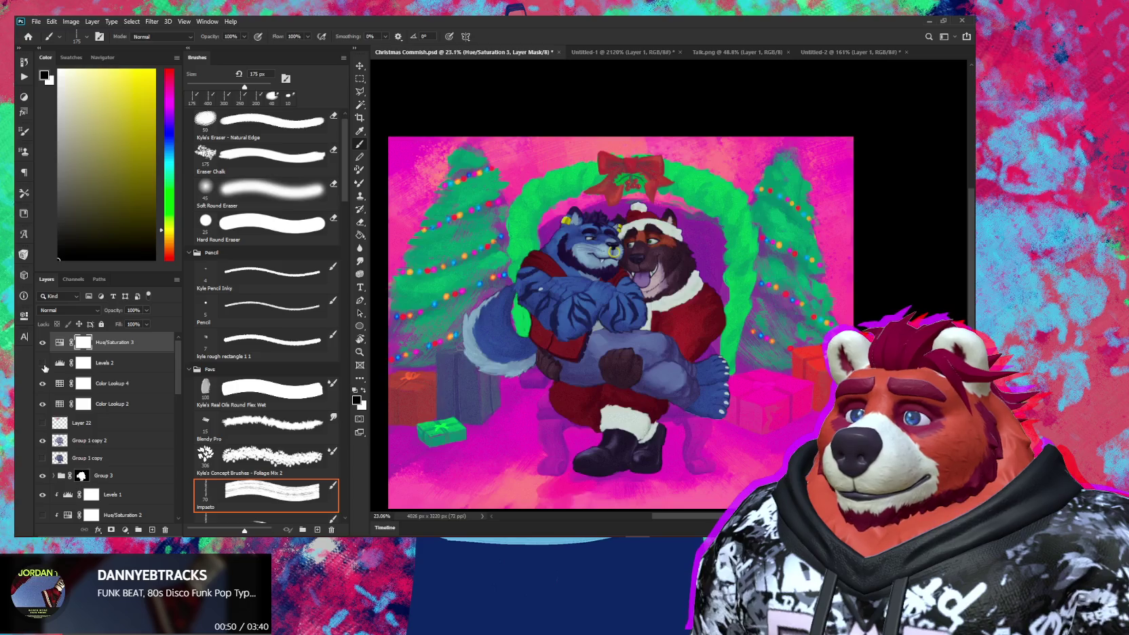
{"action": "left_click", "coordinate": [43, 364]}
{"action": "left_click", "coordinate": [43, 343]}
{"action": "left_click", "coordinate": [43, 343]}
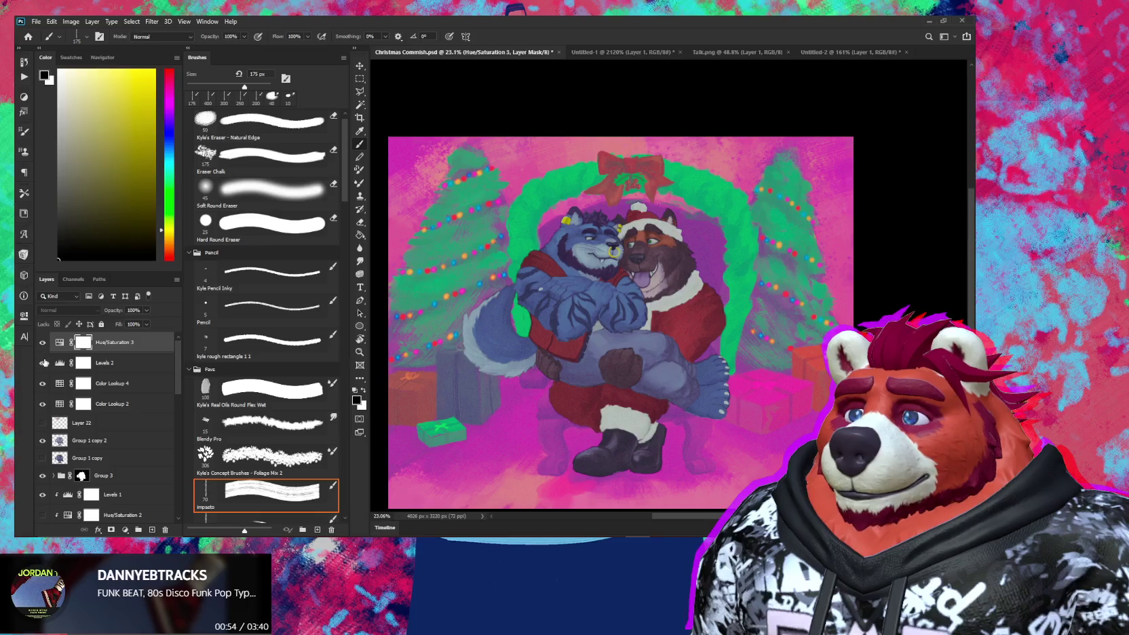
{"action": "scroll", "coordinate": [661, 406], "scroll_direction": "up", "scroll_amount": 5}
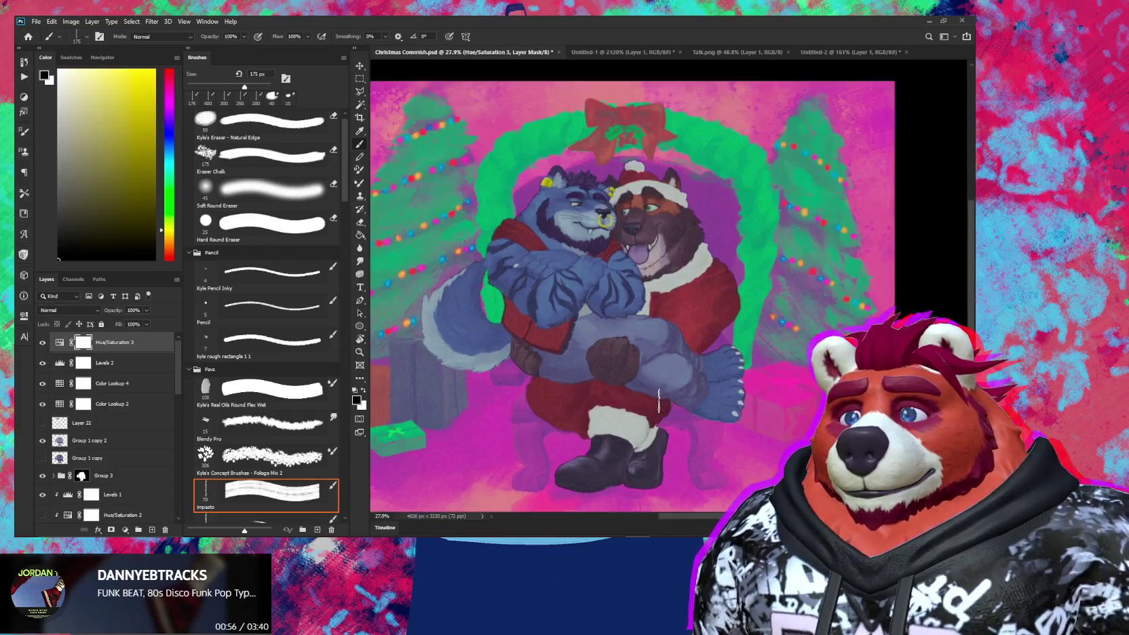
{"action": "scroll", "coordinate": [615, 392], "scroll_direction": "down", "scroll_amount": 2}
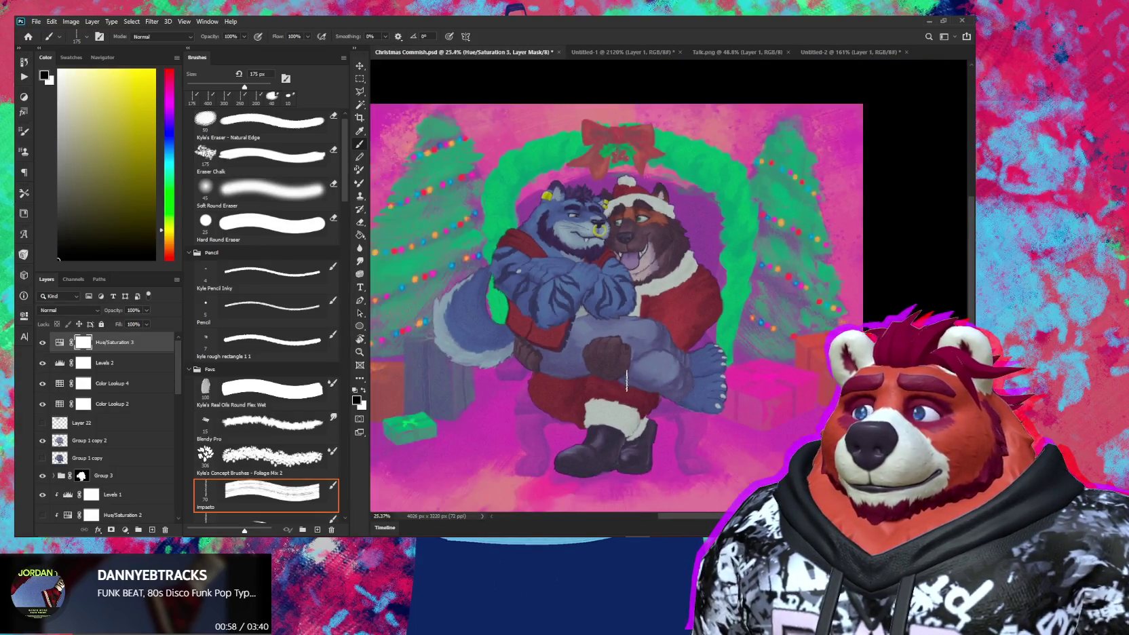
{"action": "mouse_move", "coordinate": [631, 393]}
{"action": "left_mouse_down"}
{"action": "mouse_move", "coordinate": [689, 393]}
{"action": "mouse_move", "coordinate": [675, 392]}
{"action": "left_mouse_up"}
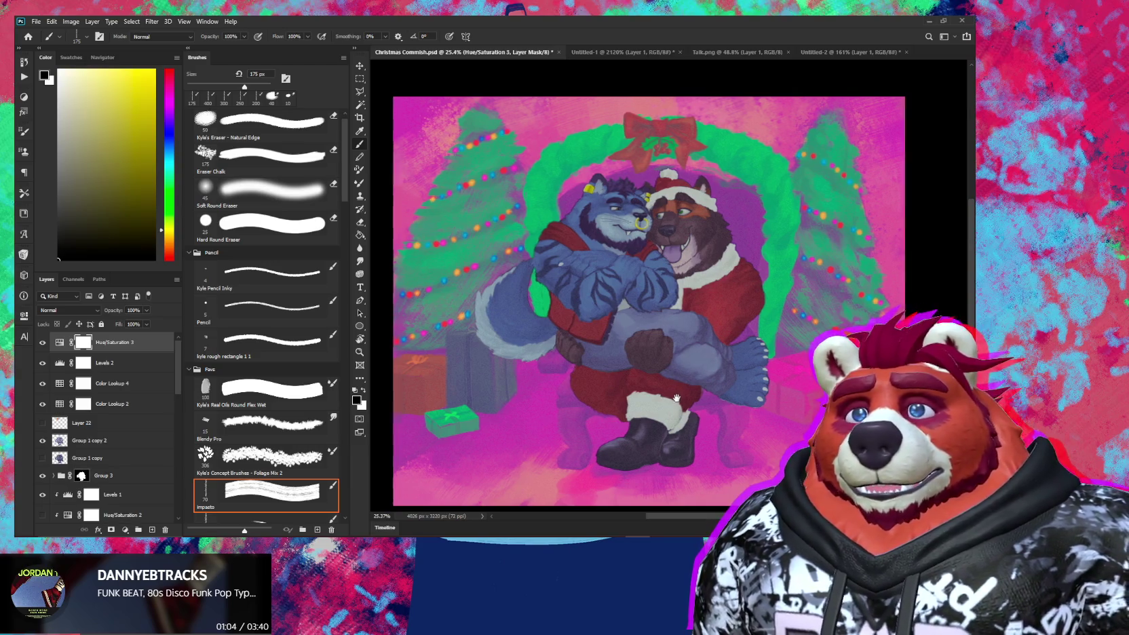
{"action": "left_click_drag", "start_coordinate": [675, 393], "coordinate": [678, 398]}
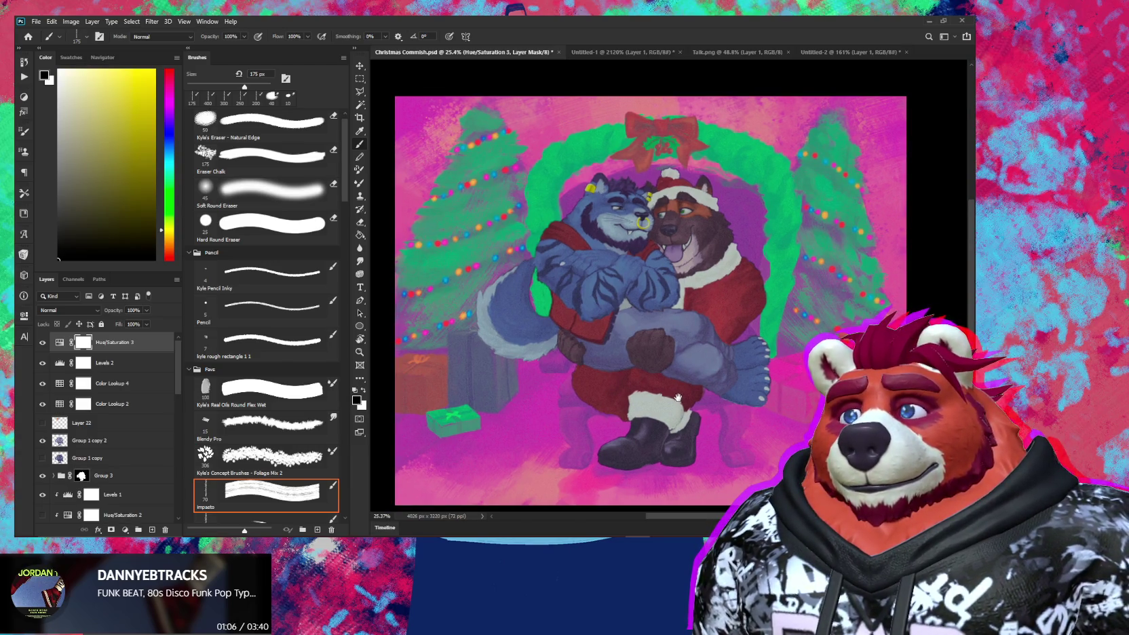
{"action": "scroll", "coordinate": [643, 380], "scroll_direction": "up", "scroll_amount": 3}
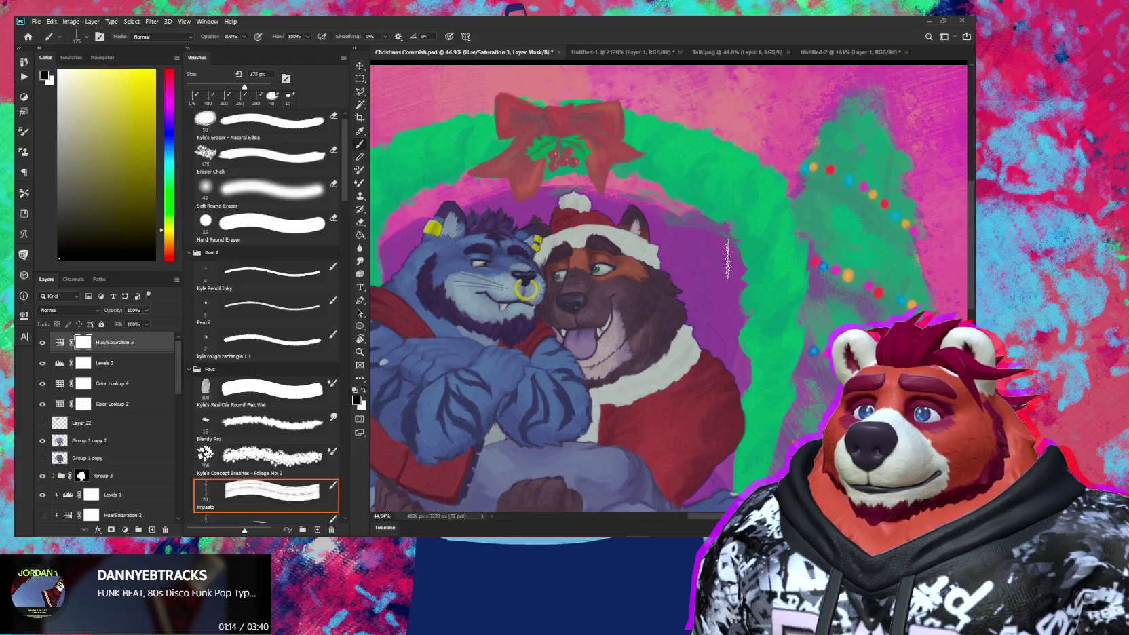
{"action": "scroll", "coordinate": [713, 261], "scroll_direction": "up", "scroll_amount": 2}
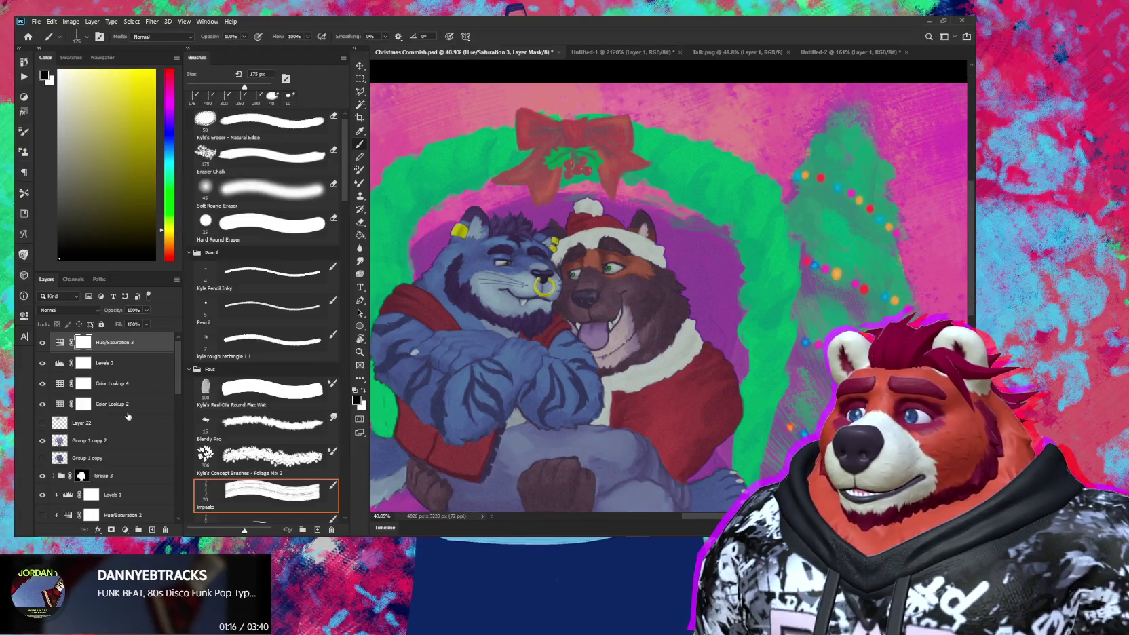
{"action": "scroll", "coordinate": [118, 452], "scroll_direction": "down", "scroll_amount": 2}
{"action": "scroll", "coordinate": [119, 452], "scroll_direction": "down", "scroll_amount": 2}
{"action": "scroll", "coordinate": [116, 458], "scroll_direction": "down", "scroll_amount": 2}
{"action": "scroll", "coordinate": [108, 468], "scroll_direction": "down", "scroll_amount": 3}
{"action": "scroll", "coordinate": [101, 479], "scroll_direction": "down", "scroll_amount": 3}
{"action": "scroll", "coordinate": [96, 491], "scroll_direction": "down", "scroll_amount": 2}
{"action": "scroll", "coordinate": [88, 494], "scroll_direction": "down", "scroll_amount": 1}
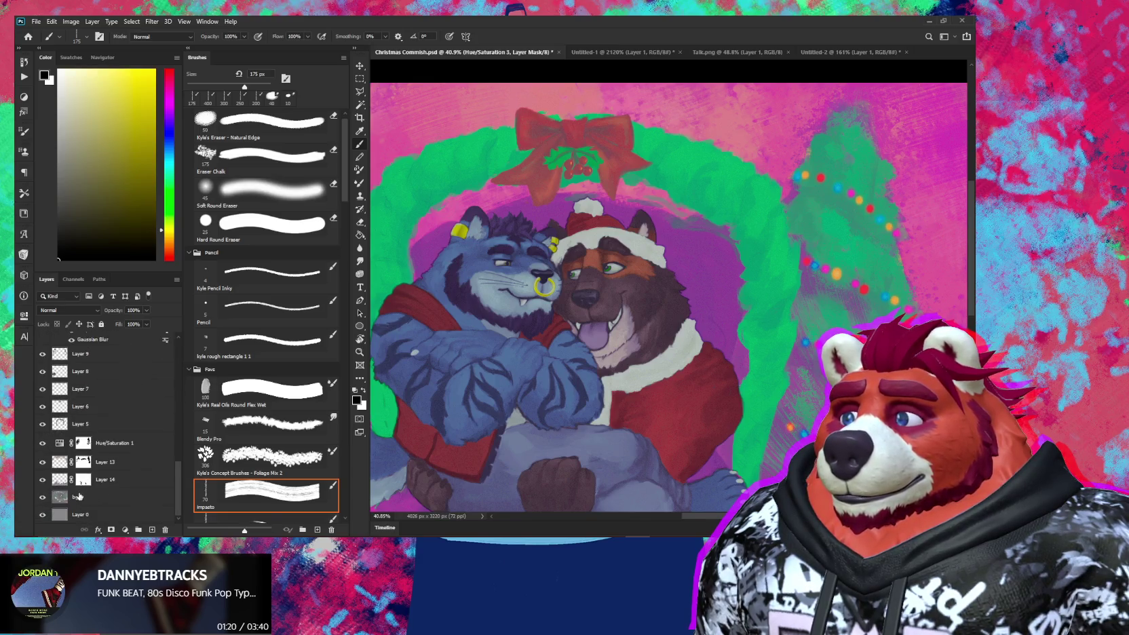
{"action": "left_click", "coordinate": [43, 497]}
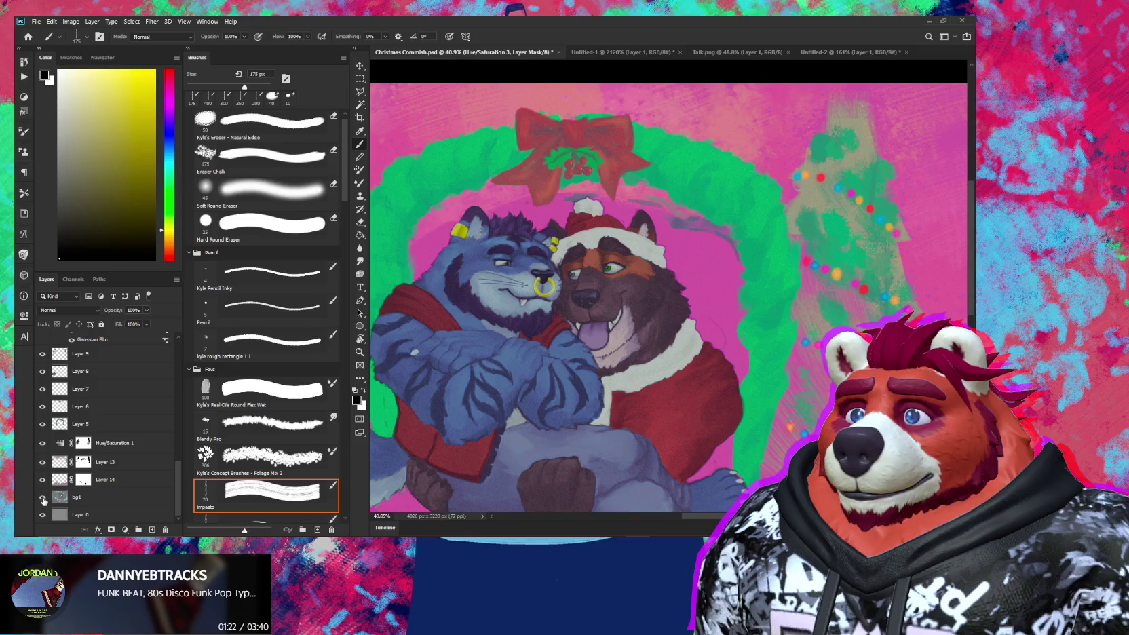
{"action": "left_click", "coordinate": [42, 499]}
{"action": "scroll", "coordinate": [126, 451], "scroll_direction": "up", "scroll_amount": 3}
{"action": "scroll", "coordinate": [126, 452], "scroll_direction": "up", "scroll_amount": 3}
{"action": "scroll", "coordinate": [126, 452], "scroll_direction": "up", "scroll_amount": 4}
{"action": "scroll", "coordinate": [126, 452], "scroll_direction": "up", "scroll_amount": 4}
{"action": "scroll", "coordinate": [126, 451], "scroll_direction": "up", "scroll_amount": 2}
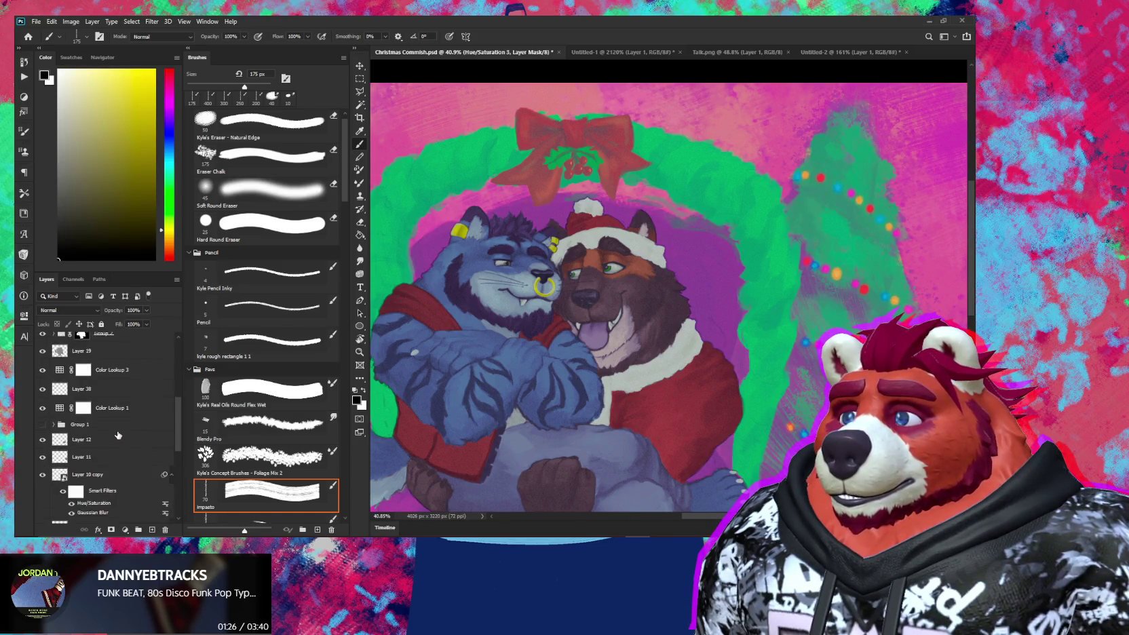
{"action": "scroll", "coordinate": [126, 451], "scroll_direction": "up", "scroll_amount": 2}
{"action": "scroll", "coordinate": [113, 424], "scroll_direction": "up", "scroll_amount": 2}
{"action": "scroll", "coordinate": [114, 423], "scroll_direction": "up", "scroll_amount": 2}
{"action": "scroll", "coordinate": [115, 434], "scroll_direction": "up", "scroll_amount": 2}
{"action": "scroll", "coordinate": [115, 439], "scroll_direction": "up", "scroll_amount": 2}
{"action": "scroll", "coordinate": [123, 451], "scroll_direction": "down", "scroll_amount": 2}
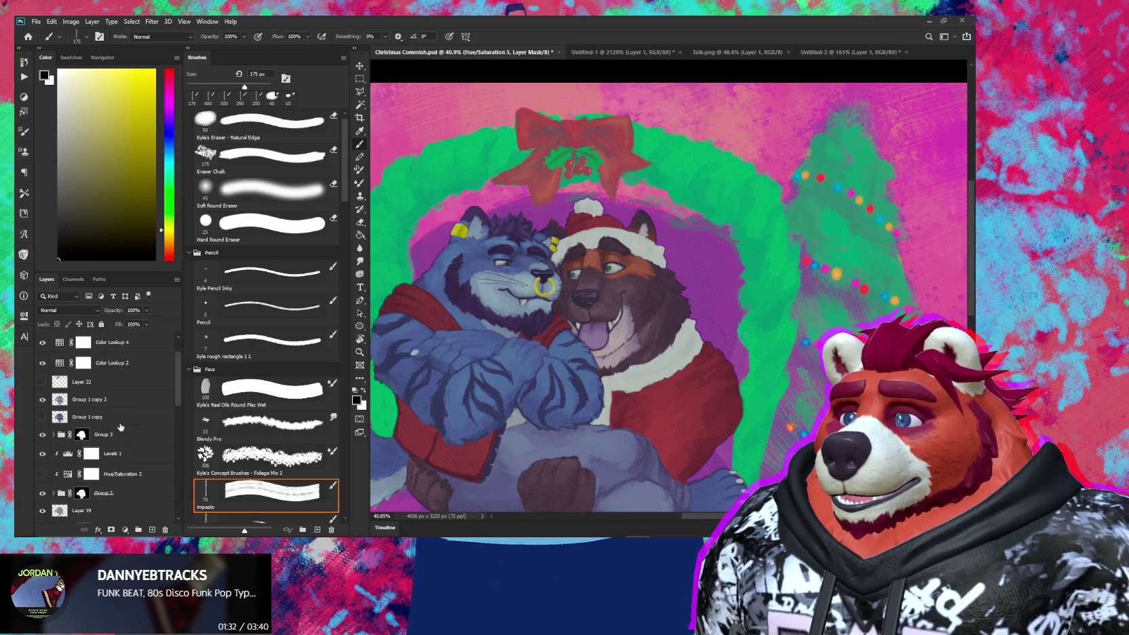
{"action": "left_click", "coordinate": [109, 405]}
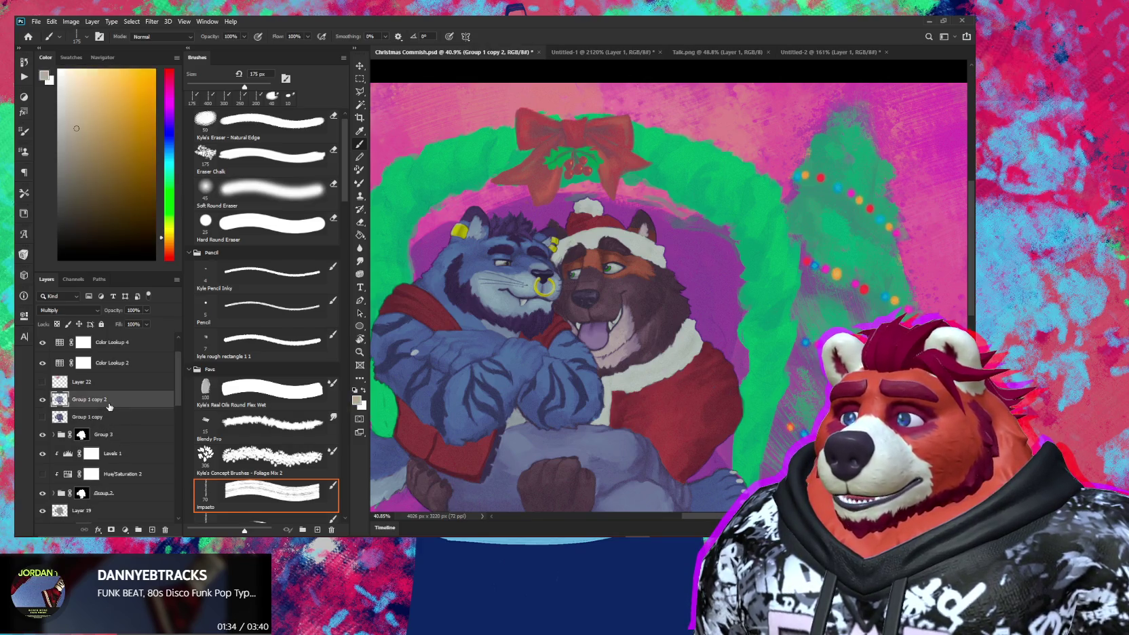
Step: Create new Layer 41 and hide the Color Lookup and Hue/Saturation 3 layers
{"action": "key", "text": "ctrl+shift+alt+n"}
{"action": "left_click_drag", "start_coordinate": [47, 365], "coordinate": [43, 345]}
{"action": "scroll", "coordinate": [43, 346], "scroll_direction": "up", "scroll_amount": 1}
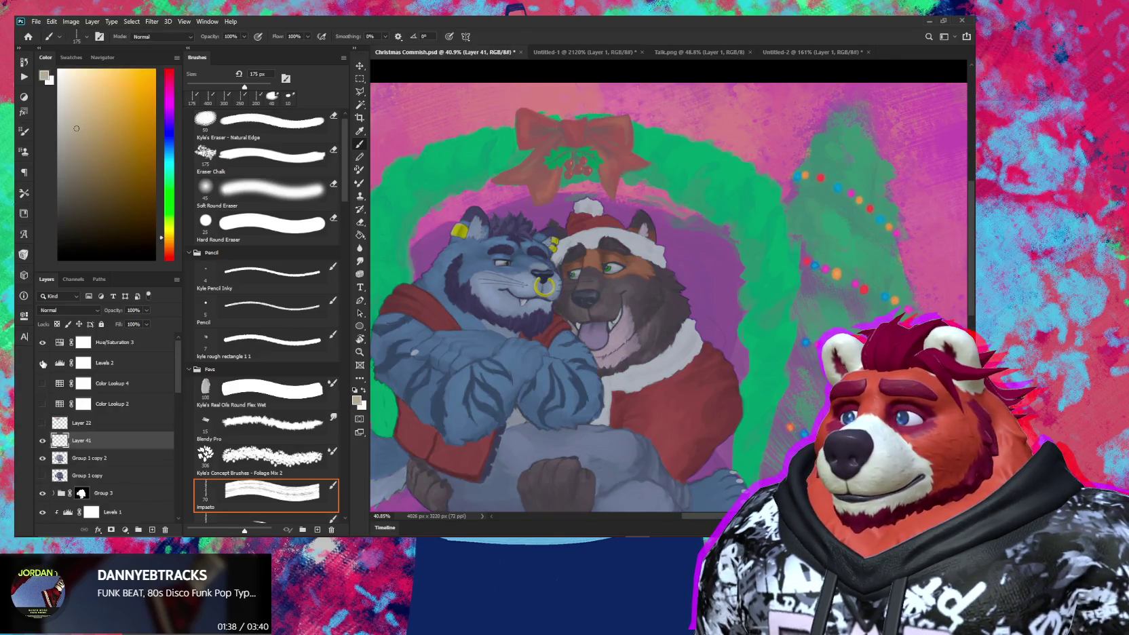
{"action": "left_click", "coordinate": [42, 343]}
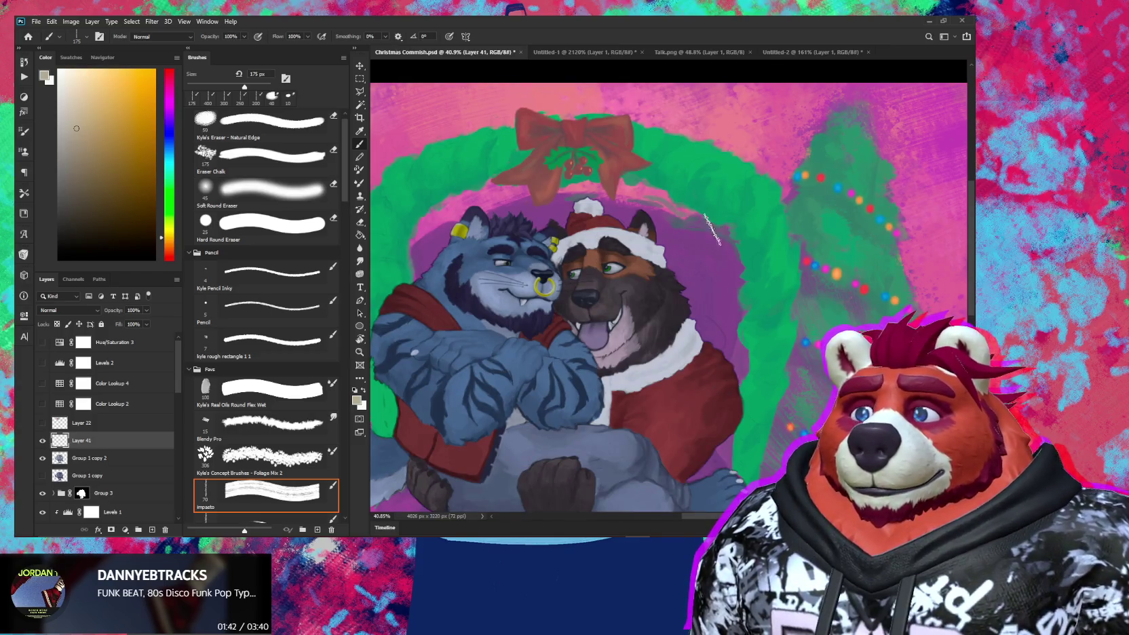
Step: Zoom and rotate the view, sample the background purple, and set a 70 px brush
{"action": "key", "text": "z"}
{"action": "left_click_drag", "start_coordinate": [716, 266], "coordinate": [716, 262]}
{"action": "key", "text": "b"}
{"action": "left_click", "coordinate": [717, 260], "text": "alt"}
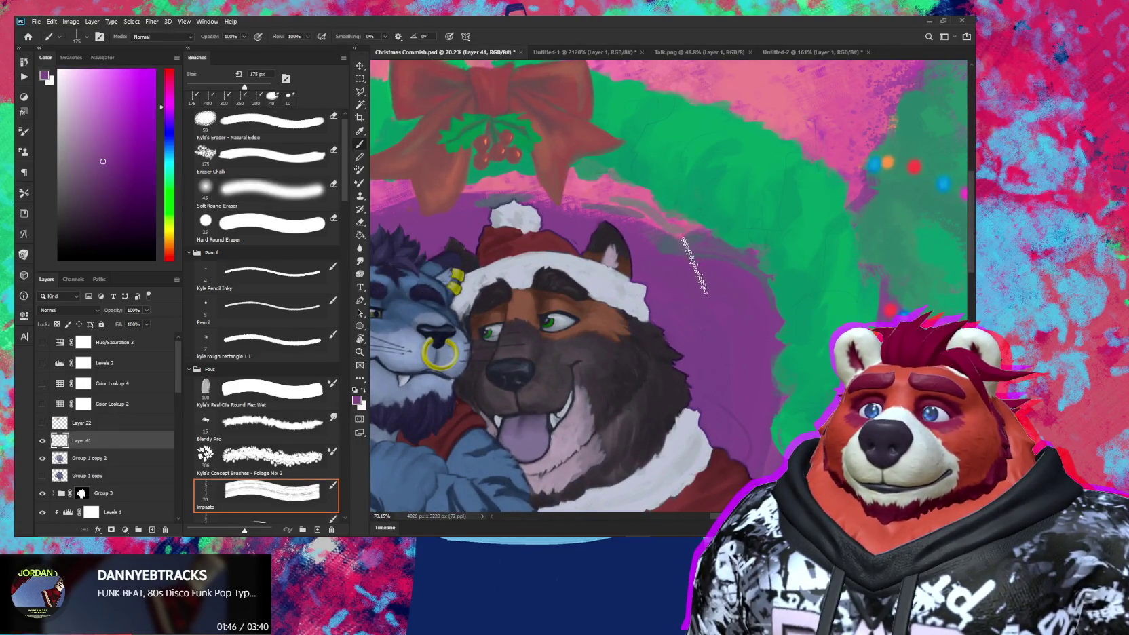
{"action": "key", "text": "bracketleft"}
{"action": "key", "text": "bracketleft"}
{"action": "key", "text": "bracketleft"}
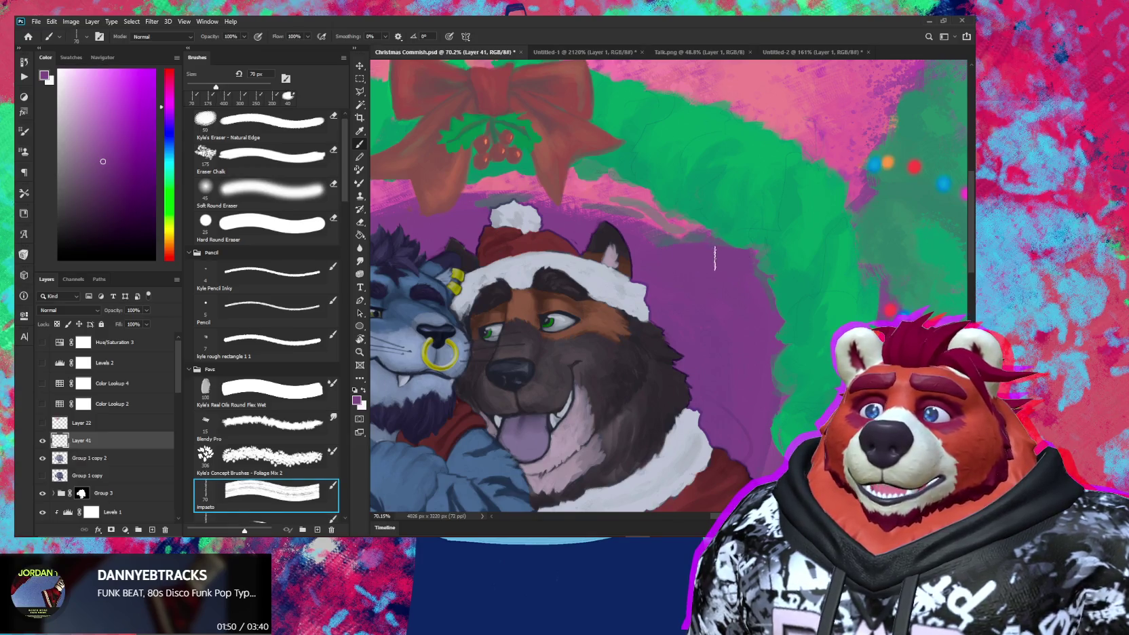
{"action": "key", "text": "r"}
{"action": "mouse_move", "coordinate": [751, 251]}
{"action": "left_mouse_down"}
{"action": "mouse_move", "coordinate": [645, 275]}
{"action": "mouse_move", "coordinate": [662, 273]}
{"action": "left_mouse_up"}
{"action": "key", "text": "z"}
{"action": "key", "text": "b"}
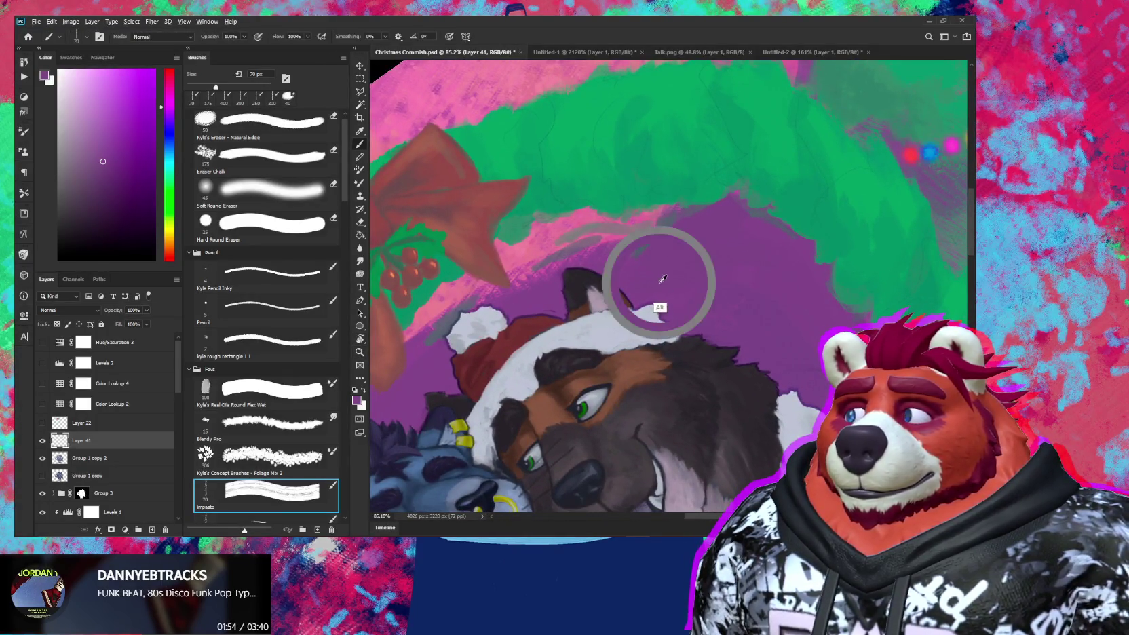
{"action": "scroll", "coordinate": [444, 254], "scroll_direction": "down", "scroll_amount": 1}
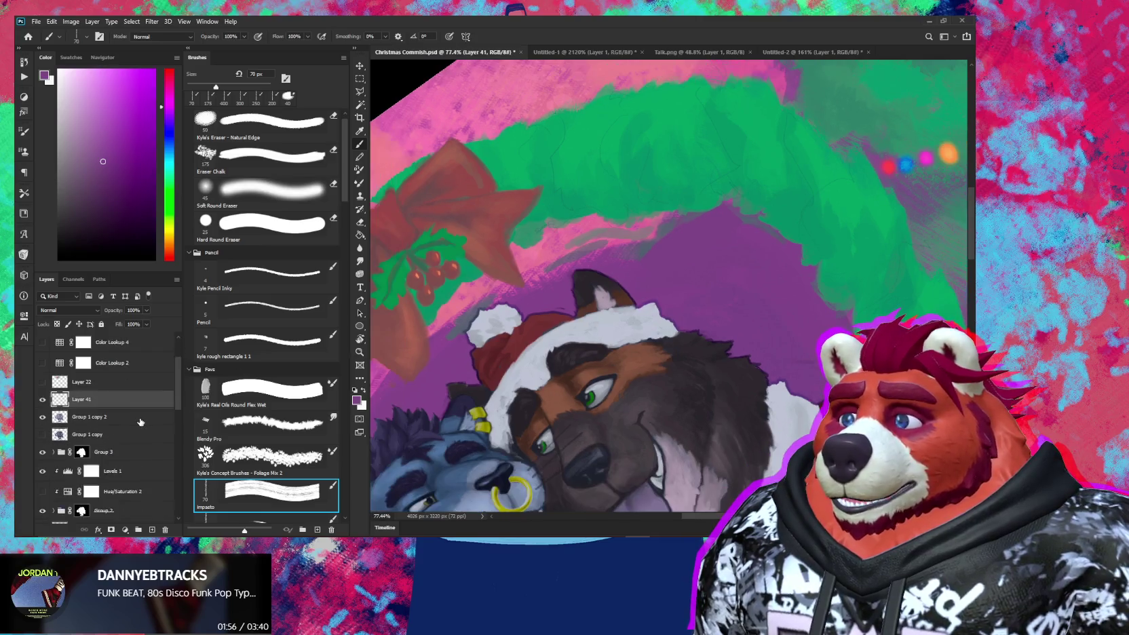
{"action": "scroll", "coordinate": [104, 378], "scroll_direction": "down", "scroll_amount": 3}
Step: Move Layer 41 below Layer 19 and paint purple over the pink strip under the wreath
{"action": "left_click_drag", "start_coordinate": [99, 364], "coordinate": [106, 497]}
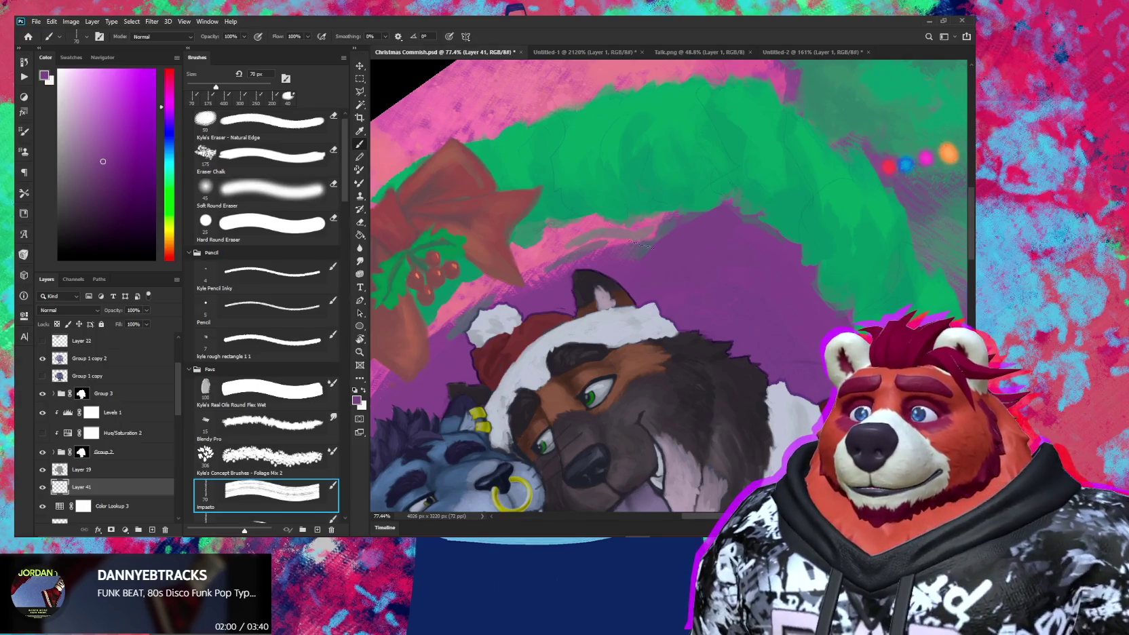
{"action": "left_click_drag", "start_coordinate": [697, 225], "coordinate": [684, 222]}
{"action": "key", "text": "bracketleft"}
{"action": "key", "text": "bracketleft"}
{"action": "left_click", "coordinate": [701, 202], "text": "alt"}
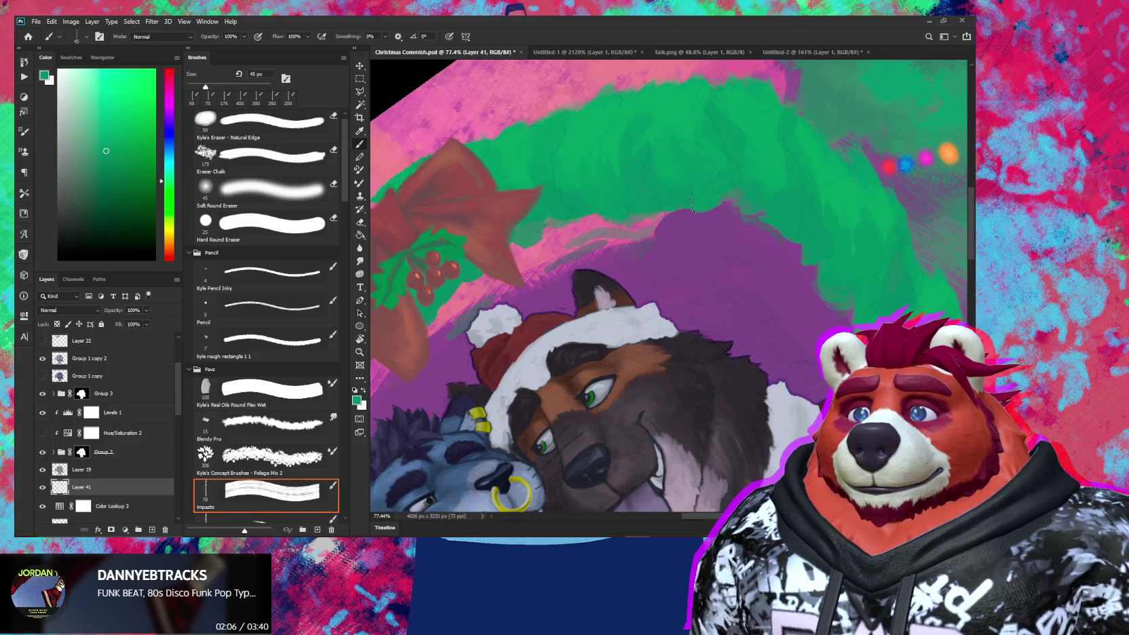
{"action": "left_click", "coordinate": [680, 238], "text": "alt"}
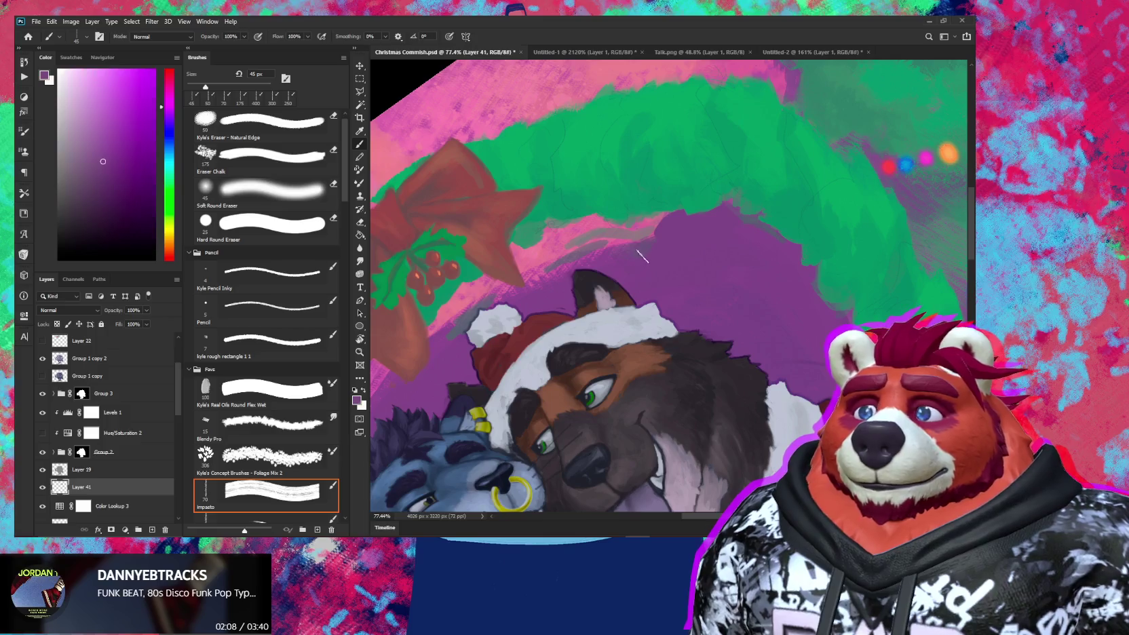
{"action": "mouse_move", "coordinate": [623, 258]}
{"action": "left_mouse_down"}
{"action": "mouse_move", "coordinate": [546, 283]}
{"action": "mouse_move", "coordinate": [647, 242]}
{"action": "mouse_move", "coordinate": [621, 289]}
{"action": "mouse_move", "coordinate": [620, 238]}
{"action": "left_mouse_up"}
{"action": "key", "text": "z"}
{"action": "key", "text": "b"}
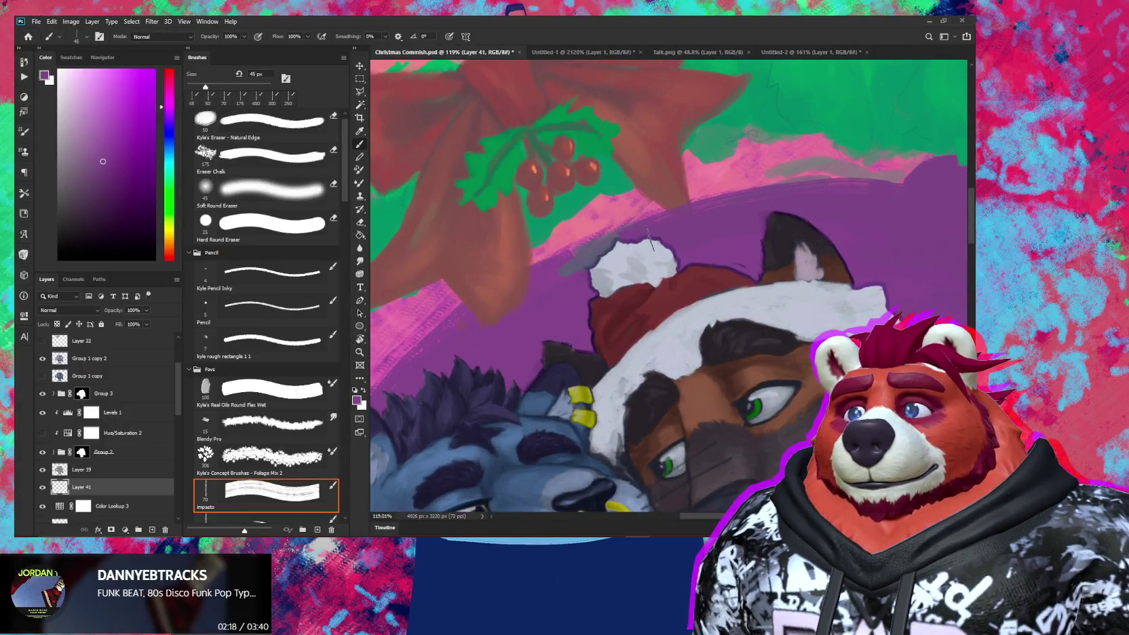
Step: Sample backdrop purple and touch up the area around the grey character's face and ear
{"action": "key", "text": "e"}
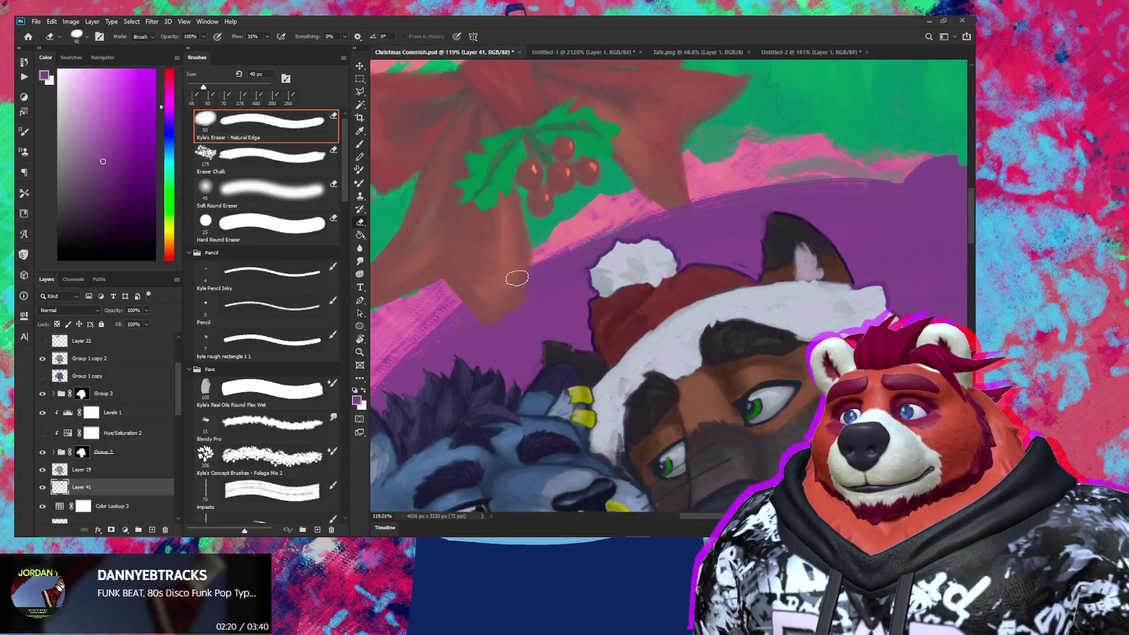
{"action": "left_click_drag", "start_coordinate": [525, 298], "coordinate": [502, 312]}
{"action": "key", "text": "b"}
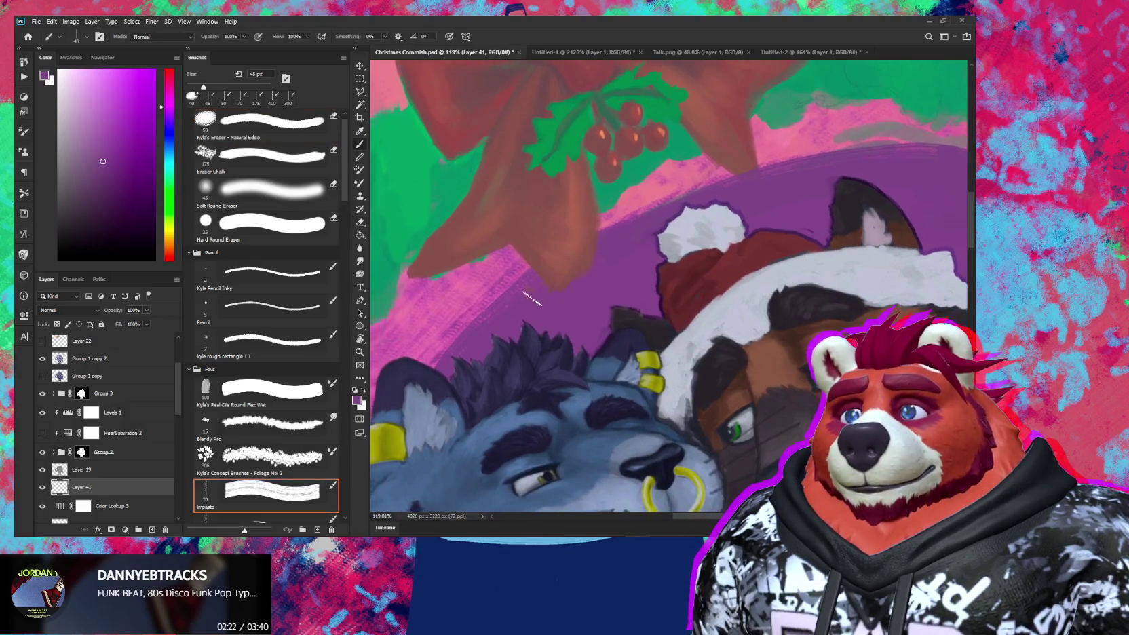
{"action": "left_click", "coordinate": [532, 298], "text": "alt"}
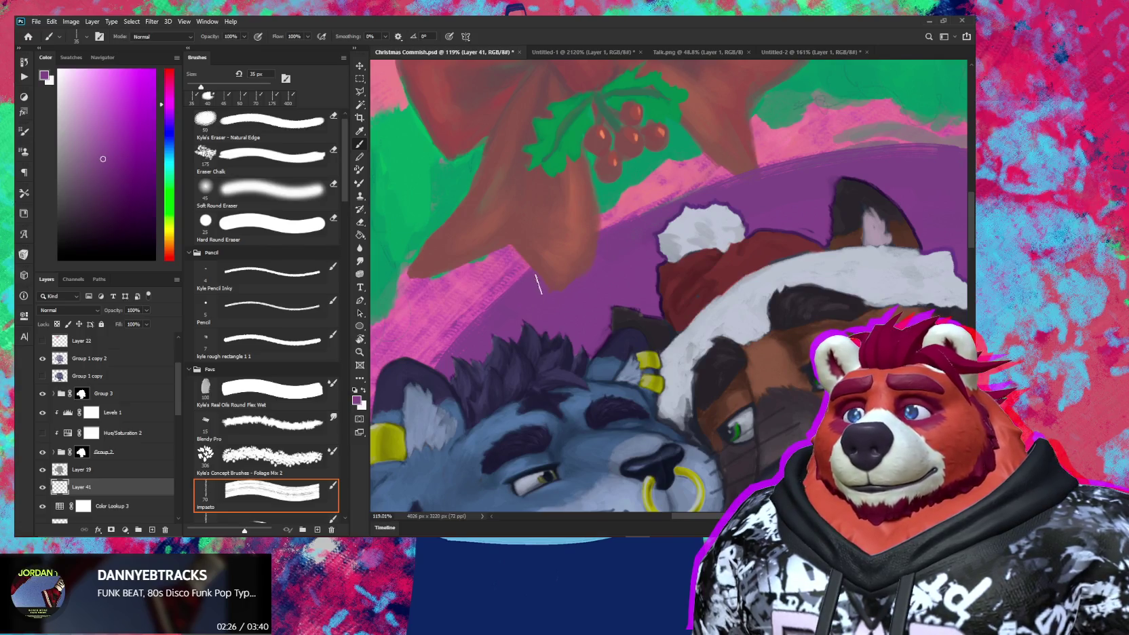
{"action": "left_click_drag", "start_coordinate": [485, 331], "coordinate": [558, 266]}
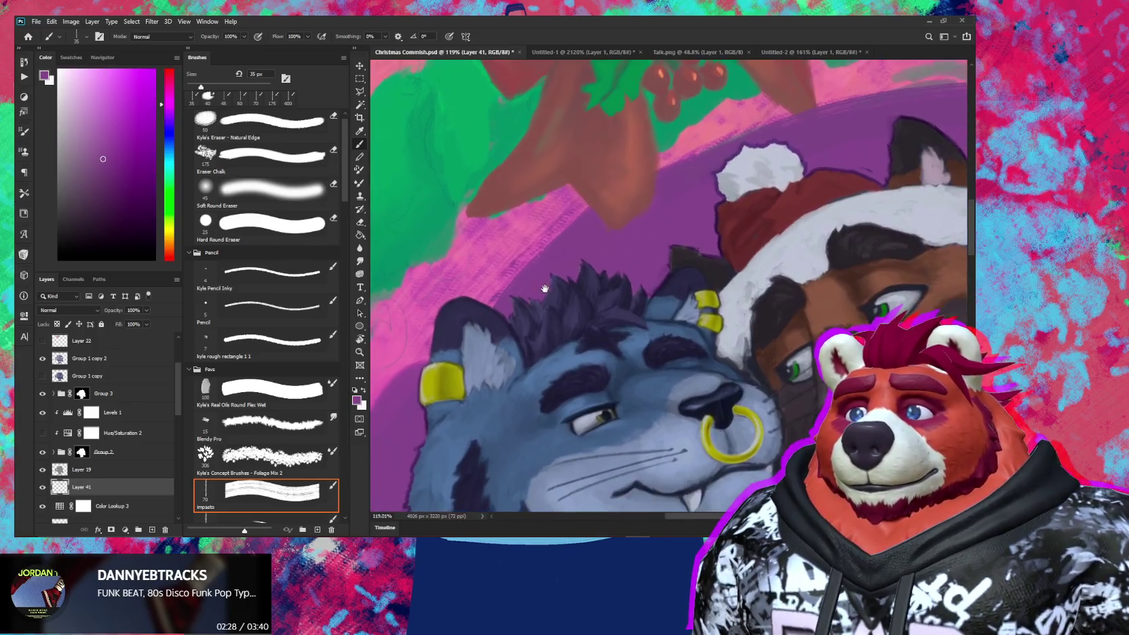
{"action": "left_click_drag", "start_coordinate": [511, 337], "coordinate": [623, 239]}
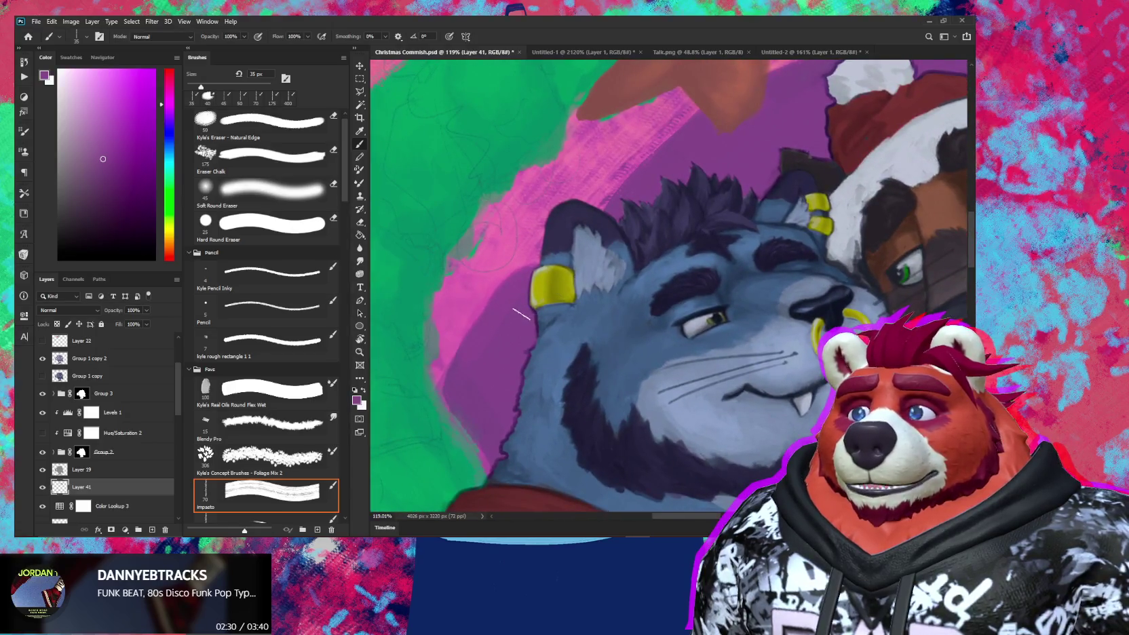
{"action": "left_click_drag", "start_coordinate": [505, 315], "coordinate": [450, 383]}
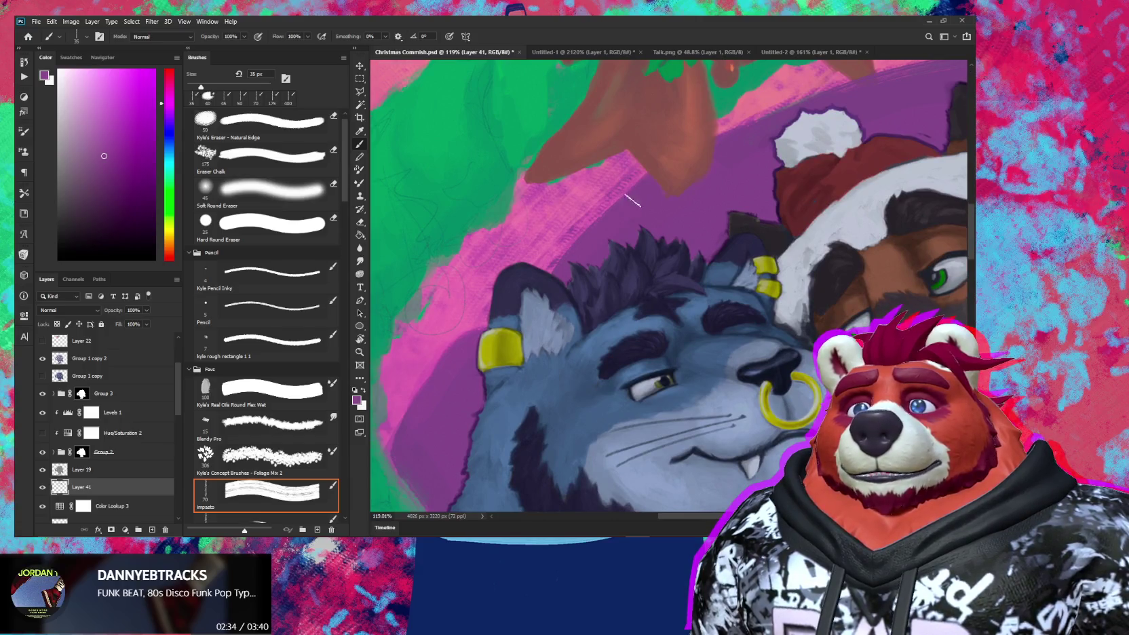
{"action": "left_click", "coordinate": [726, 184], "text": "alt"}
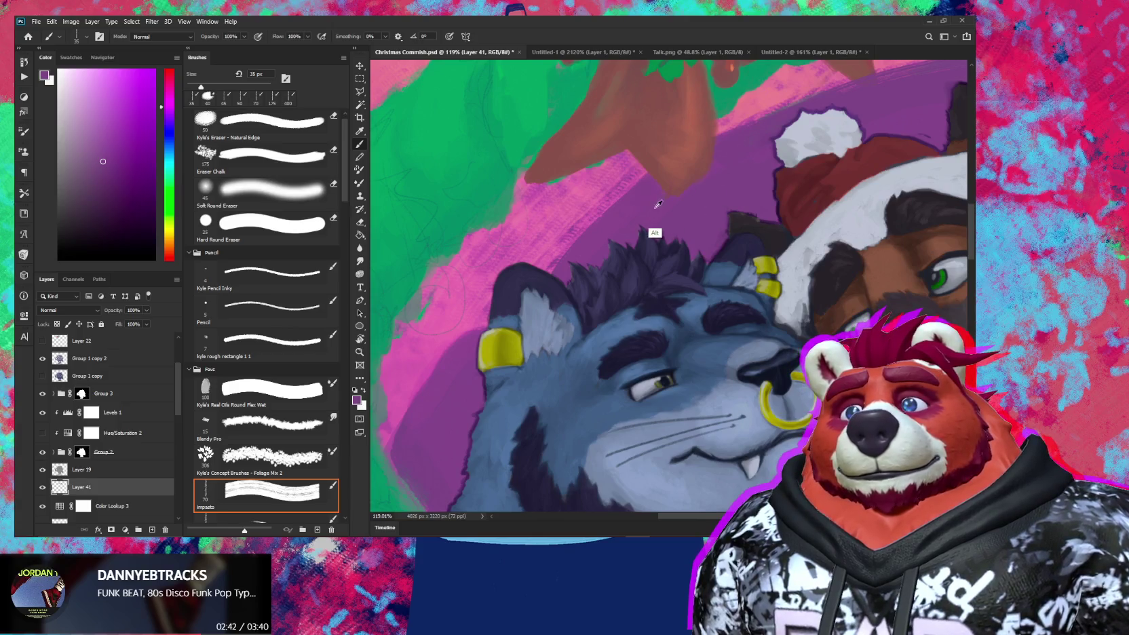
{"action": "left_click_drag", "start_coordinate": [655, 236], "coordinate": [590, 296]}
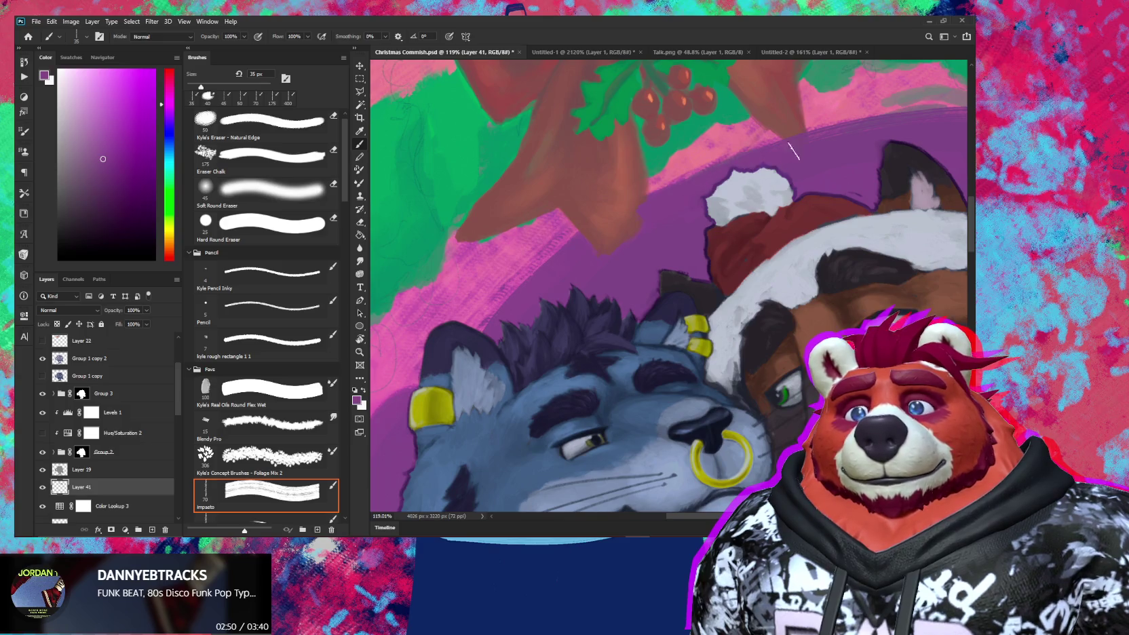
Step: Erase a little above the brown character's hat, then sample pink with a 25 px brush
{"action": "key", "text": "e"}
{"action": "left_click_drag", "start_coordinate": [632, 221], "coordinate": [725, 157]}
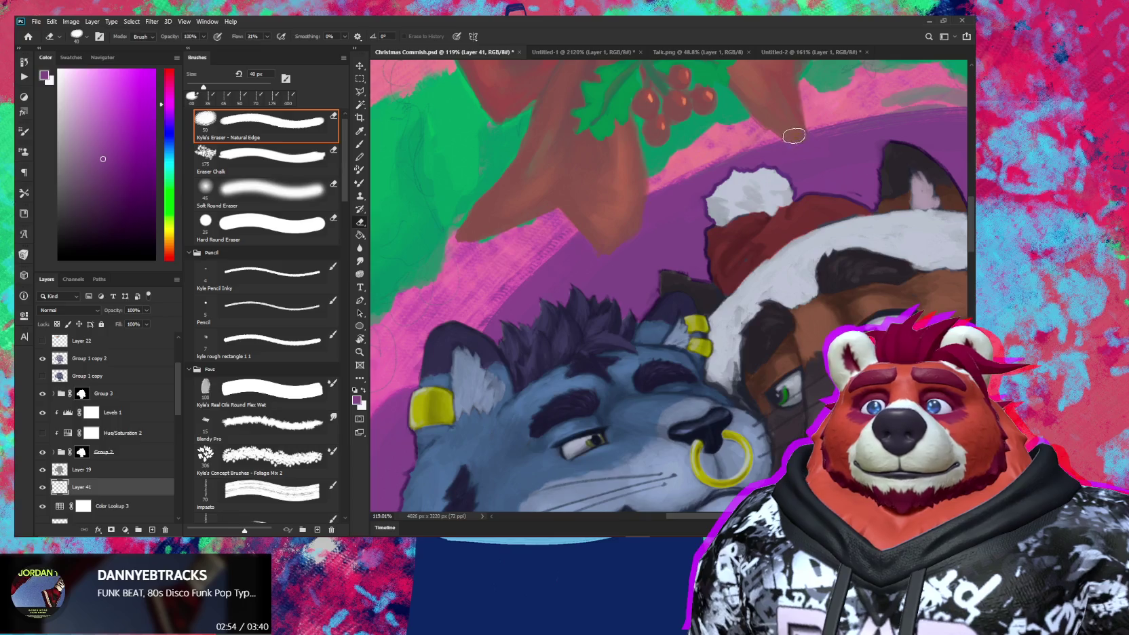
{"action": "left_click_drag", "start_coordinate": [857, 164], "coordinate": [761, 192]}
{"action": "key", "text": "b"}
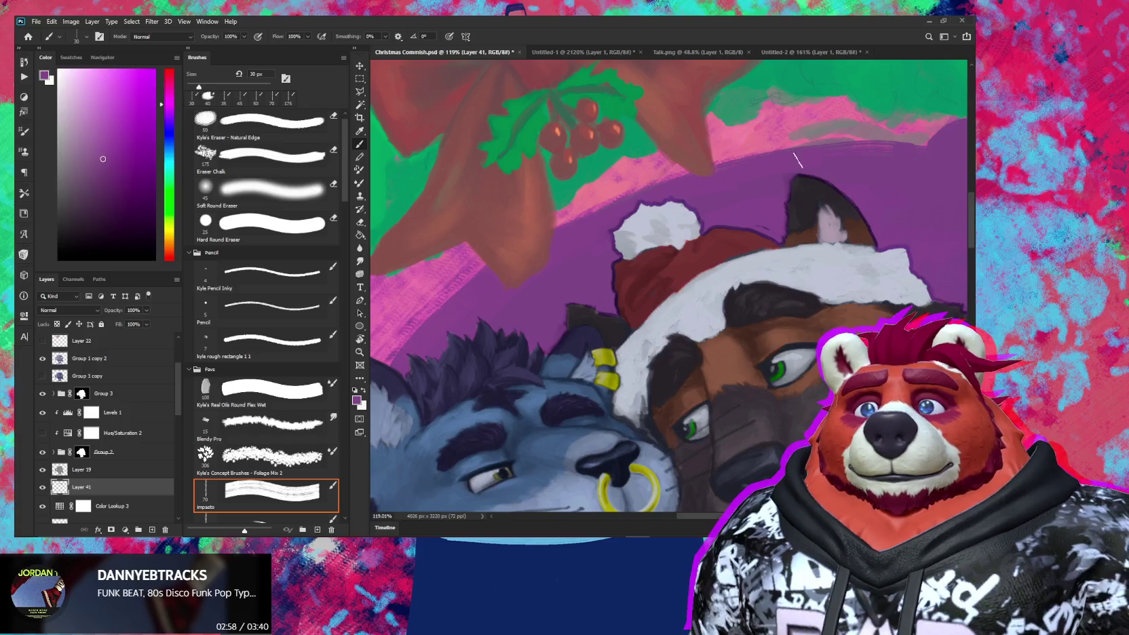
{"action": "left_click_drag", "start_coordinate": [856, 163], "coordinate": [792, 191]}
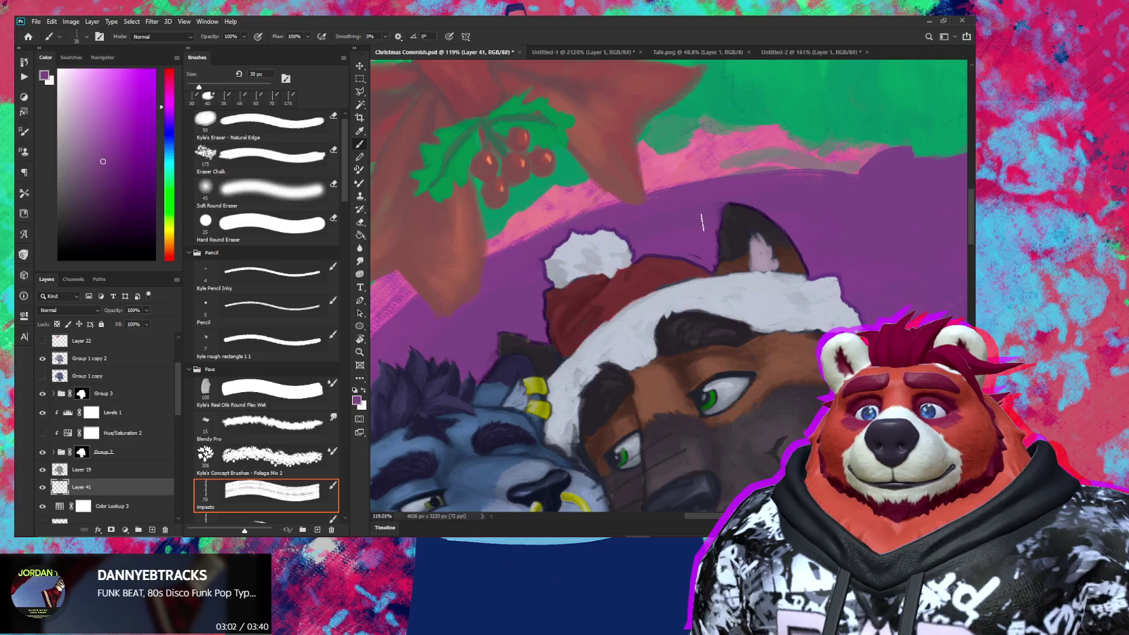
{"action": "left_click_drag", "start_coordinate": [789, 219], "coordinate": [709, 270]}
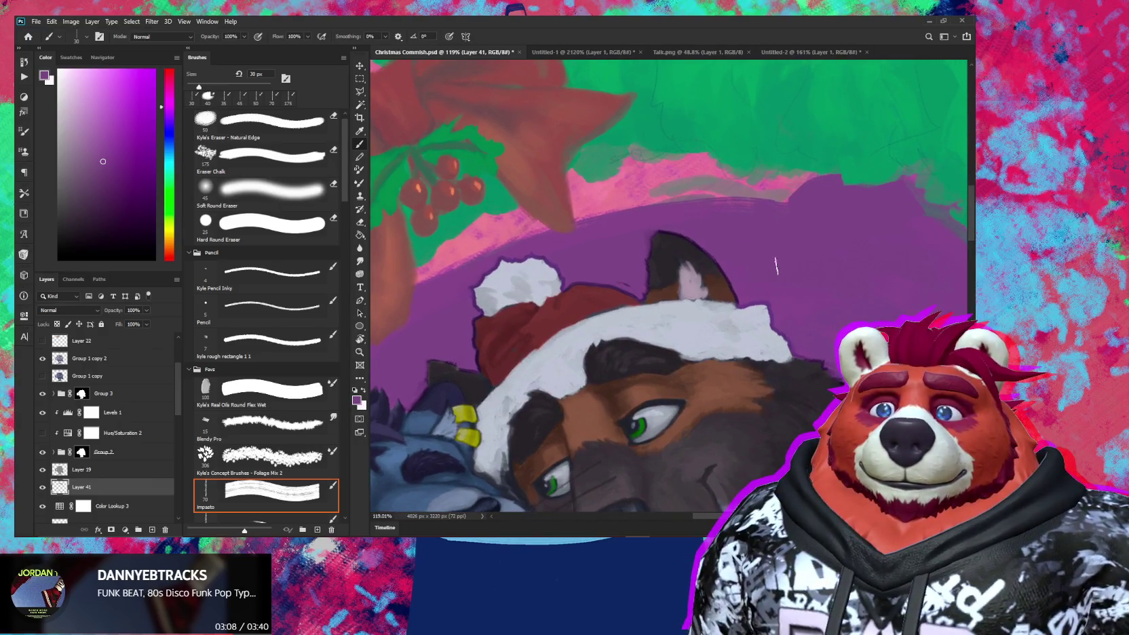
{"action": "key", "text": "bracketleft"}
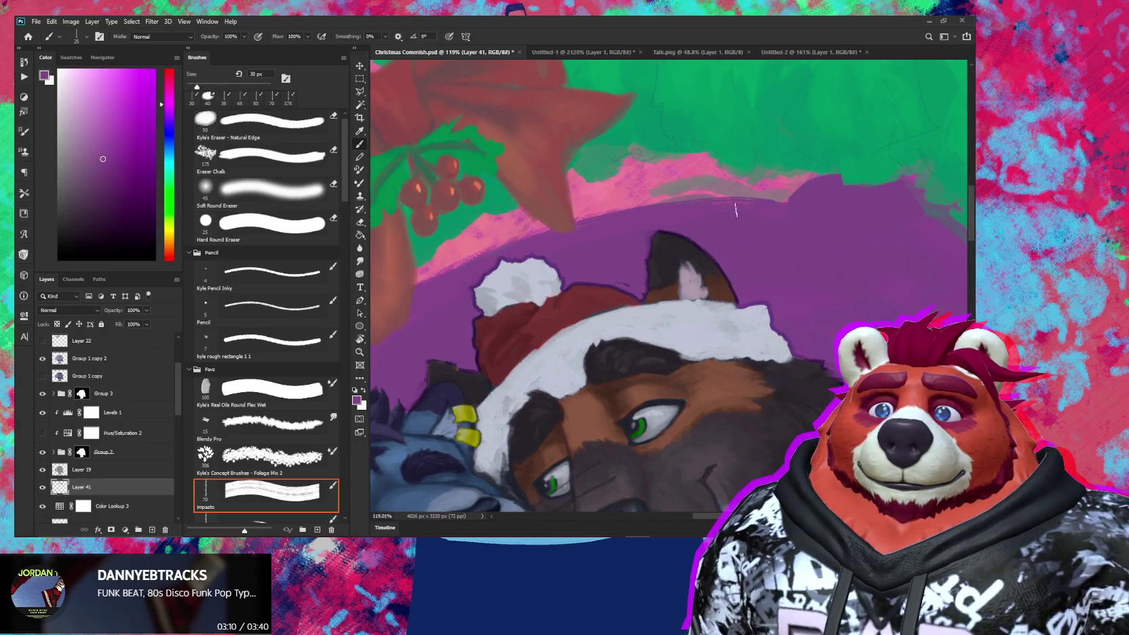
{"action": "key", "text": "bracketleft"}
{"action": "left_click", "coordinate": [644, 186], "text": "alt"}
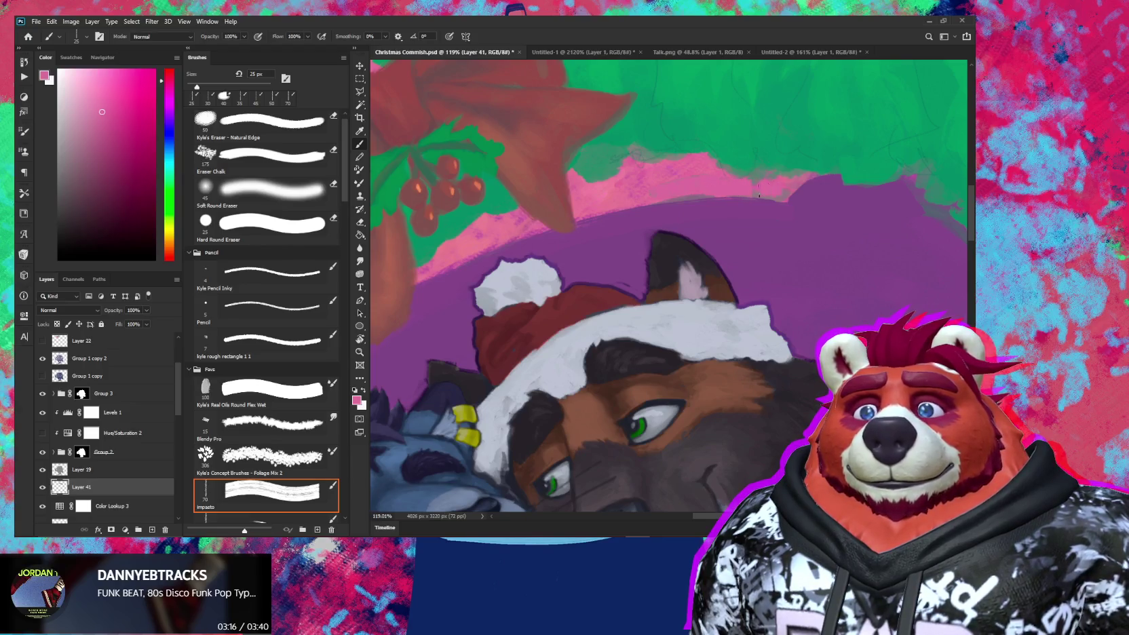
{"action": "scroll", "coordinate": [782, 194], "scroll_direction": "down", "scroll_amount": 5}
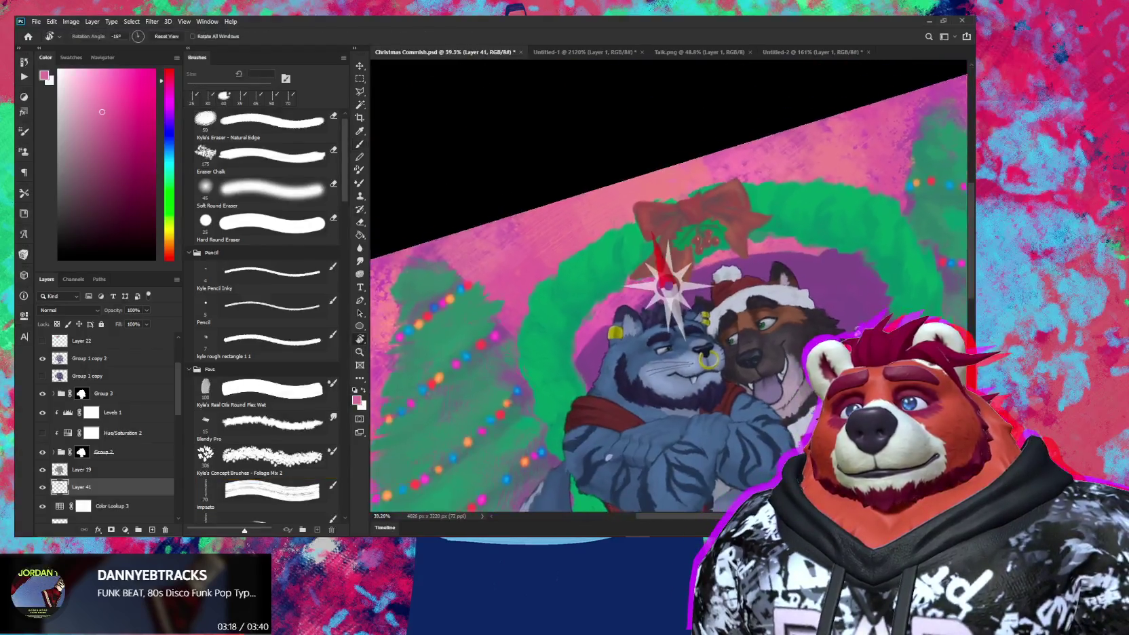
Step: Paint sampled purples beside the brown character's hat, with the brush at 25–40 px
{"action": "scroll", "coordinate": [821, 306], "scroll_direction": "up", "scroll_amount": 5}
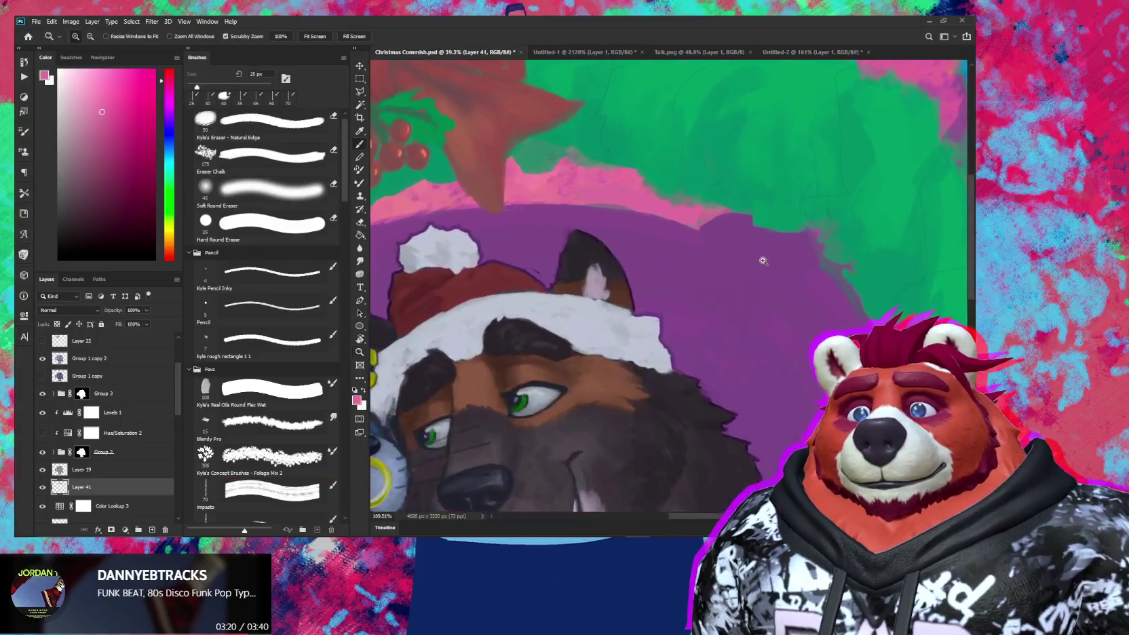
{"action": "left_click", "coordinate": [758, 289], "text": "alt"}
{"action": "key", "text": "bracketleft"}
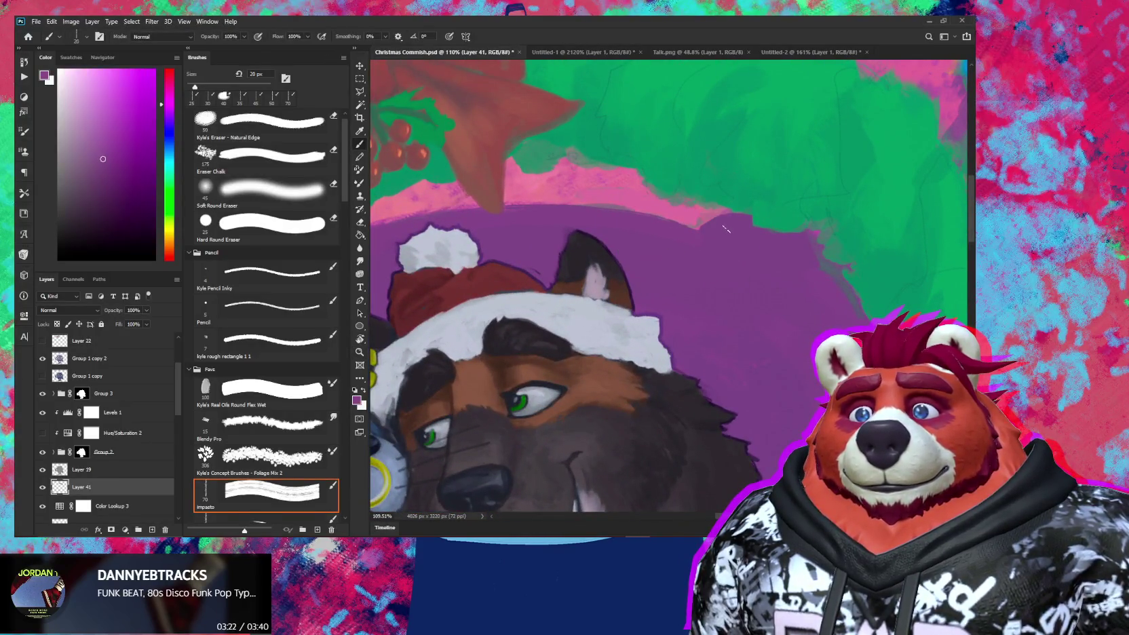
{"action": "key", "text": "bracketright"}
{"action": "key", "text": "bracketright"}
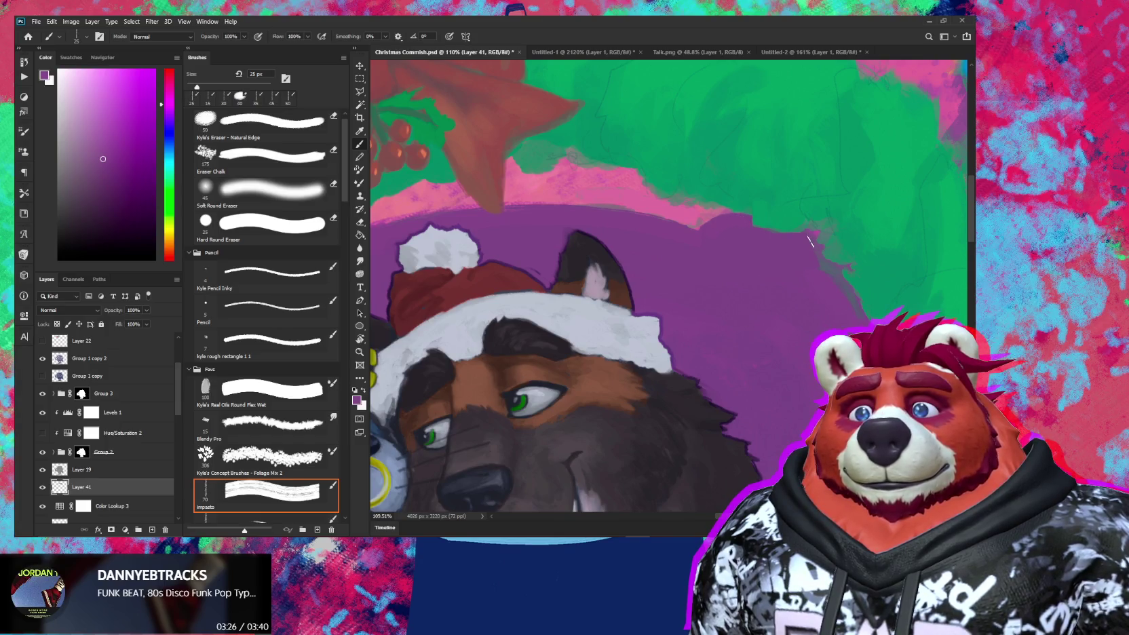
{"action": "left_click", "coordinate": [771, 238], "text": "alt"}
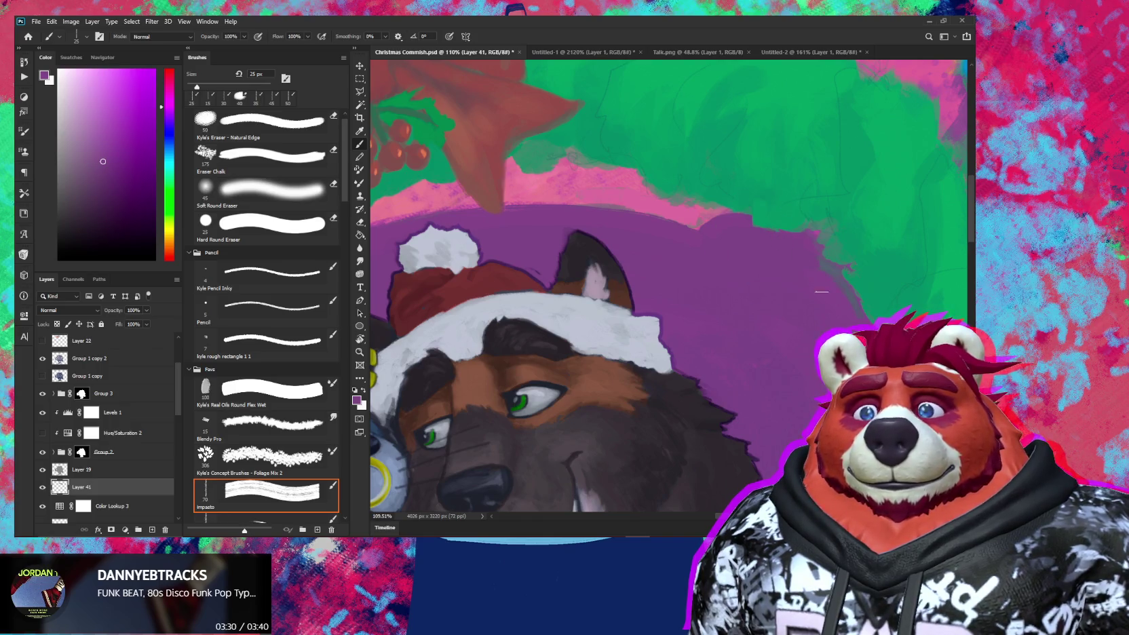
{"action": "left_click", "coordinate": [777, 290], "text": "alt"}
{"action": "key", "text": "bracketright"}
{"action": "key", "text": "bracketright"}
{"action": "key", "text": "bracketright"}
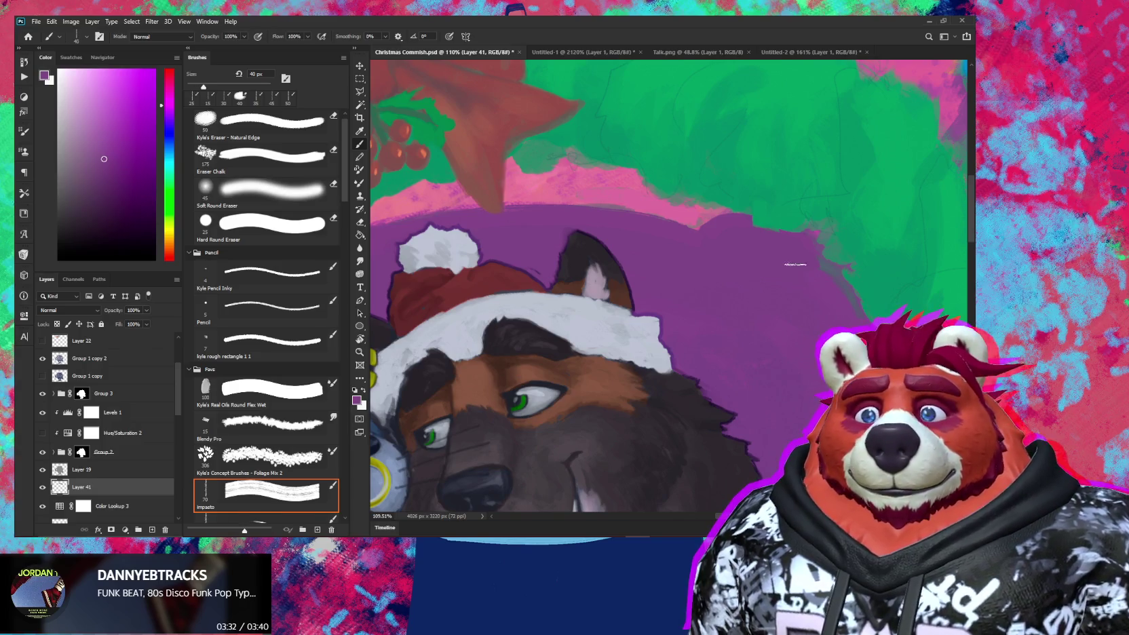
{"action": "left_click", "coordinate": [781, 399], "text": "alt"}
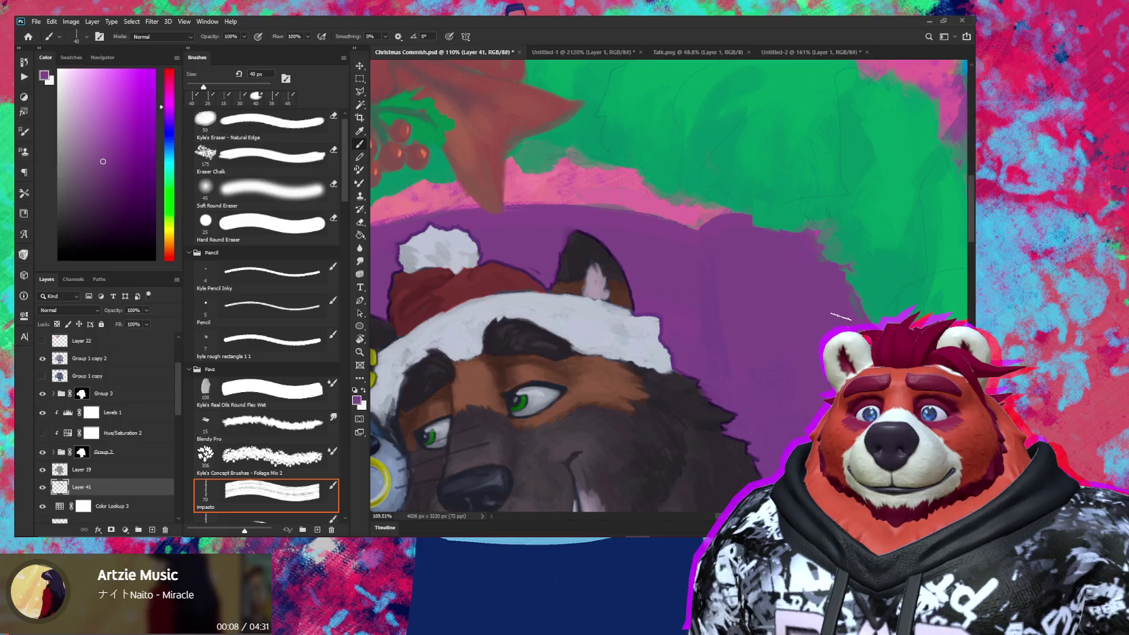
{"action": "scroll", "coordinate": [763, 426], "scroll_direction": "down", "scroll_amount": 5}
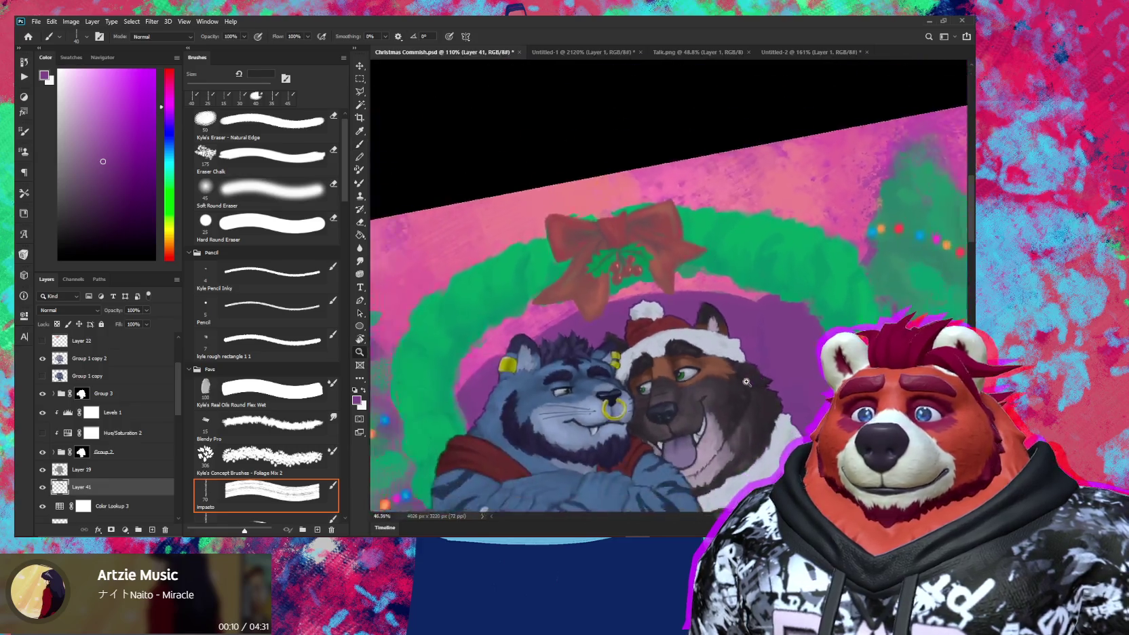
Step: Paint sampled purple around the brown character's head with a ~20 px brush, then zoom in
{"action": "scroll", "coordinate": [780, 345], "scroll_direction": "up", "scroll_amount": 3}
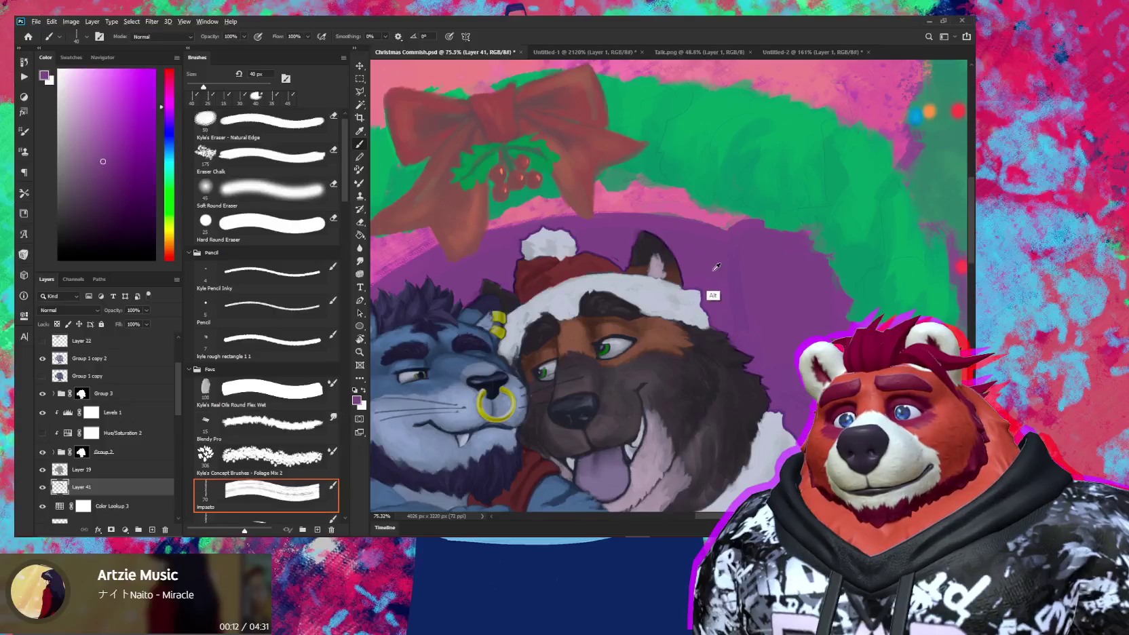
{"action": "key", "text": "bracketleft"}
{"action": "key", "text": "bracketleft"}
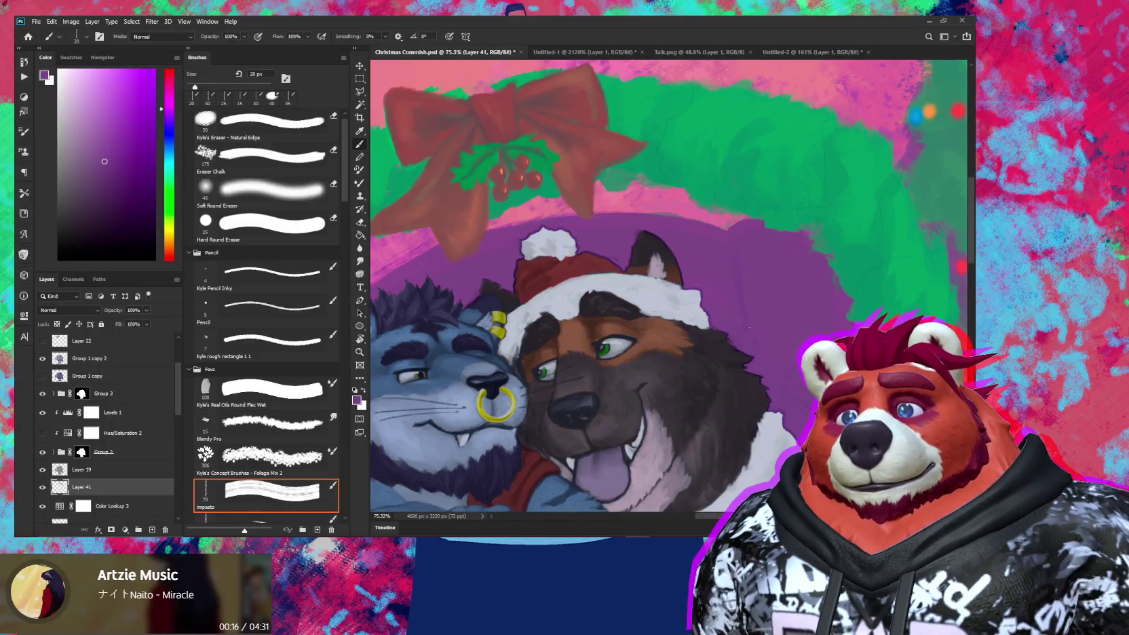
{"action": "key", "text": "bracketleft"}
{"action": "key", "text": "bracketleft"}
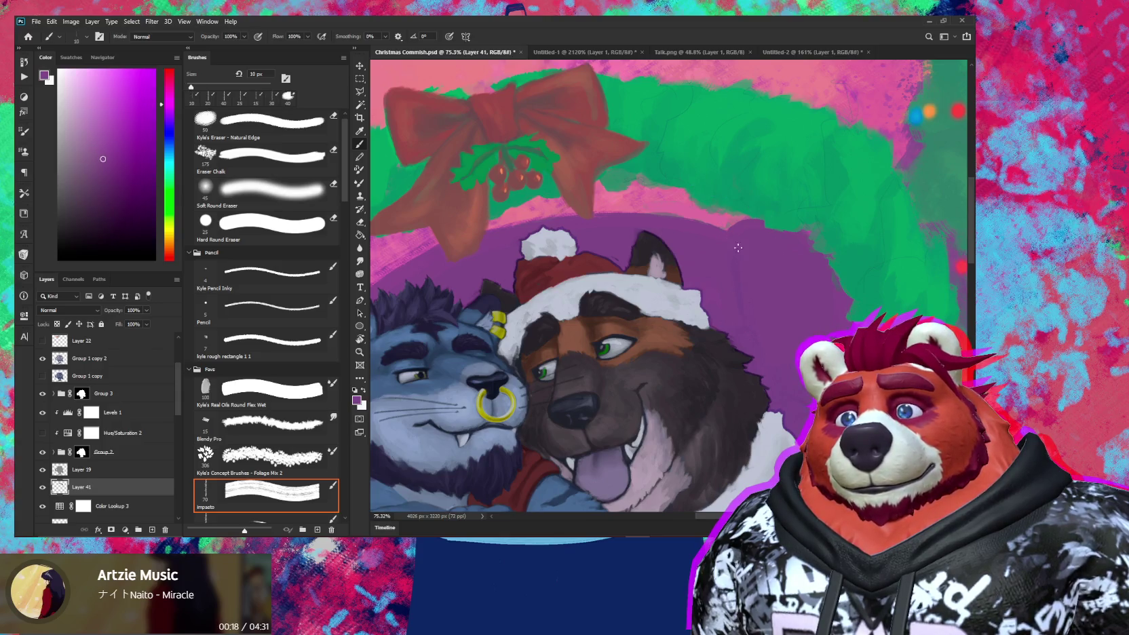
{"action": "key", "text": "bracketright"}
{"action": "key", "text": "bracketright"}
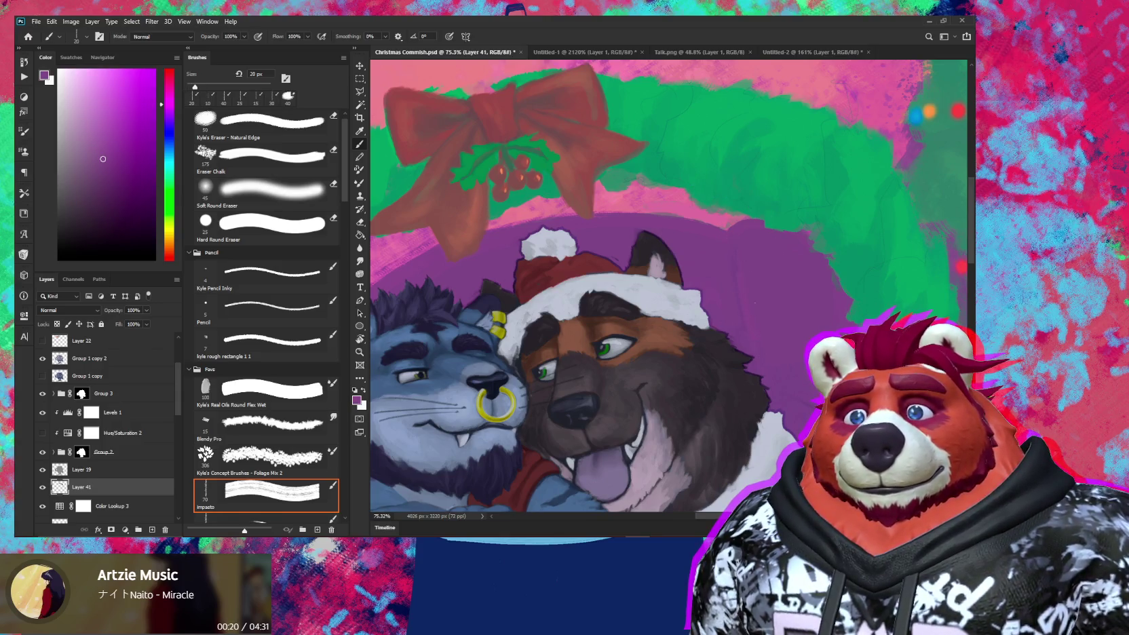
{"action": "left_click", "coordinate": [733, 288], "text": "alt"}
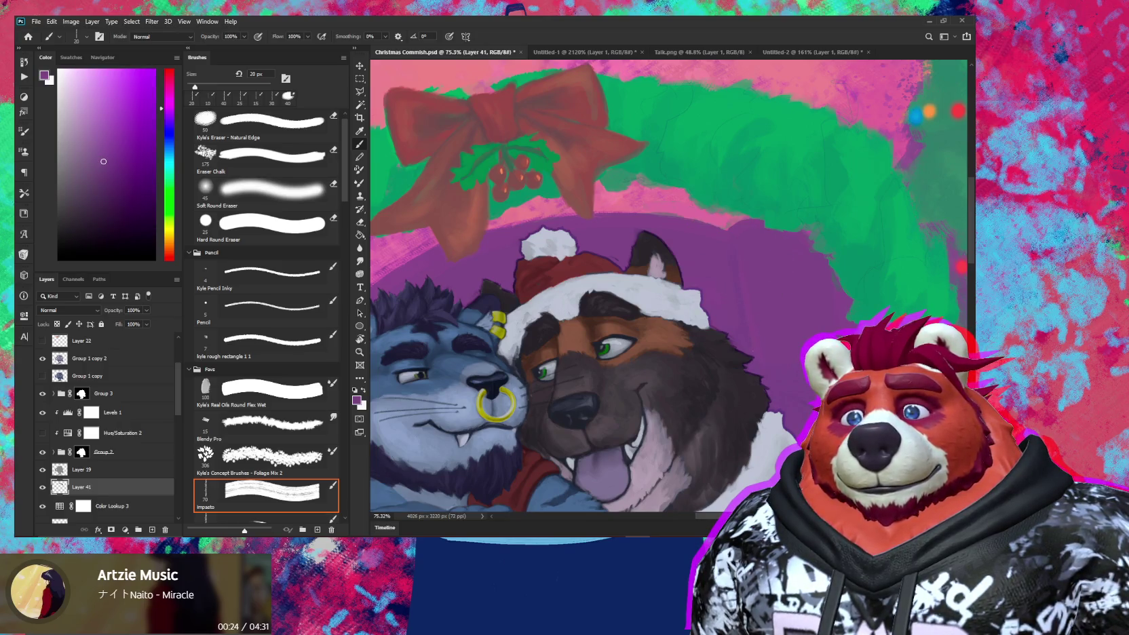
{"action": "key", "text": "bracketright"}
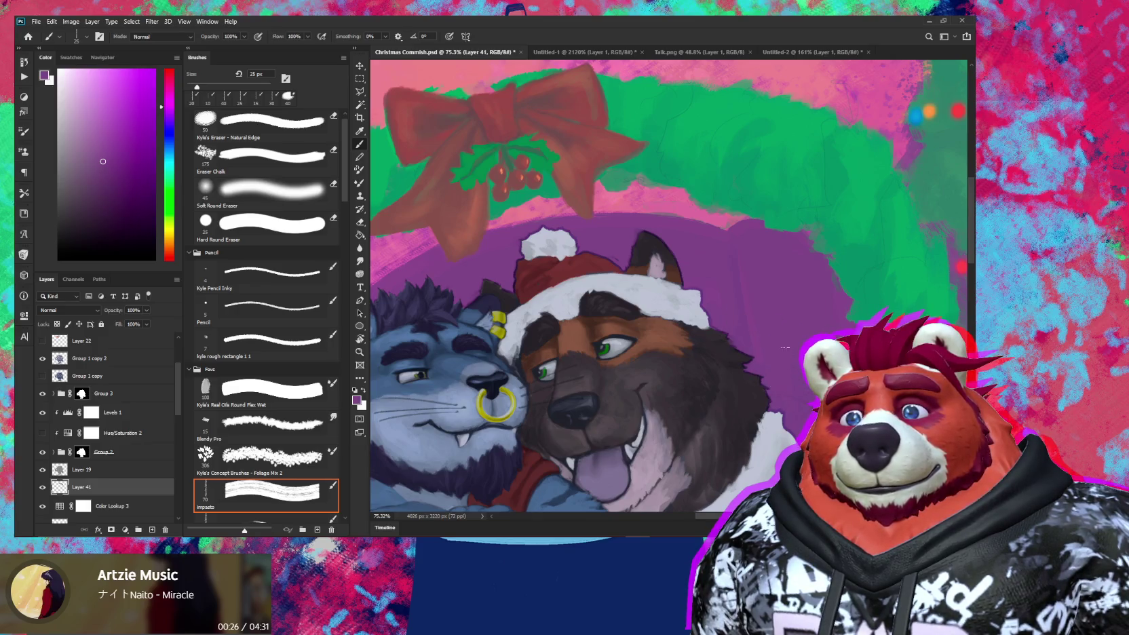
{"action": "key", "text": "z"}
{"action": "left_click_drag", "start_coordinate": [780, 394], "coordinate": [817, 393]}
{"action": "key", "text": "b"}
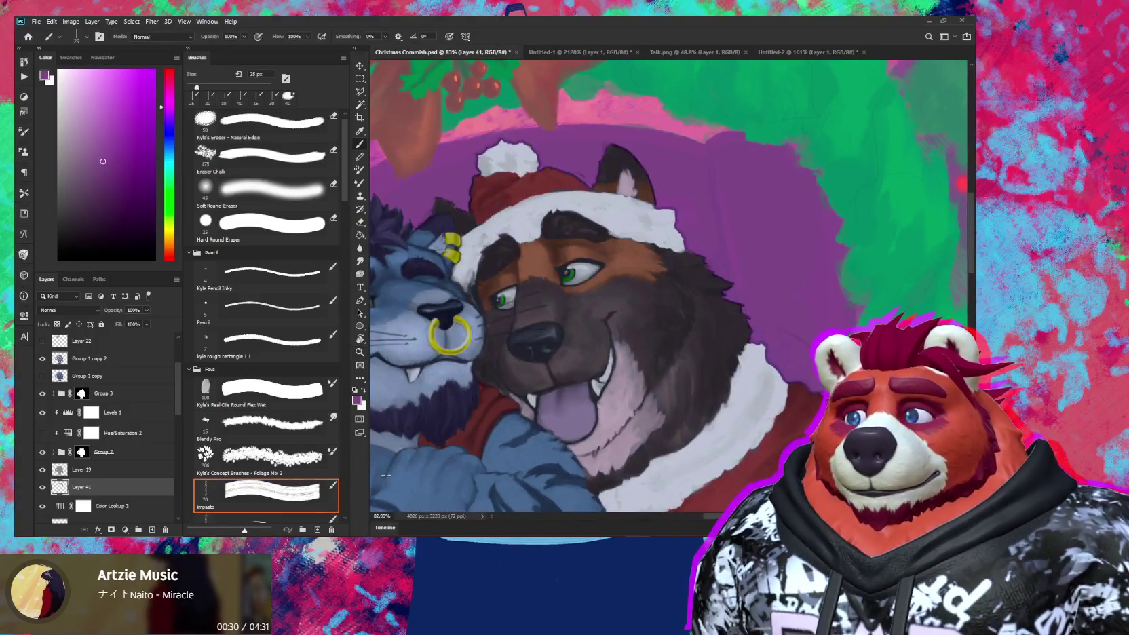
{"action": "left_click", "coordinate": [495, 420], "text": "ctrl"}
{"action": "key", "text": "e"}
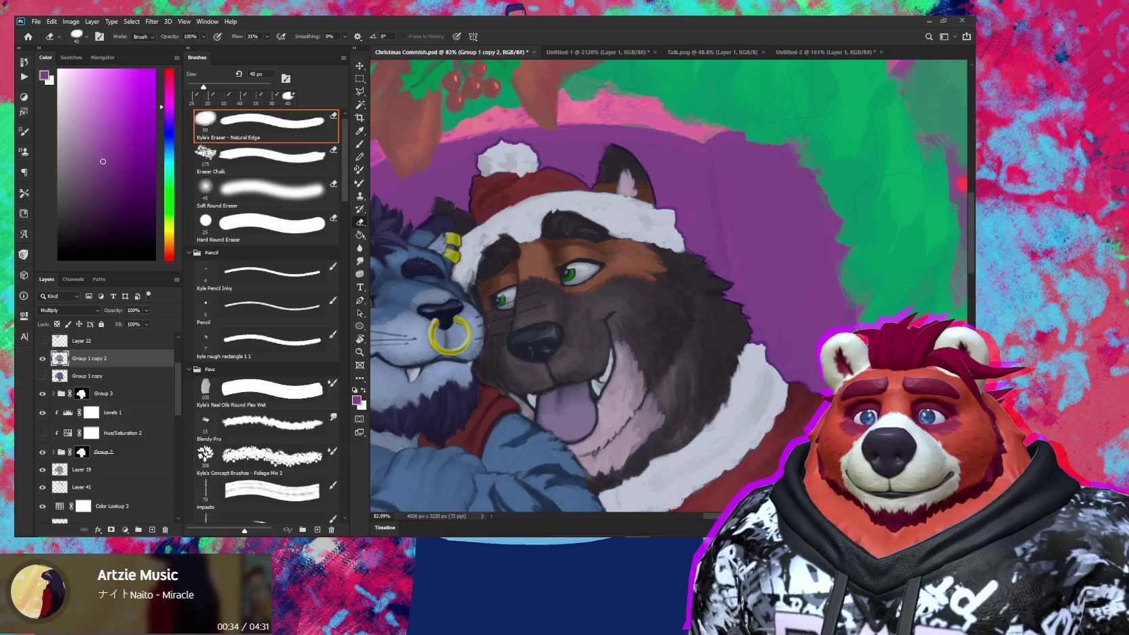
Step: Straighten and zoom out to the whole painting, then show the Color Lookup 2 adjustment
{"action": "mouse_move", "coordinate": [799, 369]}
{"action": "left_mouse_down"}
{"action": "mouse_move", "coordinate": [814, 392]}
{"action": "mouse_move", "coordinate": [724, 390]}
{"action": "left_mouse_up"}
{"action": "key", "text": "z"}
{"action": "mouse_move", "coordinate": [841, 352]}
{"action": "left_mouse_down"}
{"action": "mouse_move", "coordinate": [794, 352]}
{"action": "mouse_move", "coordinate": [891, 318]}
{"action": "mouse_move", "coordinate": [906, 274]}
{"action": "mouse_move", "coordinate": [949, 275]}
{"action": "mouse_move", "coordinate": [929, 262]}
{"action": "left_mouse_up"}
{"action": "key", "text": "r"}
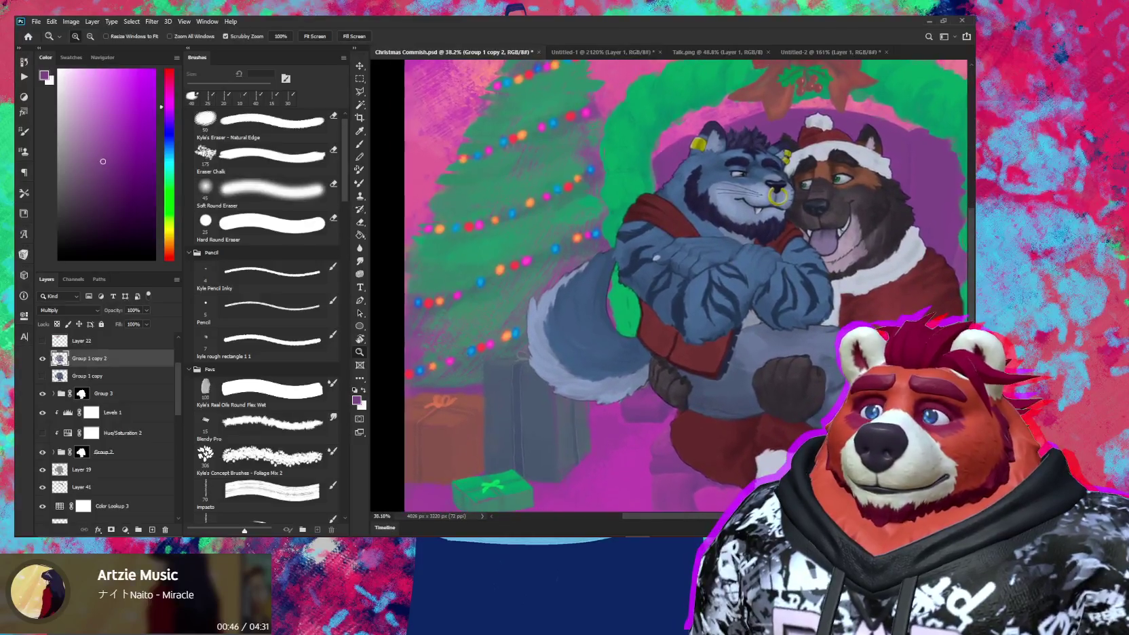
{"action": "mouse_move", "coordinate": [865, 353]}
{"action": "left_mouse_down"}
{"action": "mouse_move", "coordinate": [641, 392]}
{"action": "mouse_move", "coordinate": [776, 395]}
{"action": "left_mouse_up"}
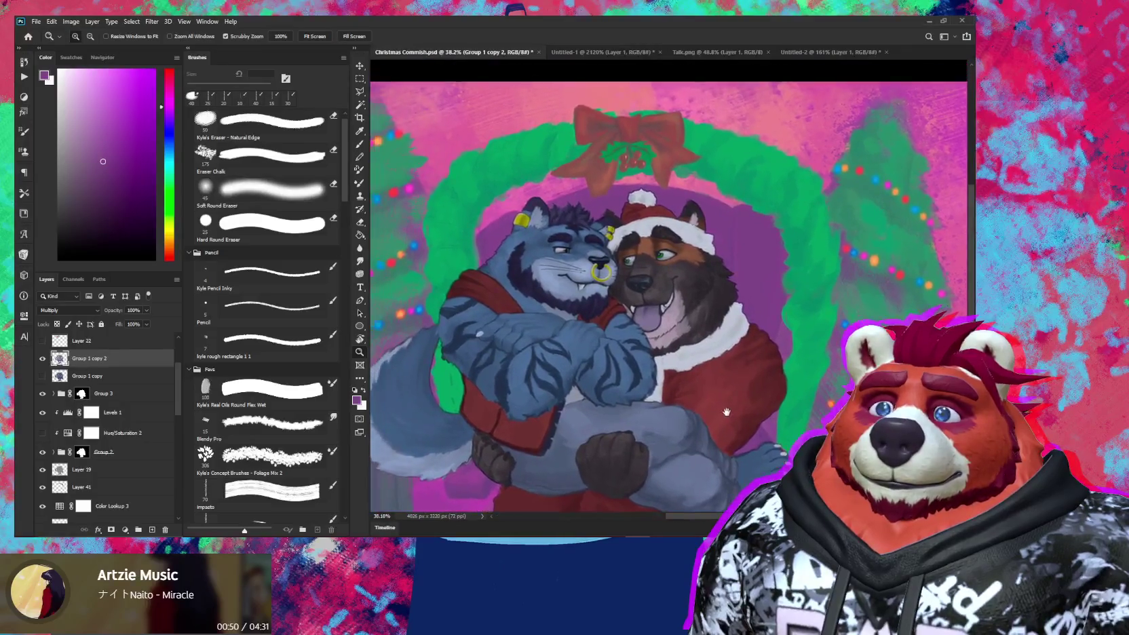
{"action": "left_click_drag", "start_coordinate": [737, 409], "coordinate": [636, 361]}
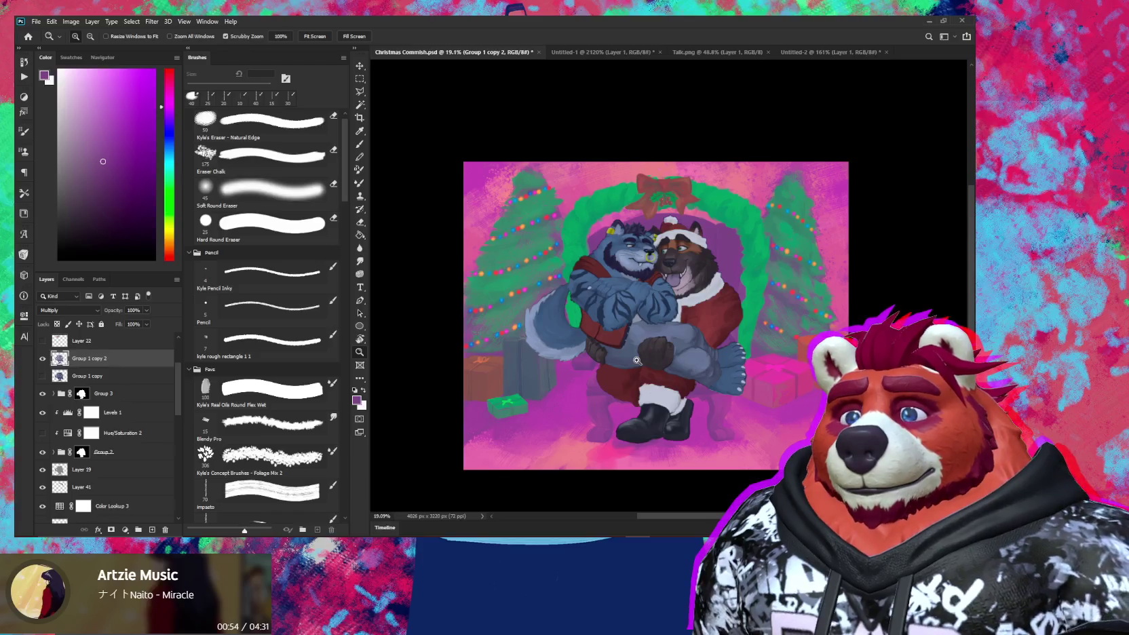
{"action": "left_click_drag", "start_coordinate": [656, 348], "coordinate": [661, 345]}
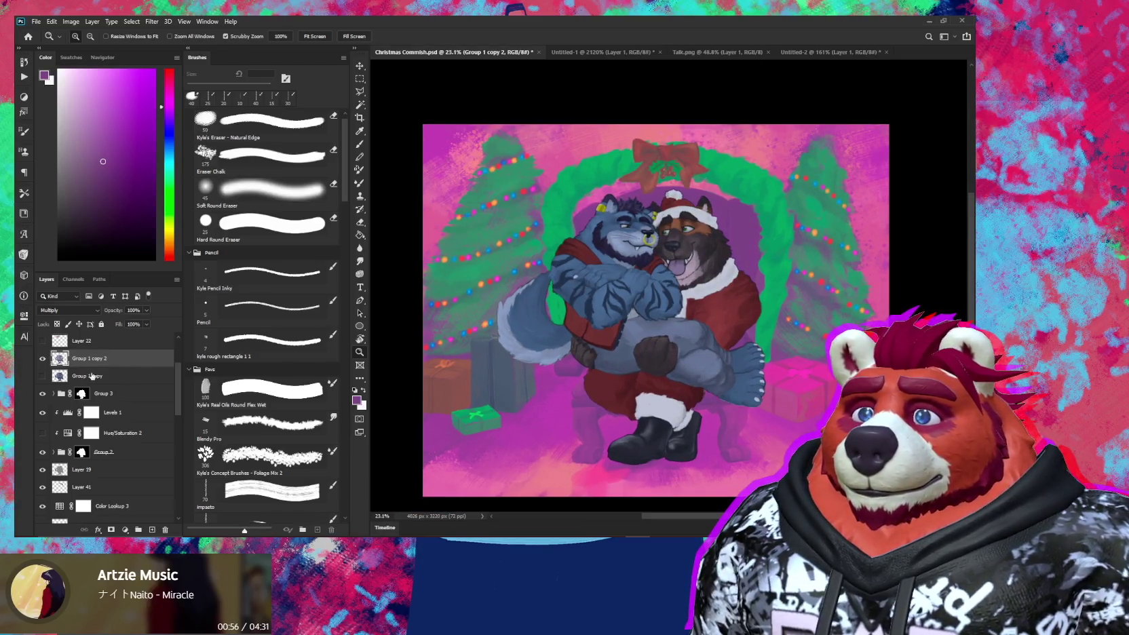
{"action": "scroll", "coordinate": [104, 375], "scroll_direction": "up", "scroll_amount": 3}
{"action": "scroll", "coordinate": [57, 381], "scroll_direction": "up", "scroll_amount": 1}
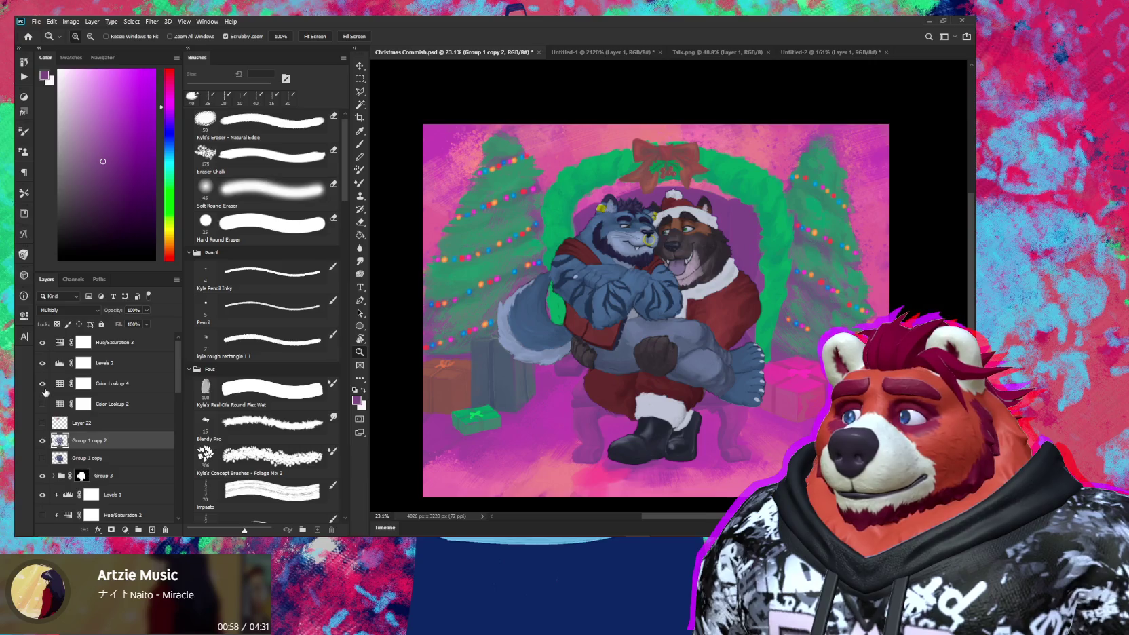
{"action": "left_click", "coordinate": [42, 404]}
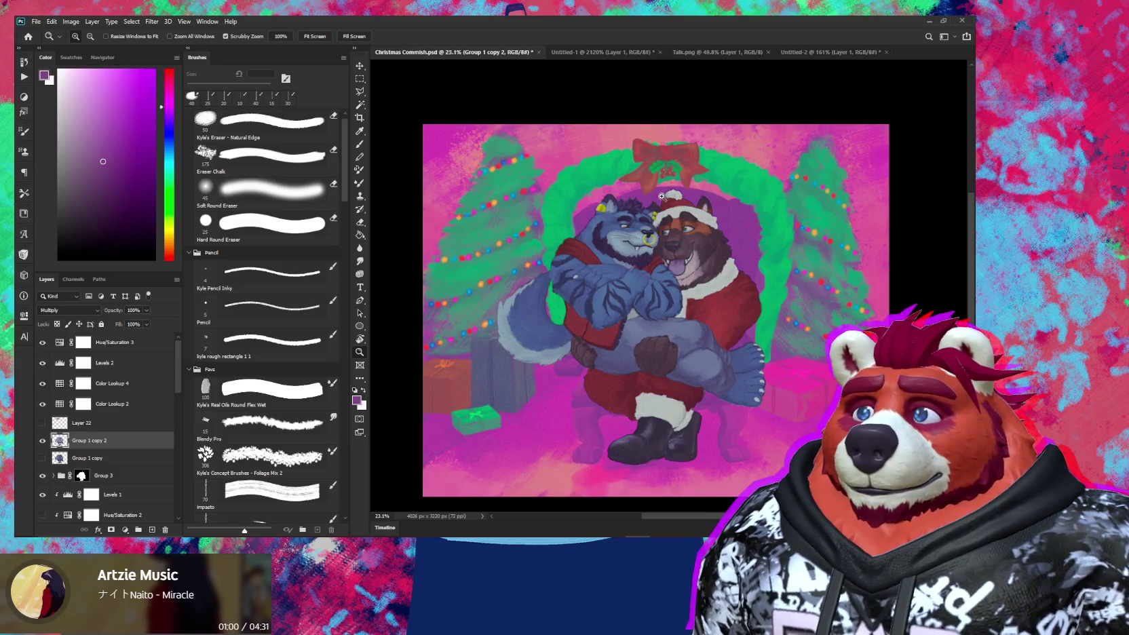
Step: Zoom in on the characters, then lower the Color Lookup 2 fill to 20% on its mask
{"action": "left_click_drag", "start_coordinate": [707, 353], "coordinate": [711, 354]}
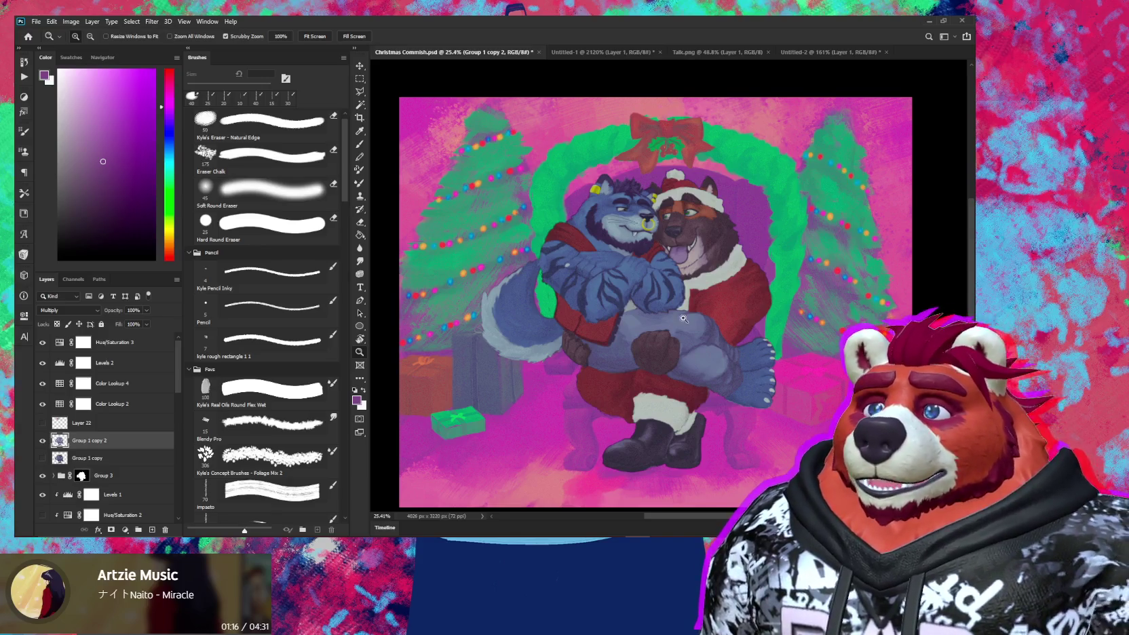
{"action": "mouse_move", "coordinate": [689, 334]}
{"action": "left_mouse_down"}
{"action": "mouse_move", "coordinate": [668, 304]}
{"action": "mouse_move", "coordinate": [659, 355]}
{"action": "left_mouse_up"}
{"action": "mouse_move", "coordinate": [585, 305]}
{"action": "left_mouse_down"}
{"action": "mouse_move", "coordinate": [606, 308]}
{"action": "mouse_move", "coordinate": [612, 333]}
{"action": "mouse_move", "coordinate": [591, 335]}
{"action": "left_mouse_up"}
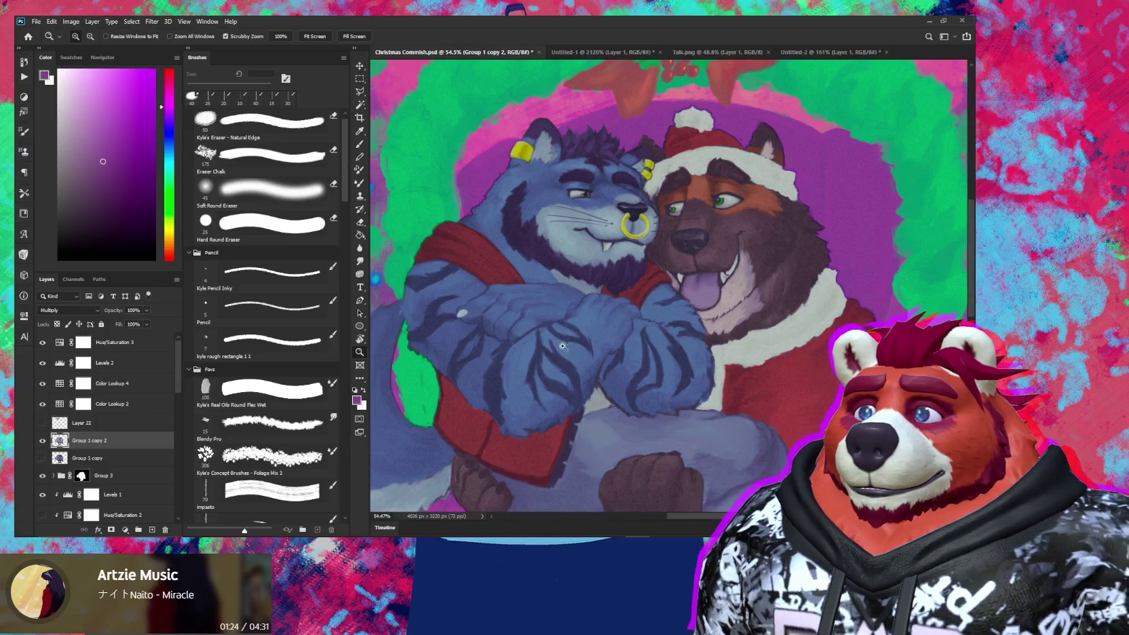
{"action": "mouse_move", "coordinate": [570, 346]}
{"action": "left_mouse_down"}
{"action": "mouse_move", "coordinate": [540, 270]}
{"action": "mouse_move", "coordinate": [554, 301]}
{"action": "mouse_move", "coordinate": [610, 324]}
{"action": "left_mouse_up"}
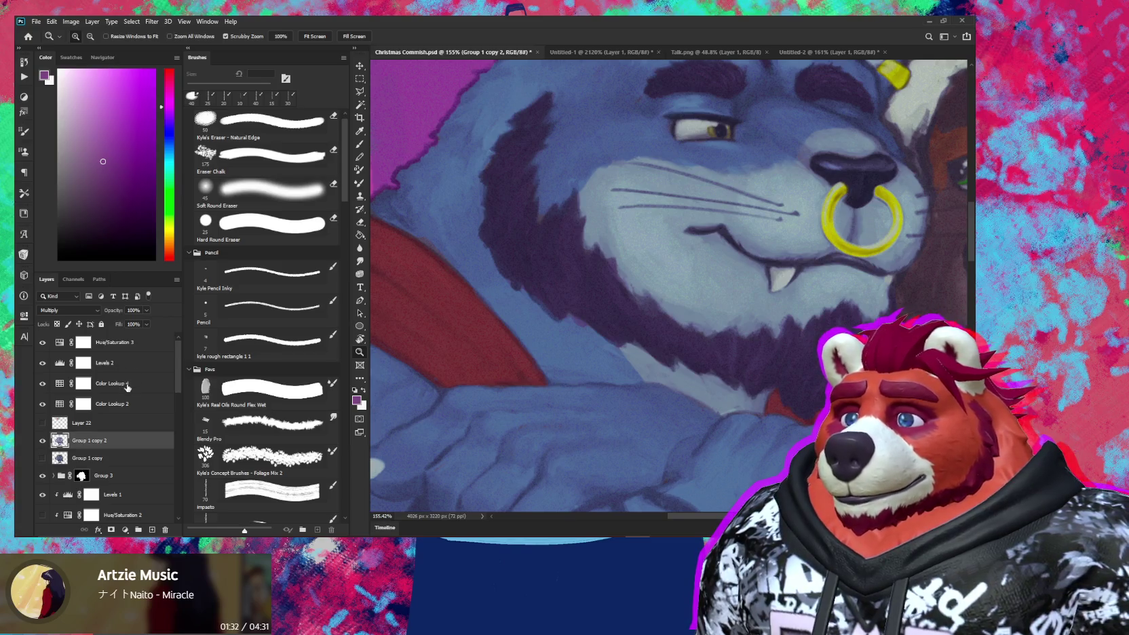
{"action": "left_click", "coordinate": [129, 401]}
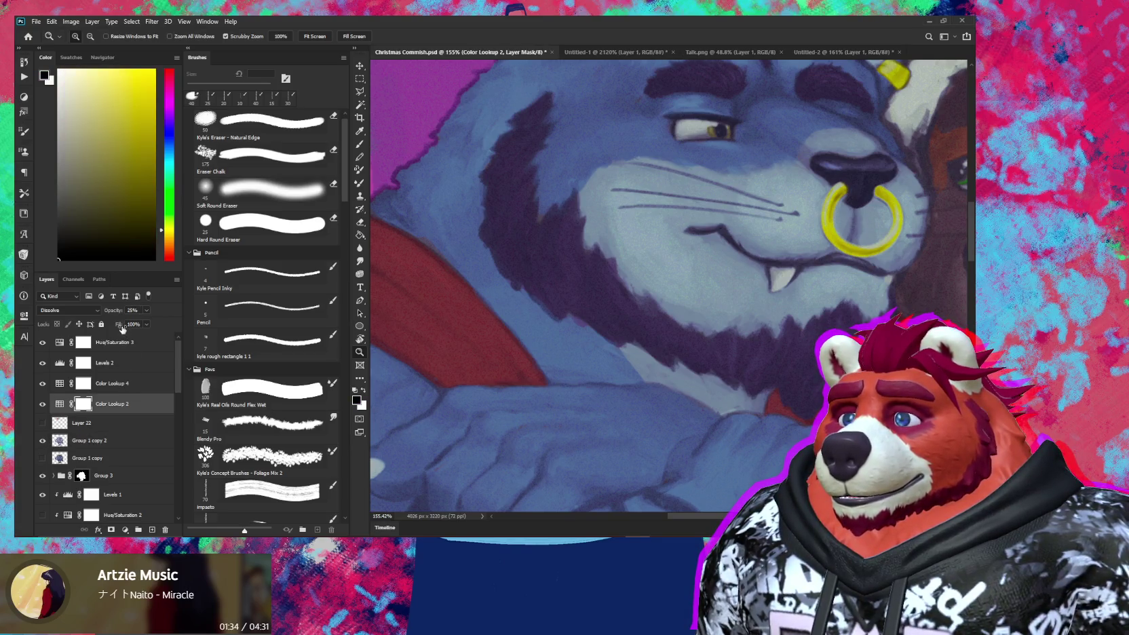
{"action": "left_click_drag", "start_coordinate": [122, 329], "coordinate": [110, 329]}
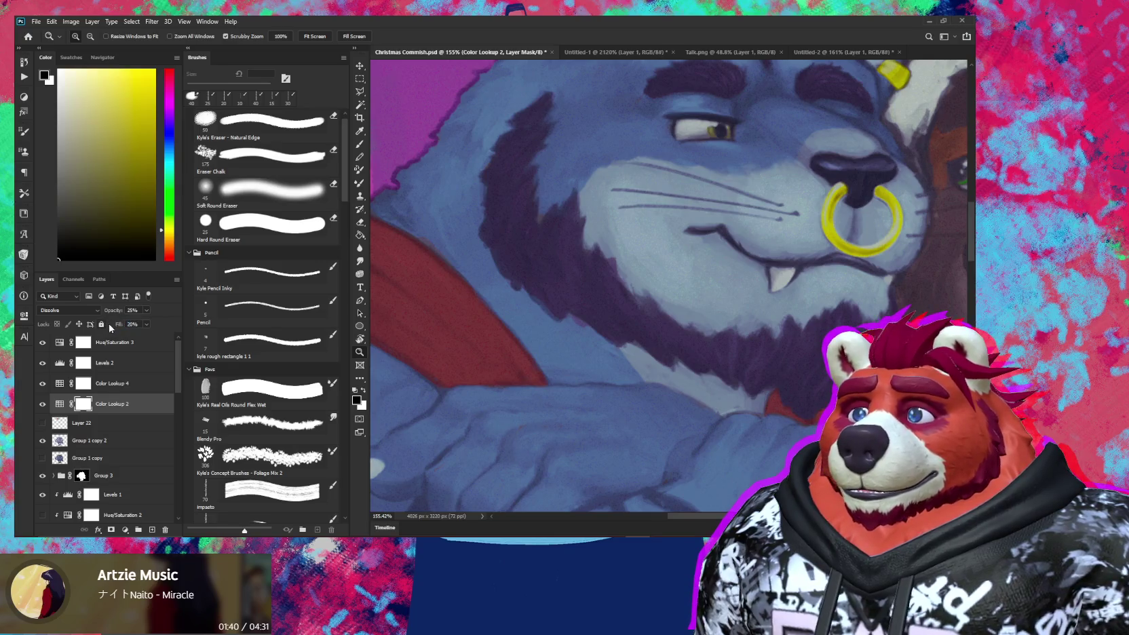
Step: Toggle Color Lookup 2 off and on to compare, reframing on the hugging characters
{"action": "left_click", "coordinate": [42, 405]}
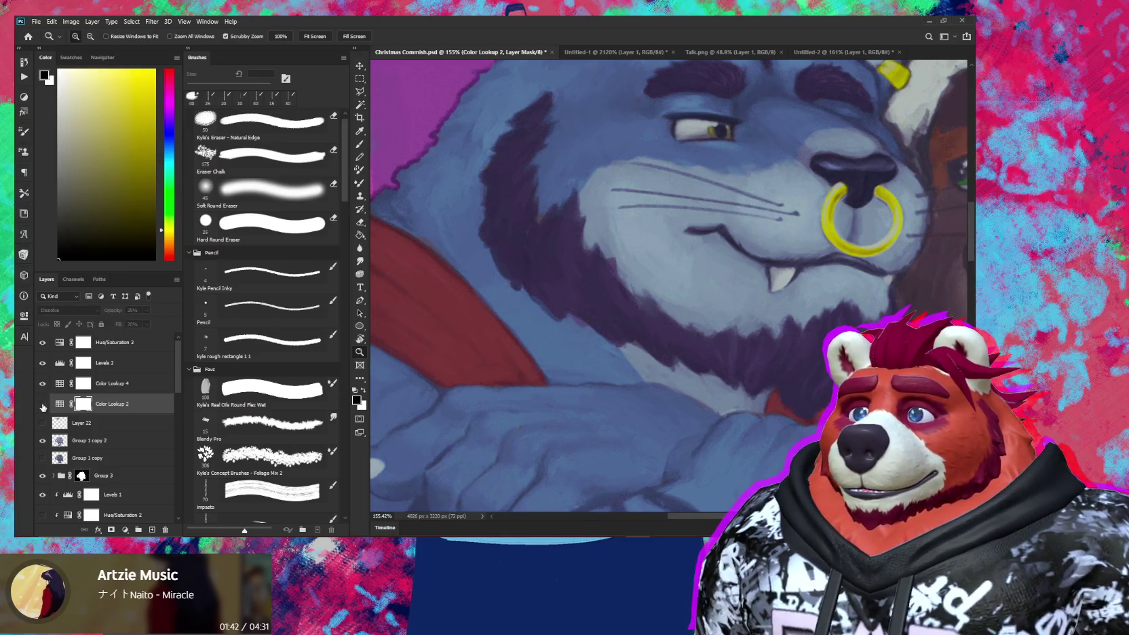
{"action": "left_click", "coordinate": [42, 405]}
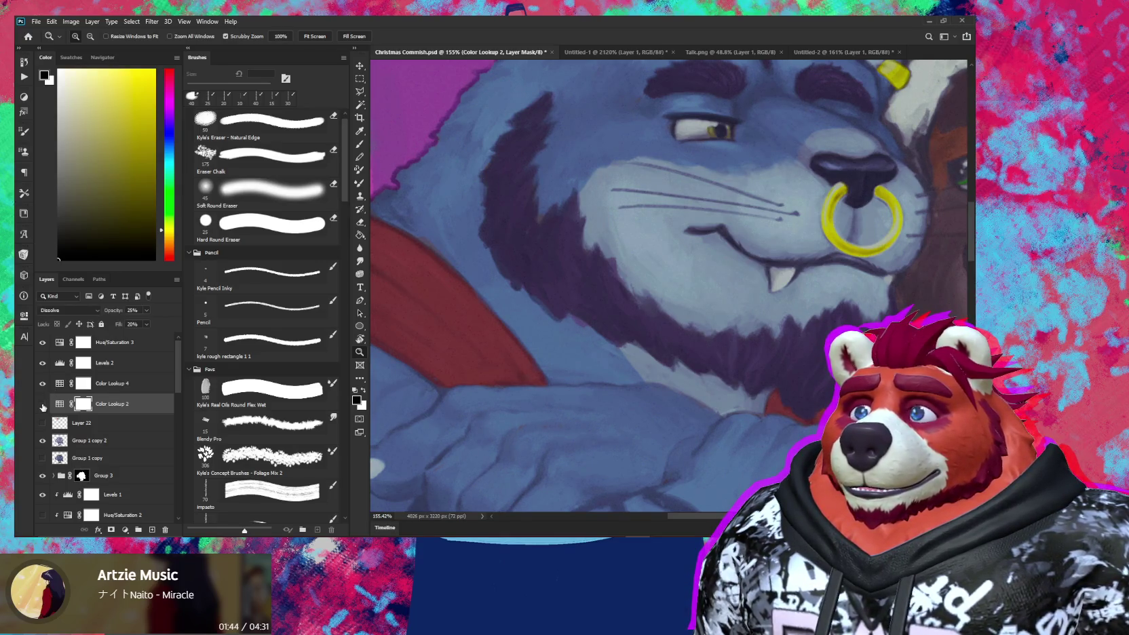
{"action": "left_click", "coordinate": [43, 405]}
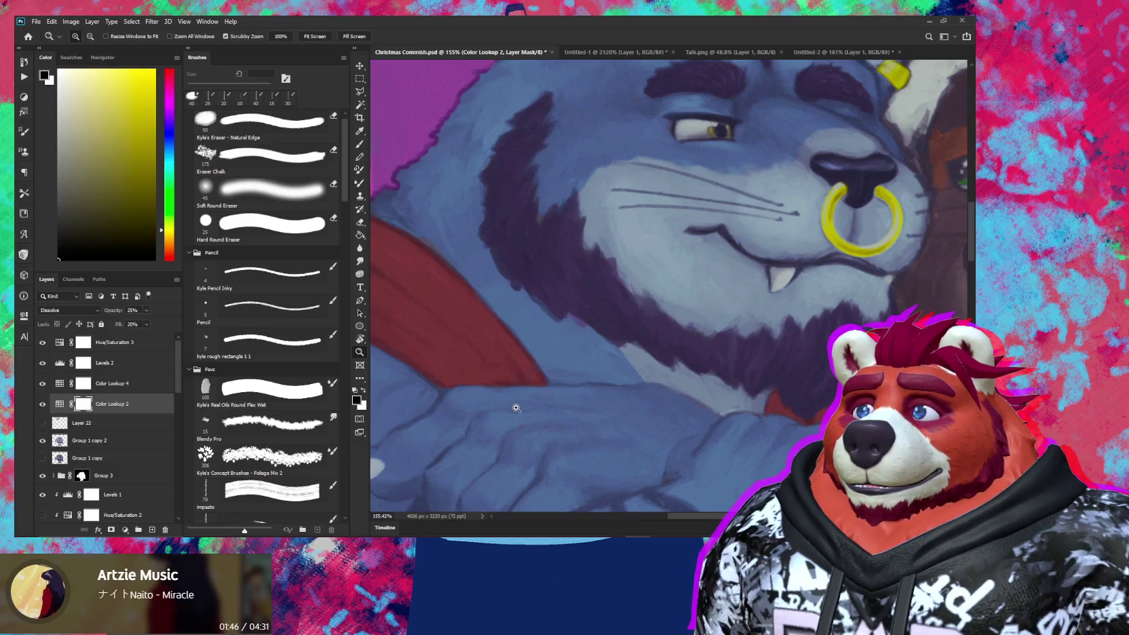
{"action": "scroll", "coordinate": [516, 408], "scroll_direction": "down", "scroll_amount": 3}
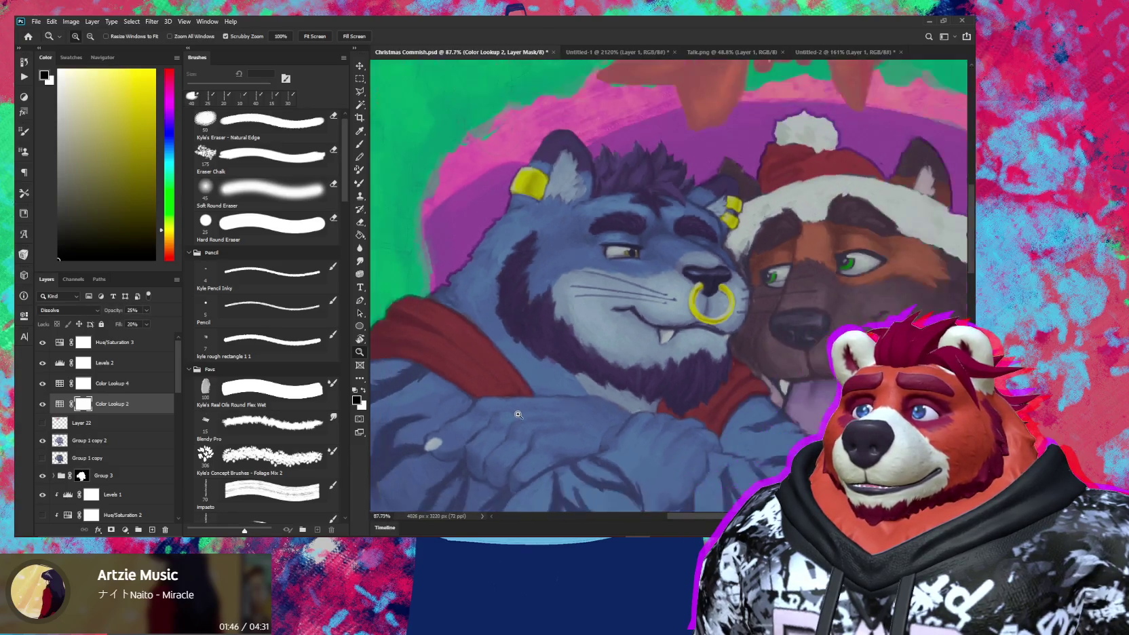
{"action": "mouse_move", "coordinate": [537, 403]}
{"action": "left_mouse_down"}
{"action": "mouse_move", "coordinate": [645, 335]}
{"action": "mouse_move", "coordinate": [694, 156]}
{"action": "left_mouse_up"}
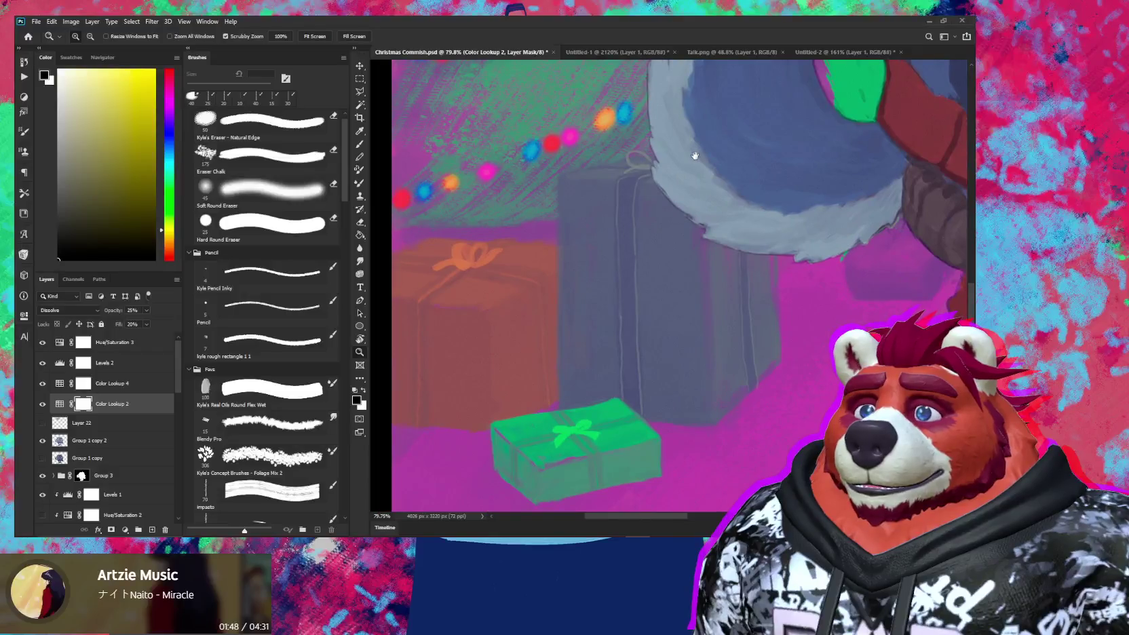
{"action": "scroll", "coordinate": [793, 311], "scroll_direction": "down", "scroll_amount": 2}
{"action": "scroll", "coordinate": [782, 310], "scroll_direction": "down", "scroll_amount": 2}
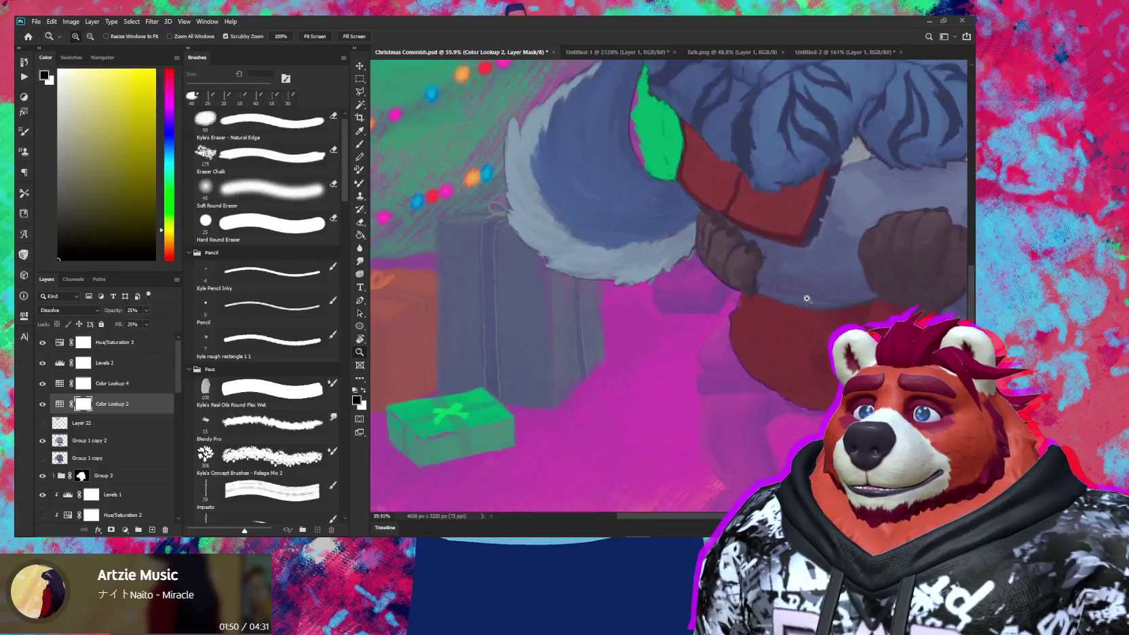
{"action": "mouse_move", "coordinate": [782, 310]}
{"action": "left_mouse_down"}
{"action": "mouse_move", "coordinate": [625, 356]}
{"action": "mouse_move", "coordinate": [664, 370]}
{"action": "left_mouse_up"}
{"action": "scroll", "coordinate": [575, 282], "scroll_direction": "up", "scroll_amount": 2}
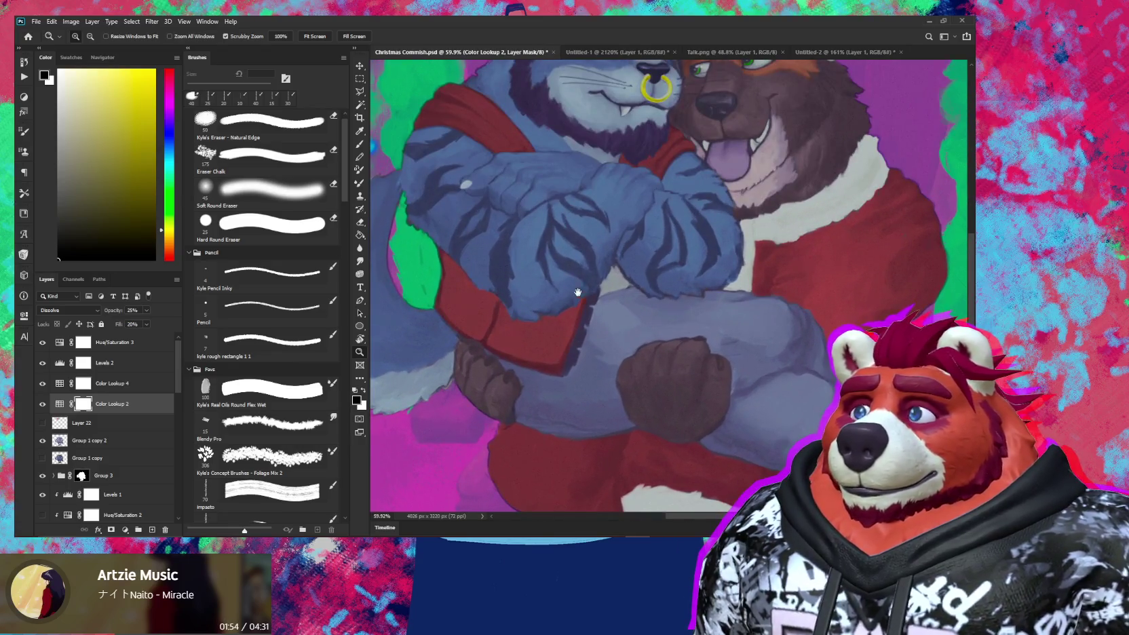
{"action": "left_click_drag", "start_coordinate": [576, 286], "coordinate": [593, 336]}
Step: Raise the Color Lookup 2 fill to 32% and inspect the characters' faces and Santa hat
{"action": "left_click_drag", "start_coordinate": [121, 325], "coordinate": [122, 327]}
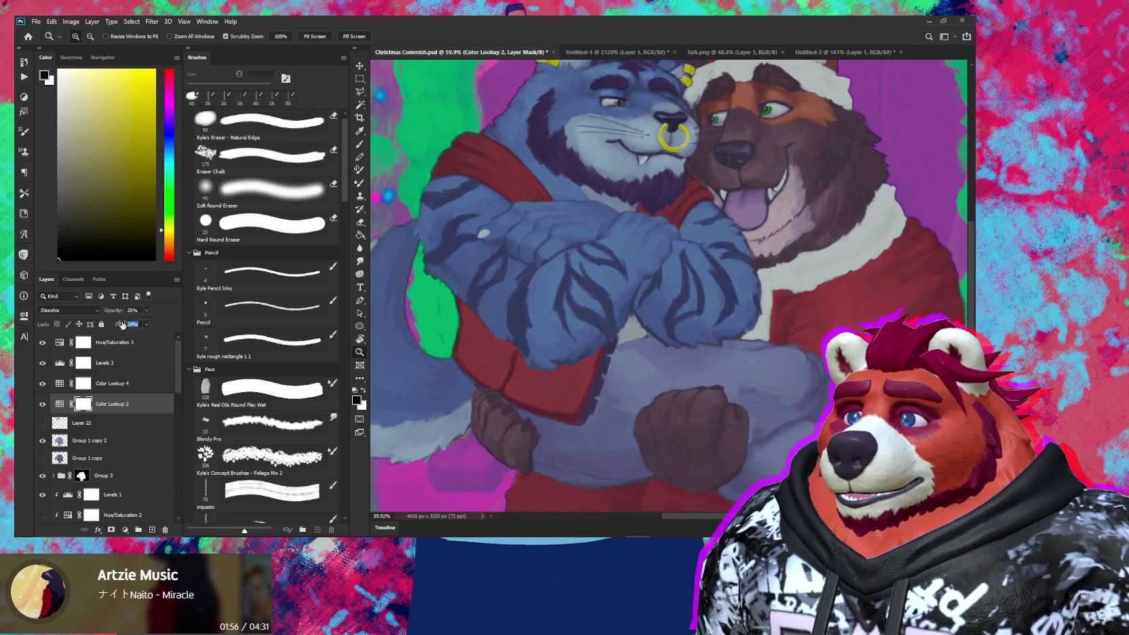
{"action": "left_click_drag", "start_coordinate": [569, 135], "coordinate": [597, 216]}
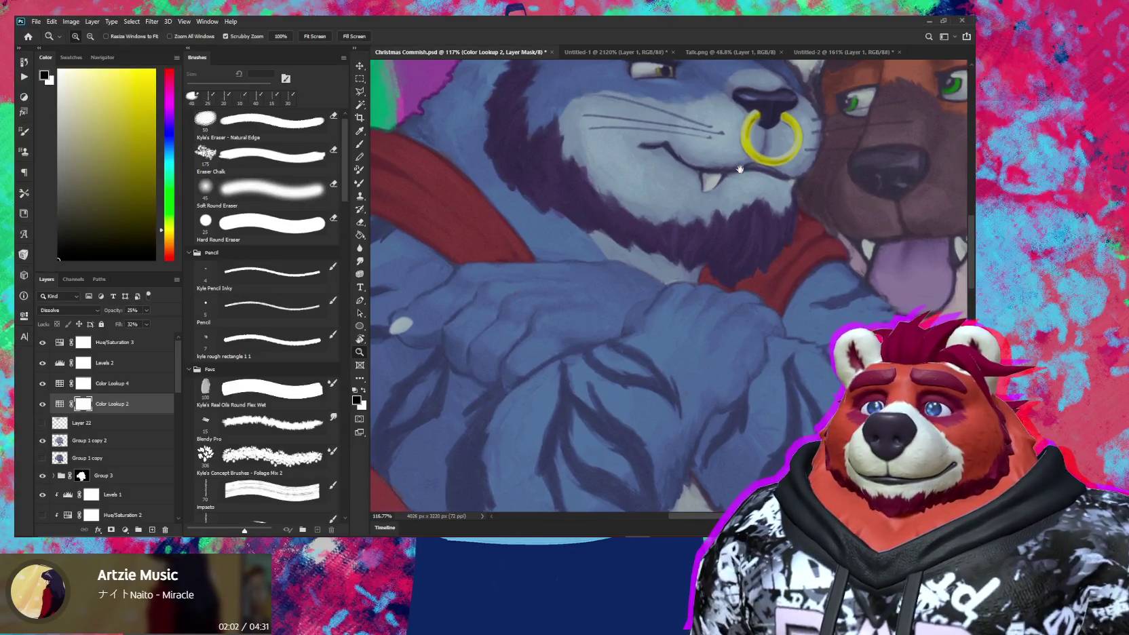
{"action": "left_click_drag", "start_coordinate": [759, 159], "coordinate": [631, 198]}
{"action": "left_click_drag", "start_coordinate": [728, 254], "coordinate": [712, 289]}
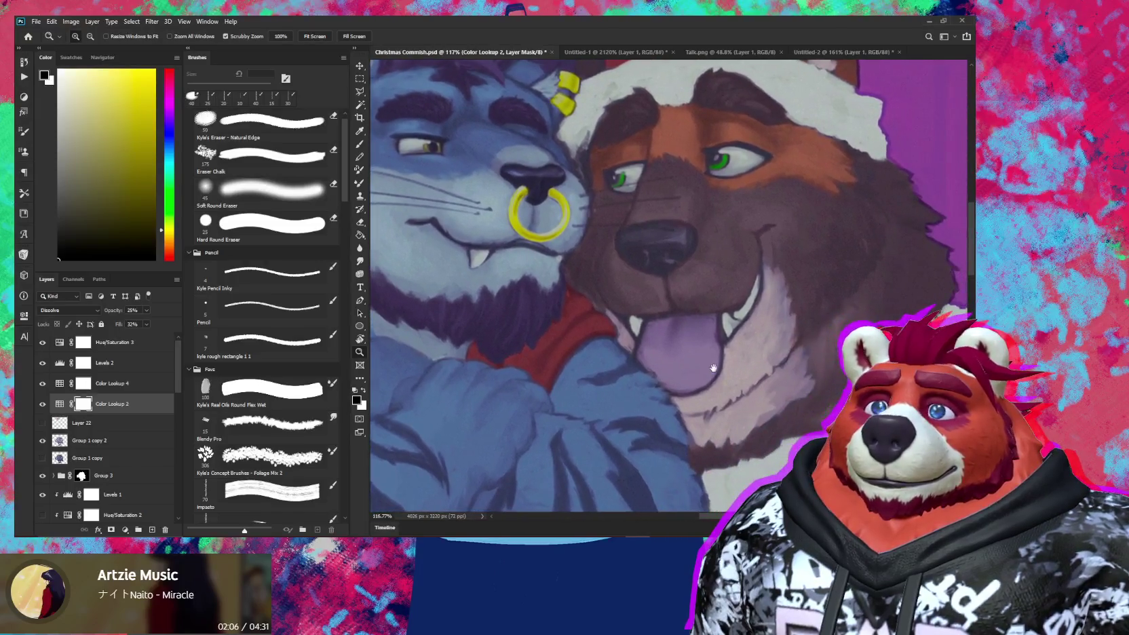
{"action": "left_click_drag", "start_coordinate": [804, 360], "coordinate": [752, 512]}
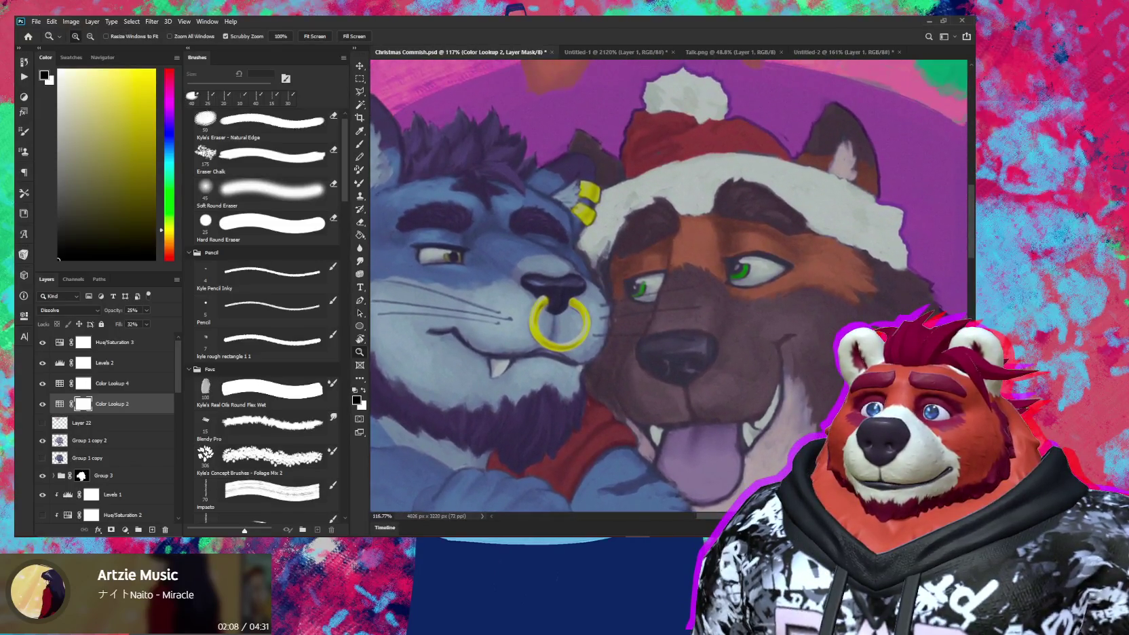
{"action": "scroll", "coordinate": [721, 372], "scroll_direction": "down", "scroll_amount": 3}
{"action": "scroll", "coordinate": [721, 373], "scroll_direction": "down", "scroll_amount": 3}
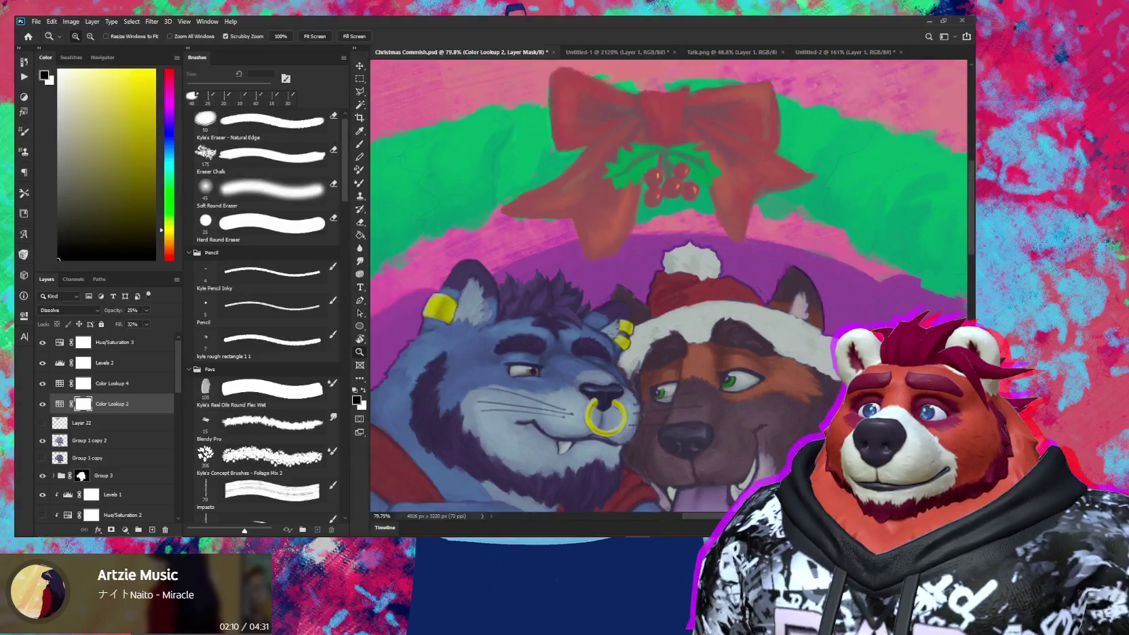
{"action": "scroll", "coordinate": [720, 372], "scroll_direction": "down", "scroll_amount": 2}
{"action": "scroll", "coordinate": [733, 393], "scroll_direction": "down", "scroll_amount": 2}
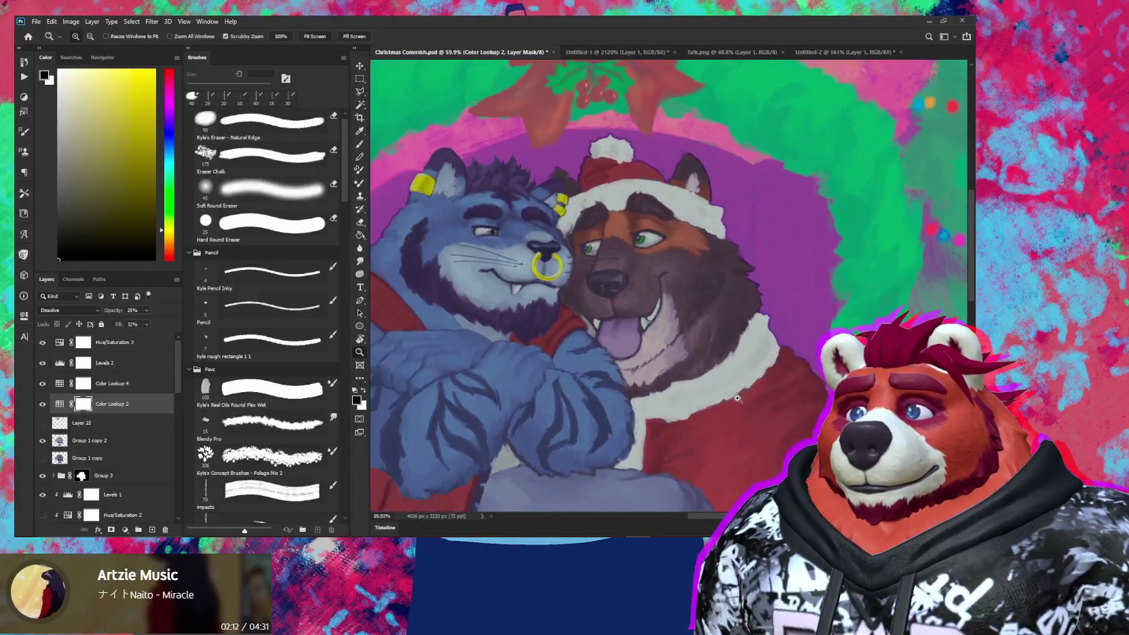
{"action": "scroll", "coordinate": [746, 420], "scroll_direction": "down", "scroll_amount": 1}
Step: Review the graded painting from the tiger's head to the decorated tree and boots
{"action": "mouse_move", "coordinate": [751, 430]}
{"action": "left_mouse_down"}
{"action": "mouse_move", "coordinate": [765, 404]}
{"action": "mouse_move", "coordinate": [899, 474]}
{"action": "left_mouse_up"}
{"action": "left_click_drag", "start_coordinate": [807, 397], "coordinate": [813, 418]}
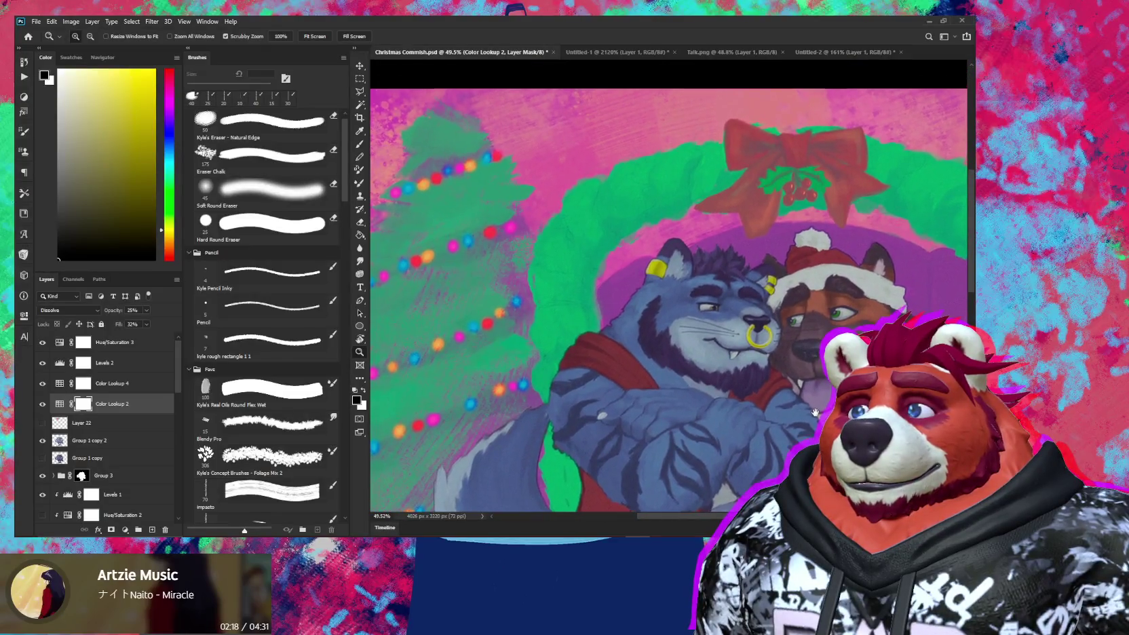
{"action": "left_click_drag", "start_coordinate": [602, 313], "coordinate": [641, 357]}
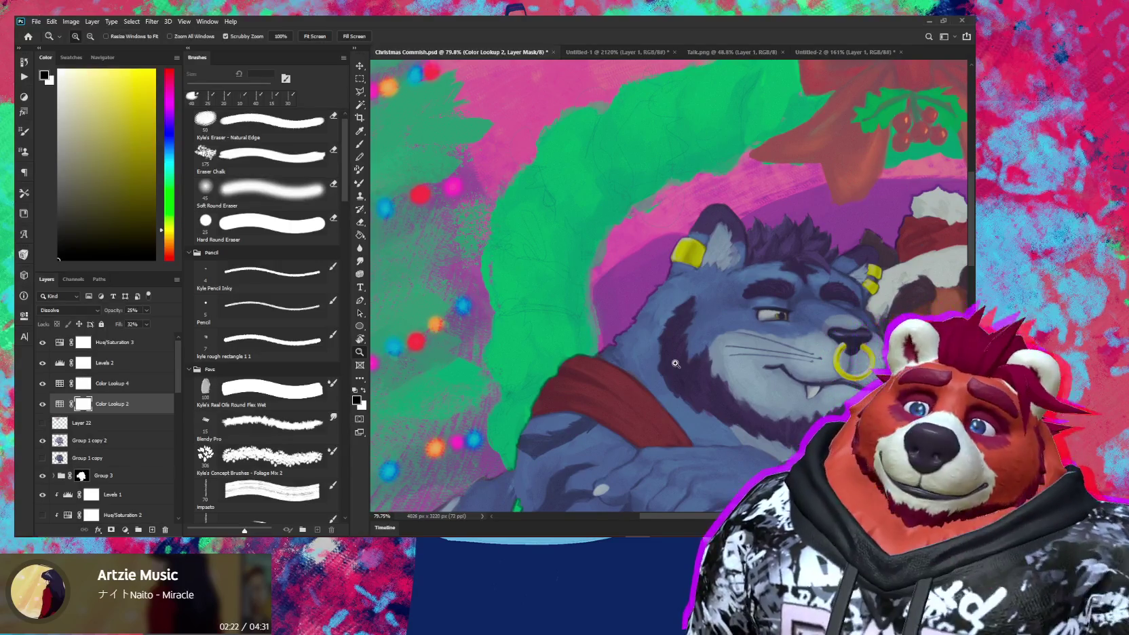
{"action": "scroll", "coordinate": [650, 289], "scroll_direction": "down", "scroll_amount": 2}
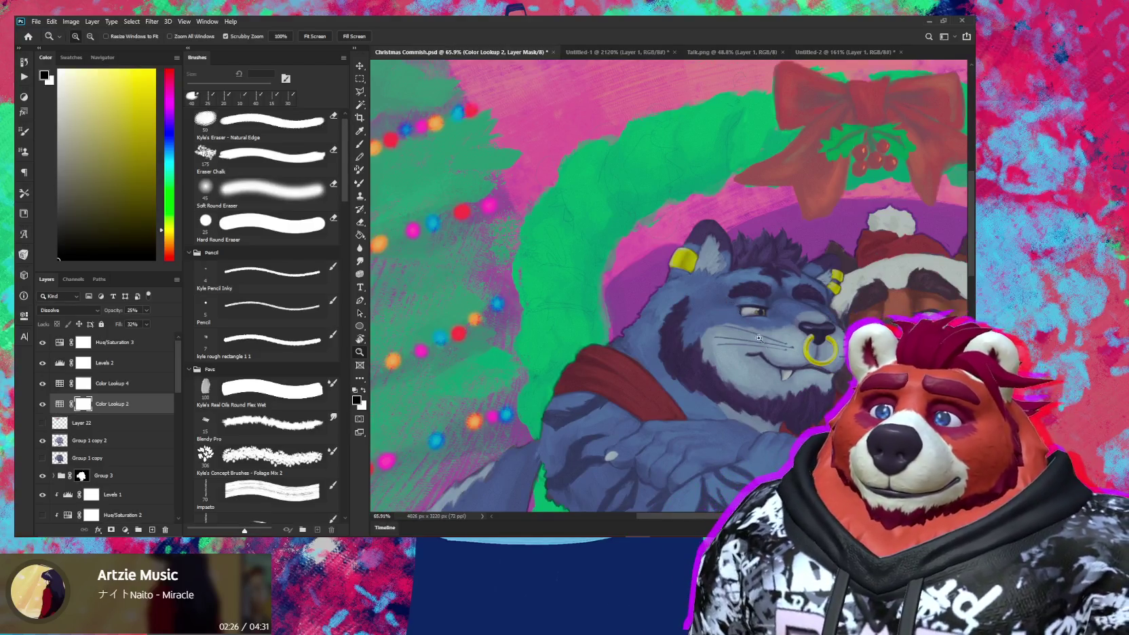
{"action": "scroll", "coordinate": [804, 382], "scroll_direction": "down", "scroll_amount": 1}
{"action": "scroll", "coordinate": [736, 388], "scroll_direction": "down", "scroll_amount": 1}
{"action": "left_click_drag", "start_coordinate": [678, 412], "coordinate": [815, 405]}
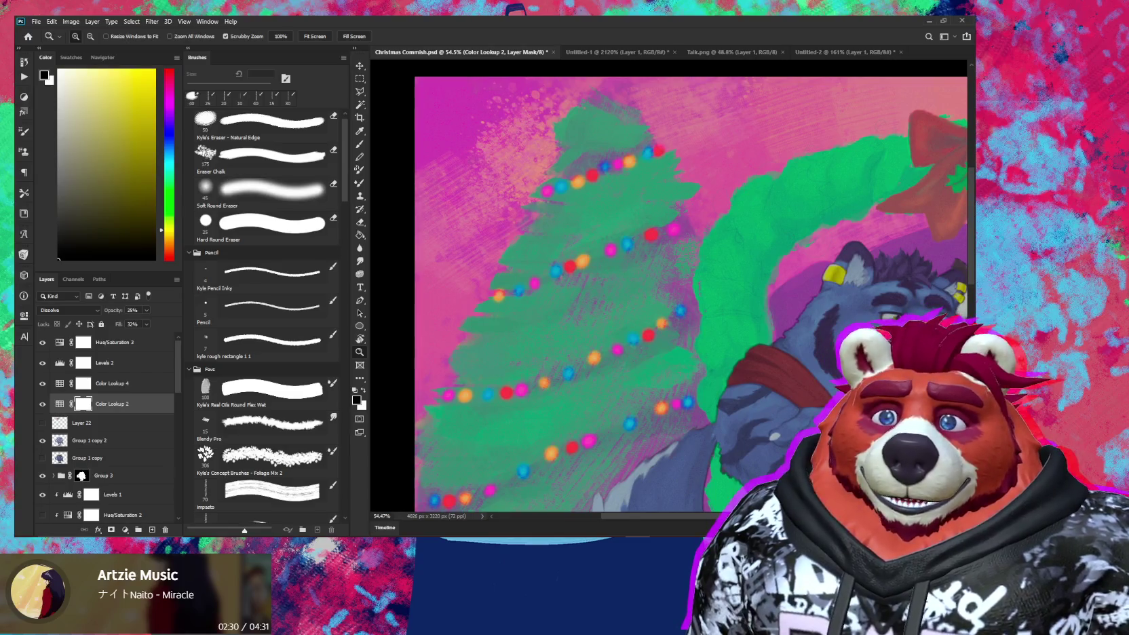
{"action": "left_click_drag", "start_coordinate": [1079, 454], "coordinate": [649, 420]}
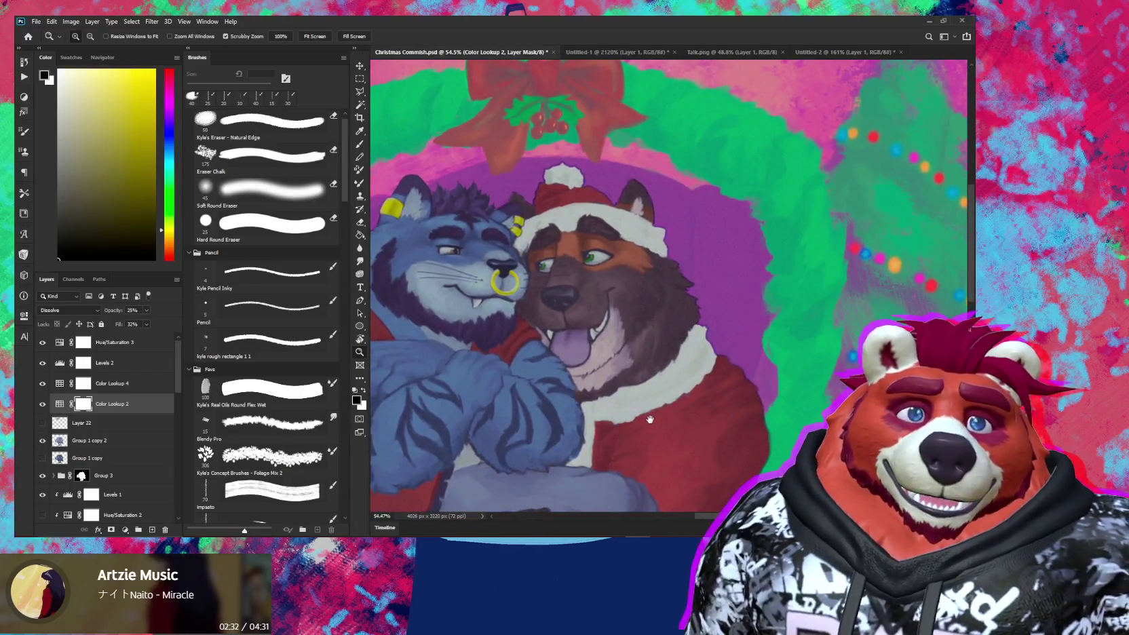
{"action": "scroll", "coordinate": [712, 403], "scroll_direction": "down", "scroll_amount": 4}
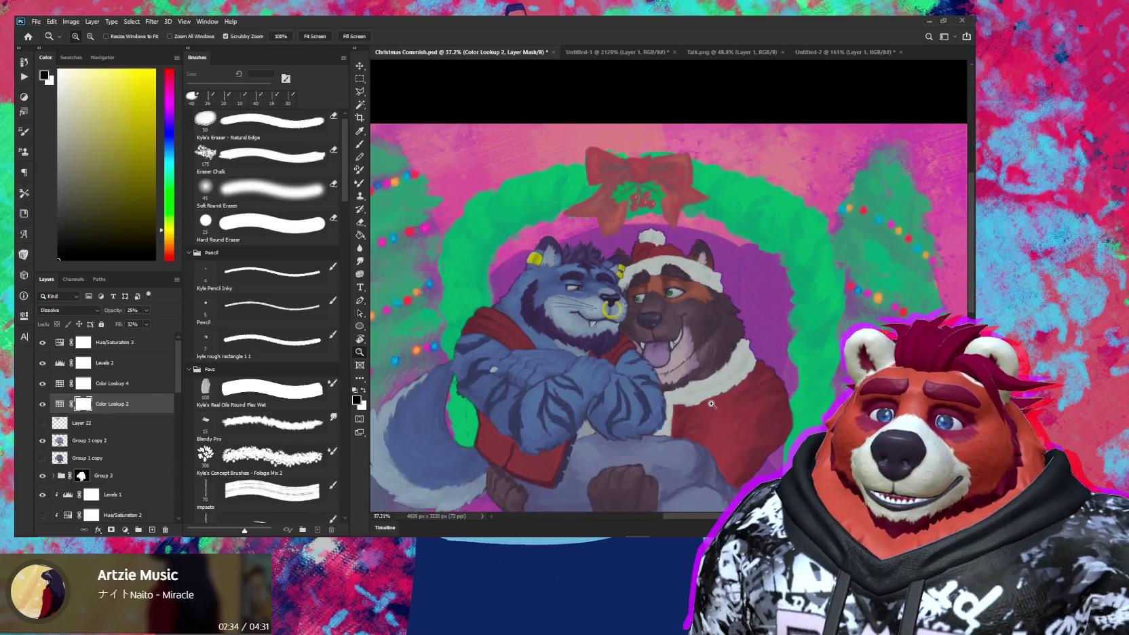
{"action": "scroll", "coordinate": [711, 404], "scroll_direction": "down", "scroll_amount": 2}
{"action": "mouse_move", "coordinate": [739, 461]}
{"action": "left_mouse_down"}
{"action": "mouse_move", "coordinate": [705, 349]}
{"action": "mouse_move", "coordinate": [712, 356]}
{"action": "left_mouse_up"}
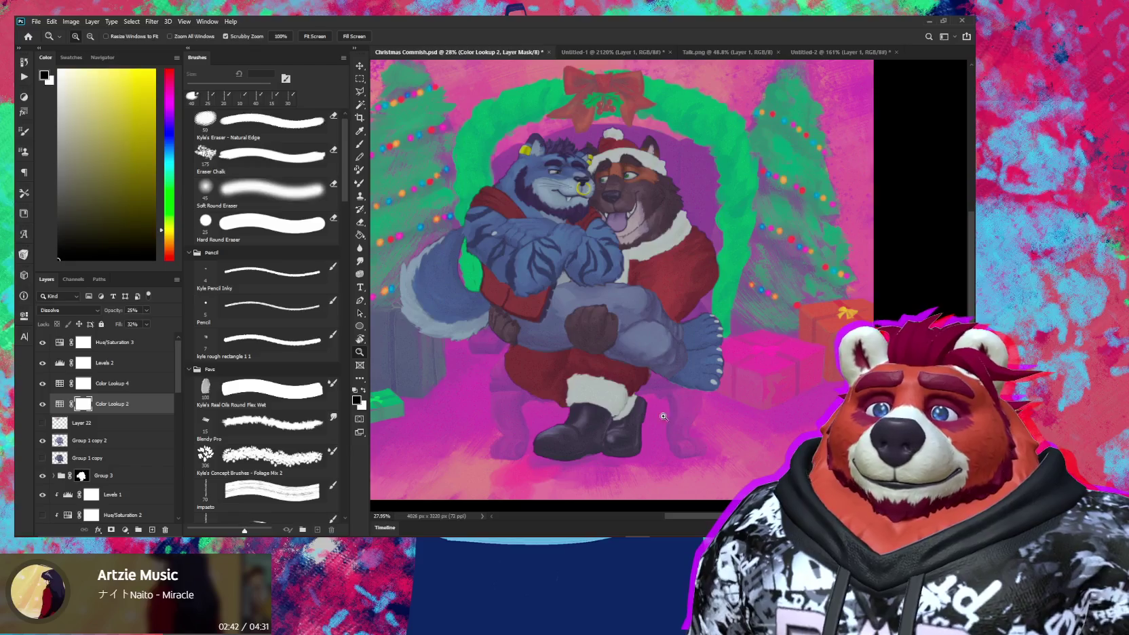
Step: Reframe the whole scene and save Christmas Commish.psd with Ctrl+S
{"action": "left_click_drag", "start_coordinate": [668, 416], "coordinate": [742, 424]}
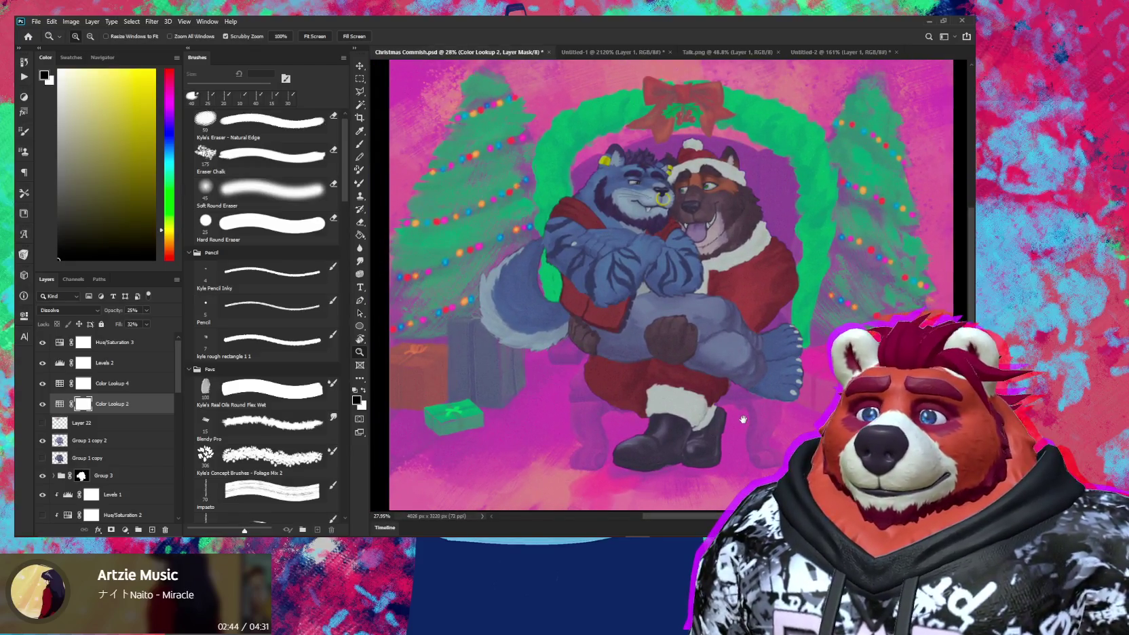
{"action": "left_click_drag", "start_coordinate": [746, 431], "coordinate": [695, 435]}
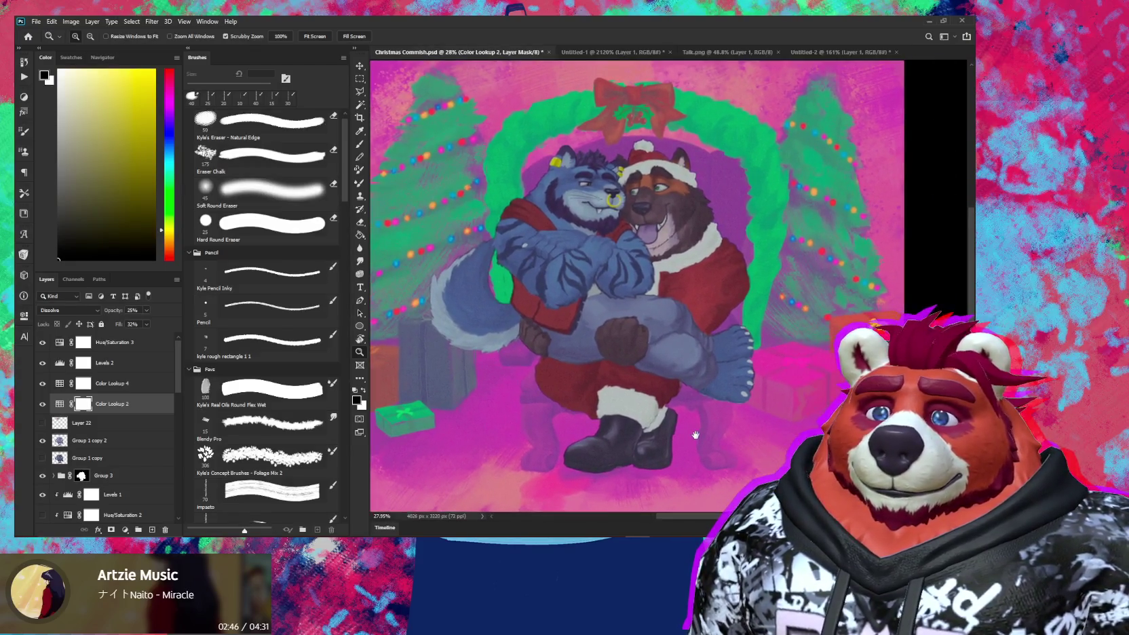
{"action": "scroll", "coordinate": [721, 444], "scroll_direction": "down", "scroll_amount": 3}
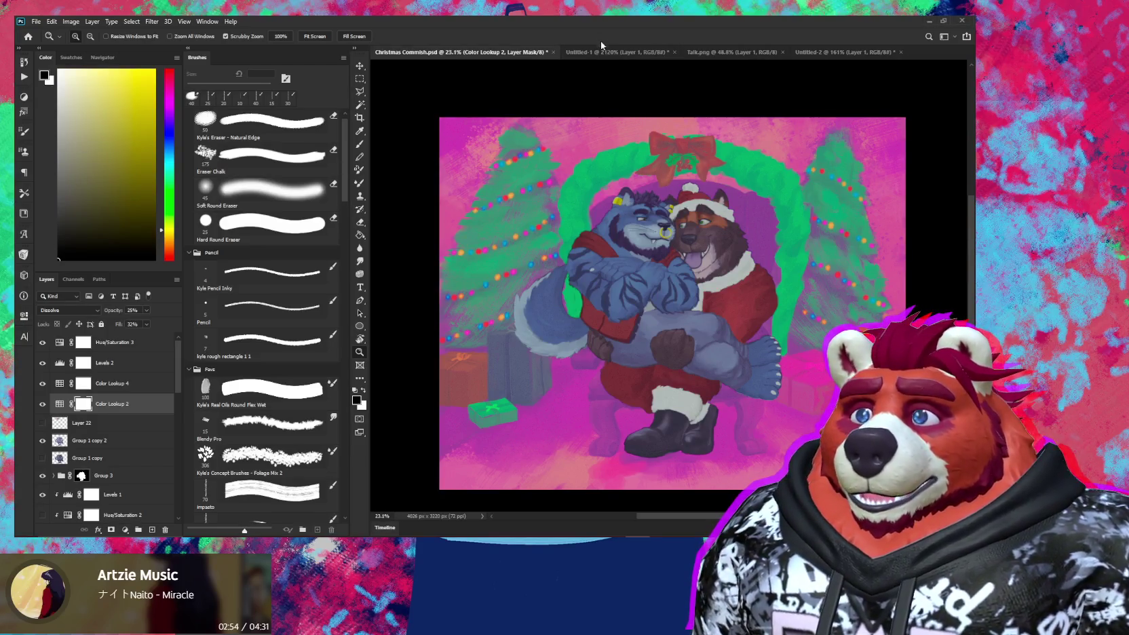
{"action": "scroll", "coordinate": [738, 336], "scroll_direction": "up", "scroll_amount": 1}
{"action": "key", "text": "ctrl+s"}
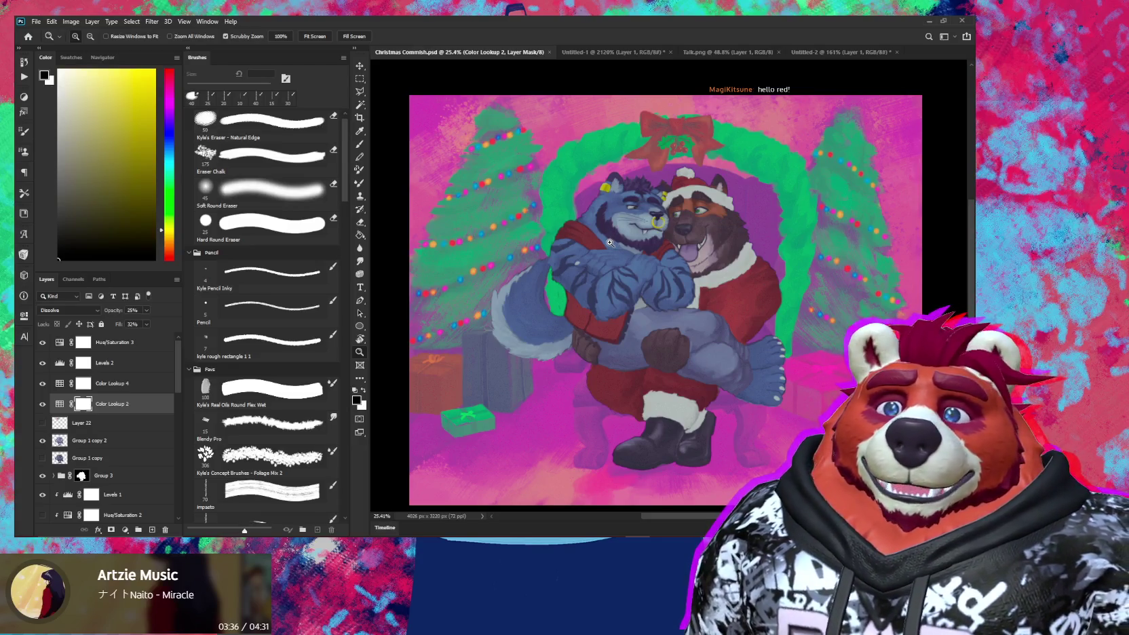
{"action": "left_click", "coordinate": [721, 267]}
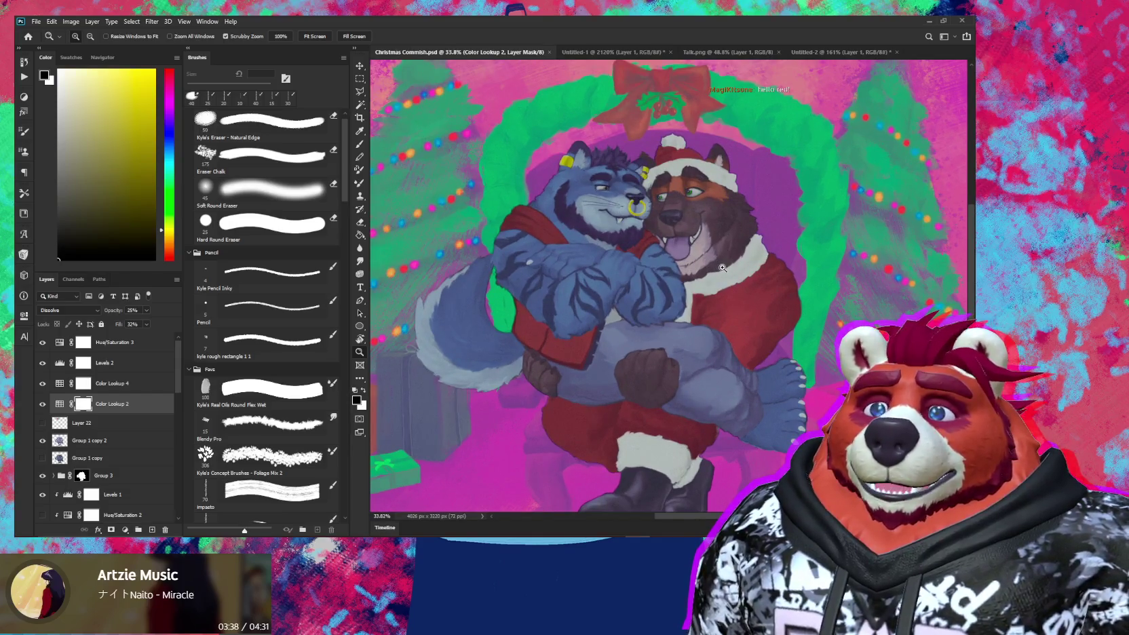
{"action": "scroll", "coordinate": [723, 295], "scroll_direction": "down", "scroll_amount": 3}
{"action": "scroll", "coordinate": [746, 301], "scroll_direction": "up", "scroll_amount": 1}
{"action": "scroll", "coordinate": [753, 292], "scroll_direction": "down", "scroll_amount": 1}
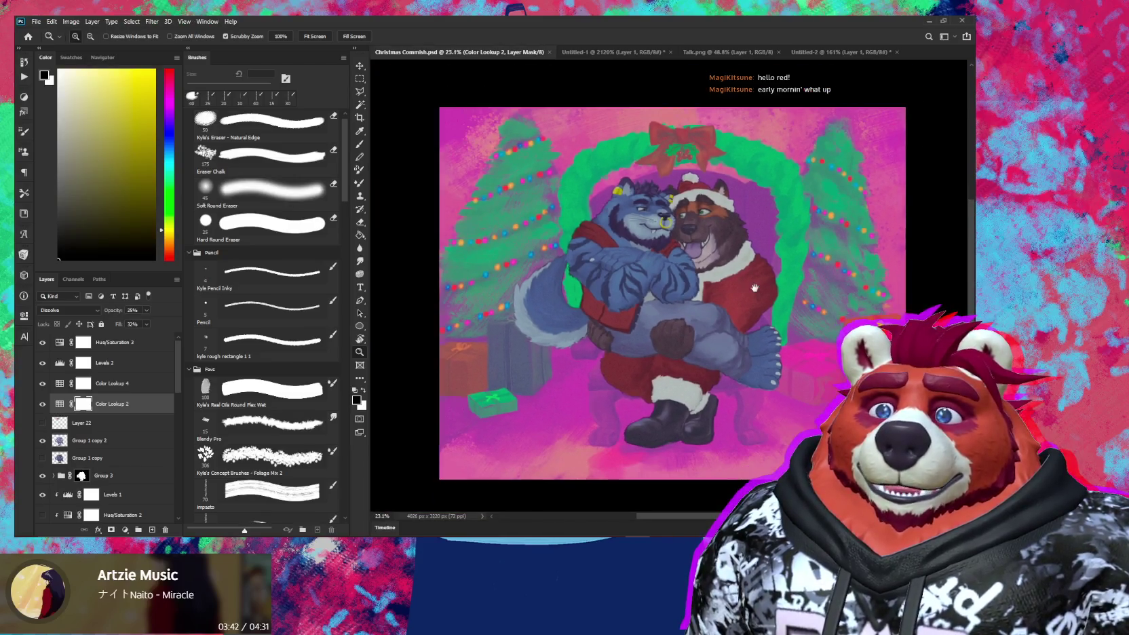
{"action": "mouse_move", "coordinate": [750, 287]}
{"action": "left_mouse_down"}
{"action": "mouse_move", "coordinate": [749, 276]}
{"action": "mouse_move", "coordinate": [747, 305]}
{"action": "left_mouse_up"}
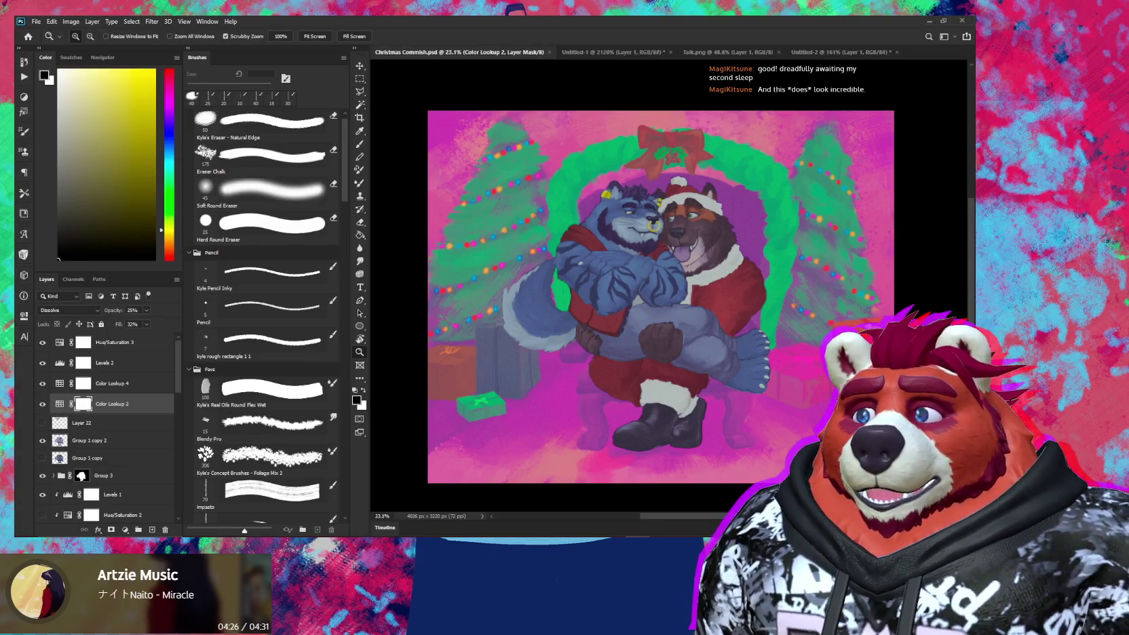
{"action": "left_click_drag", "start_coordinate": [487, 195], "coordinate": [601, 163]}
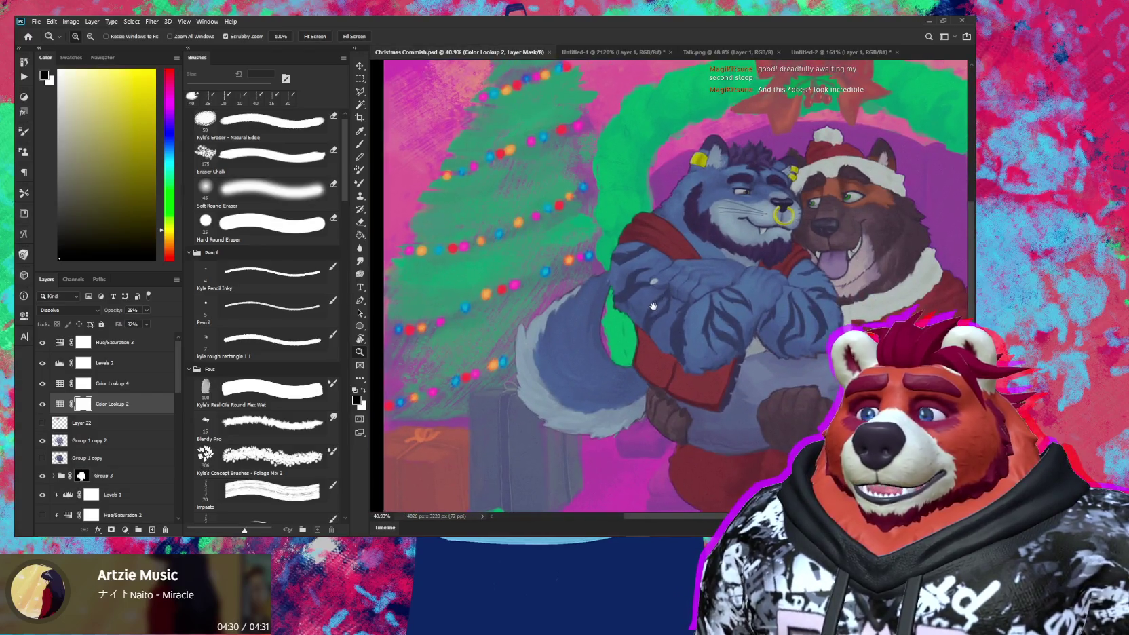
{"action": "left_click_drag", "start_coordinate": [707, 295], "coordinate": [681, 337]}
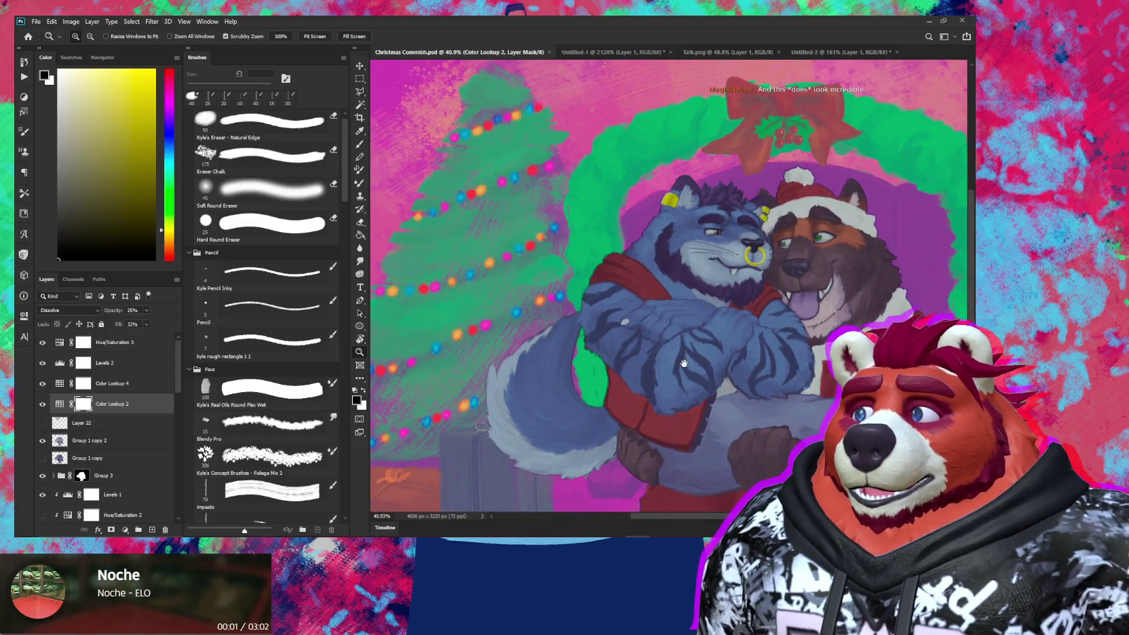
{"action": "scroll", "coordinate": [683, 364], "scroll_direction": "down", "scroll_amount": 1}
{"action": "scroll", "coordinate": [711, 368], "scroll_direction": "down", "scroll_amount": 1}
{"action": "scroll", "coordinate": [714, 368], "scroll_direction": "down", "scroll_amount": 1}
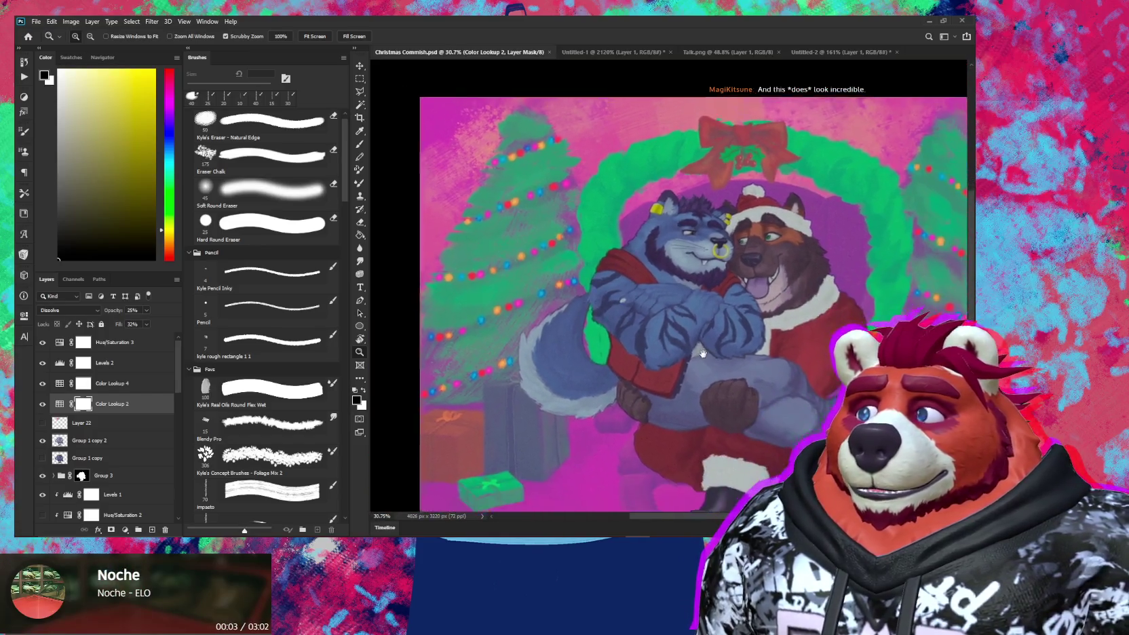
{"action": "left_click_drag", "start_coordinate": [738, 391], "coordinate": [673, 301]}
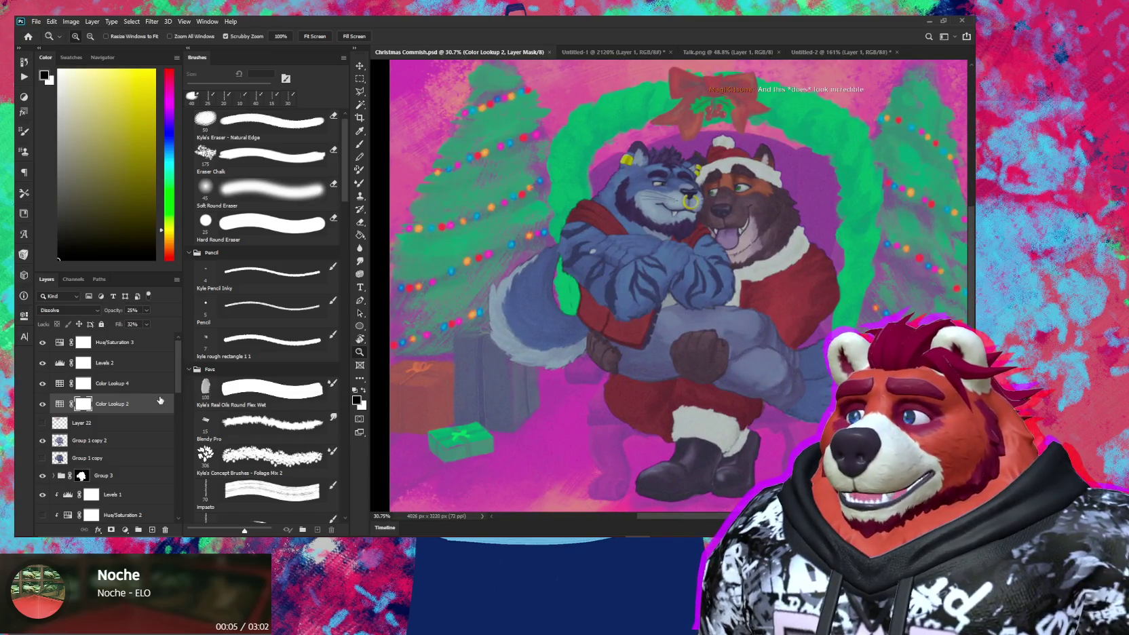
{"action": "scroll", "coordinate": [91, 397], "scroll_direction": "down", "scroll_amount": 2}
{"action": "scroll", "coordinate": [102, 404], "scroll_direction": "down", "scroll_amount": 2}
{"action": "scroll", "coordinate": [115, 413], "scroll_direction": "down", "scroll_amount": 3}
{"action": "scroll", "coordinate": [129, 424], "scroll_direction": "down", "scroll_amount": 2}
{"action": "scroll", "coordinate": [133, 427], "scroll_direction": "up", "scroll_amount": 2}
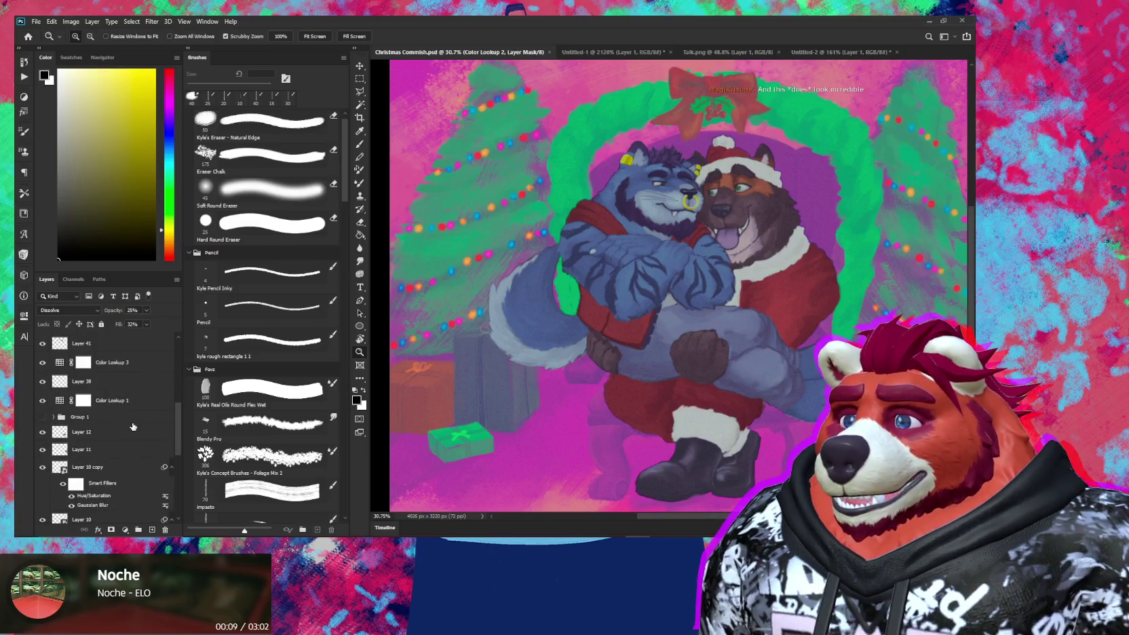
{"action": "scroll", "coordinate": [129, 417], "scroll_direction": "up", "scroll_amount": 3}
{"action": "scroll", "coordinate": [124, 409], "scroll_direction": "up", "scroll_amount": 4}
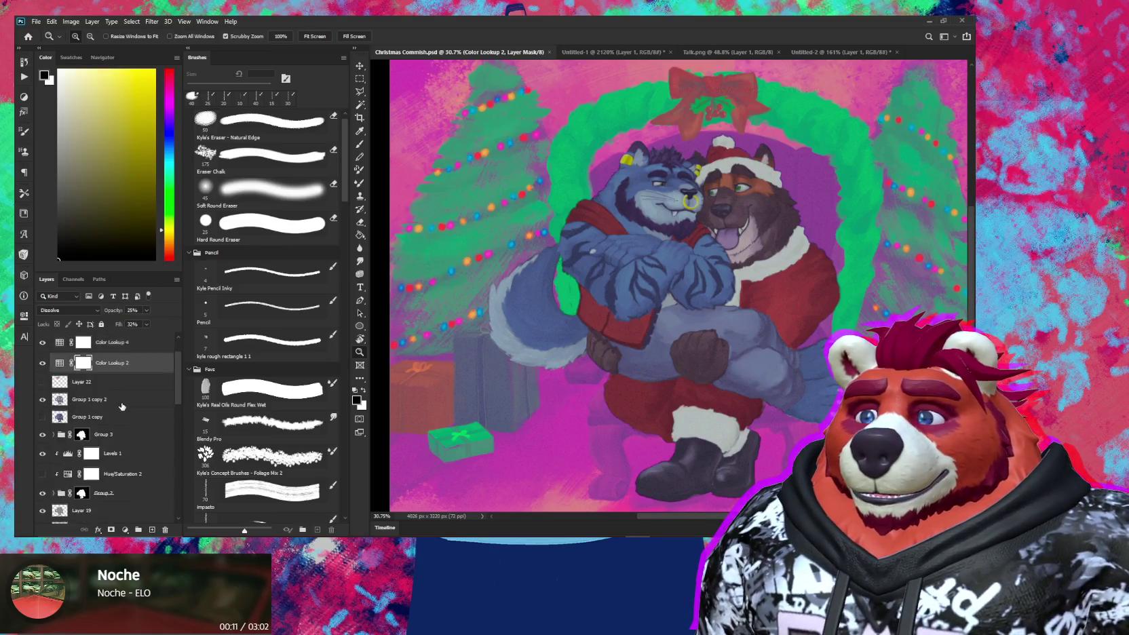
{"action": "scroll", "coordinate": [122, 407], "scroll_direction": "up", "scroll_amount": 2}
{"action": "scroll", "coordinate": [608, 402], "scroll_direction": "down", "scroll_amount": 2}
{"action": "scroll", "coordinate": [679, 404], "scroll_direction": "up", "scroll_amount": 1}
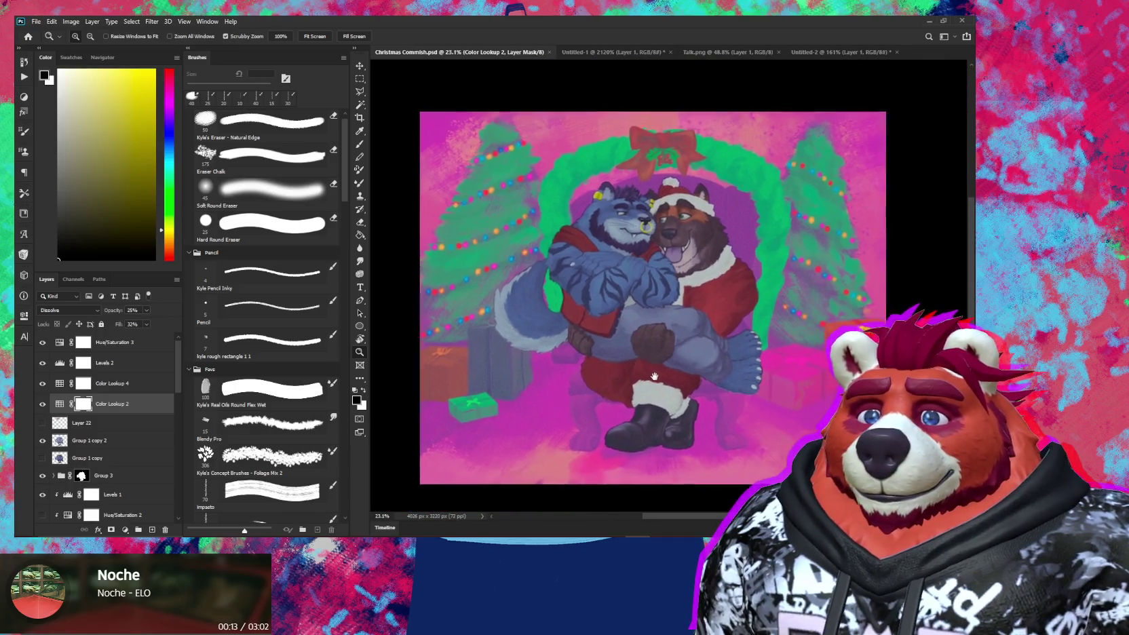
{"action": "left_click_drag", "start_coordinate": [655, 376], "coordinate": [651, 374]}
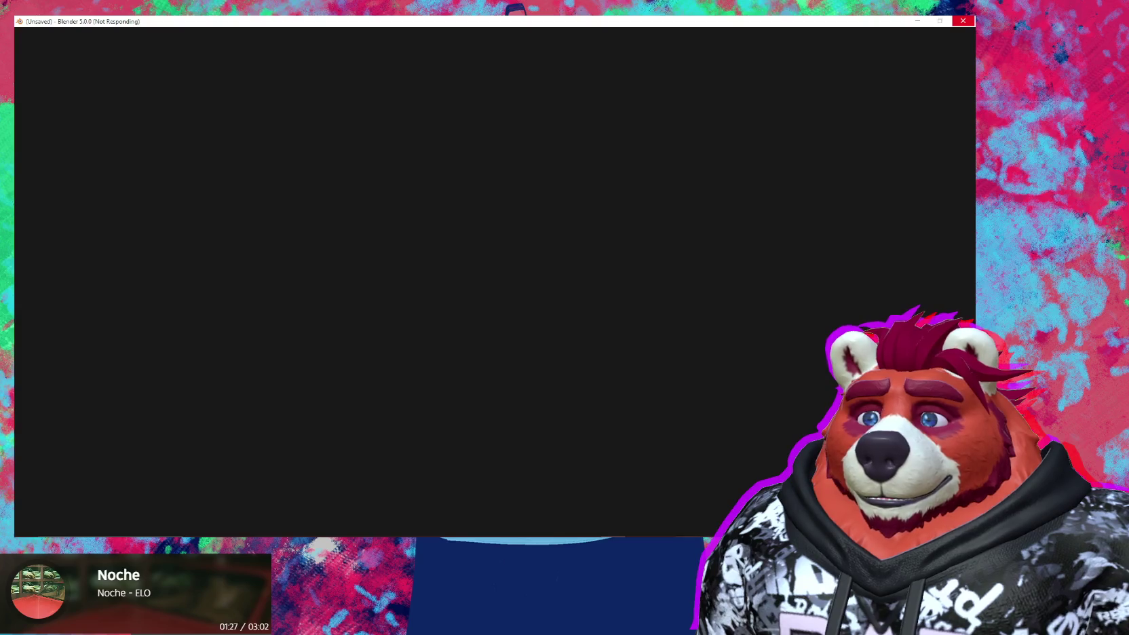
Step: Close the unresponsive Blender window
{"action": "left_click", "coordinate": [962, 20]}
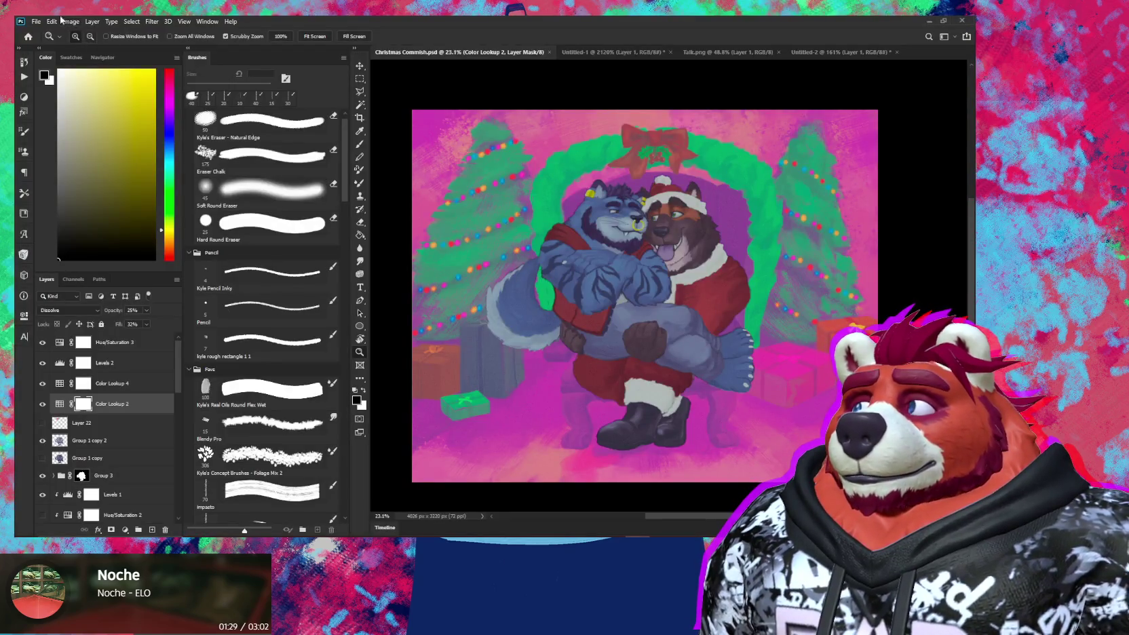
Step: Start a new document from the 8192 × 4096 custom preset
{"action": "left_click", "coordinate": [35, 23]}
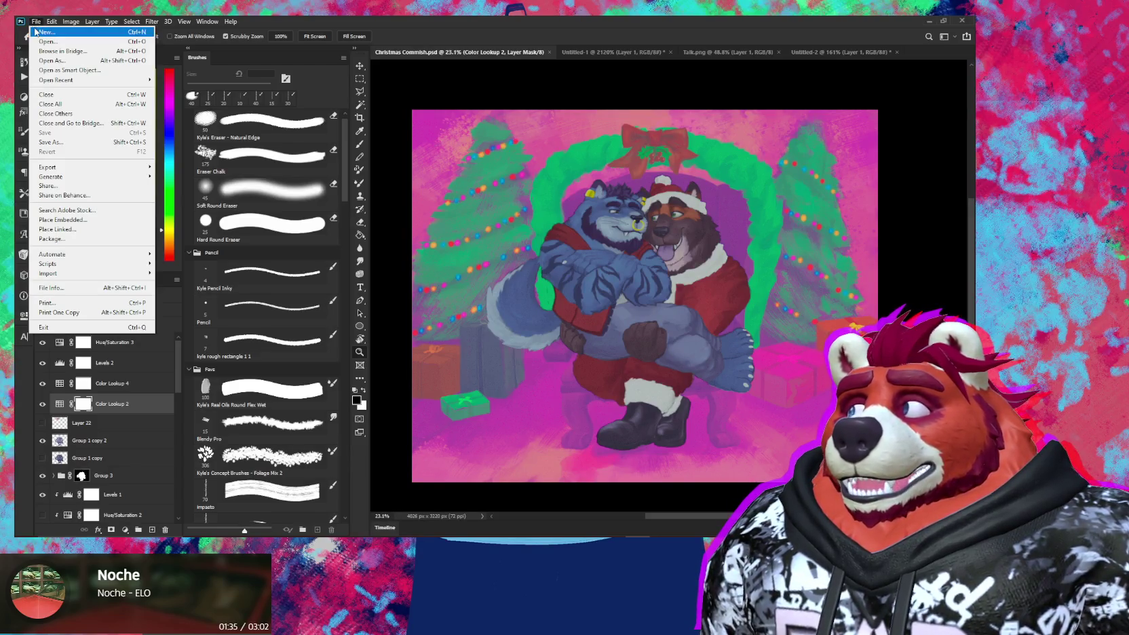
{"action": "left_click", "coordinate": [36, 31]}
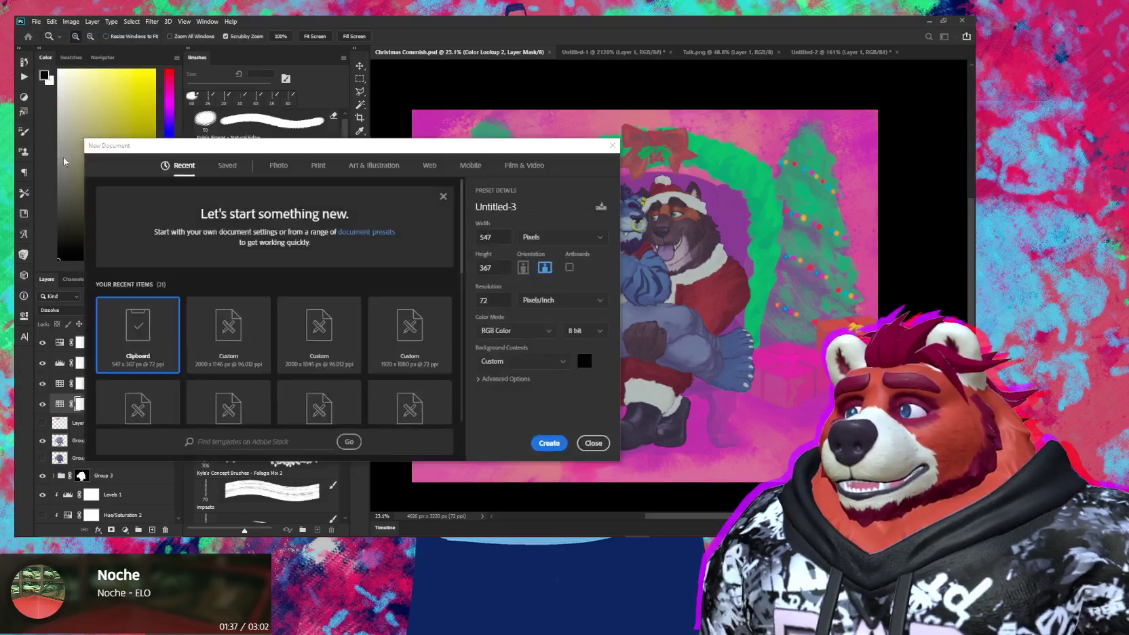
{"action": "scroll", "coordinate": [179, 318], "scroll_direction": "down", "scroll_amount": 2}
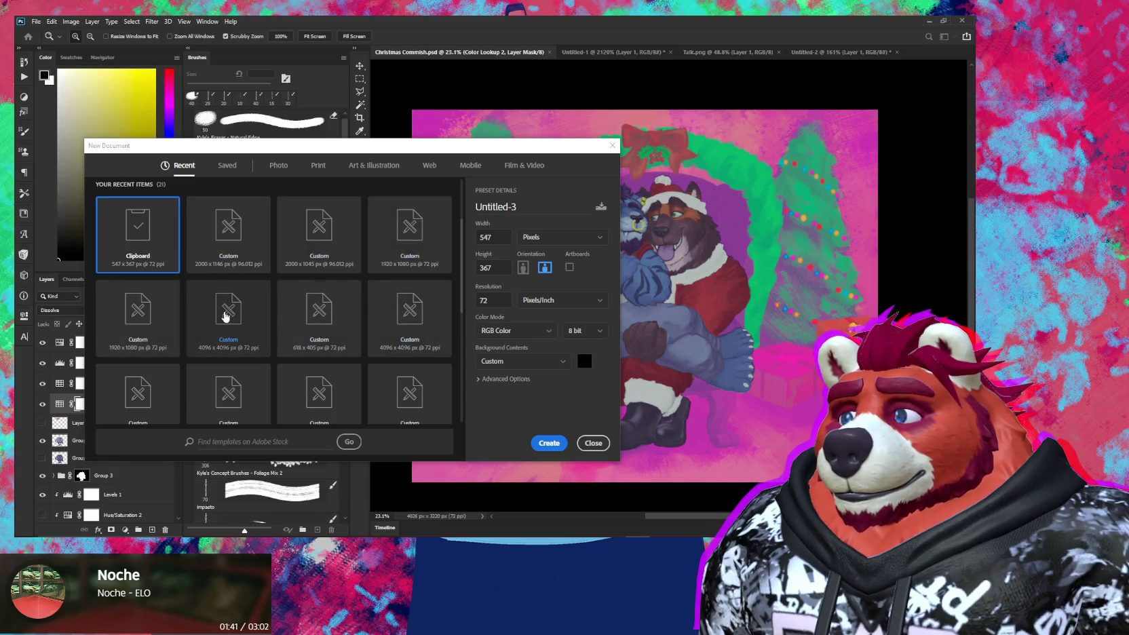
{"action": "scroll", "coordinate": [387, 333], "scroll_direction": "down", "scroll_amount": 1}
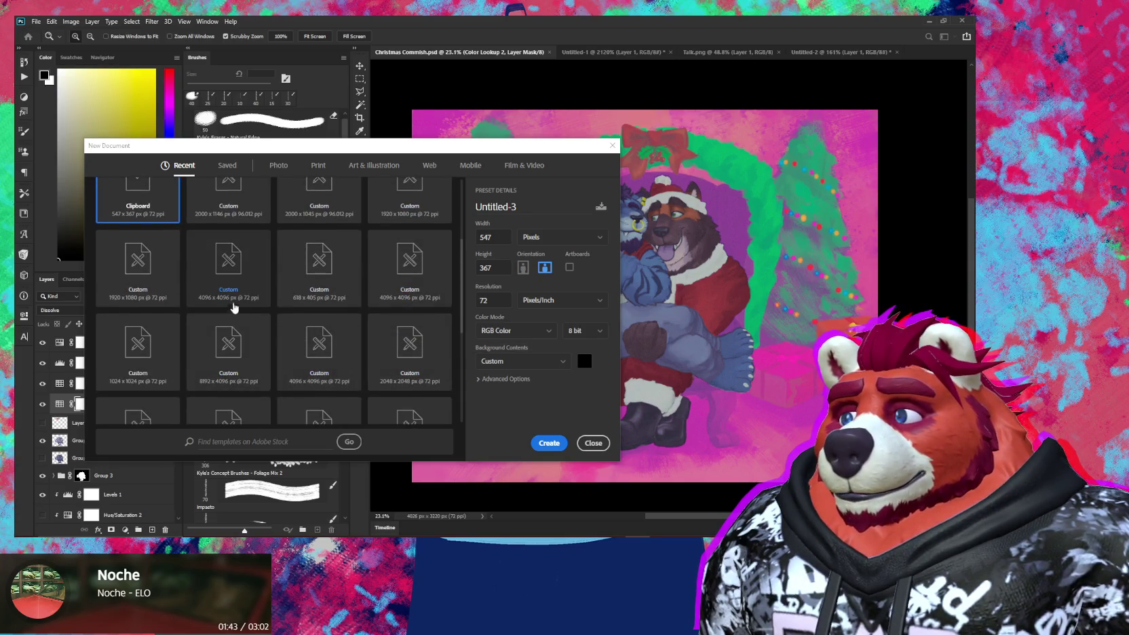
{"action": "left_click", "coordinate": [230, 348]}
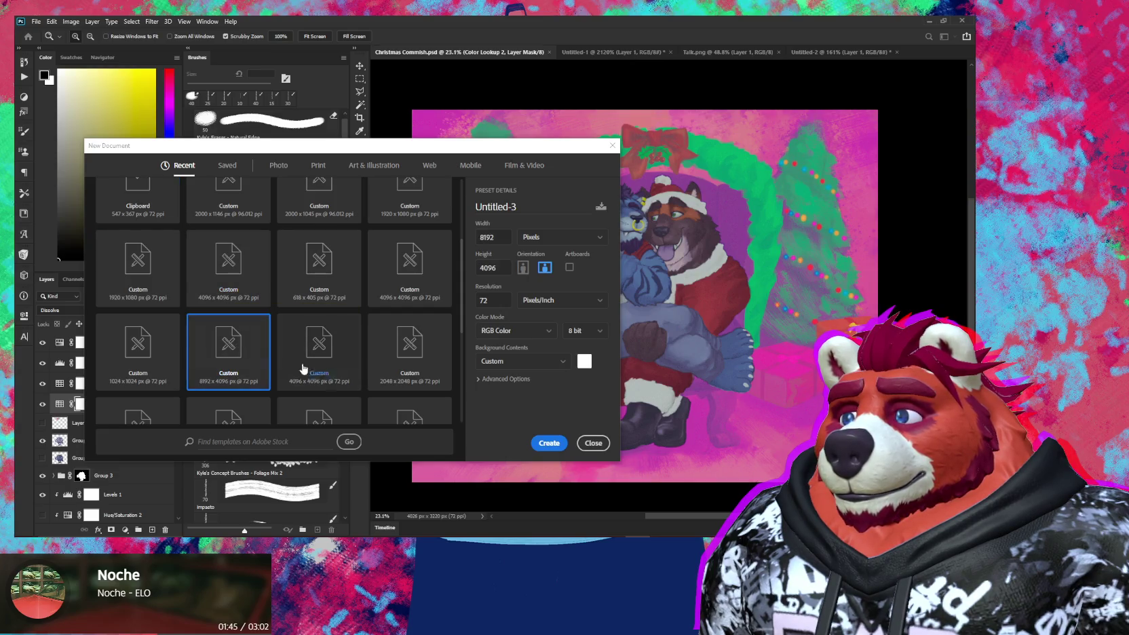
Step: Give the new document a muted pinkish-grey background colour and create Untitled-3
{"action": "left_click", "coordinate": [584, 362]}
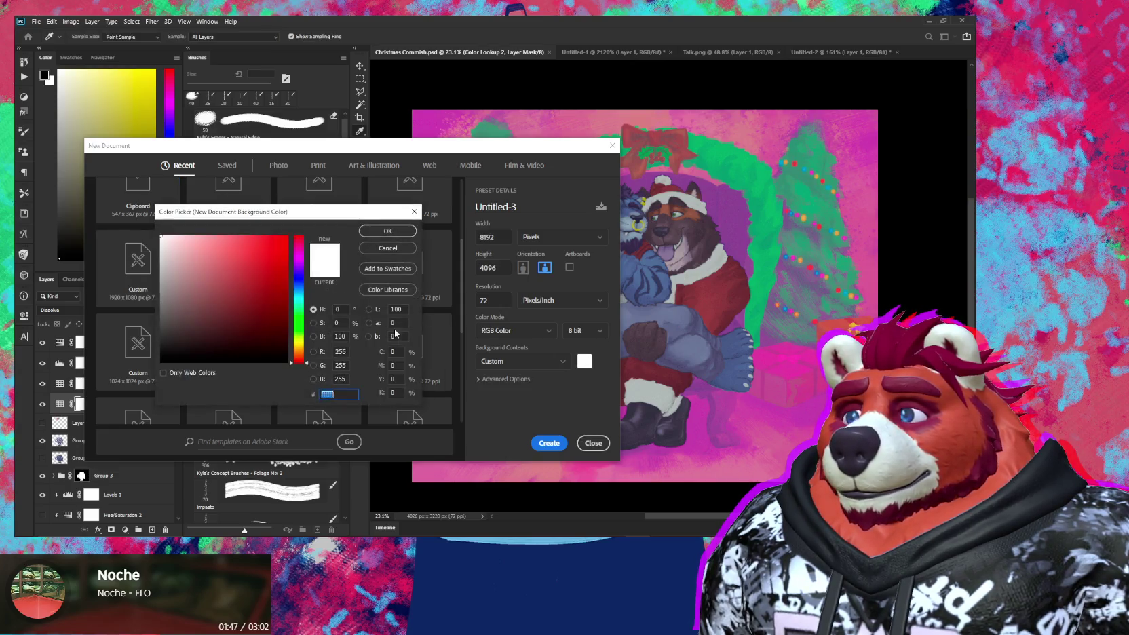
{"action": "left_click", "coordinate": [388, 231]}
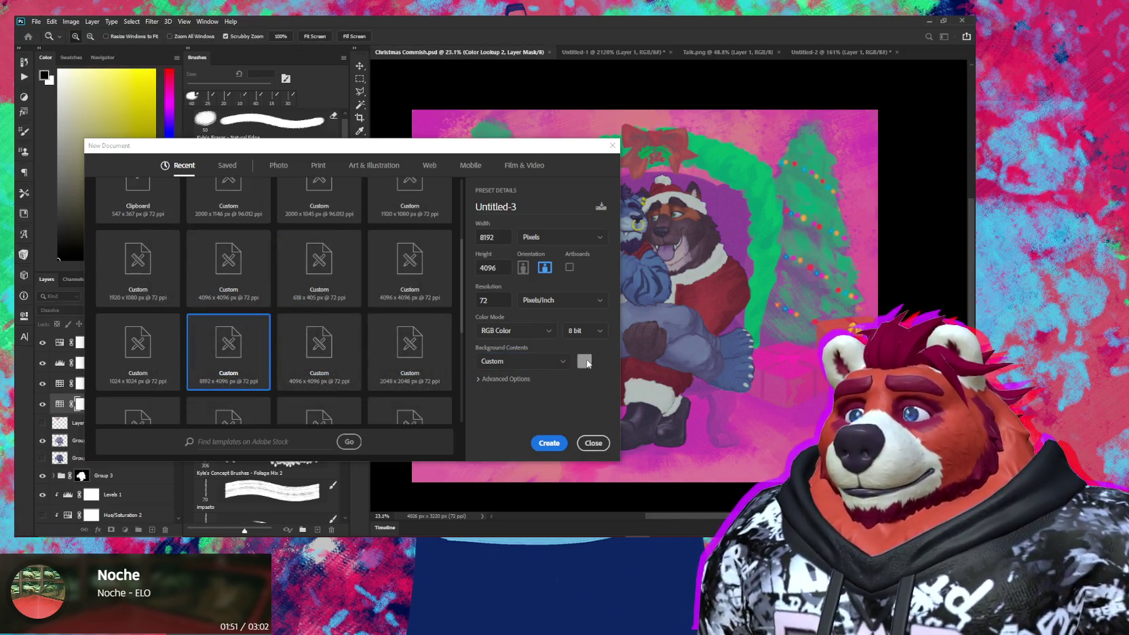
{"action": "left_click", "coordinate": [584, 361]}
{"action": "left_click_drag", "start_coordinate": [177, 297], "coordinate": [176, 291]}
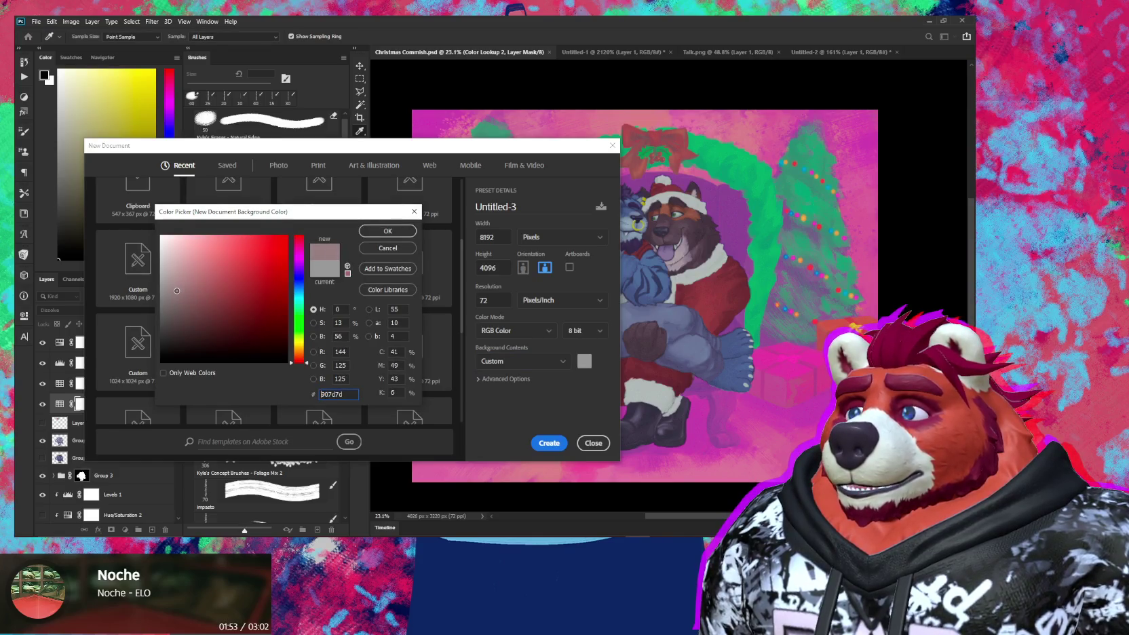
{"action": "left_click", "coordinate": [299, 249]}
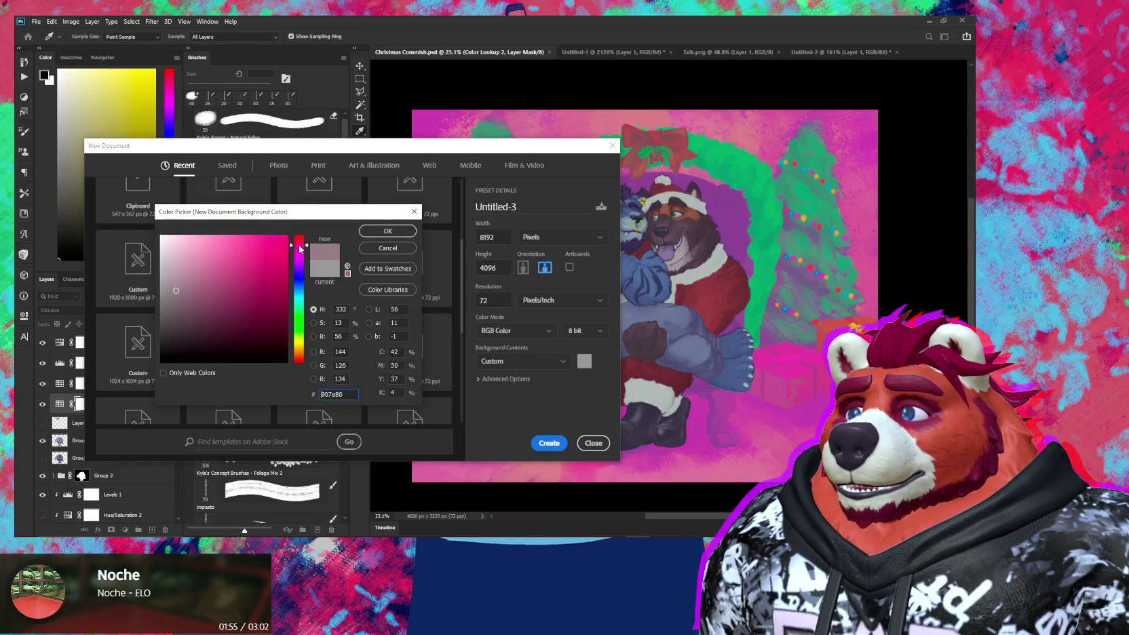
{"action": "left_click_drag", "start_coordinate": [300, 248], "coordinate": [307, 344]}
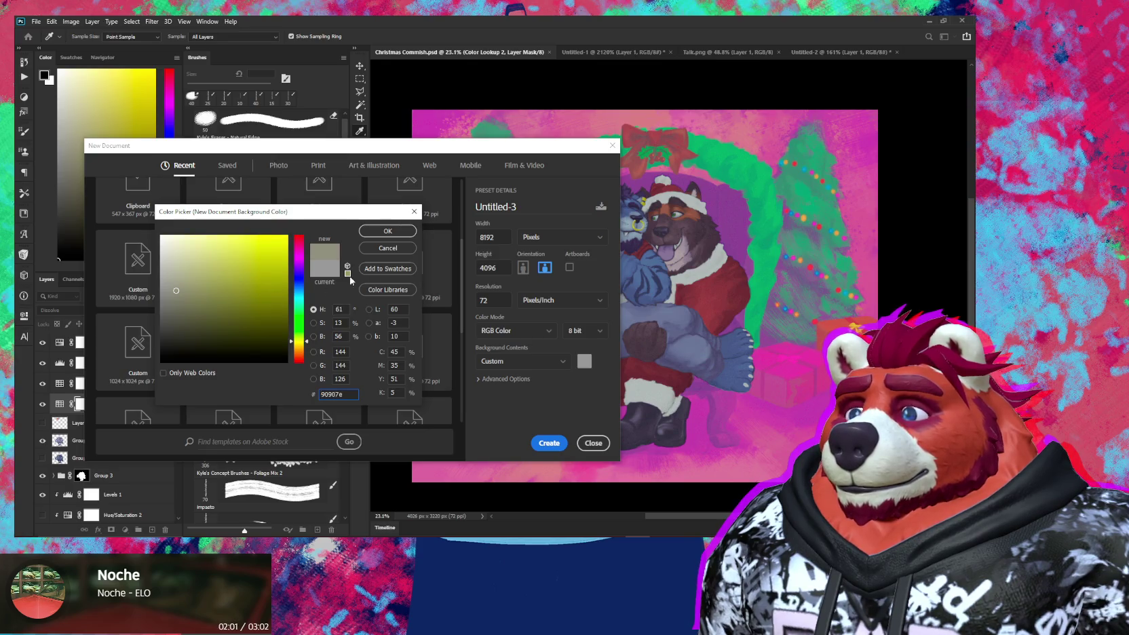
{"action": "left_click", "coordinate": [394, 231]}
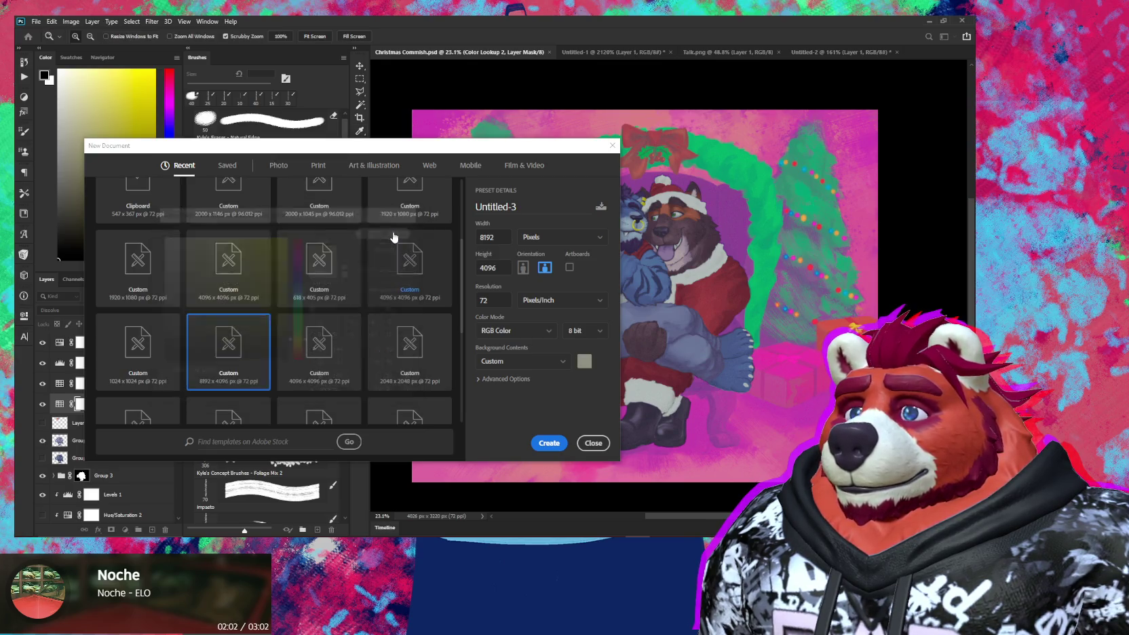
{"action": "left_click", "coordinate": [559, 444]}
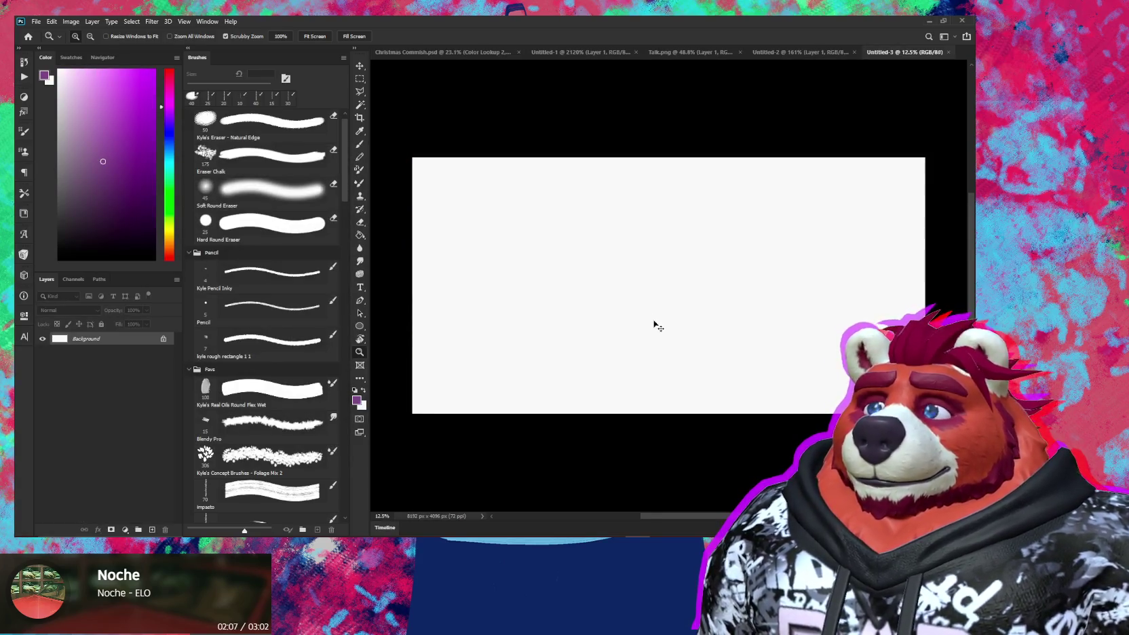
Step: Colorize the canvas with Hue/Saturation: Hue 29, Saturation 53, Lightness -36
{"action": "key", "text": "ctrl+u"}
{"action": "left_click_drag", "start_coordinate": [135, 331], "coordinate": [117, 331]}
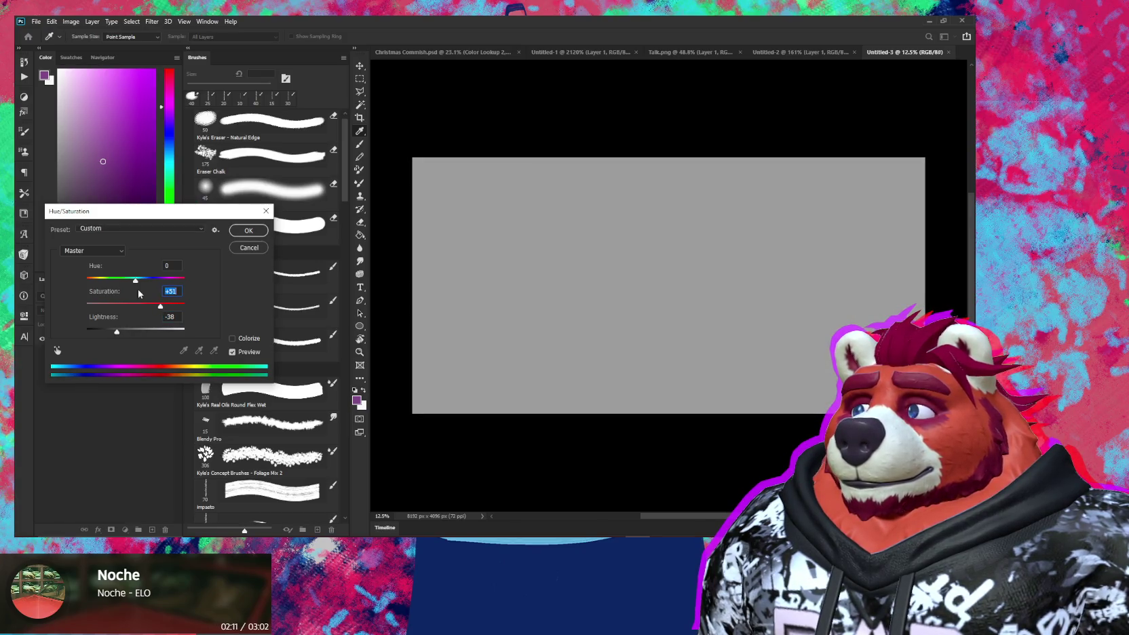
{"action": "left_click", "coordinate": [237, 340]}
{"action": "mouse_move", "coordinate": [121, 307]}
{"action": "left_mouse_down"}
{"action": "mouse_move", "coordinate": [138, 306]}
{"action": "mouse_move", "coordinate": [95, 280]}
{"action": "left_mouse_up"}
{"action": "mouse_move", "coordinate": [136, 328]}
{"action": "left_mouse_down"}
{"action": "mouse_move", "coordinate": [119, 329]}
{"action": "mouse_move", "coordinate": [120, 306]}
{"action": "left_mouse_up"}
{"action": "key", "text": "z"}
{"action": "left_click", "coordinate": [248, 230]}
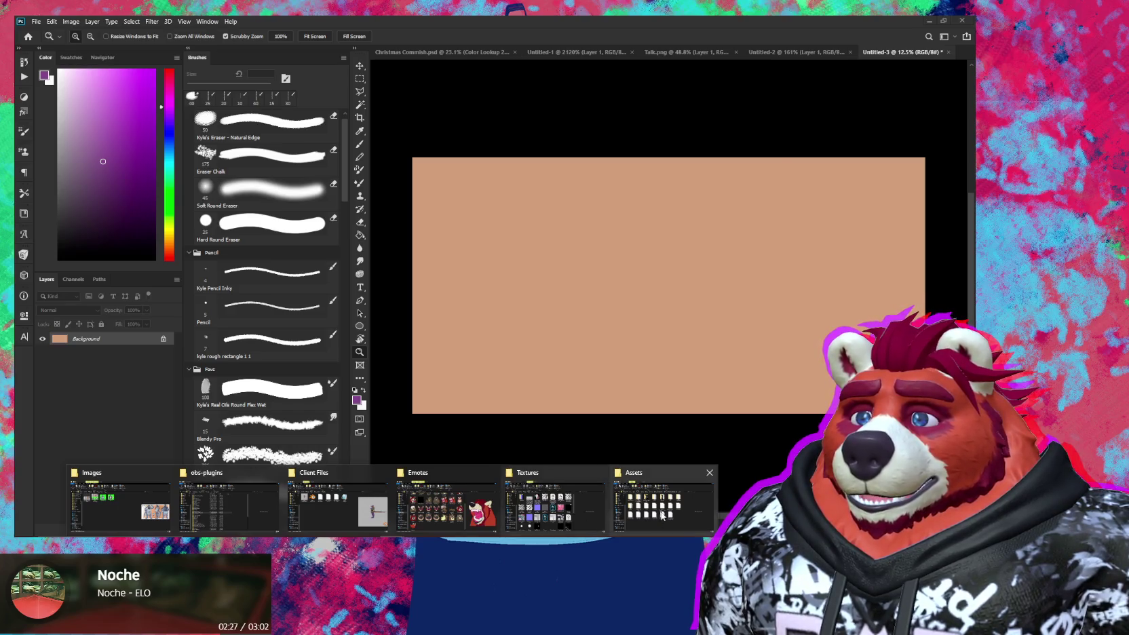
Step: Open the Textures folder window, then return to Photoshop
{"action": "left_click", "coordinate": [553, 506]}
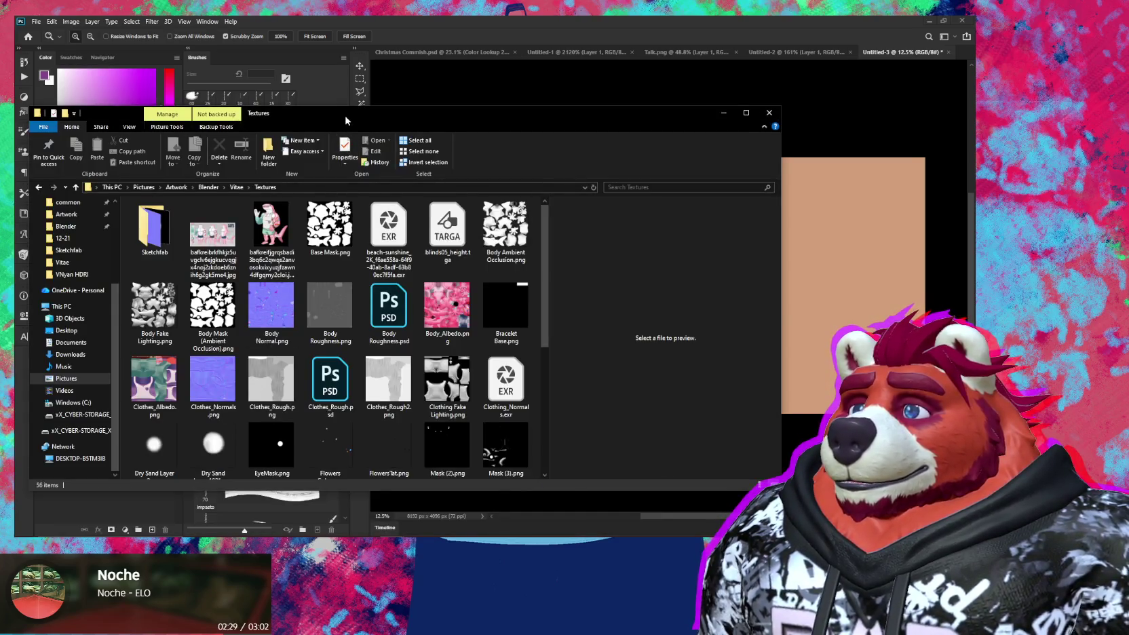
{"action": "key", "text": "alt+Tab"}
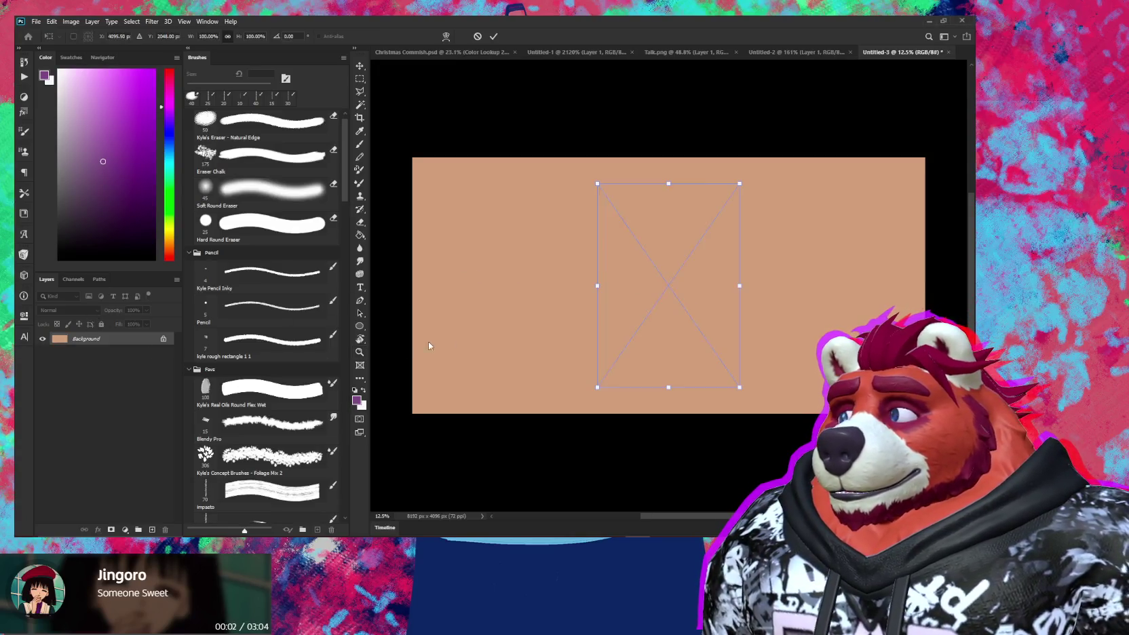
Step: Rotate the placed paper texture to landscape, enlarge it over the canvas and commit it
{"action": "left_click_drag", "start_coordinate": [628, 331], "coordinate": [648, 343]}
{"action": "mouse_move", "coordinate": [780, 366]}
{"action": "left_mouse_down"}
{"action": "mouse_move", "coordinate": [791, 212]}
{"action": "mouse_move", "coordinate": [882, 178]}
{"action": "left_mouse_up"}
{"action": "left_click_drag", "start_coordinate": [662, 253], "coordinate": [760, 256]}
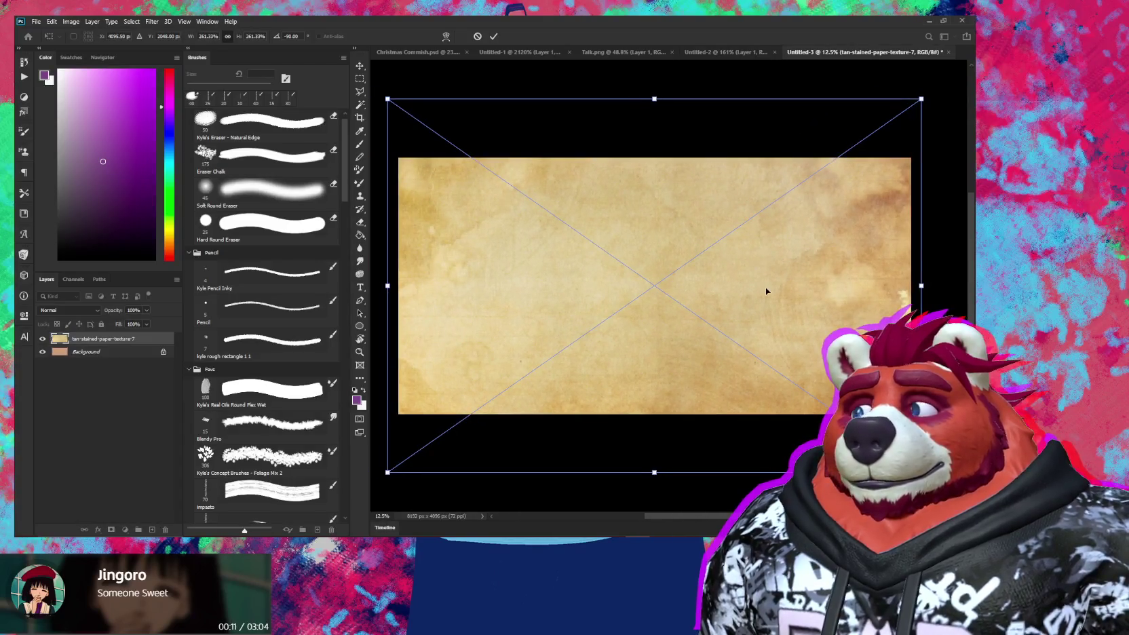
{"action": "key", "text": "Return"}
{"action": "key", "text": "z"}
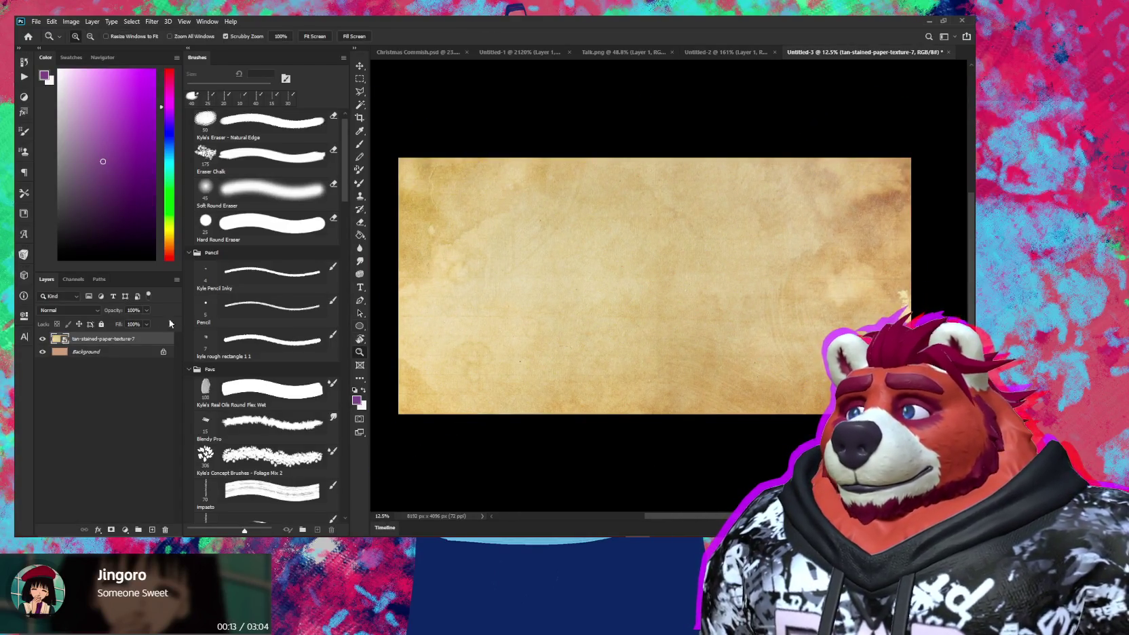
Step: Blend the texture layer in Lighten mode, backing out of Hue/Saturation unchanged
{"action": "left_click", "coordinate": [68, 310]}
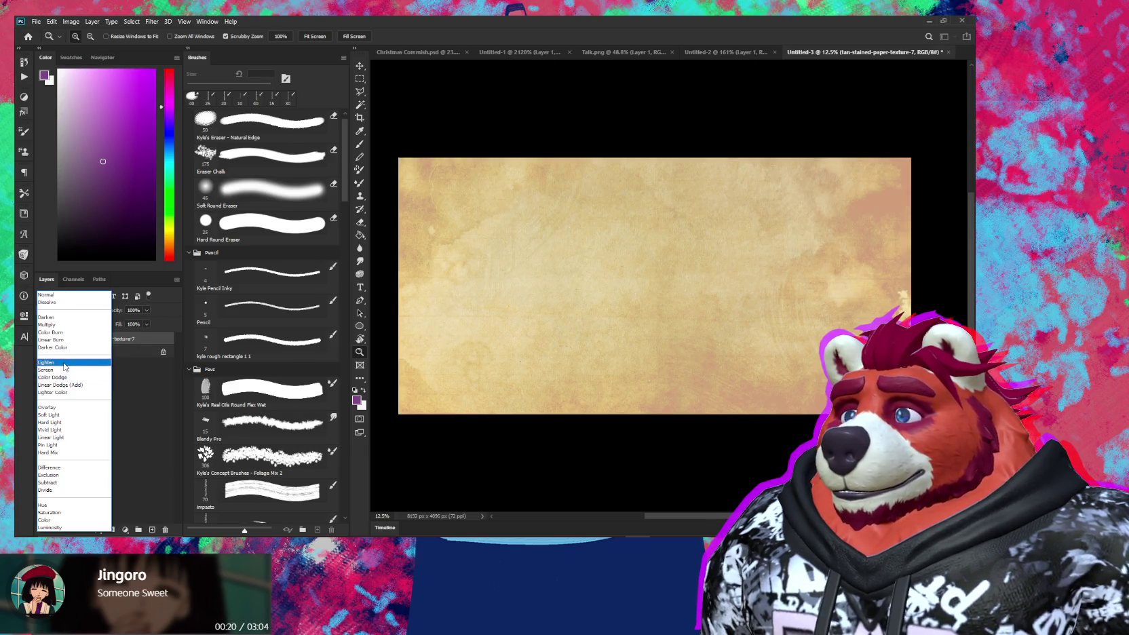
{"action": "left_click", "coordinate": [65, 363]}
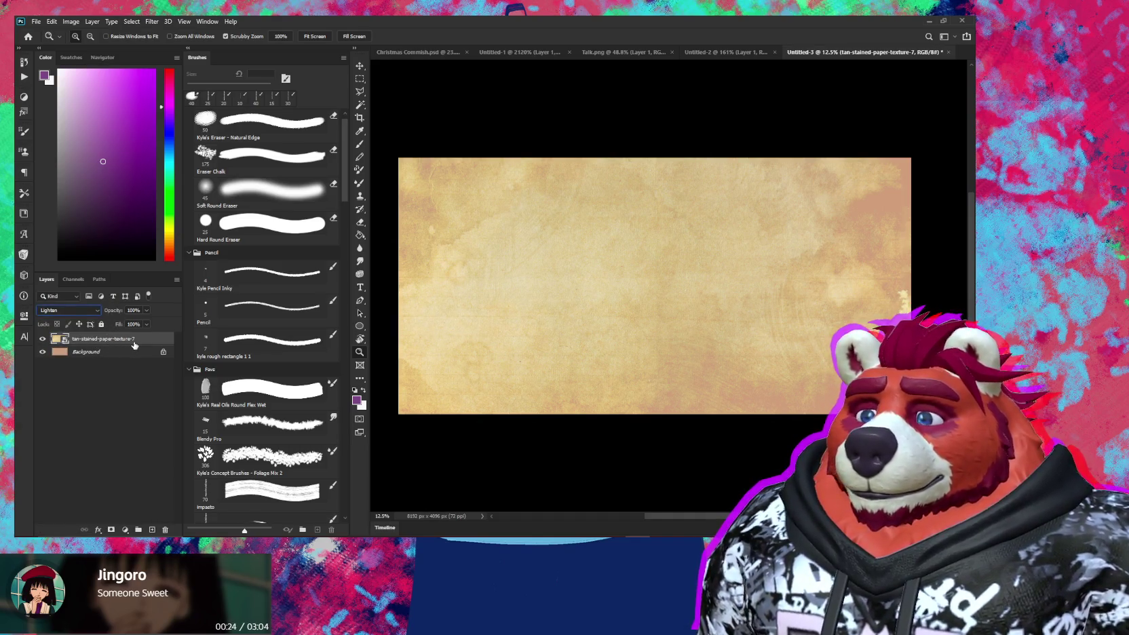
{"action": "key", "text": "ctrl+u"}
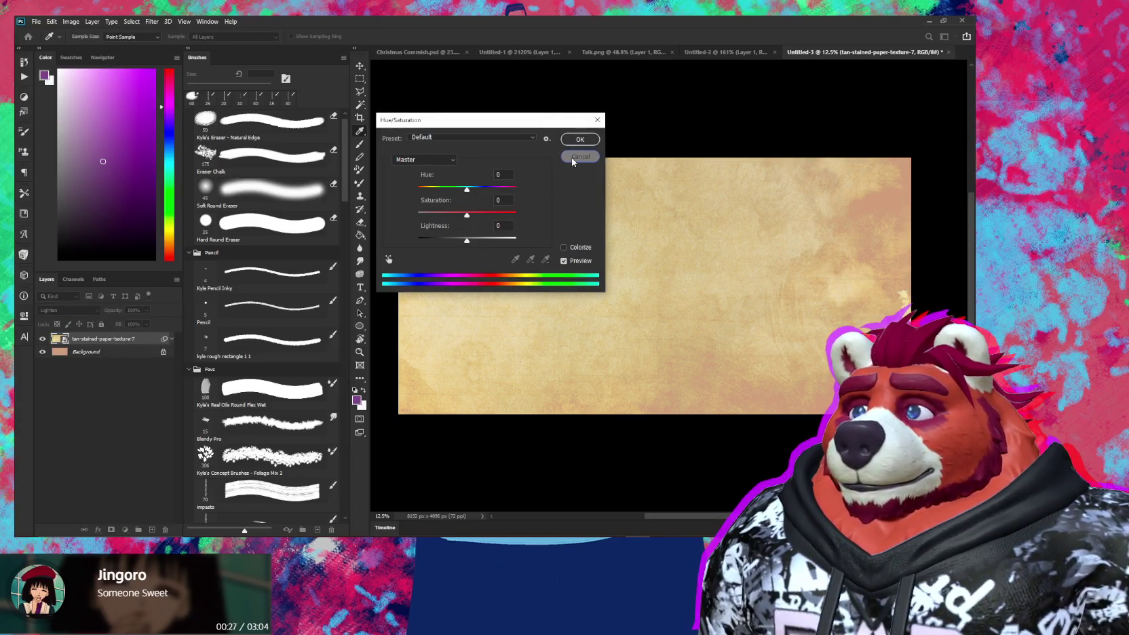
{"action": "left_click", "coordinate": [577, 156]}
{"action": "key", "text": "z"}
Step: Apply Levels to the texture, raising the black point and pushing midtones yellower
{"action": "key", "text": "i"}
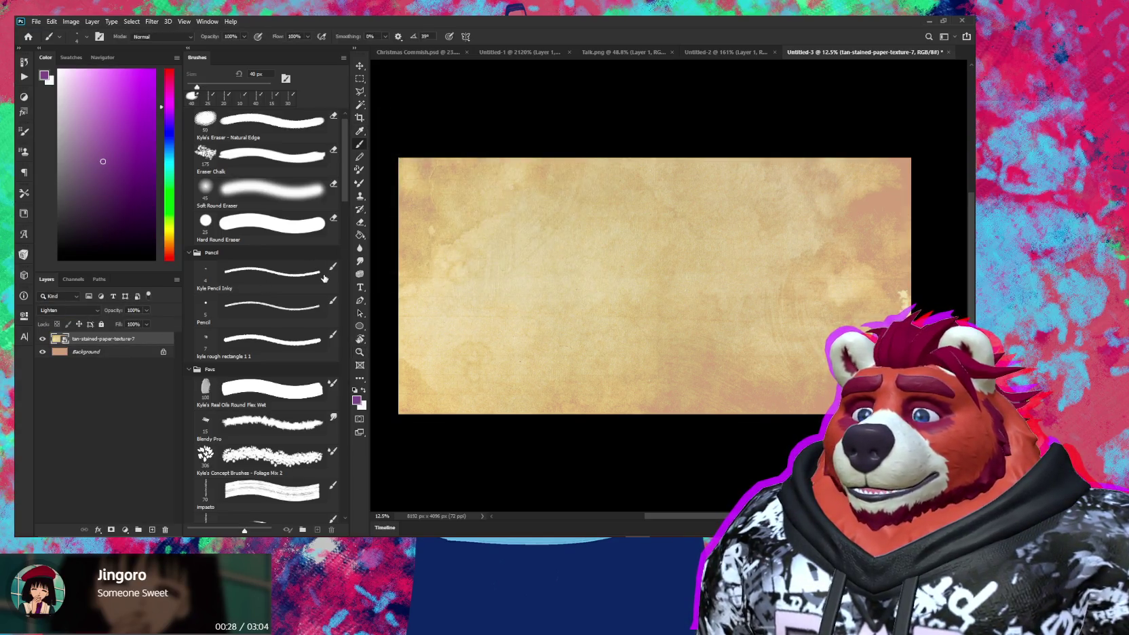
{"action": "key", "text": "ctrl+l"}
{"action": "left_click_drag", "start_coordinate": [403, 231], "coordinate": [447, 232]}
{"action": "left_click_drag", "start_coordinate": [521, 230], "coordinate": [488, 231]}
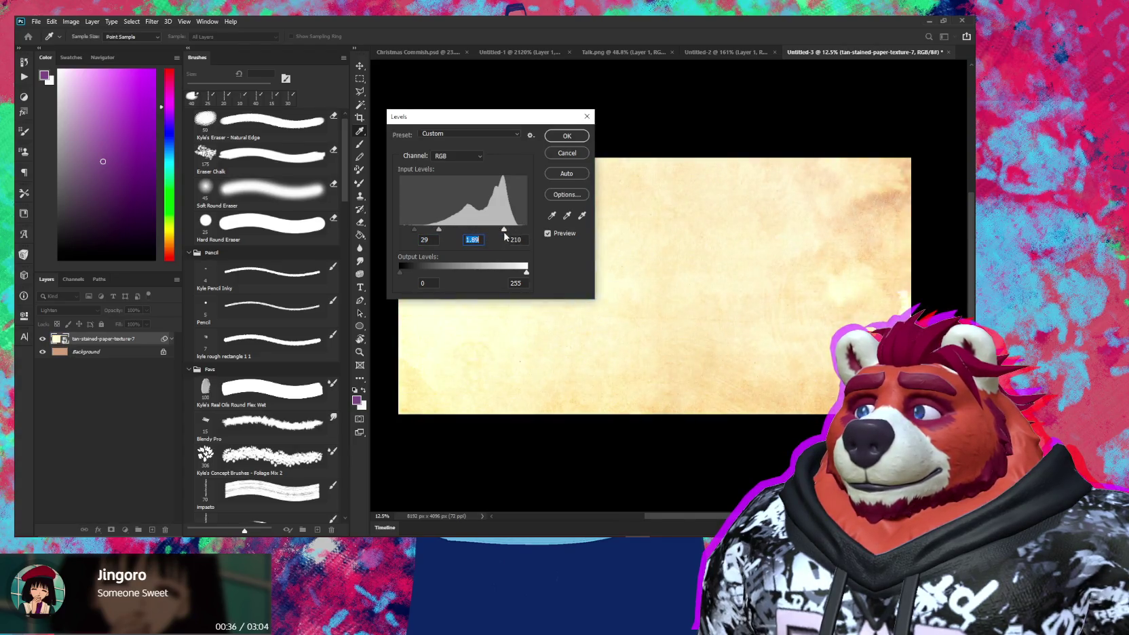
{"action": "mouse_move", "coordinate": [526, 273]}
{"action": "left_mouse_down"}
{"action": "mouse_move", "coordinate": [498, 272]}
{"action": "mouse_move", "coordinate": [552, 280]}
{"action": "left_mouse_up"}
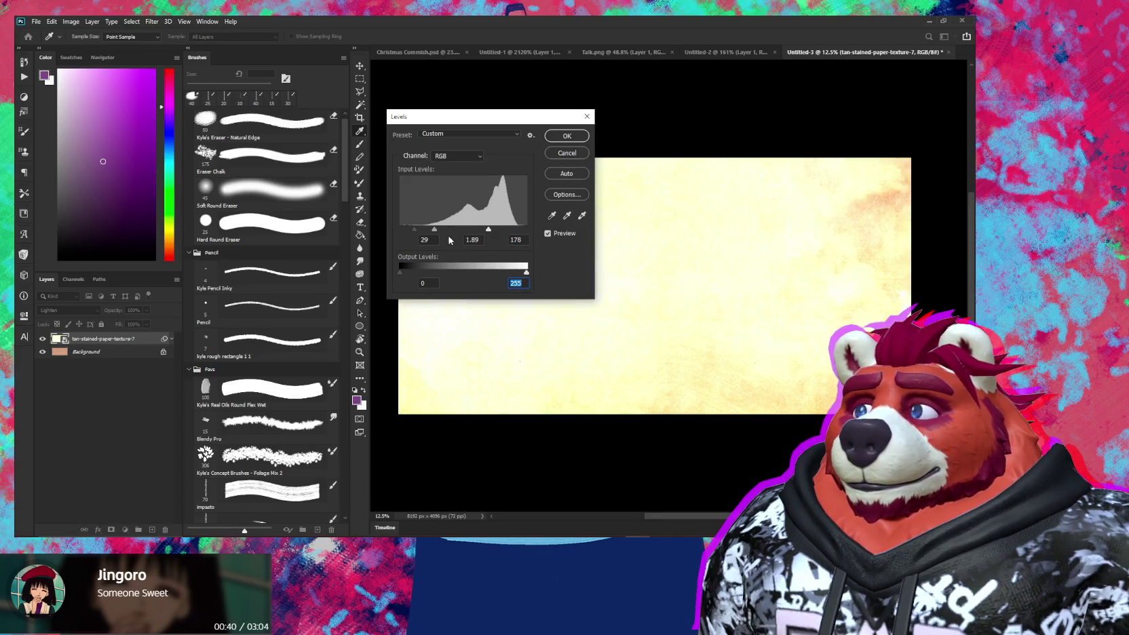
{"action": "mouse_move", "coordinate": [436, 229]}
{"action": "left_mouse_down"}
{"action": "mouse_move", "coordinate": [470, 231]}
{"action": "mouse_move", "coordinate": [453, 232]}
{"action": "left_mouse_up"}
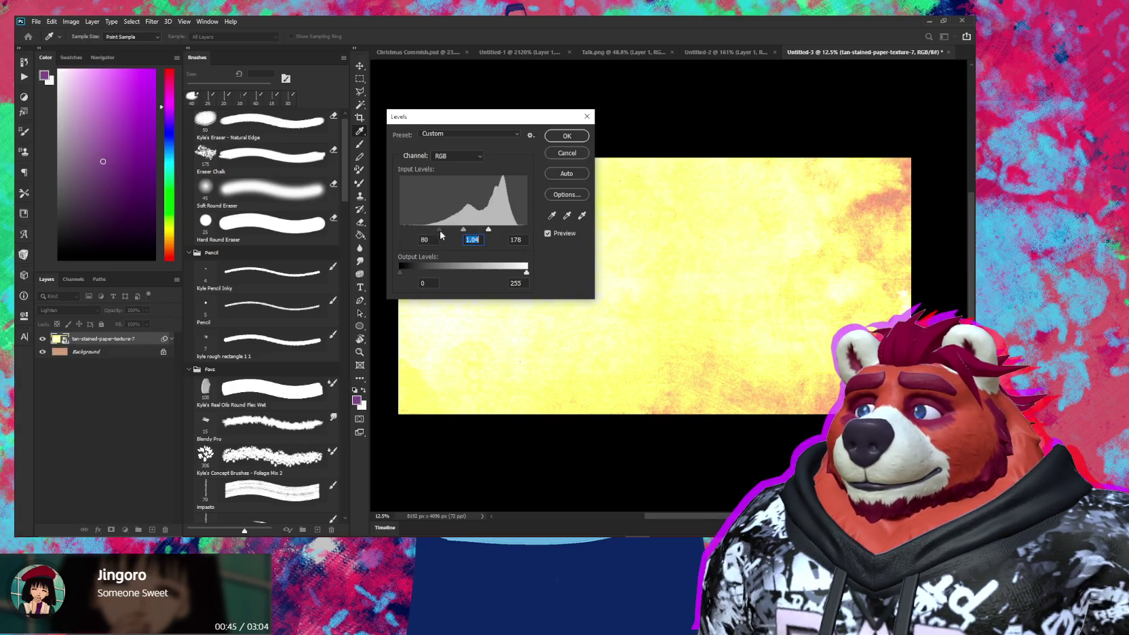
{"action": "left_click_drag", "start_coordinate": [415, 229], "coordinate": [510, 234]}
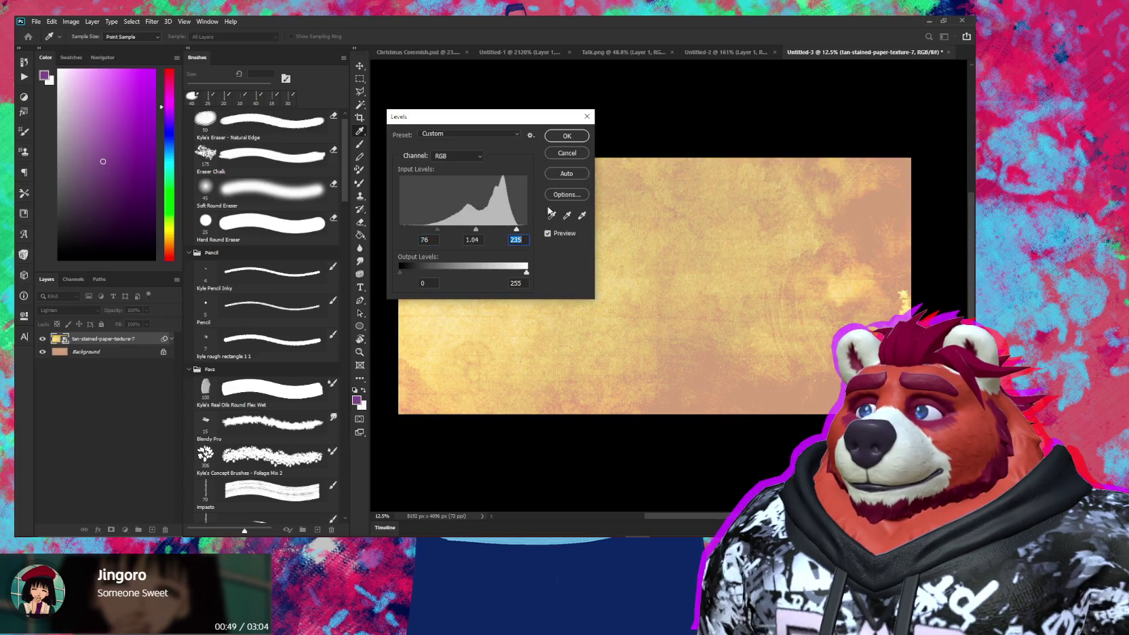
{"action": "left_click", "coordinate": [566, 135]}
Step: Set the texture to 47% opacity in Lighter Color mode and add an empty Layer 1
{"action": "left_click_drag", "start_coordinate": [127, 306], "coordinate": [102, 311]}
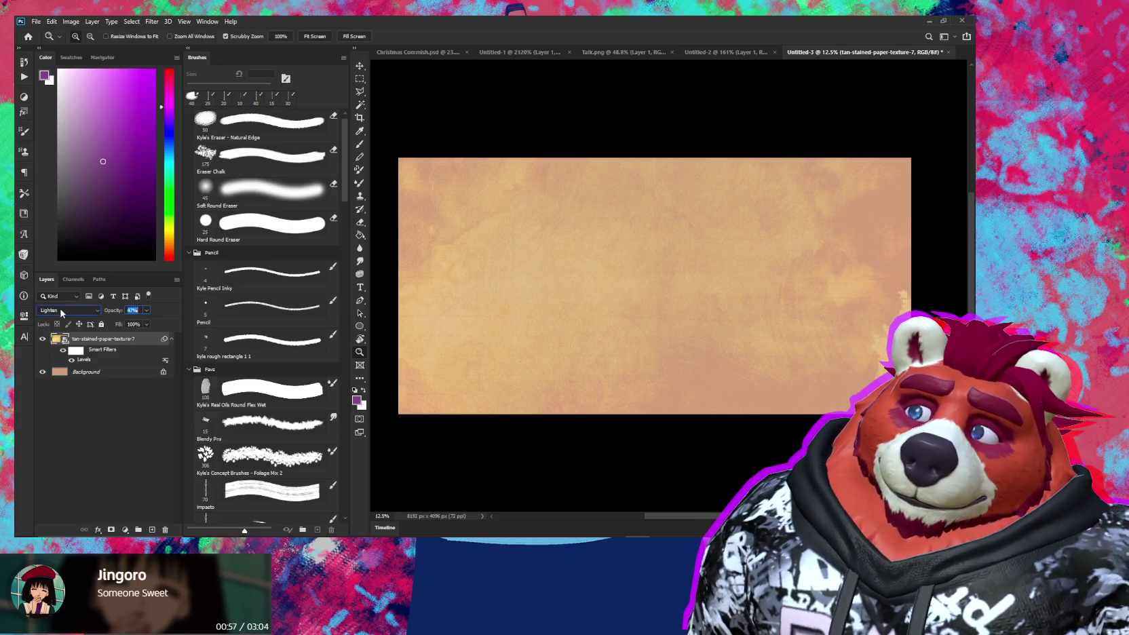
{"action": "left_click", "coordinate": [71, 310]}
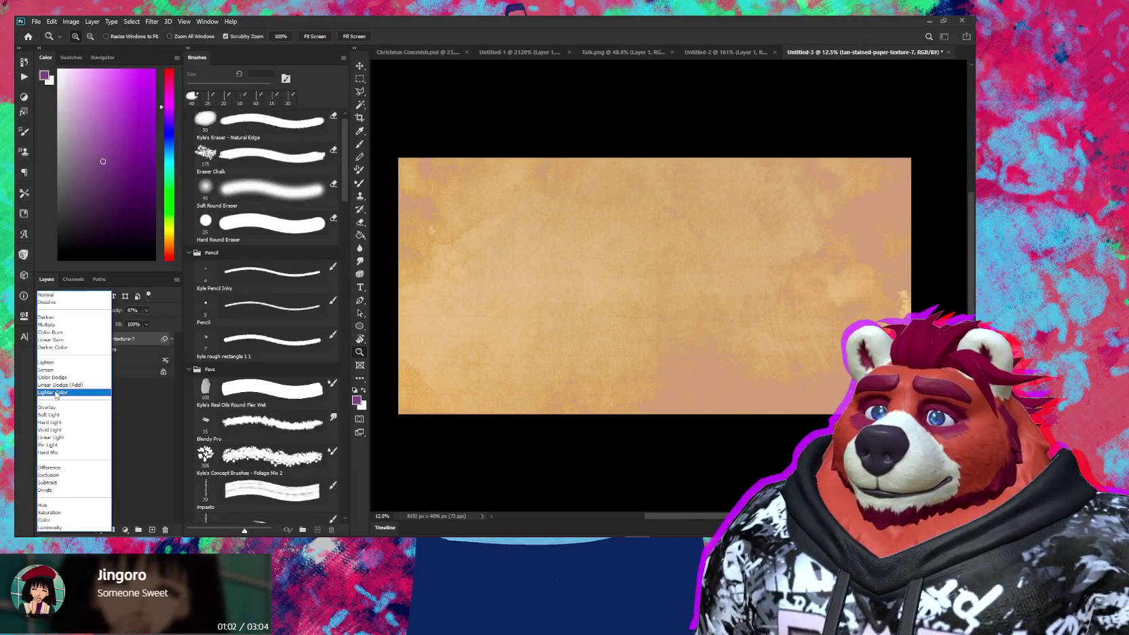
{"action": "left_click", "coordinate": [56, 394]}
{"action": "left_click", "coordinate": [71, 356]}
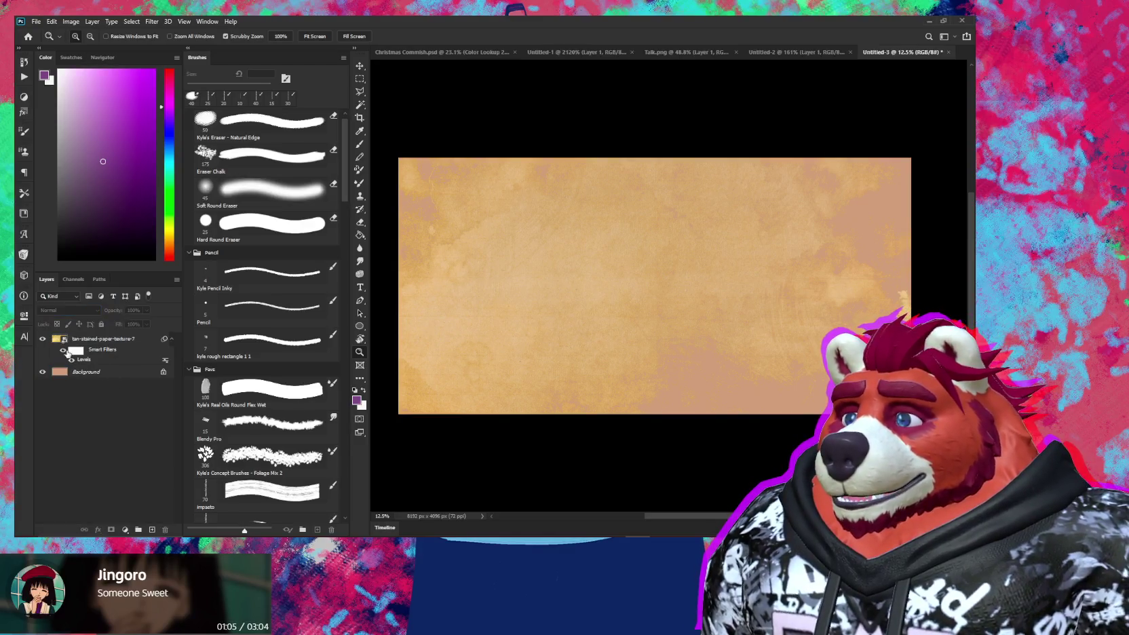
{"action": "left_click", "coordinate": [43, 339]}
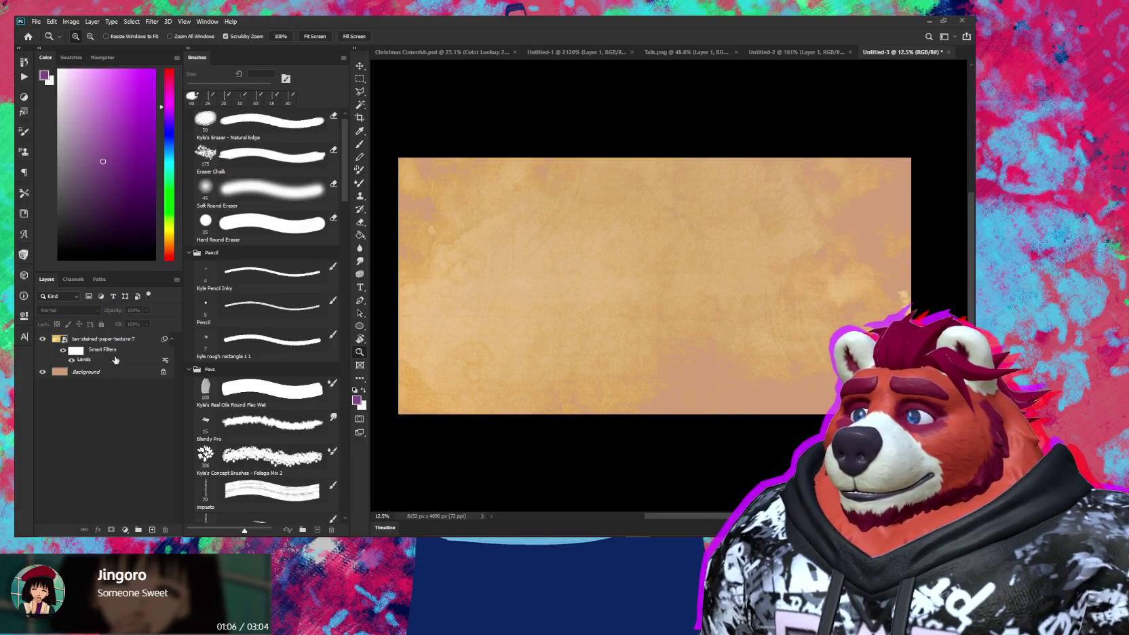
{"action": "left_click", "coordinate": [121, 339]}
{"action": "key", "text": "ctrl+shift+alt+n"}
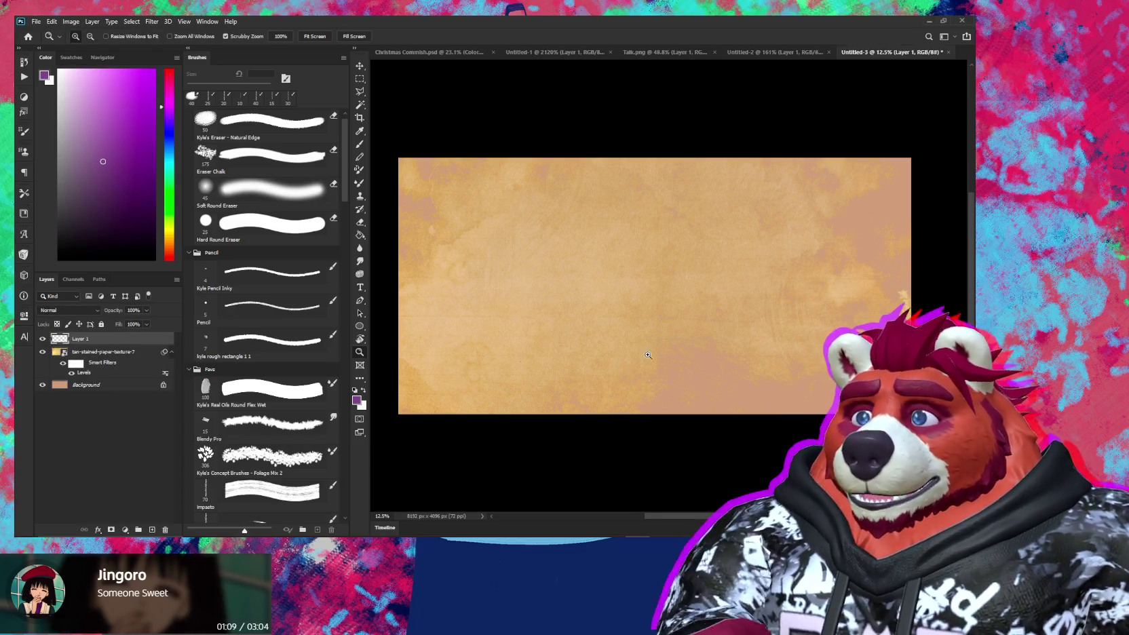
Step: Select the 5 px Pencil brush preset and a dark brown drawing colour
{"action": "left_click", "coordinate": [666, 363]}
{"action": "mouse_move", "coordinate": [666, 363]}
{"action": "left_mouse_down"}
{"action": "mouse_move", "coordinate": [608, 356]}
{"action": "mouse_move", "coordinate": [654, 365]}
{"action": "left_mouse_up"}
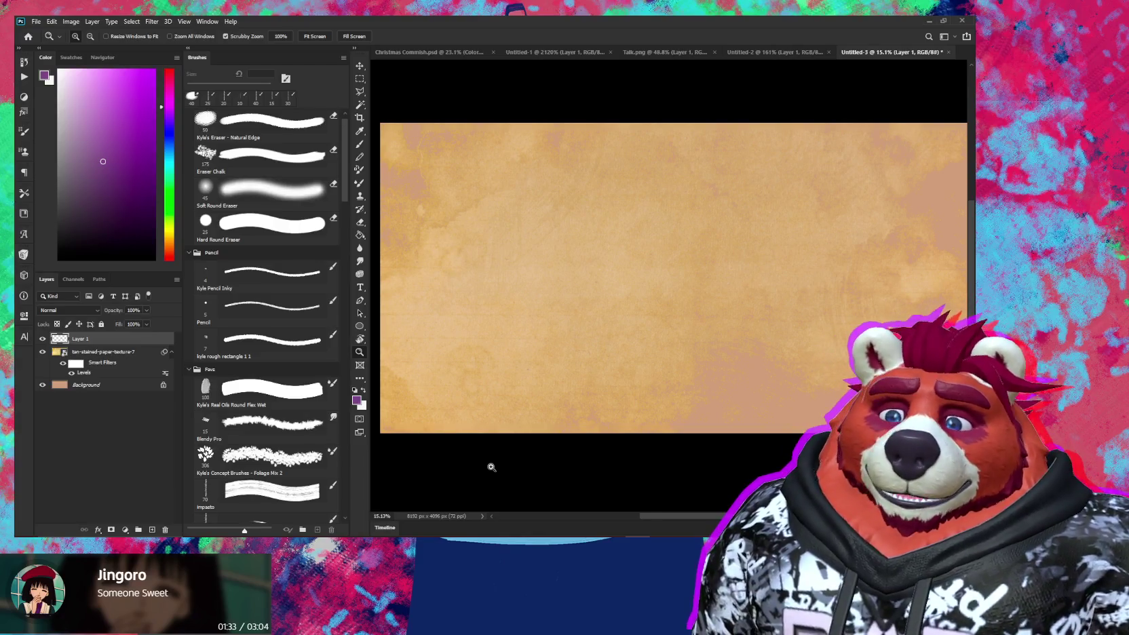
{"action": "key", "text": "b"}
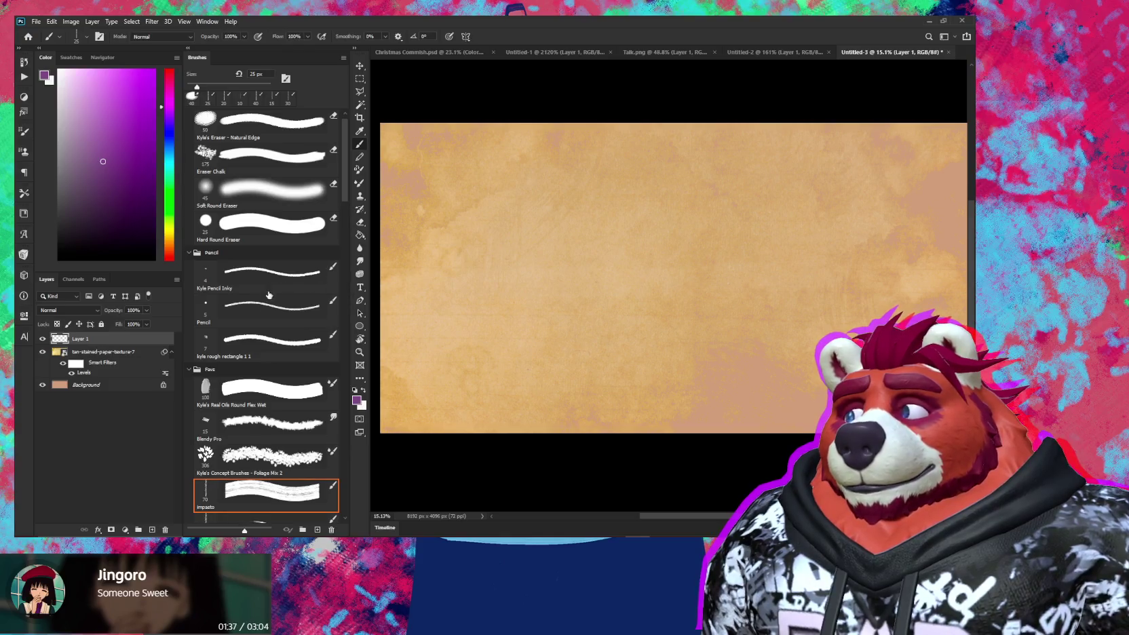
{"action": "left_click", "coordinate": [289, 304]}
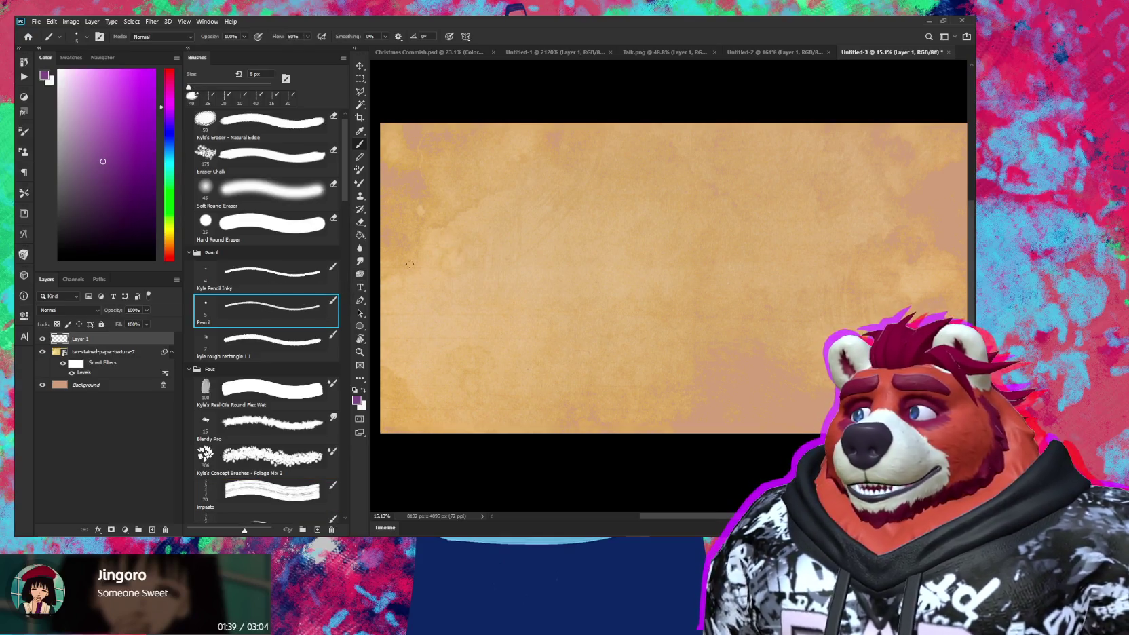
{"action": "left_click", "coordinate": [160, 234]}
{"action": "left_click", "coordinate": [135, 208]}
{"action": "left_click_drag", "start_coordinate": [82, 191], "coordinate": [76, 204]}
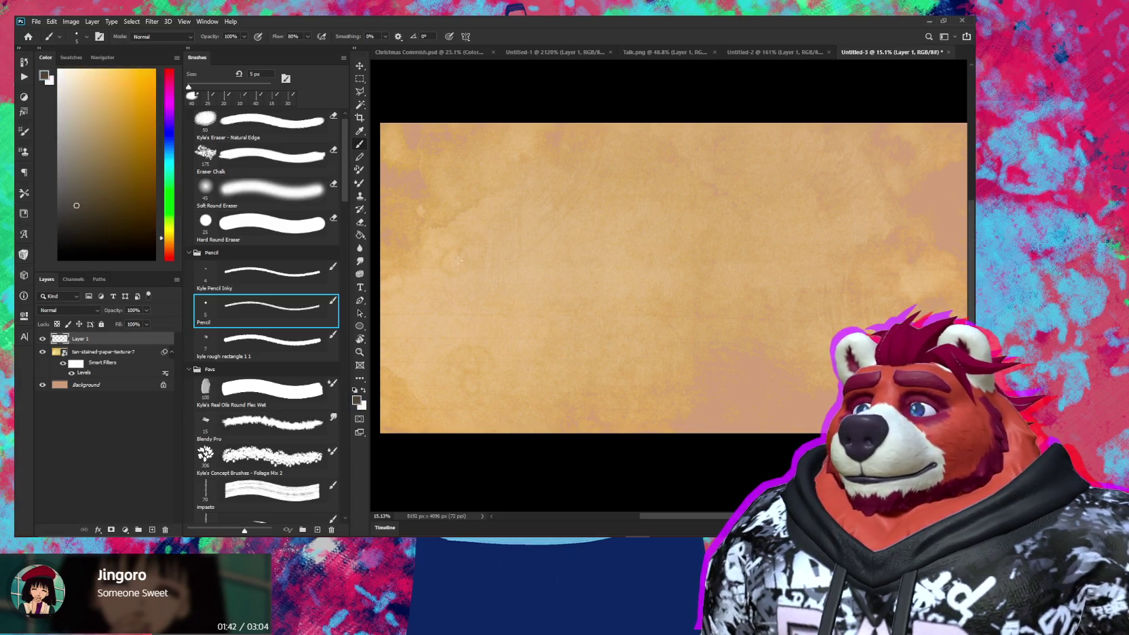
Step: Draw test pencil strokes, undo them, and zoom in closer on the canvas
{"action": "left_click_drag", "start_coordinate": [501, 291], "coordinate": [505, 275]}
{"action": "mouse_move", "coordinate": [566, 248]}
{"action": "left_mouse_down"}
{"action": "mouse_move", "coordinate": [509, 299]}
{"action": "mouse_move", "coordinate": [559, 297]}
{"action": "left_mouse_up"}
{"action": "key", "text": "ctrl+z"}
{"action": "key", "text": "ctrl+z"}
{"action": "key", "text": "ctrl+z"}
{"action": "key", "text": "z"}
{"action": "scroll", "coordinate": [560, 297], "scroll_direction": "down", "scroll_amount": 1}
{"action": "key", "text": "b"}
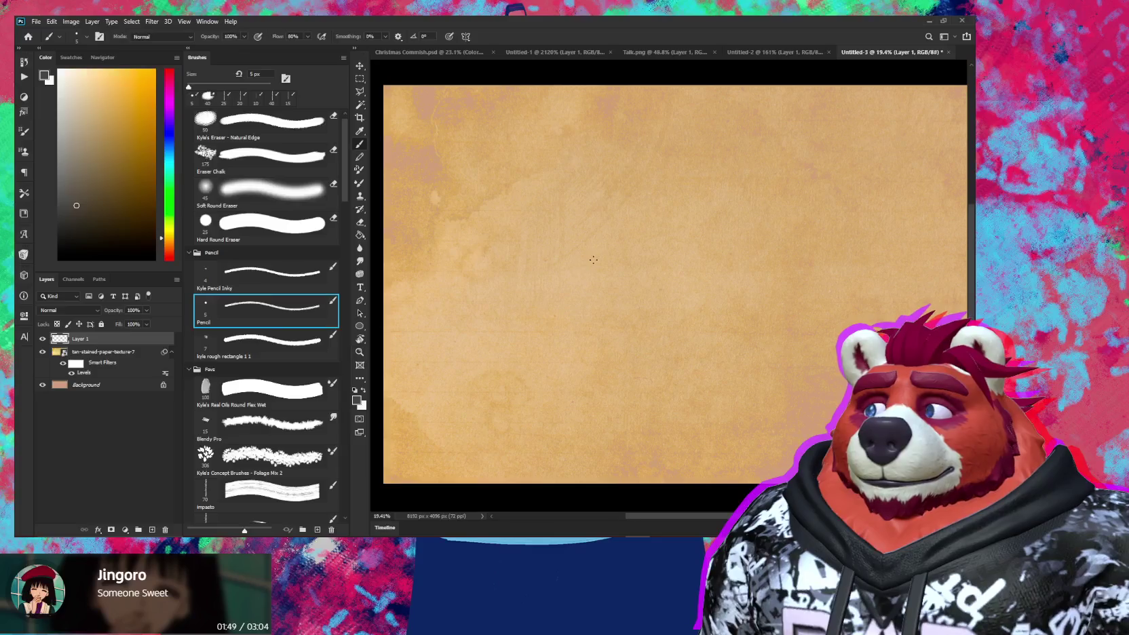
{"action": "scroll", "coordinate": [529, 205], "scroll_direction": "down", "scroll_amount": 1}
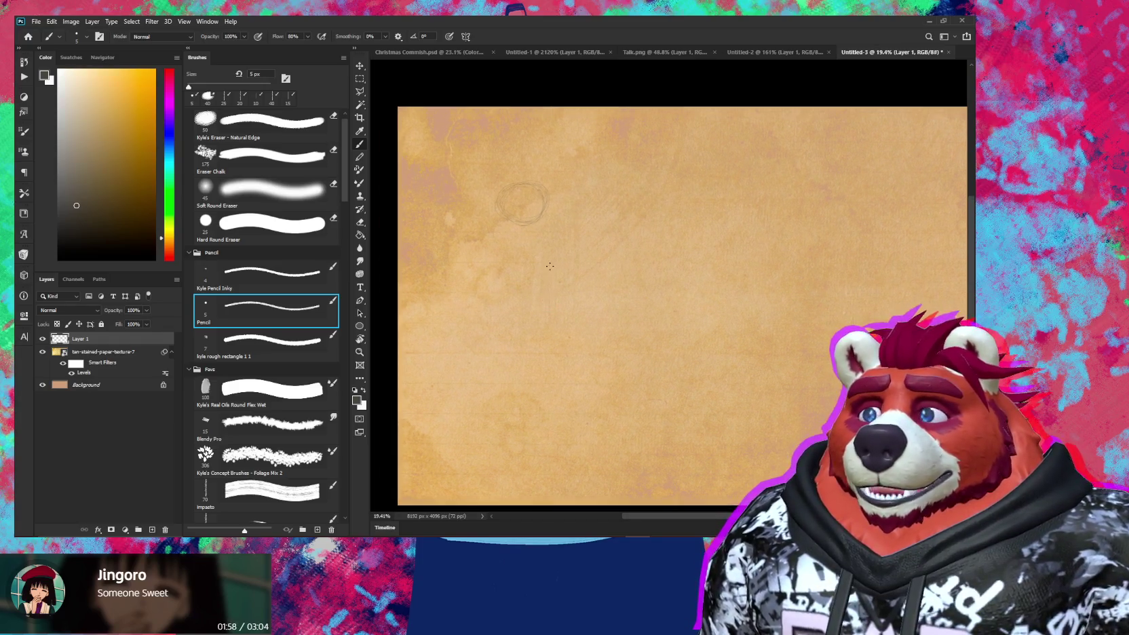
{"action": "scroll", "coordinate": [557, 217], "scroll_direction": "up", "scroll_amount": 1}
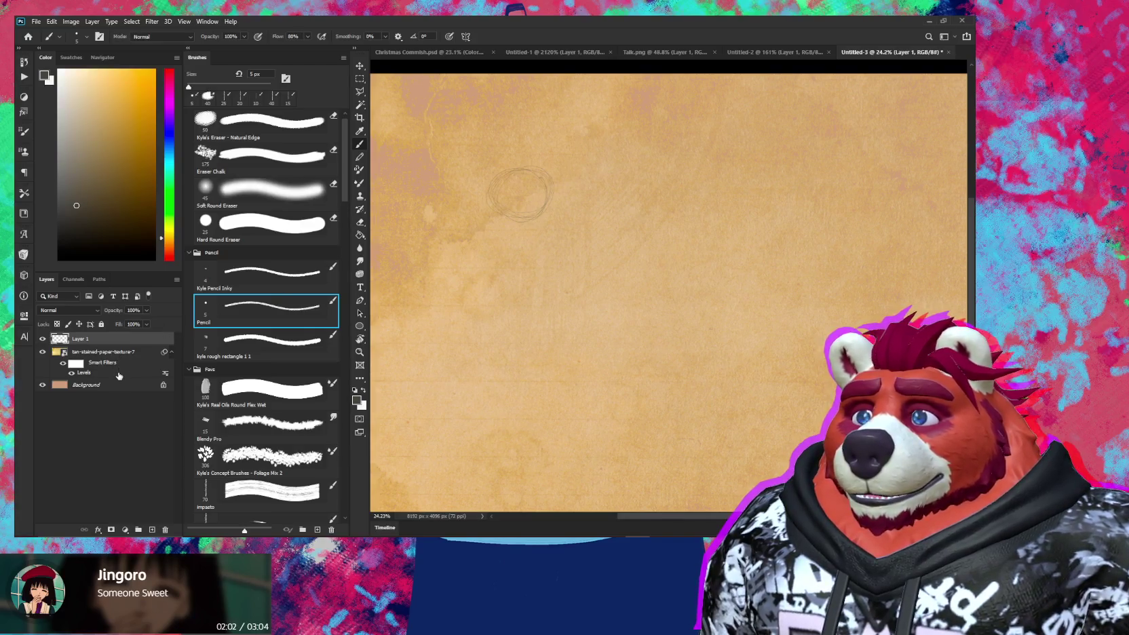
Step: Set the paper texture layer to Normal blending at about 21% opacity
{"action": "left_click", "coordinate": [97, 351]}
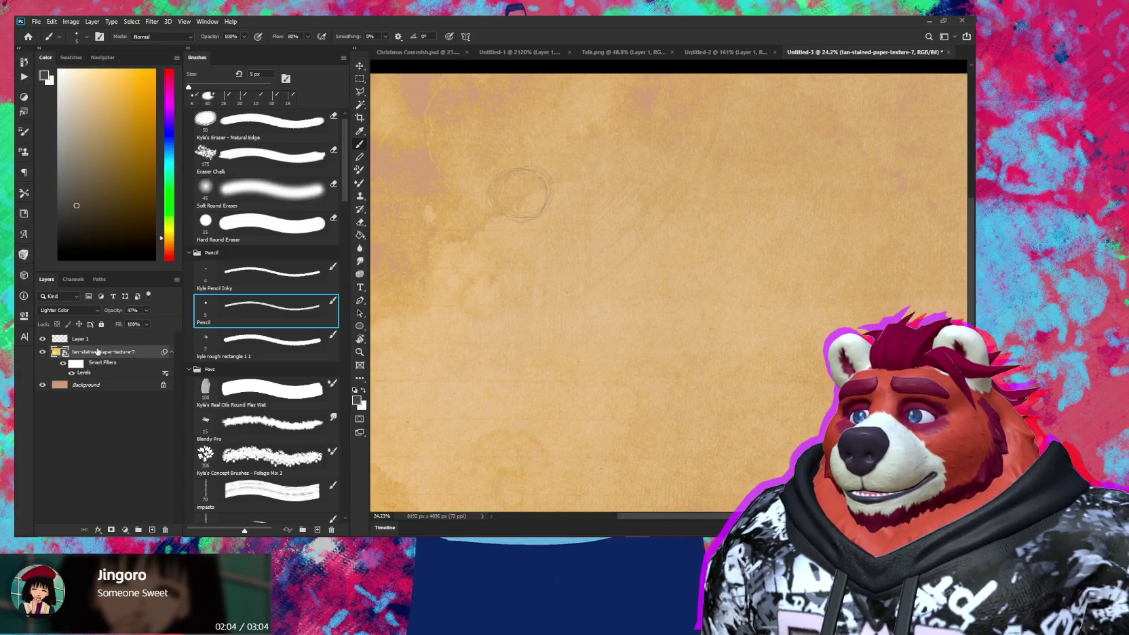
{"action": "left_click", "coordinate": [87, 313]}
{"action": "left_click", "coordinate": [71, 296]}
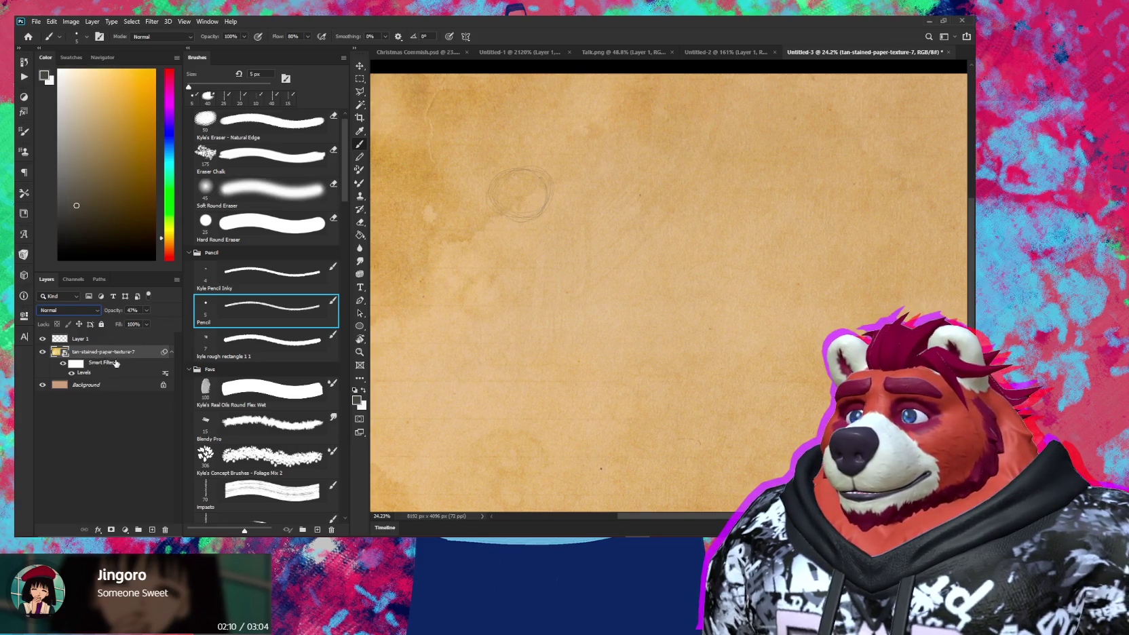
{"action": "left_click_drag", "start_coordinate": [109, 312], "coordinate": [109, 311]}
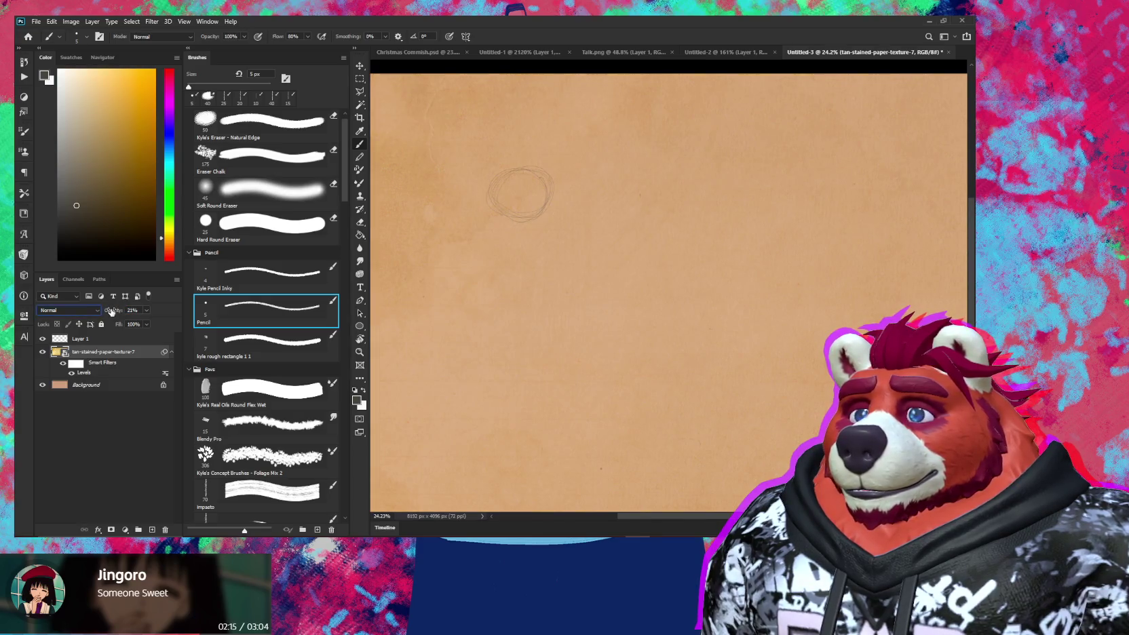
Step: Lighten the Background layer with Hue/Saturation Lightness +10, then reselect Layer 1
{"action": "left_click", "coordinate": [107, 387]}
{"action": "key", "text": "ctrl+u"}
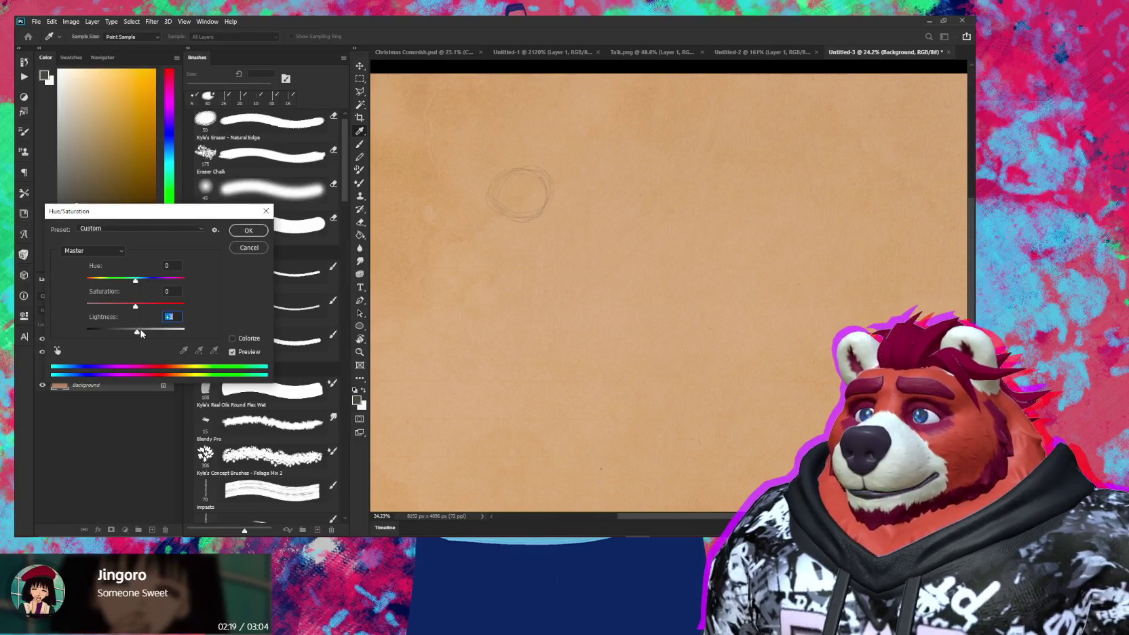
{"action": "left_click_drag", "start_coordinate": [140, 330], "coordinate": [141, 331]}
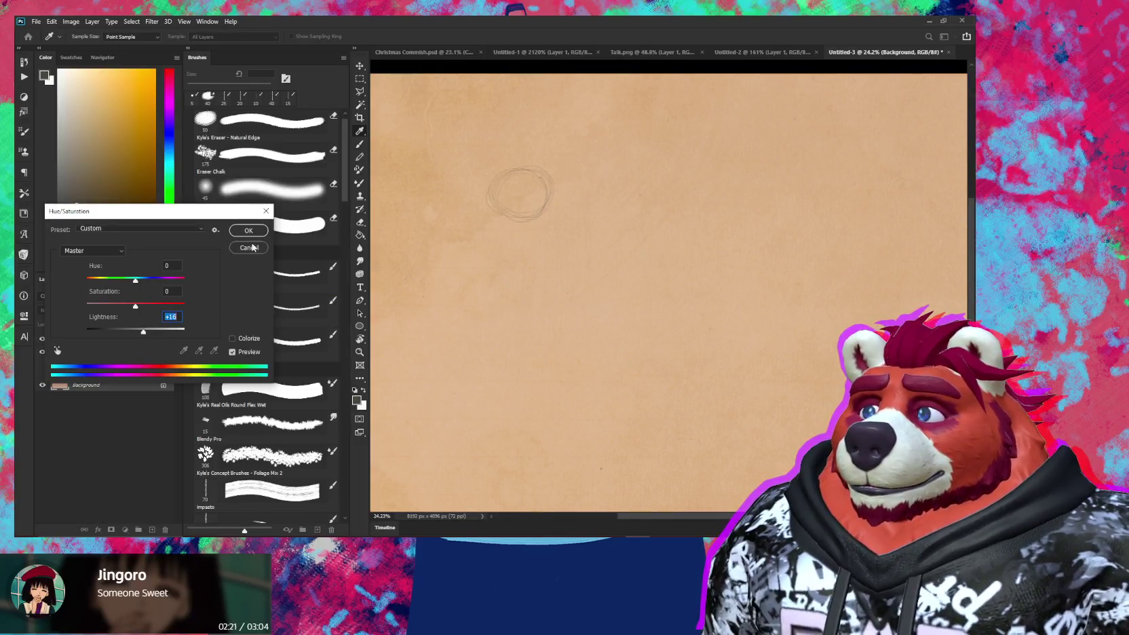
{"action": "left_click", "coordinate": [248, 230]}
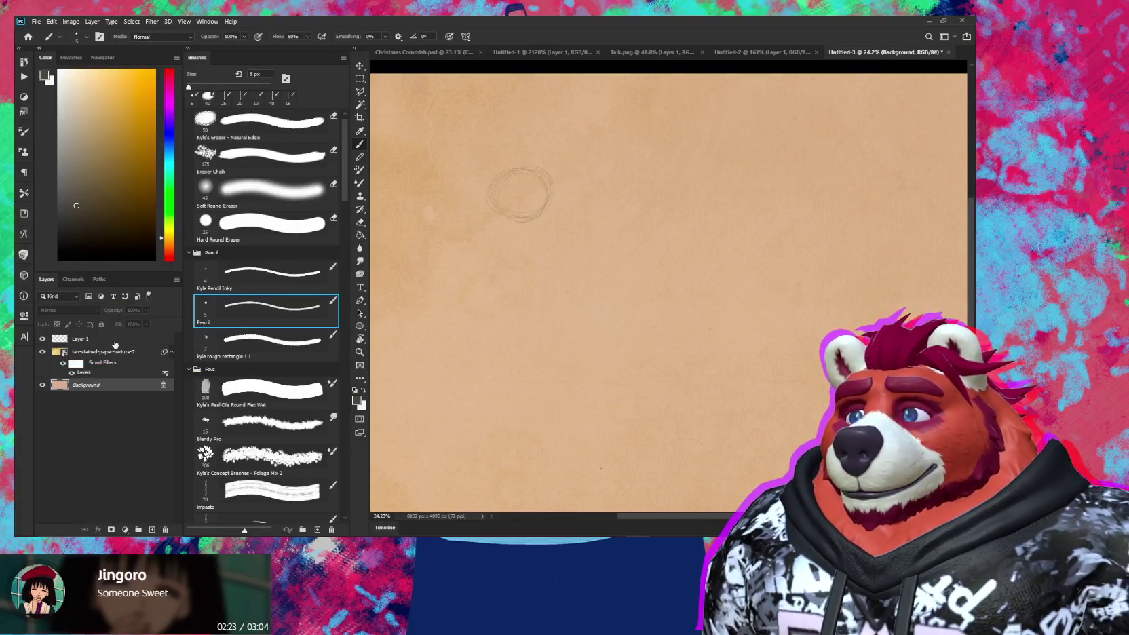
{"action": "left_click", "coordinate": [114, 339]}
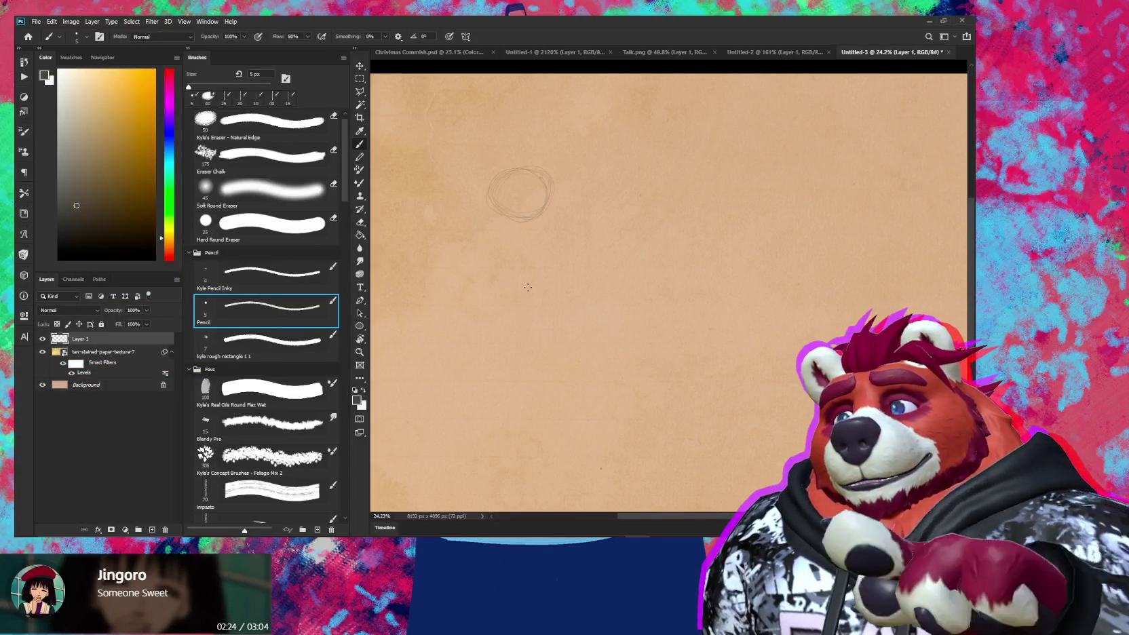